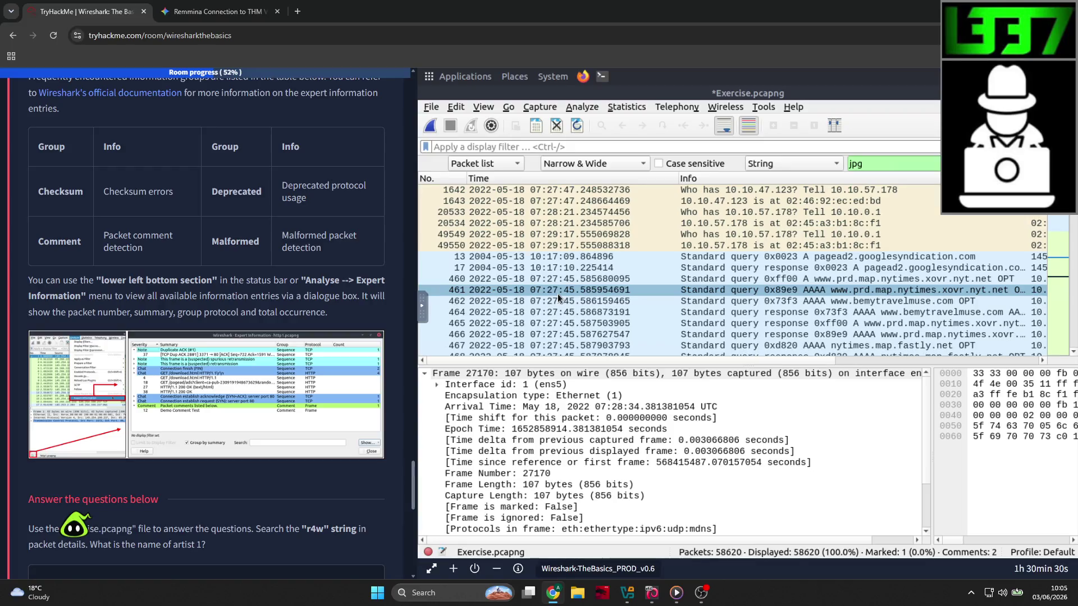
- Scroll down the packet list and select packet 91
scroll(592, 292, "down", 5)
scroll(599, 280, "down", 15)
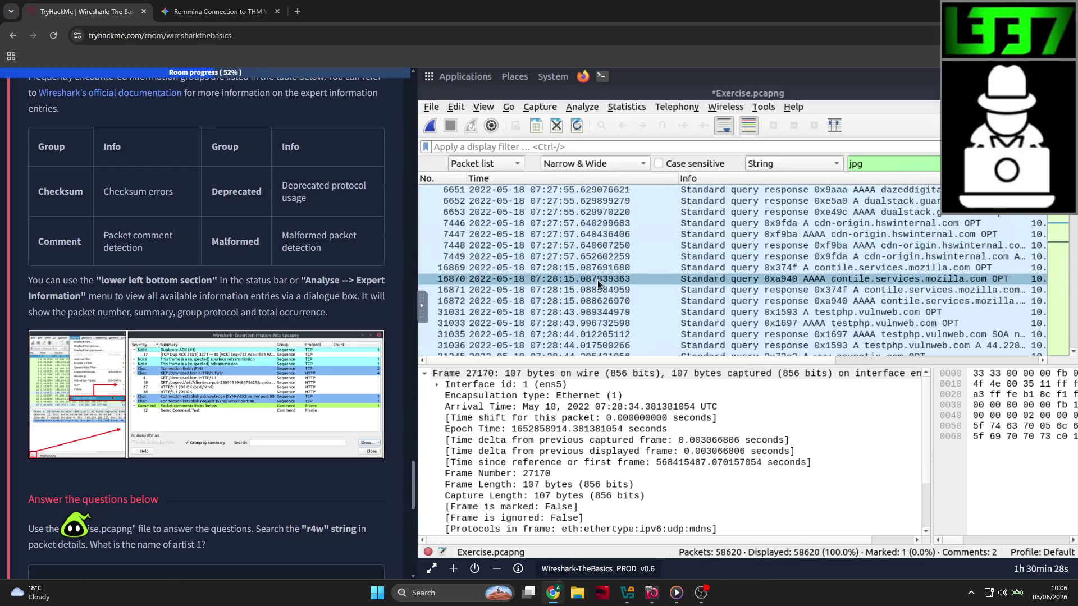
scroll(606, 281, "down", 5)
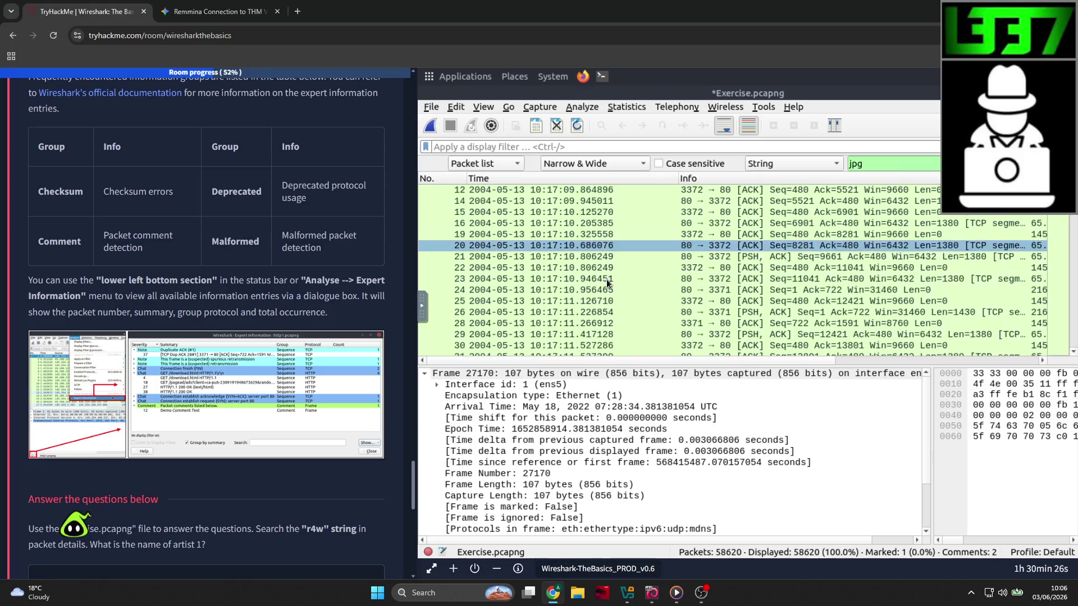
scroll(611, 284, "down", 10)
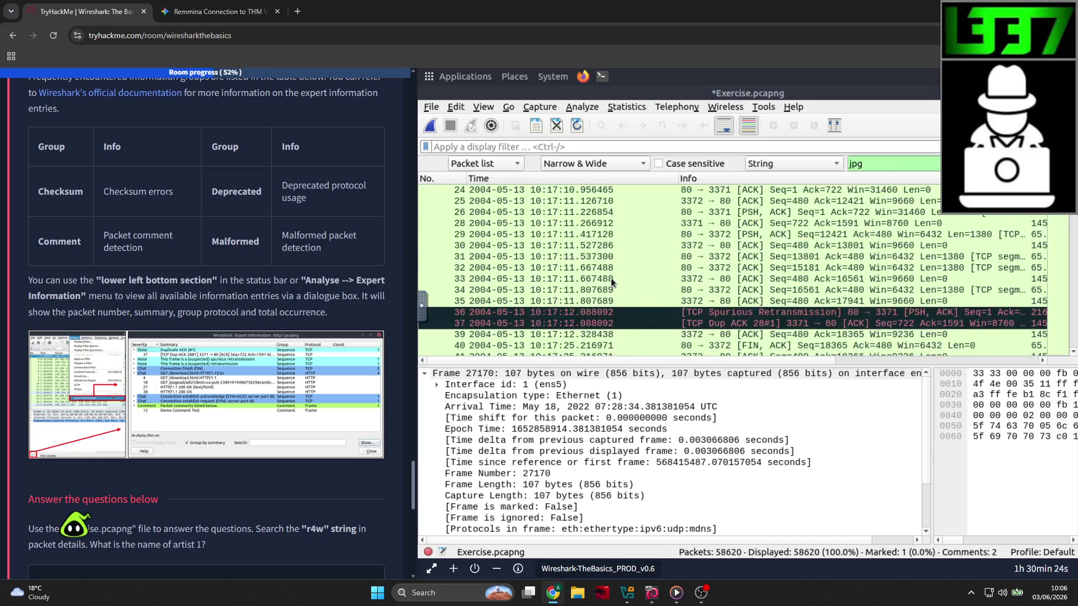
left_click(578, 312)
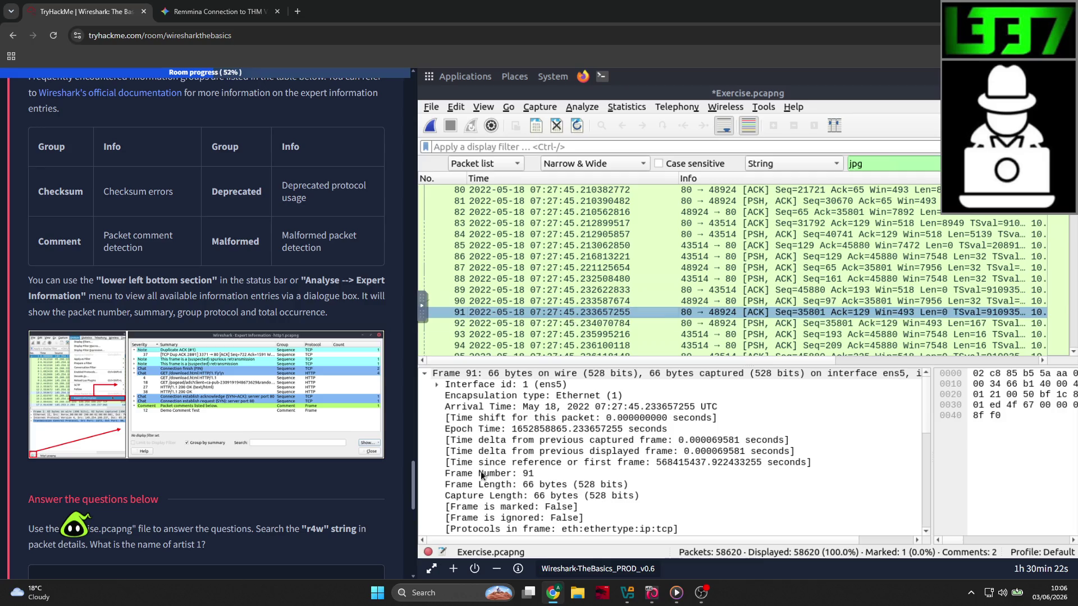
- Use Expert Information's Comment group to jump to packet 37148, 'This might be a photo'
left_click(428, 552)
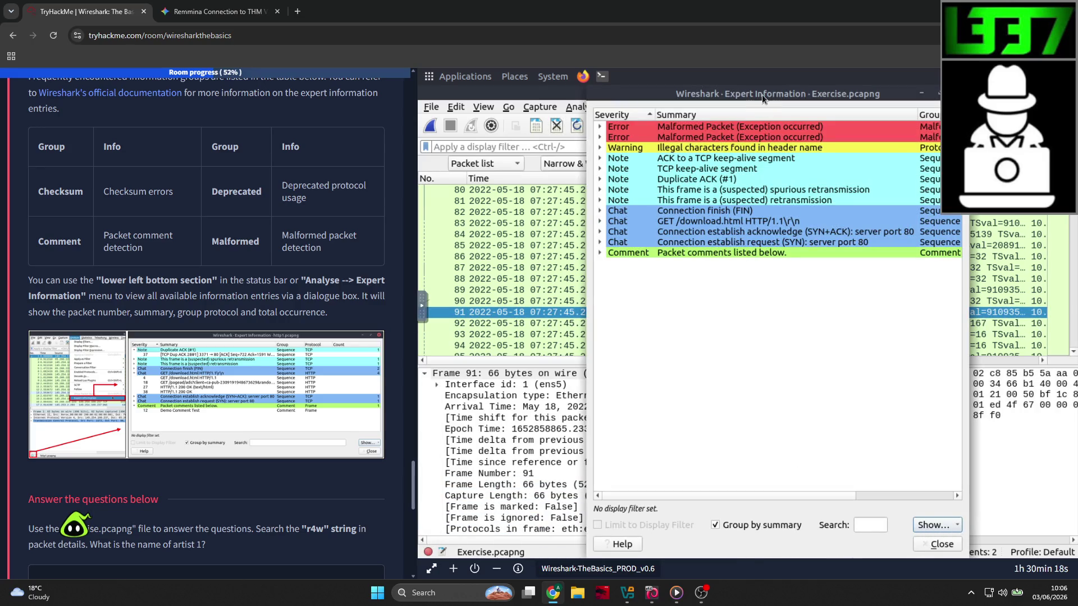
mouse_move(759, 97)
left_mouse_down()
mouse_move(685, 358)
mouse_move(783, 323)
mouse_move(795, 103)
mouse_move(768, 96)
left_mouse_up()
left_click(609, 253)
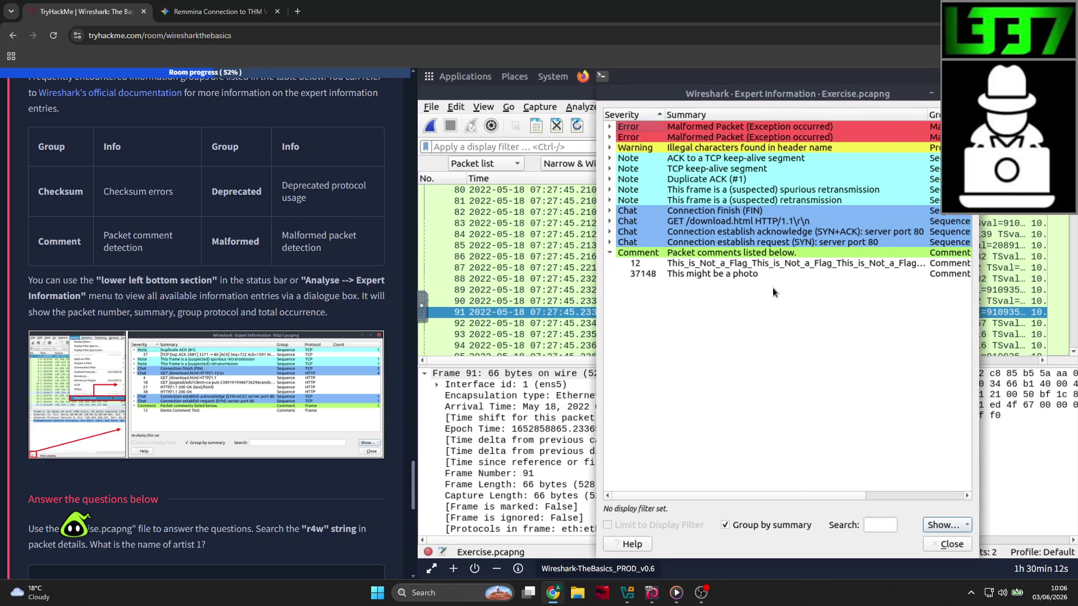
left_click(727, 274)
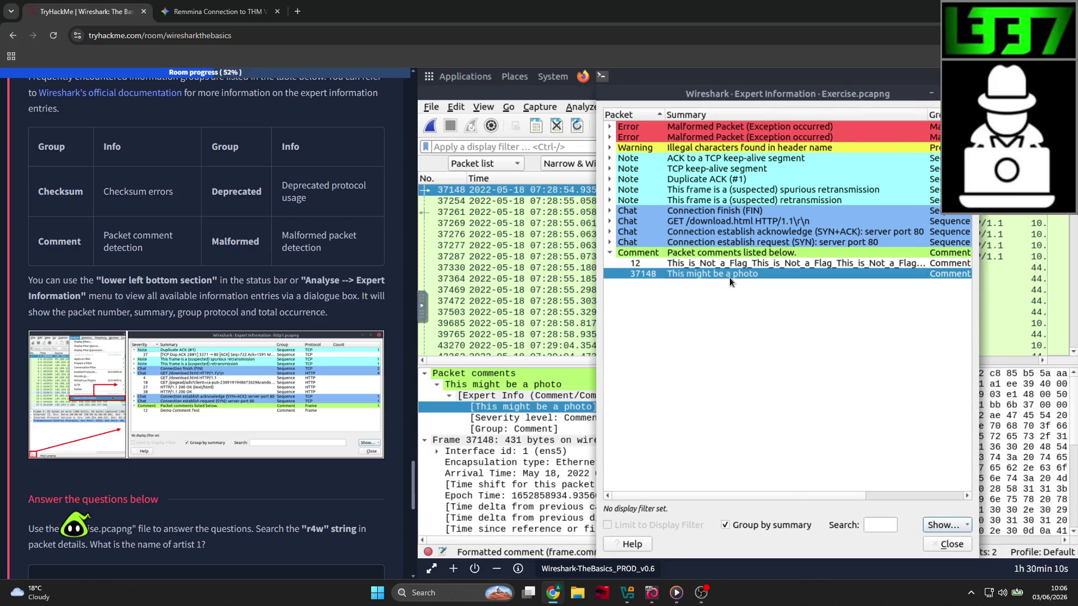
key("Escape")
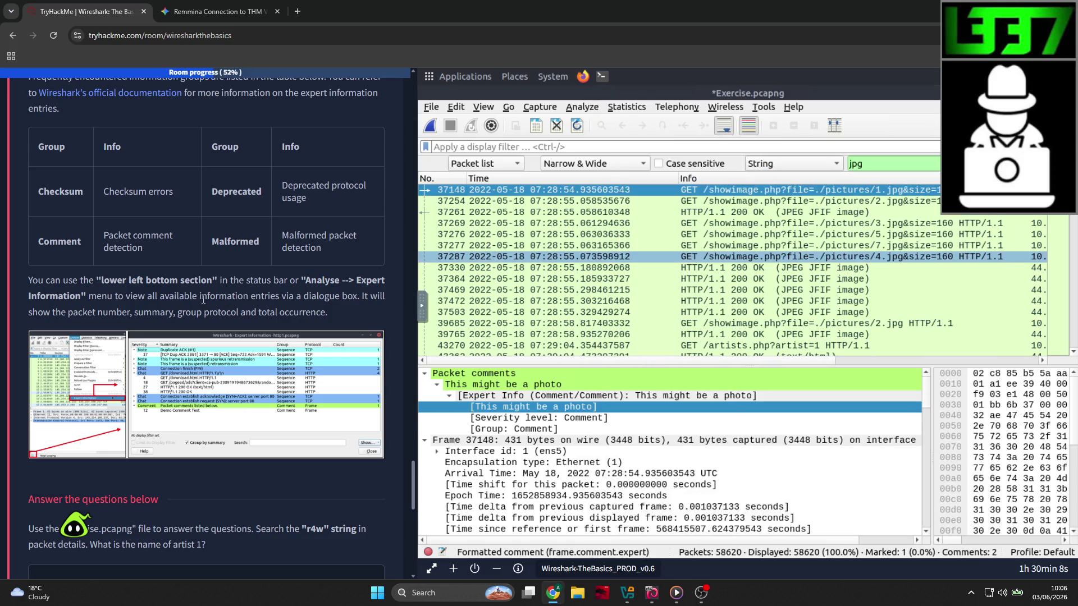
scroll(217, 286, "down", 2)
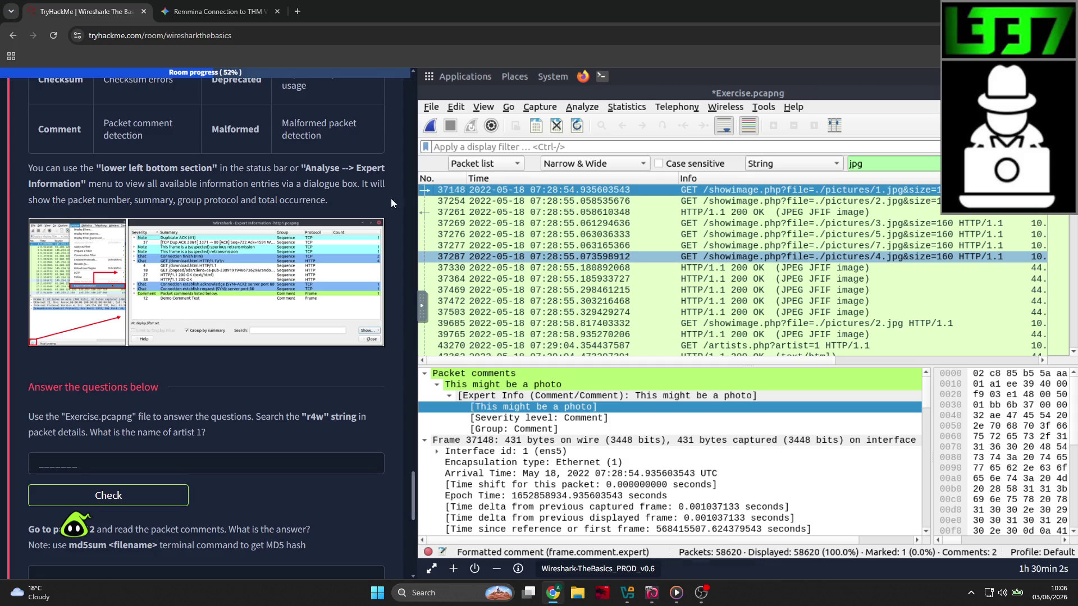
- Close the find bar and read the r4w question in the instructions
key("Escape")
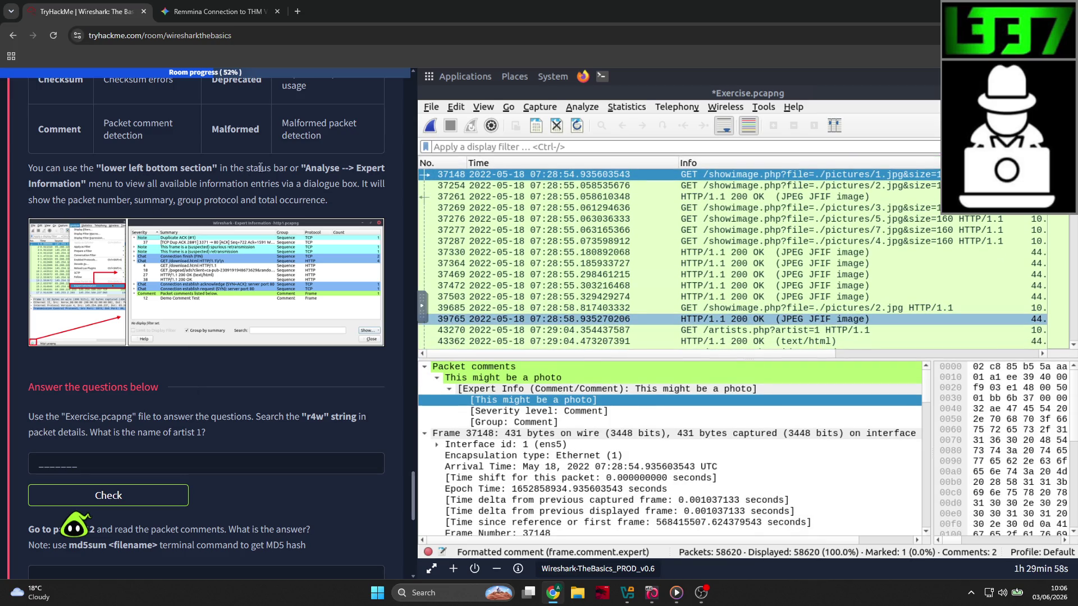
mouse_move(302, 173)
left_mouse_down()
mouse_move(363, 191)
mouse_move(236, 193)
left_mouse_up()
left_click(340, 201)
scroll(99, 409, "down", 1)
left_click_drag(29, 360, 241, 364)
left_click(231, 376)
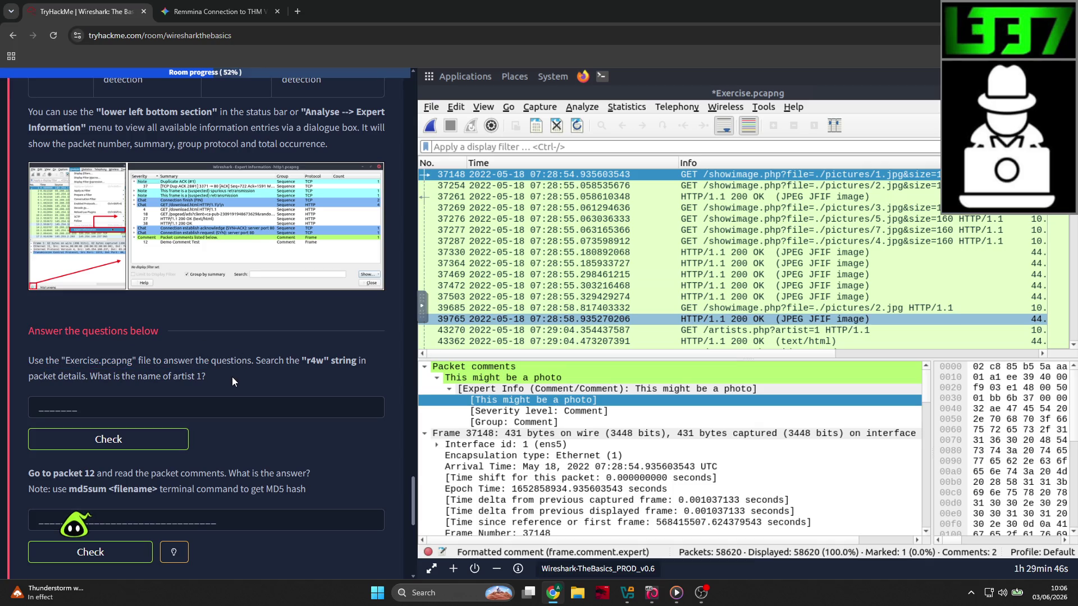
left_click_drag(322, 374, 298, 362)
left_click(306, 357)
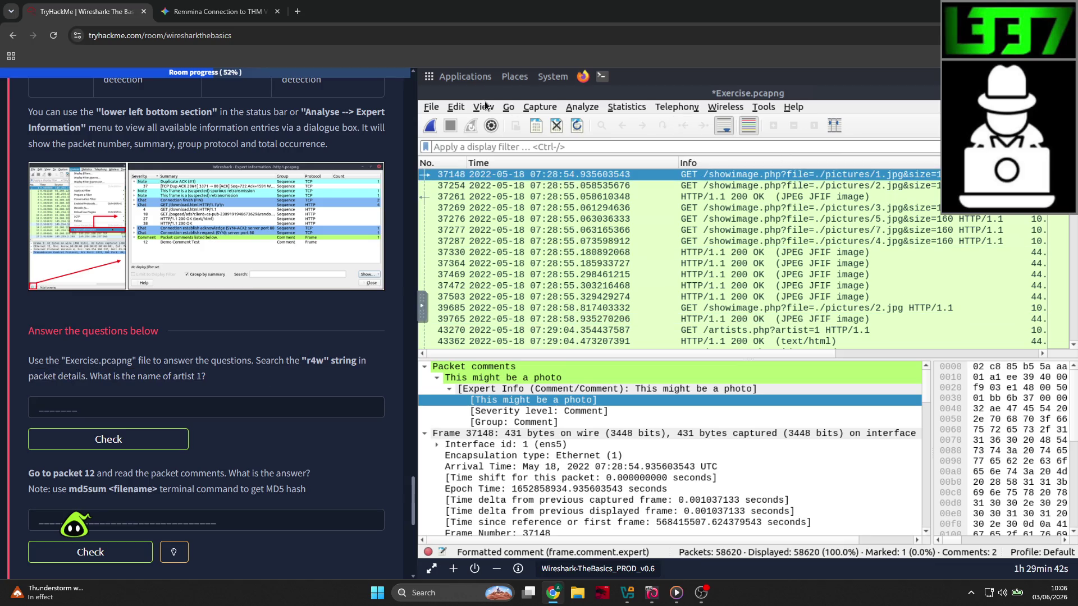
- Set Find Packet to search Packet details, replacing the term jpg with r4w
left_click(456, 107)
left_click(496, 137)
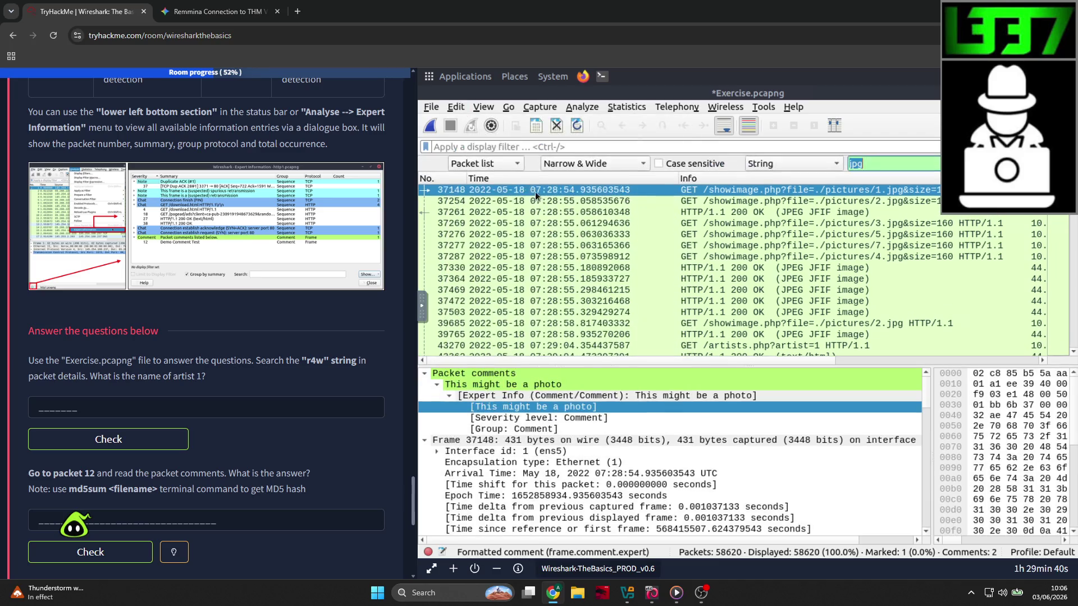
left_click(504, 163)
left_click(504, 181)
left_click(912, 168)
key("ctrl+a")
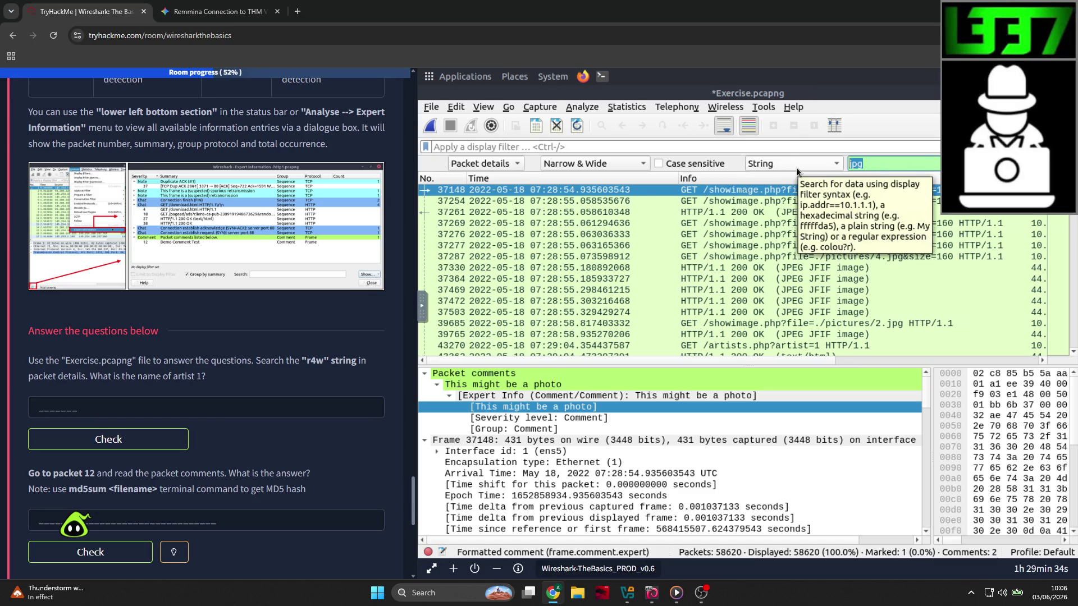
type("r4w")
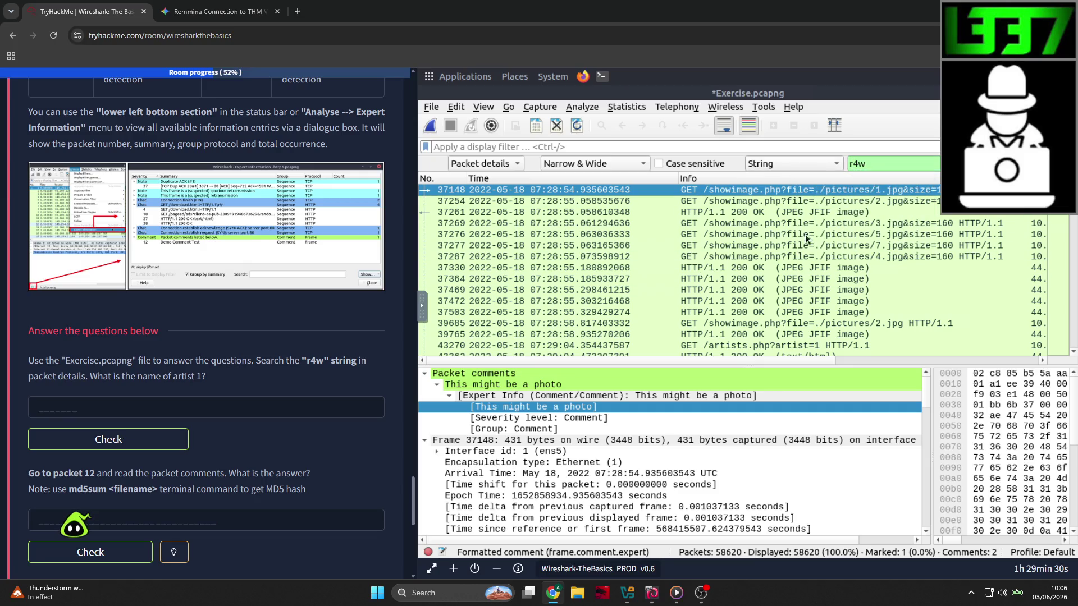
- Search details for r4w, revealing artist r4w8173 in packet 43362
key("Return")
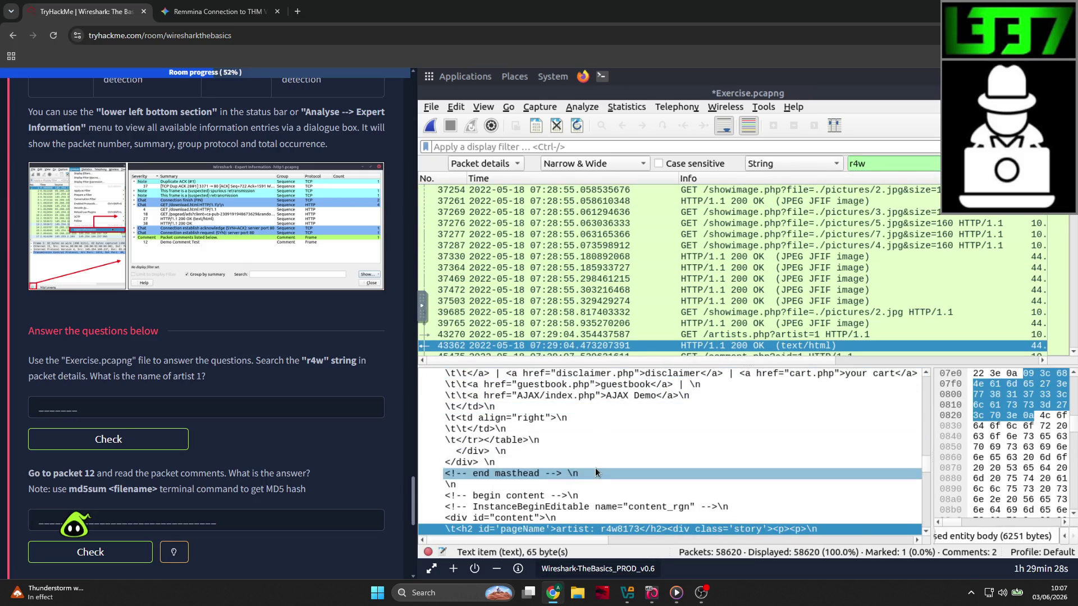
scroll(595, 467, "down", 3)
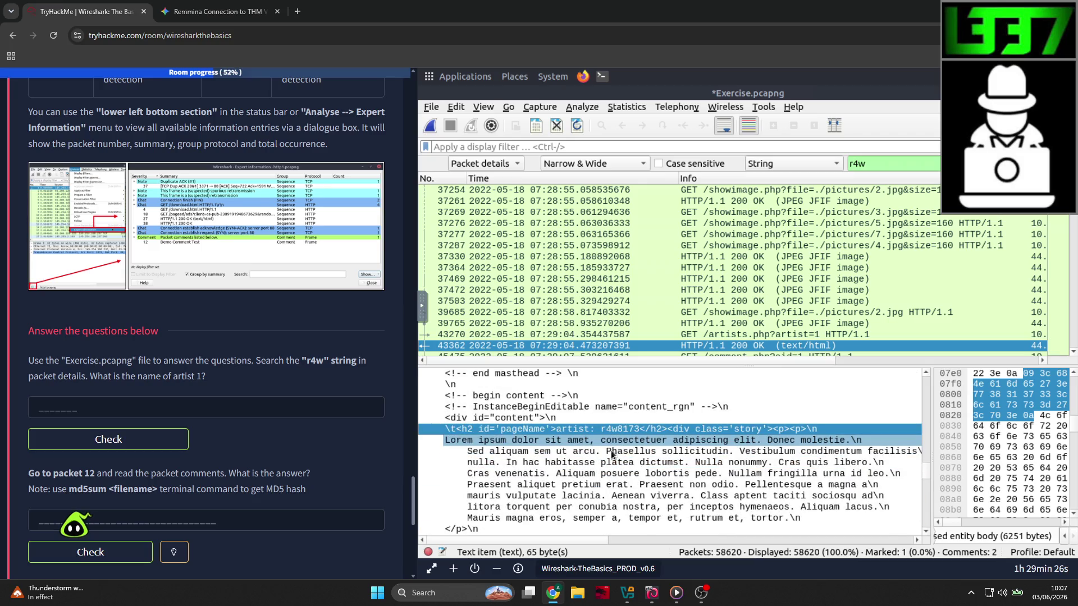
scroll(671, 426, "down", 1)
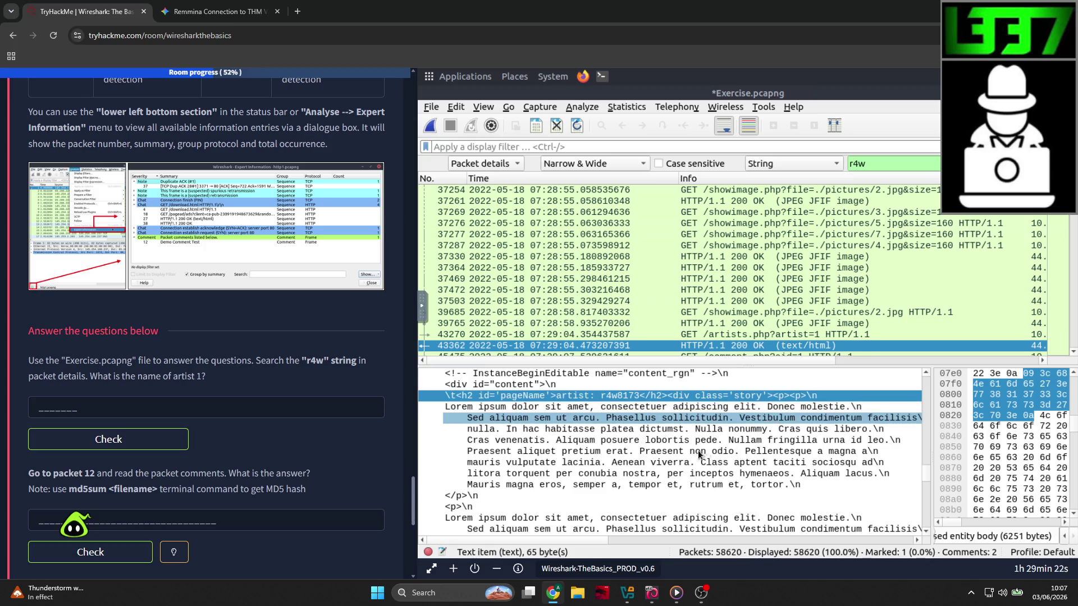
scroll(657, 418, "down", 2)
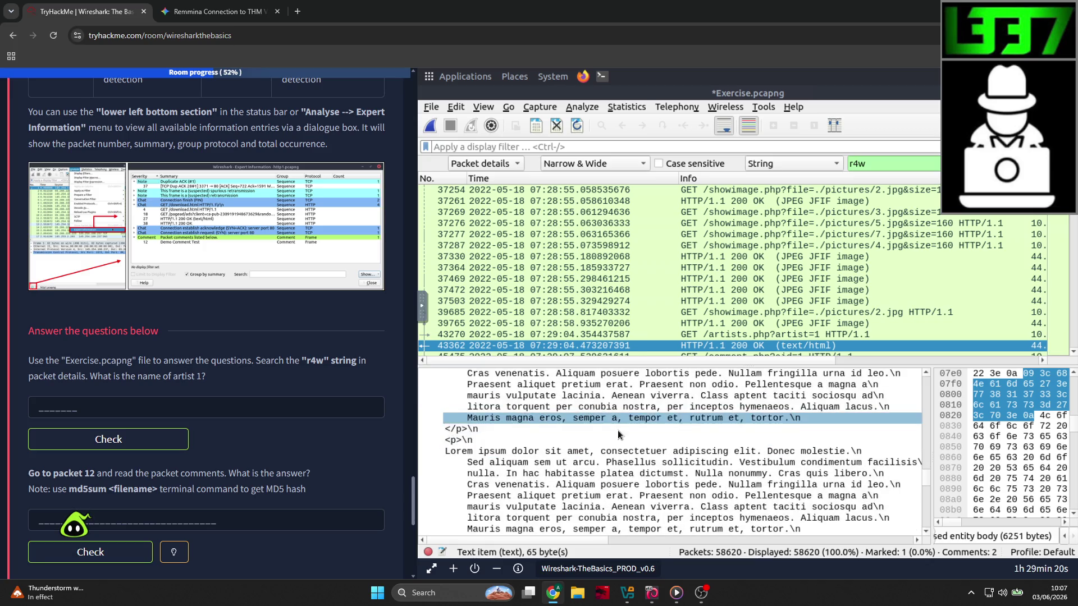
scroll(636, 416, "up", 3)
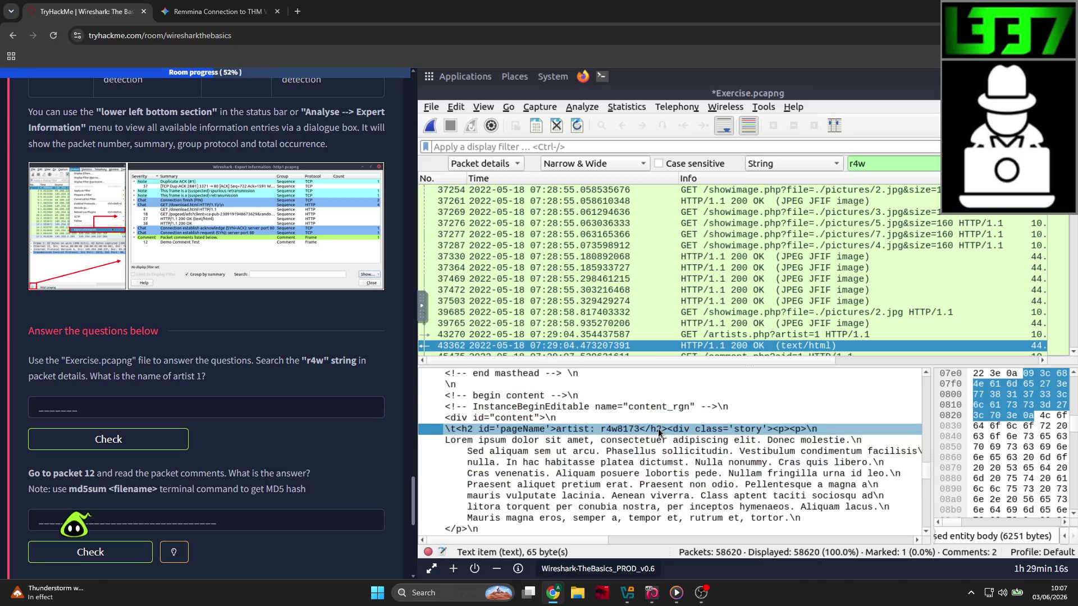
- Submit r4w8173 as the artist answer on TryHackMe
left_click(116, 407)
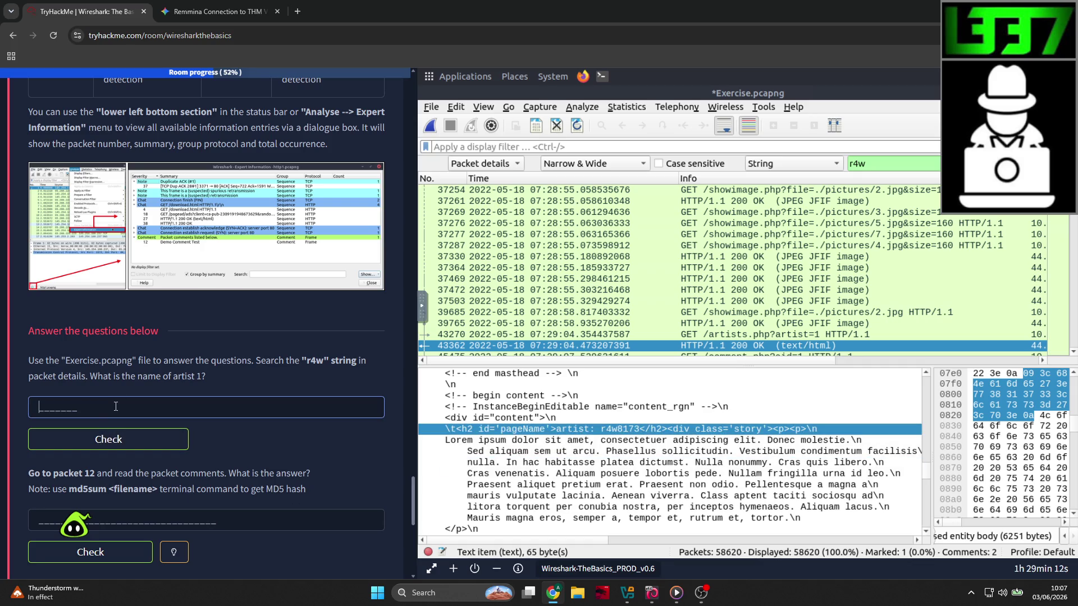
type("r4w8173")
key("Return")
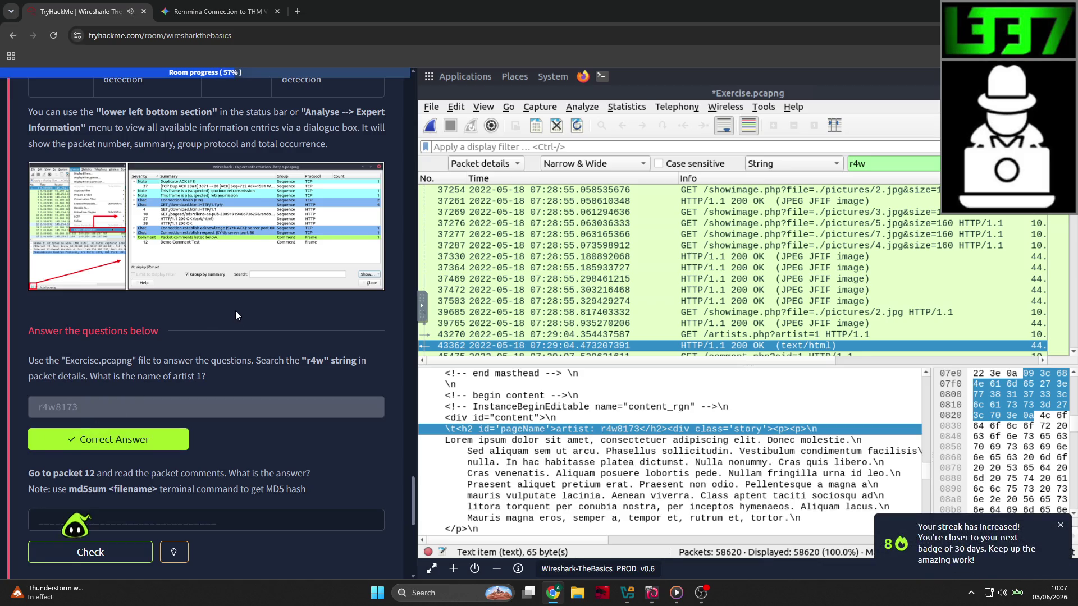
scroll(235, 315, "down", 1)
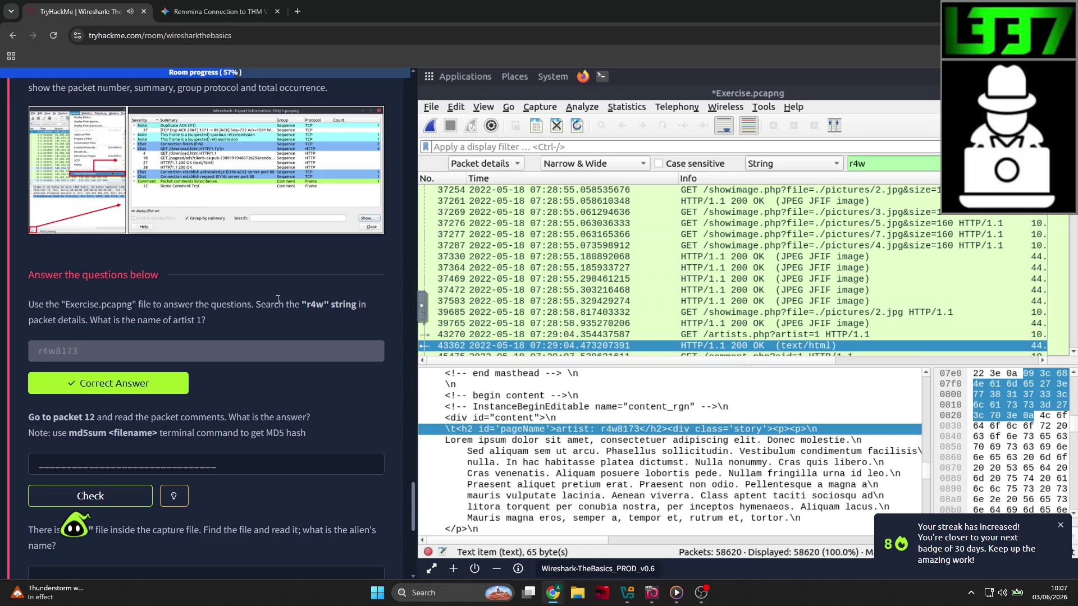
- Read the md5sum hint and set the find bar back to searching the Packet list
scroll(278, 302, "down", 1)
scroll(279, 300, "down", 1)
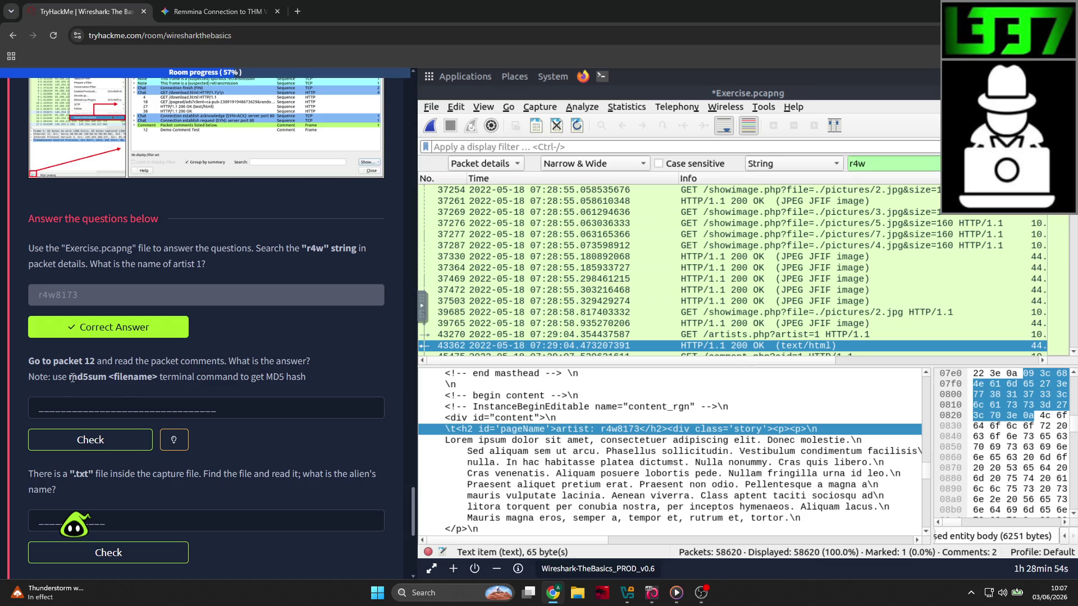
left_click_drag(77, 375, 106, 375)
left_click(236, 373)
left_click(550, 149)
left_click(508, 165)
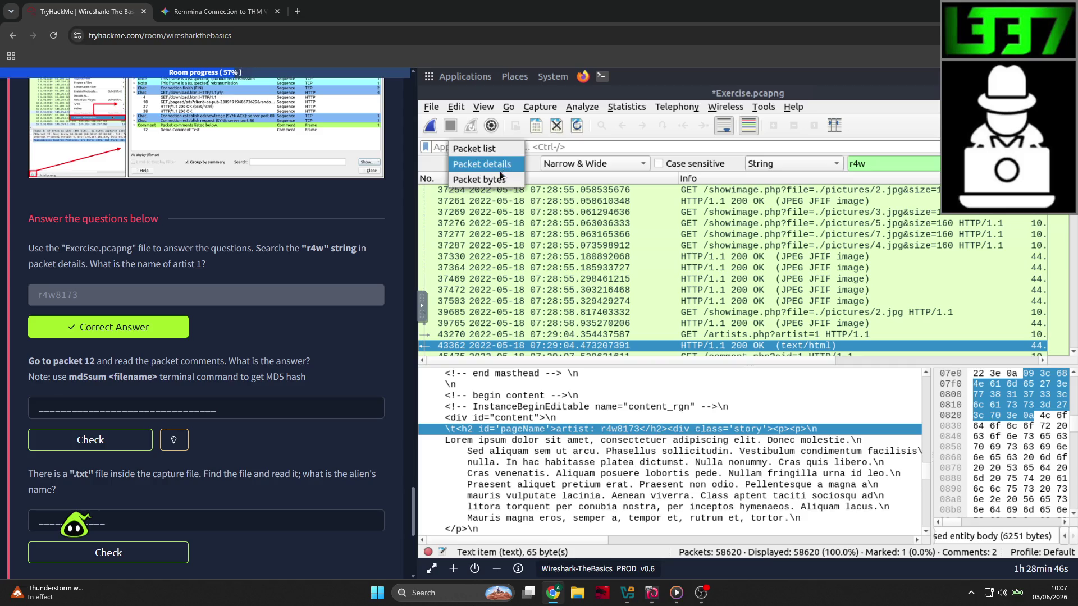
left_click(474, 148)
- Sort packets by number and select packet 12
scroll(662, 293, "up", 4)
scroll(661, 293, "up", 15)
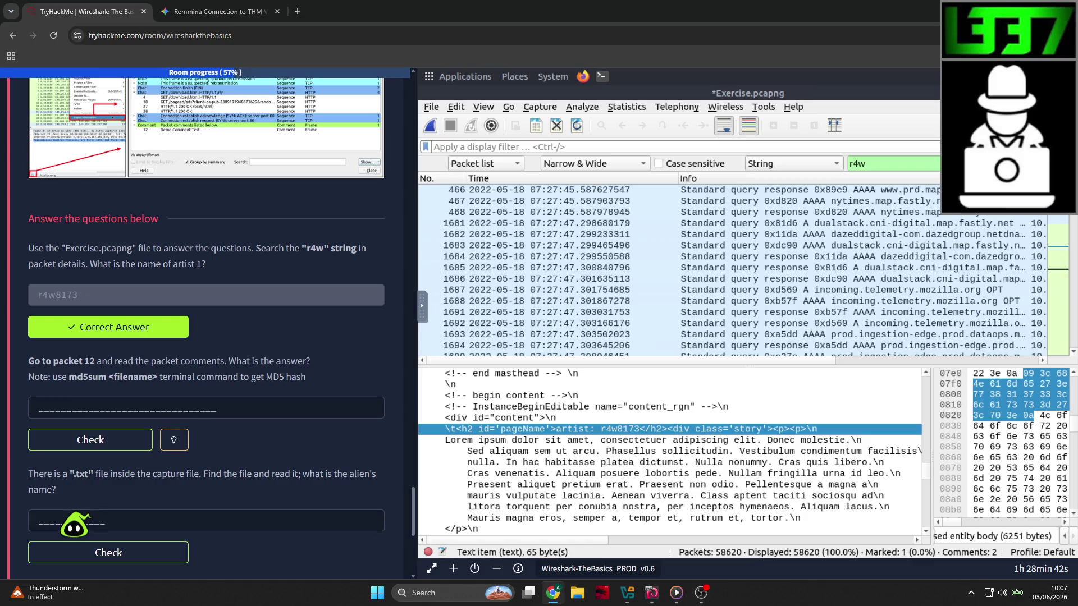
scroll(671, 271, "up", 10)
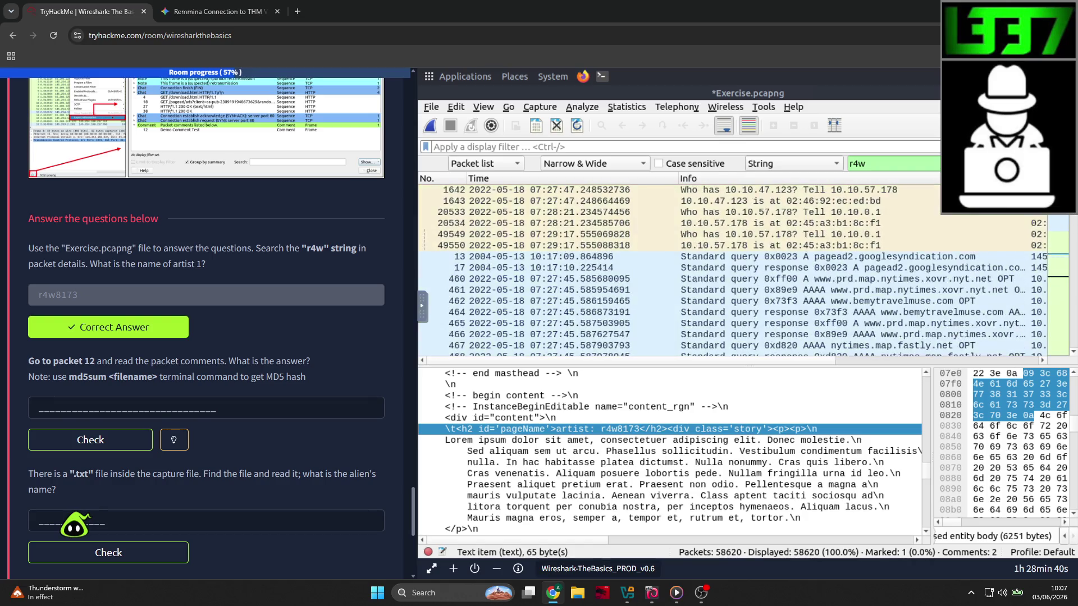
left_click(448, 179)
left_click_drag(1073, 308, 1070, 187)
left_click(573, 312)
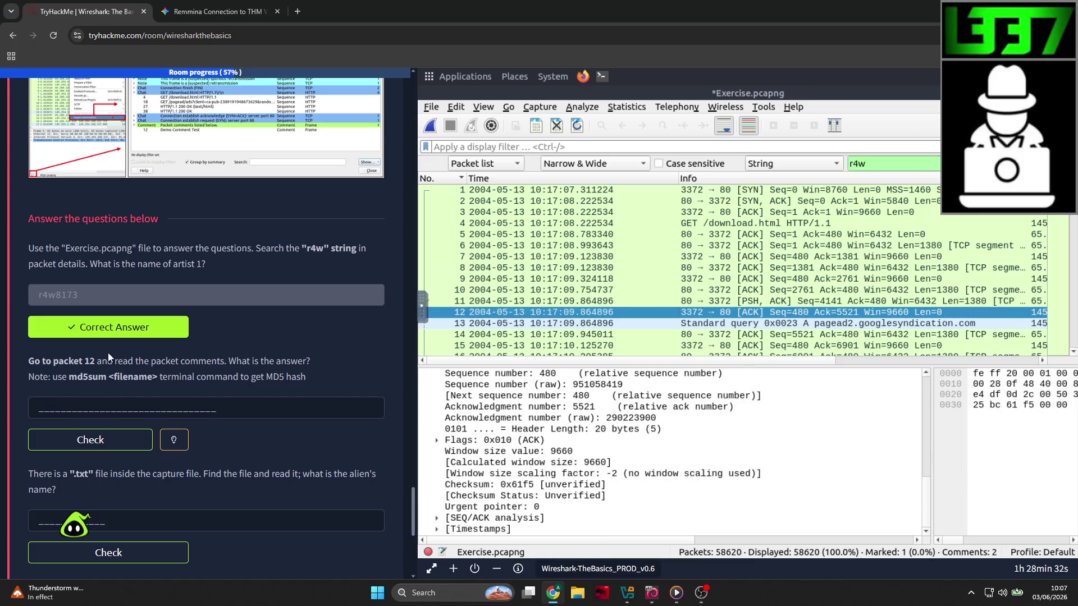
- Read packet 12's comment, the repeated 'This_is_Not_a_Flag' text, and close it
right_click(560, 312)
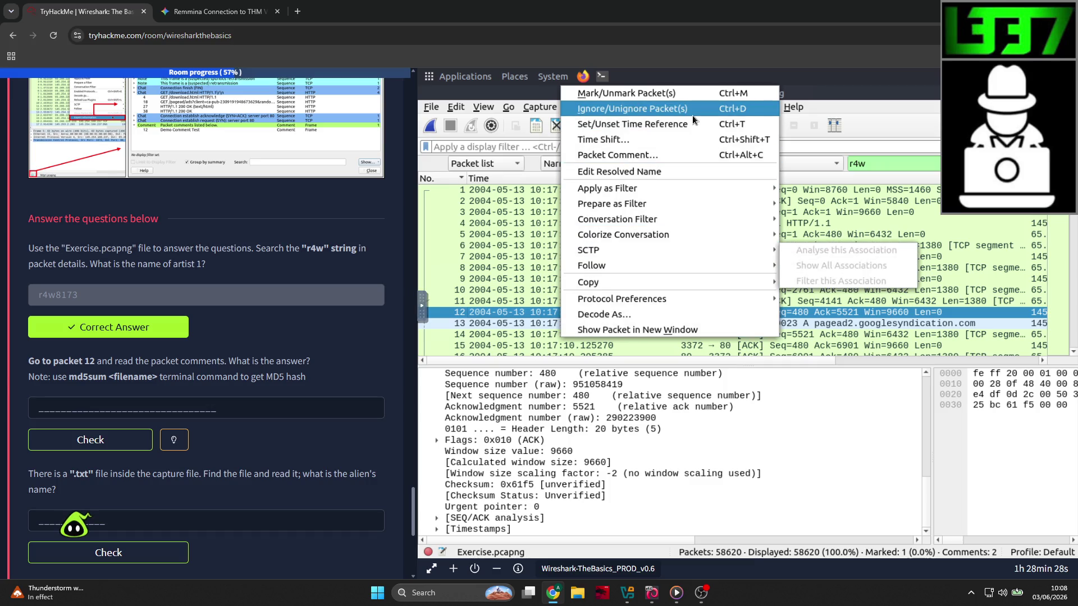
left_click(689, 155)
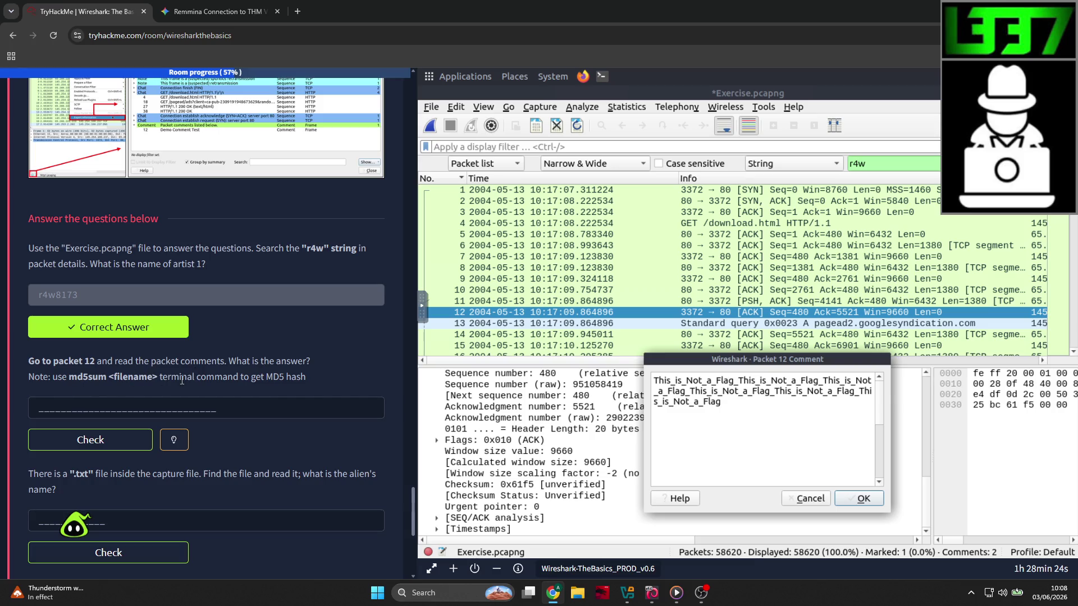
left_click_drag(724, 402, 664, 381)
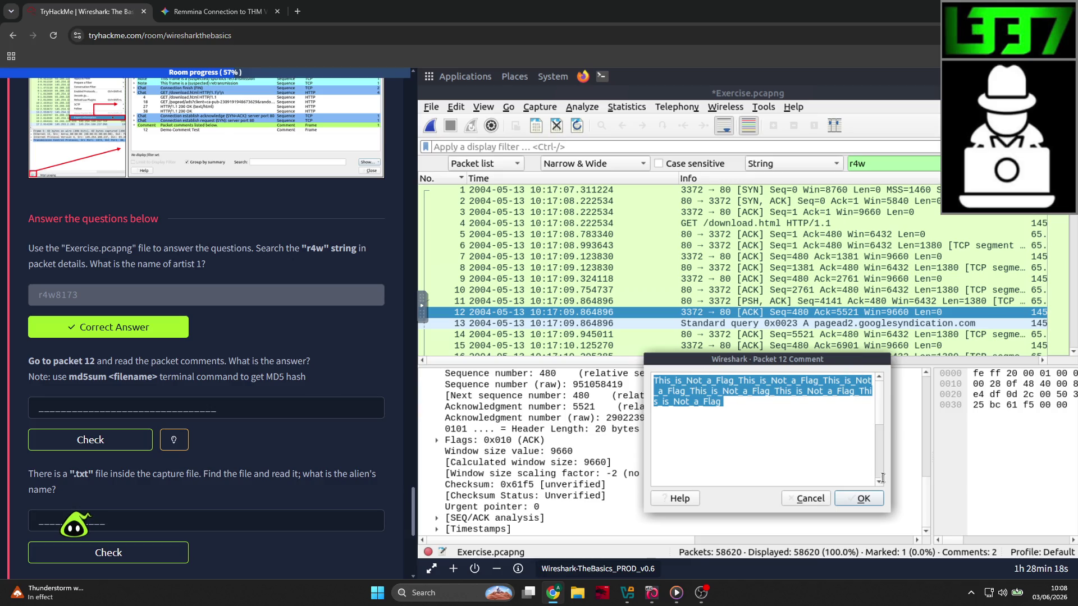
mouse_move(779, 359)
left_mouse_down()
mouse_move(670, 294)
mouse_move(668, 324)
left_mouse_up()
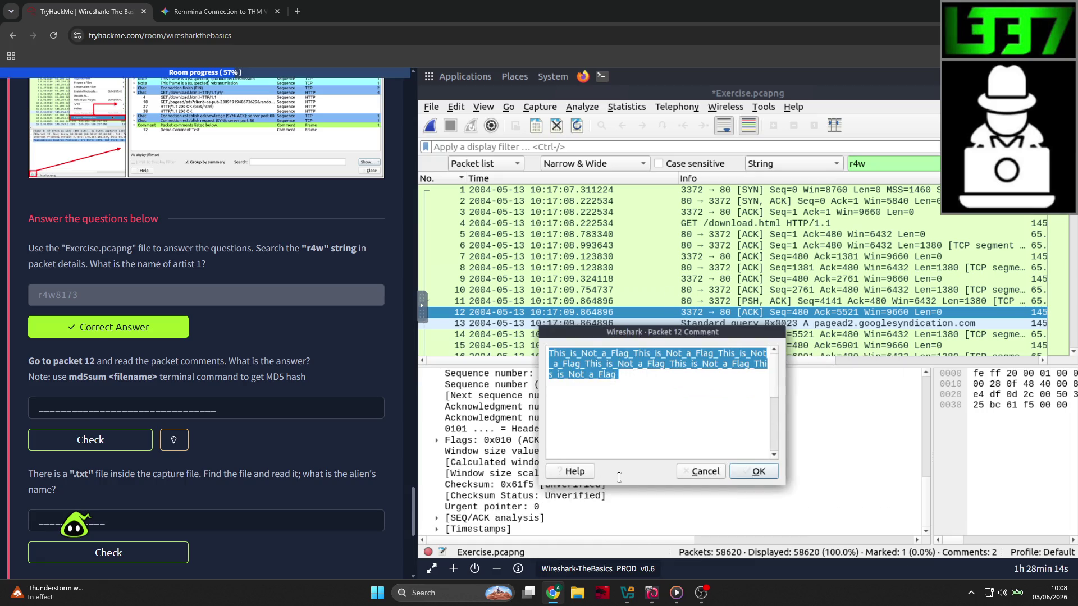
mouse_move(700, 334)
left_mouse_down()
mouse_move(780, 368)
mouse_move(717, 339)
left_mouse_up()
key("Escape")
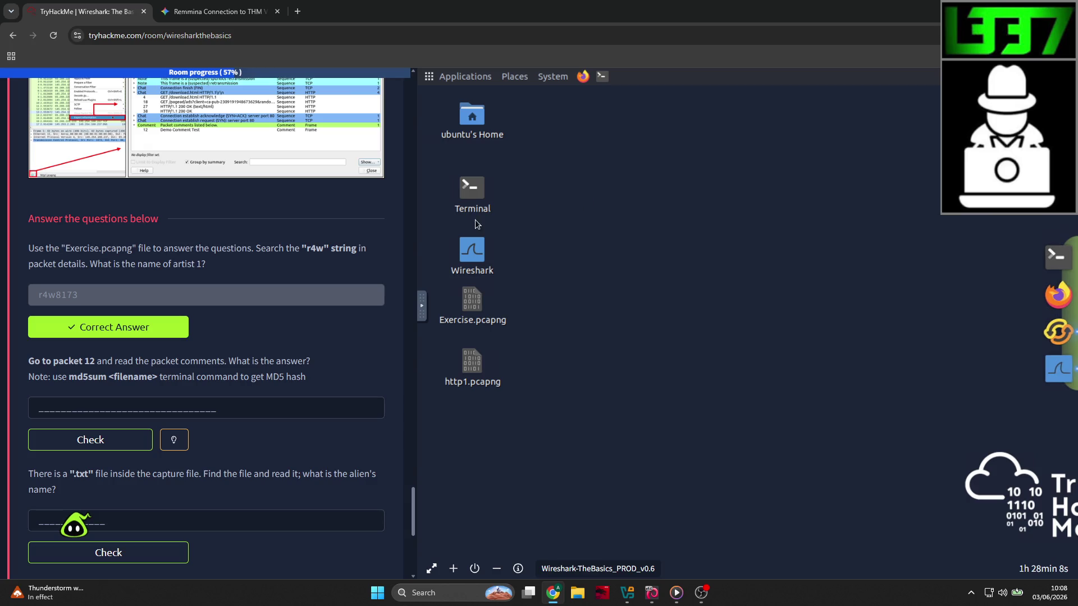
- Open a terminal with a partial md5sum command and reopen Exercise.pcapng in a new Wireshark
double_click(472, 188)
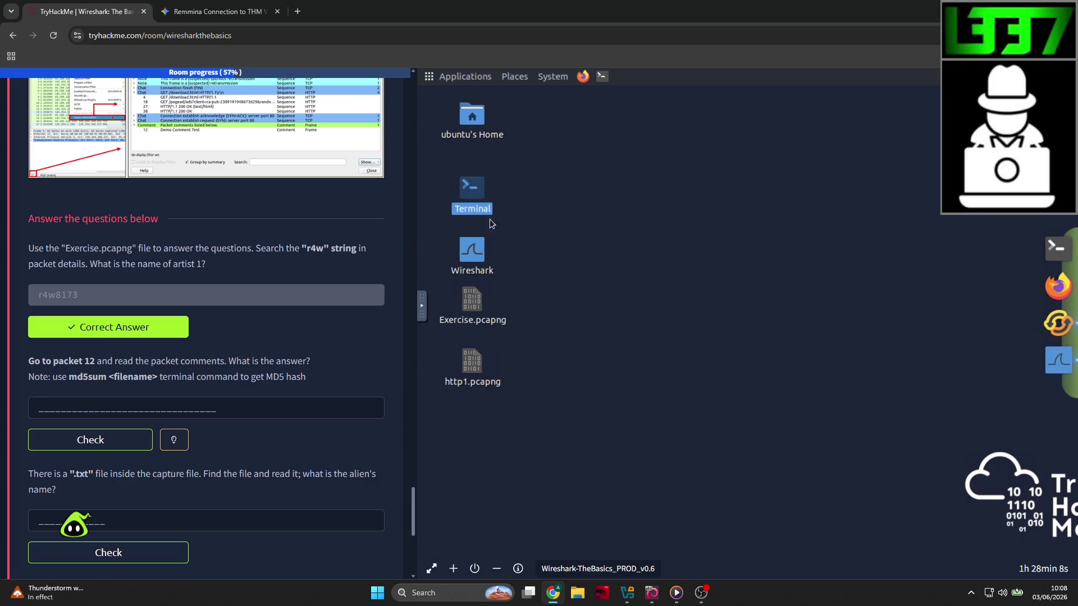
type("md5sum")
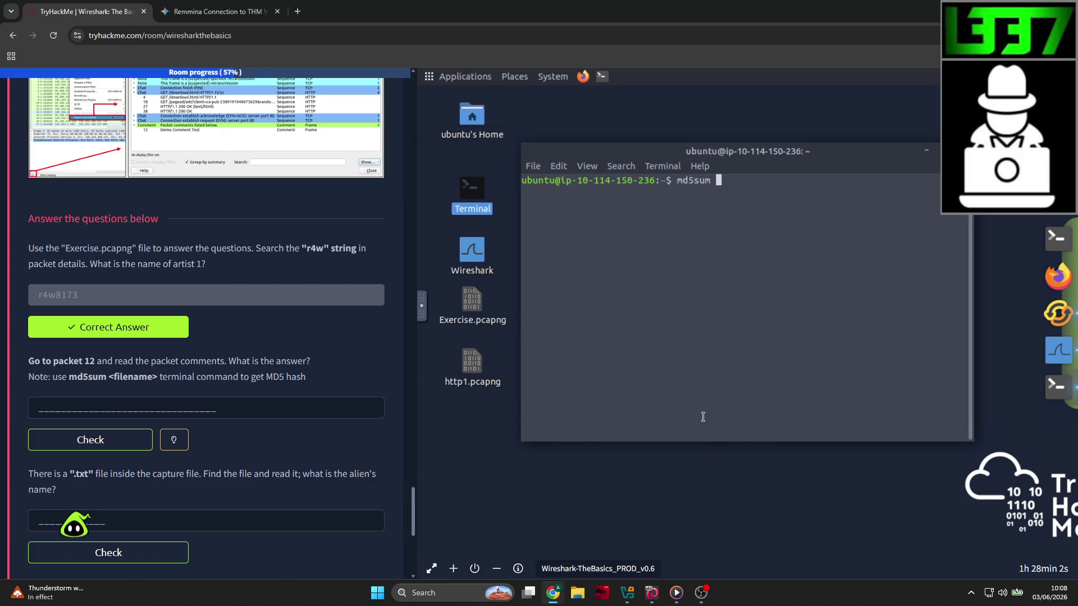
left_click(492, 272)
double_click(493, 273)
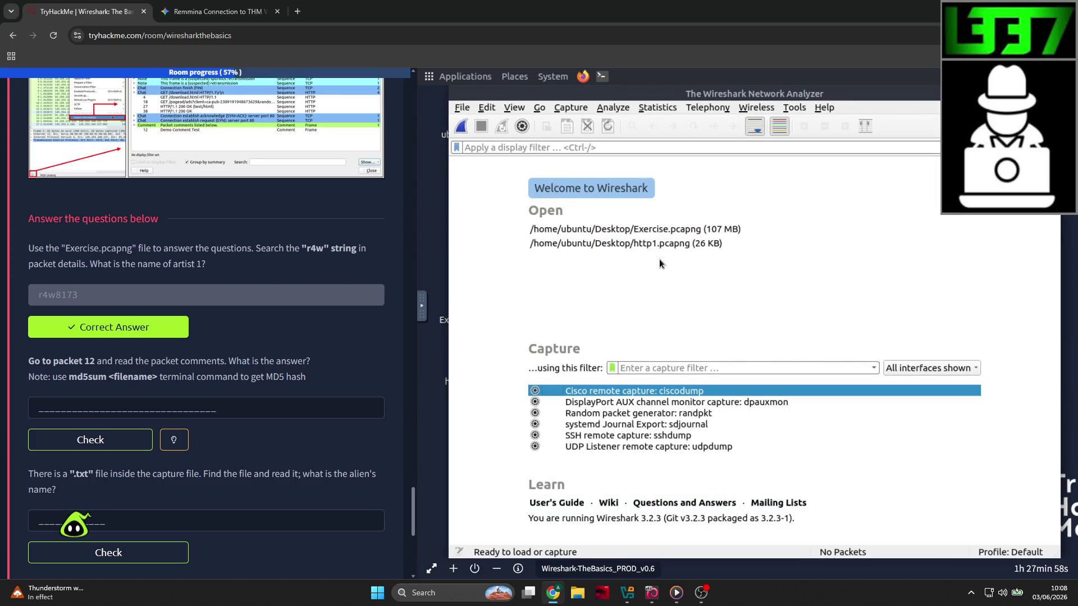
left_click(649, 230)
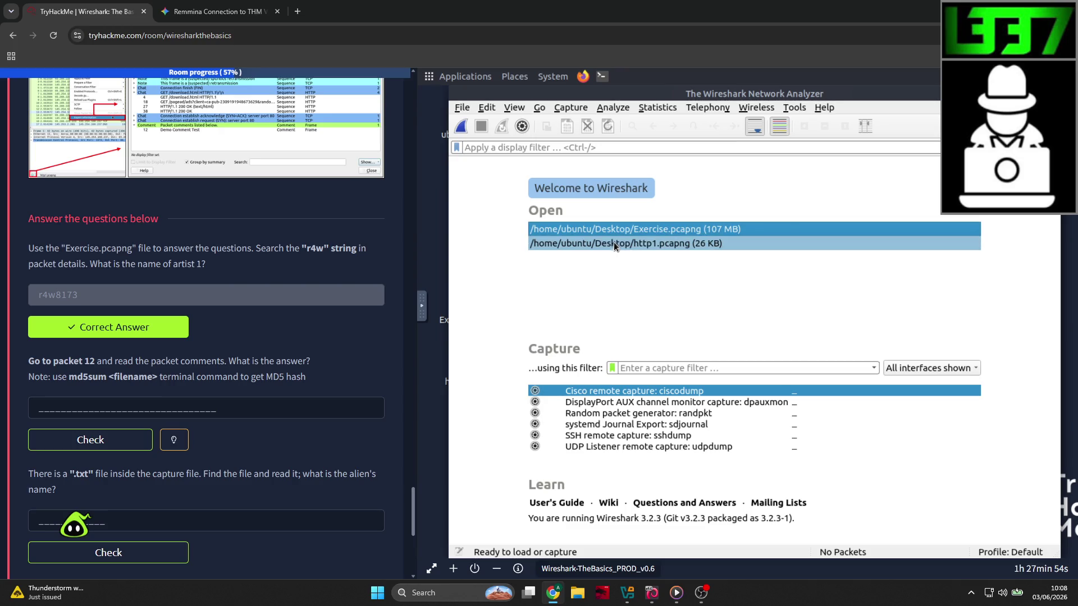
double_click(620, 225)
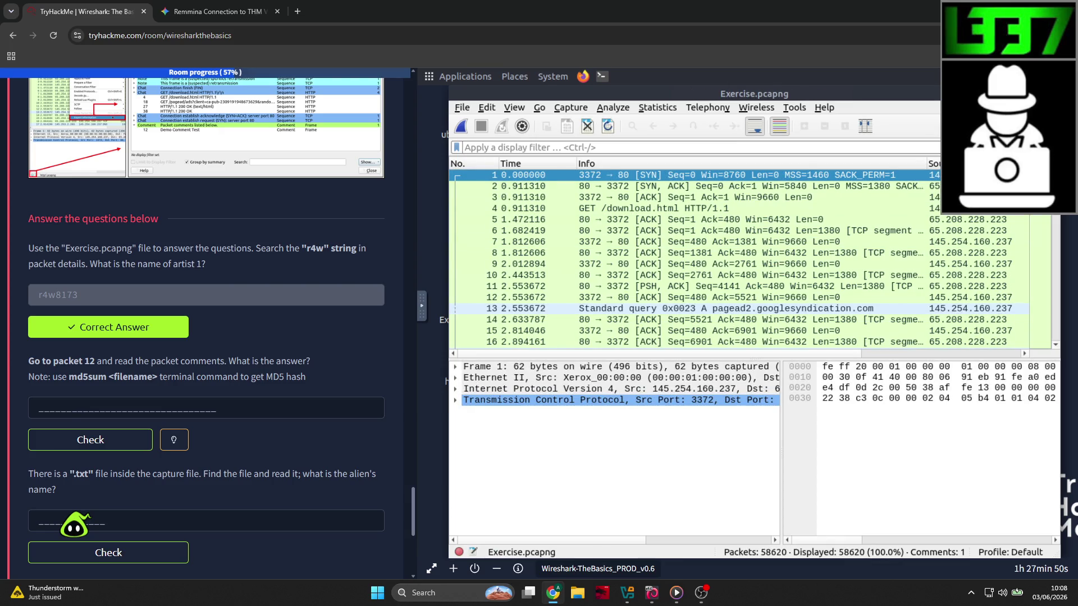
- In the terminal, list the home folder, create a THM directory, and confirm it exists
key("ctrl+q")
key("BackSpace")
key("BackSpace")
key("BackSpace")
type("nano")
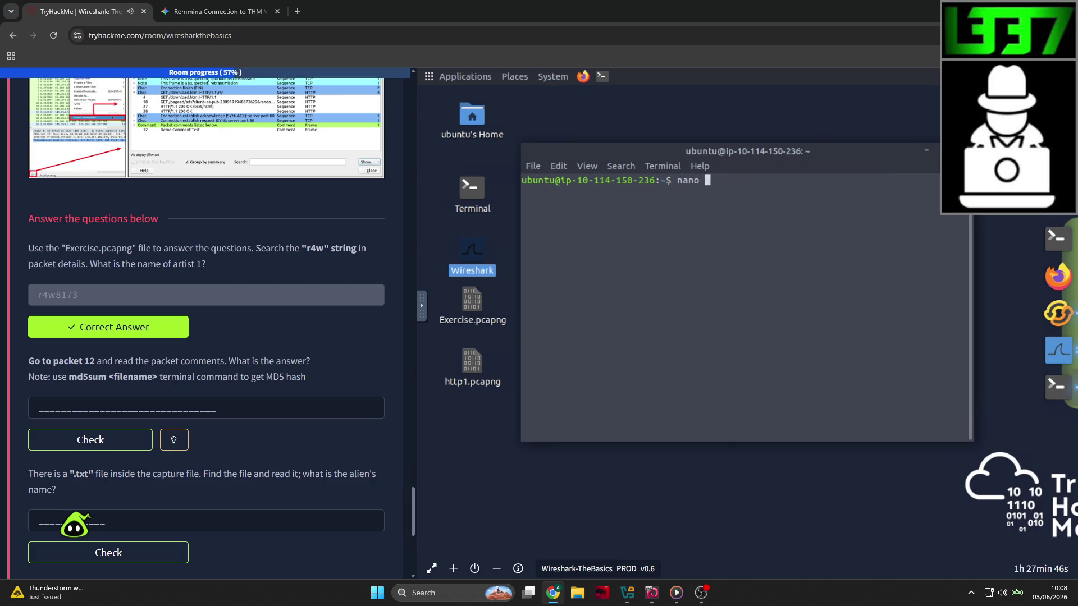
key("BackSpace")
key("BackSpace")
key("BackSpace")
type("ls")
key("Return")
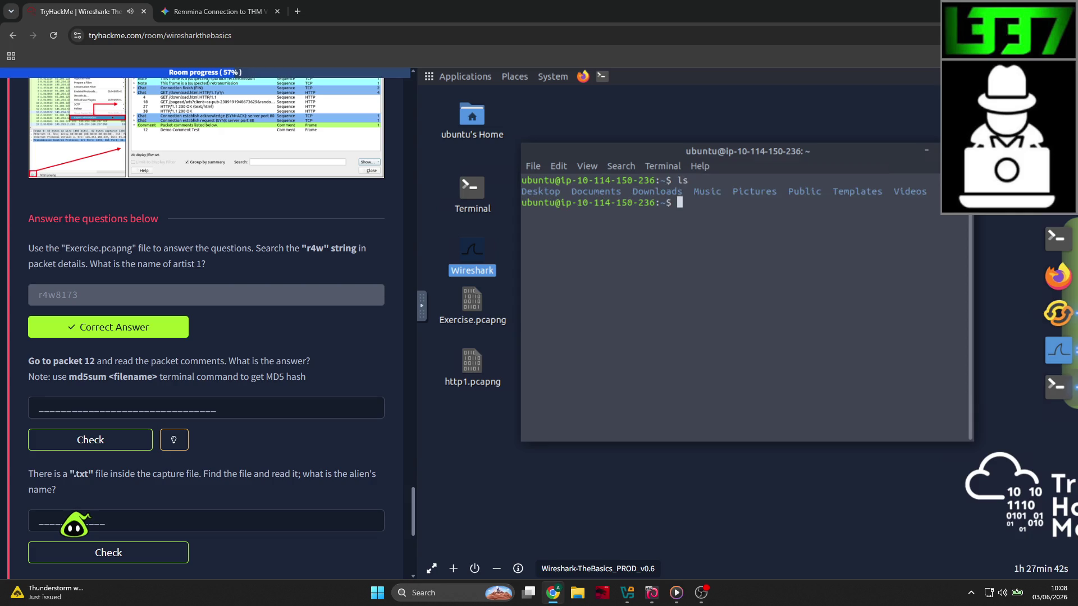
type("mkdir")
type(" THM")
key("Return")
type("ls")
key("Return")
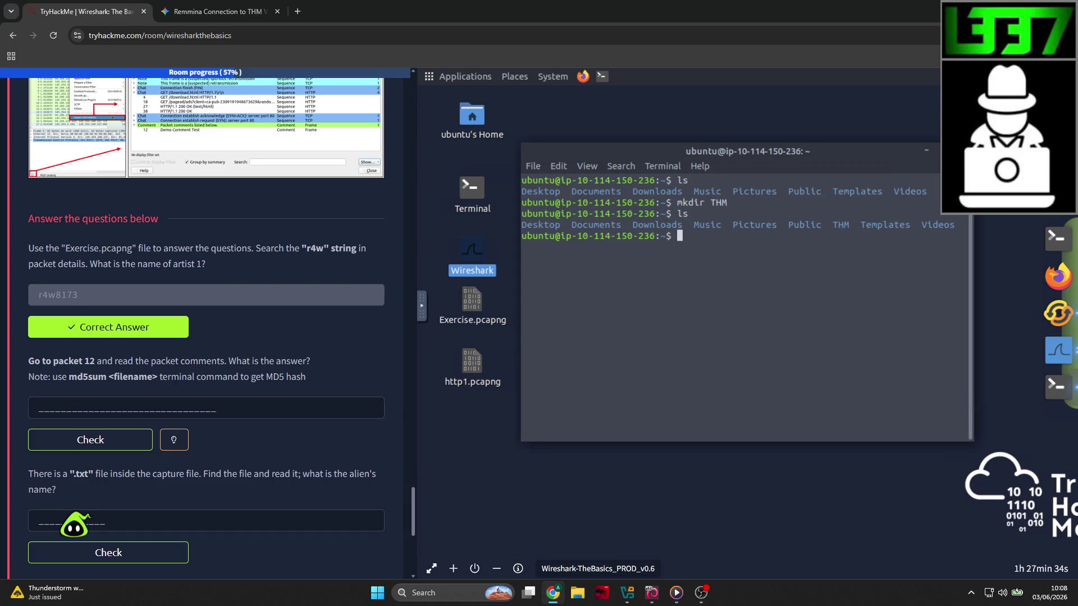
- Enter THM, open md5thing in nano, paste and clear a test line, then return to Wireshark
type("cd THM")
key("Return")
type("nano md5thing")
key("Return")
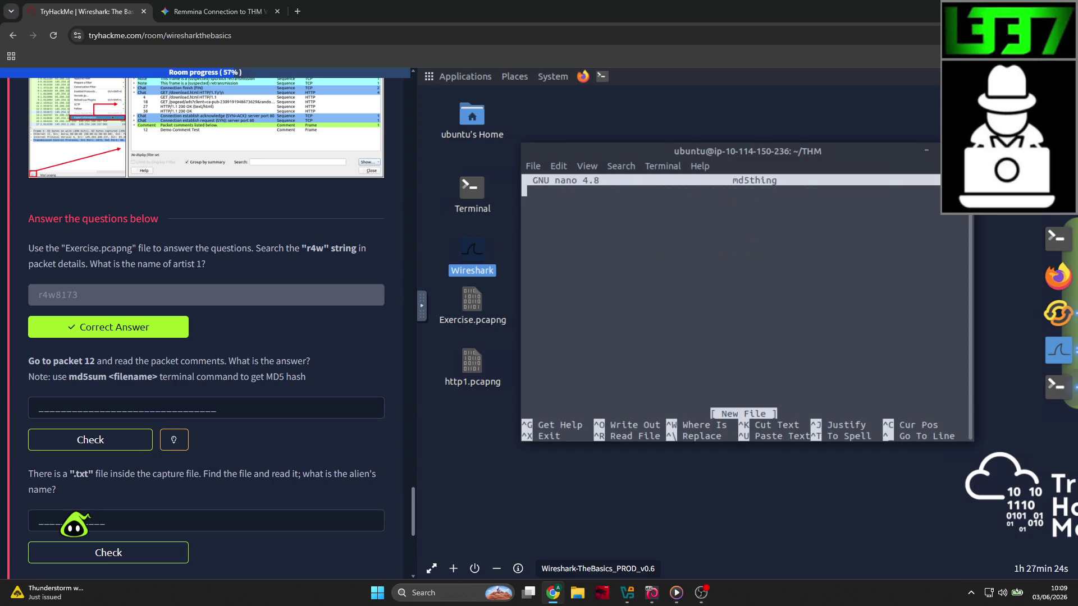
key("ctrl+shift+v")
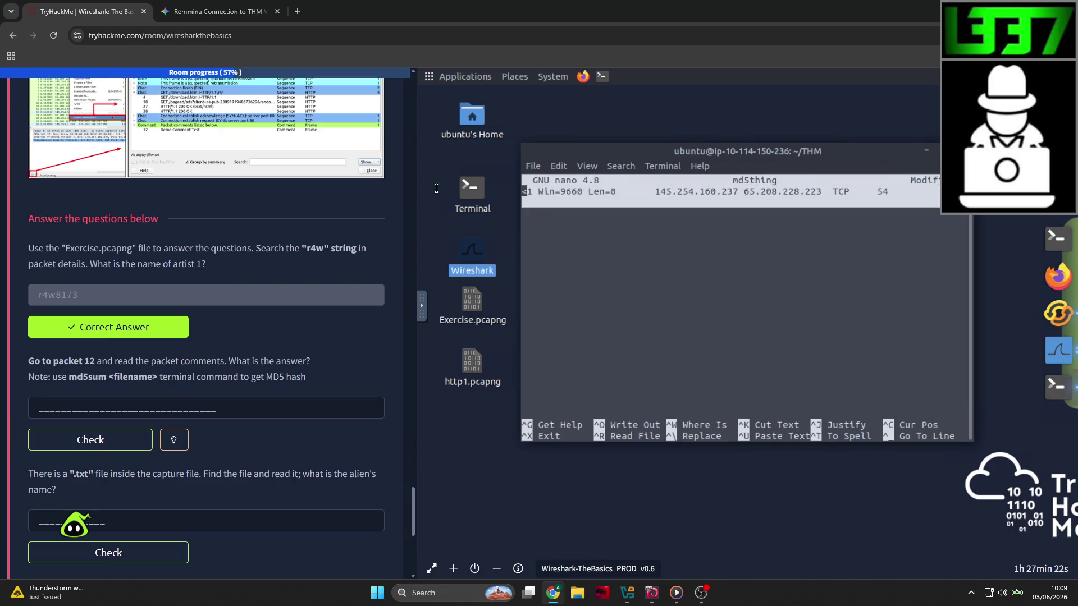
key("BackSpace")
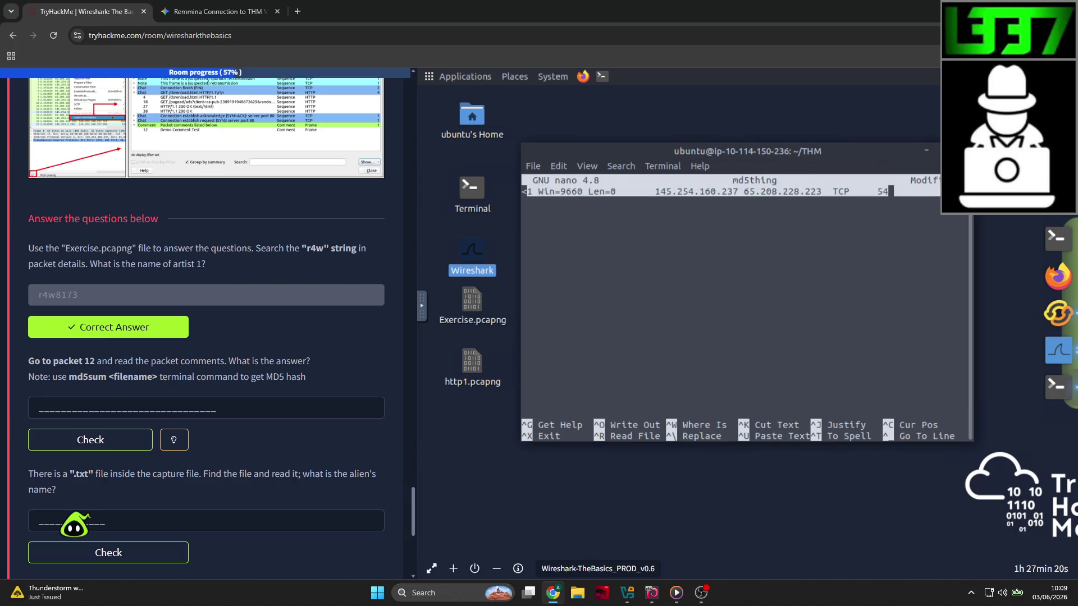
key("BackSpace")
key("BackSpace")
key("BackSpace")
key("BackSpace")
key("BackSpace")
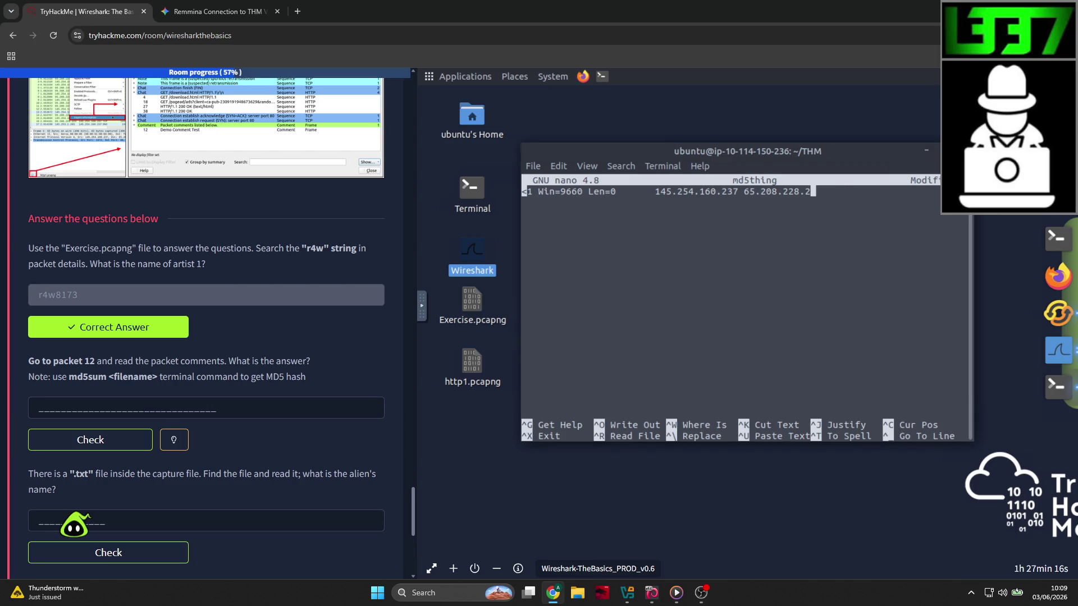
key("ctrl+k")
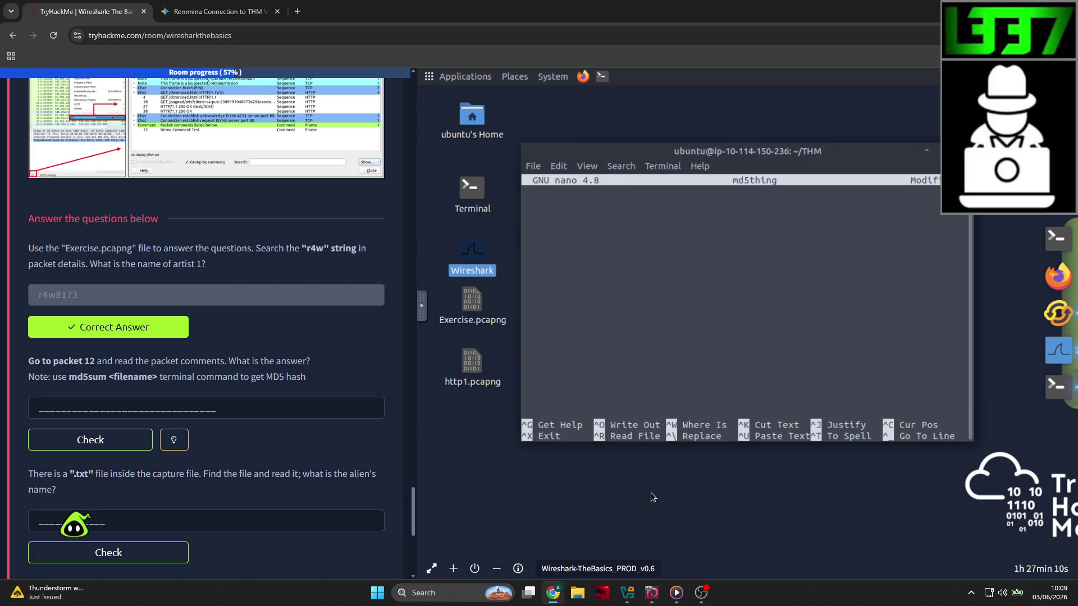
left_click(1051, 351)
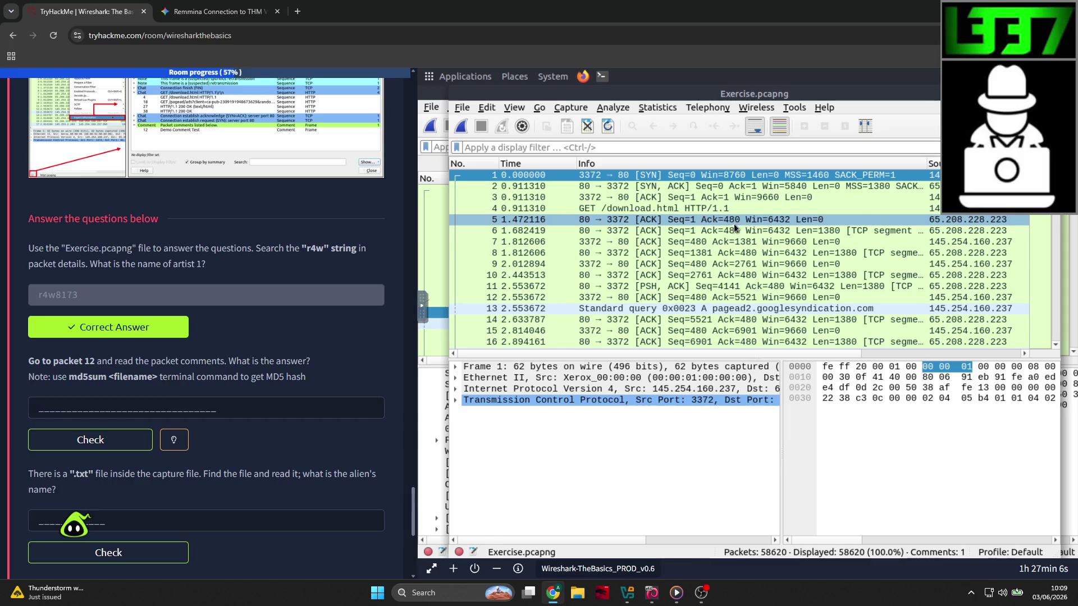
- Select packet 12 and expand its packet comments, which point to packet 39765
right_click(545, 296)
left_click(492, 413)
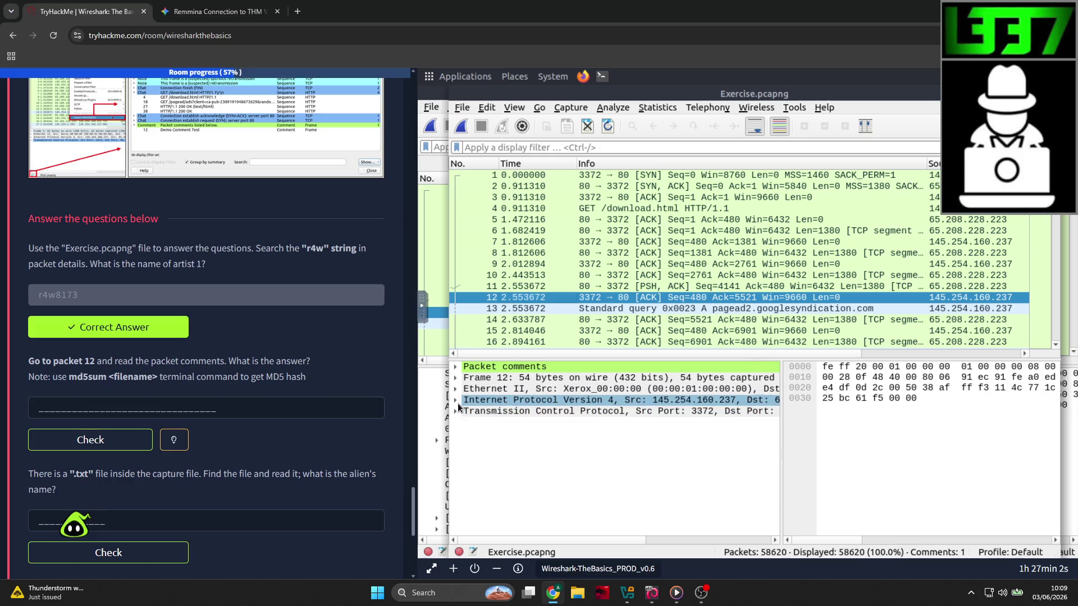
left_click(457, 366)
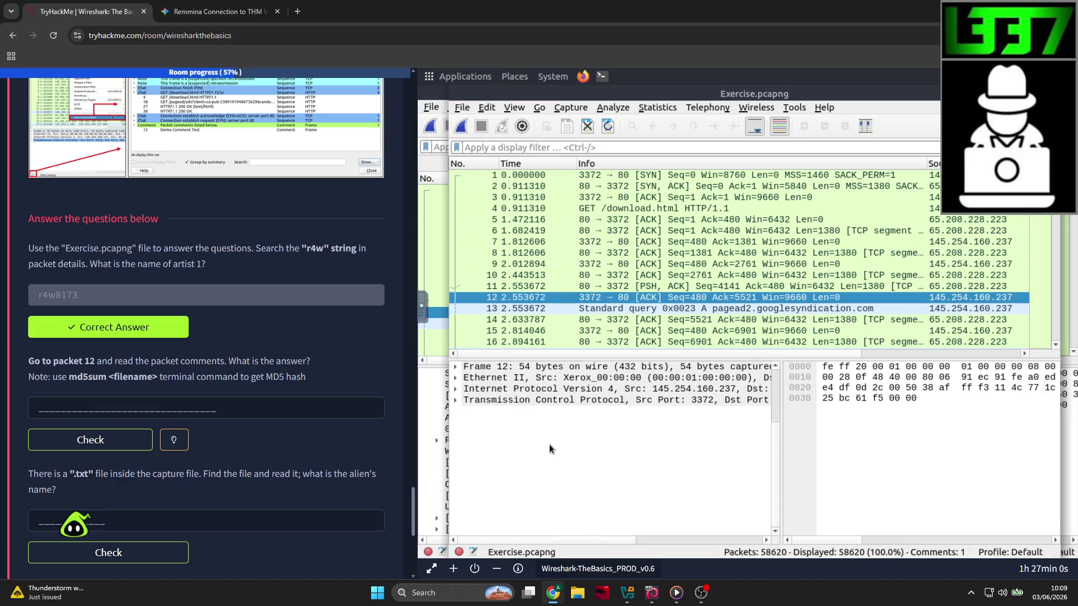
mouse_move(777, 430)
left_mouse_down()
mouse_move(776, 482)
mouse_move(780, 382)
left_mouse_up()
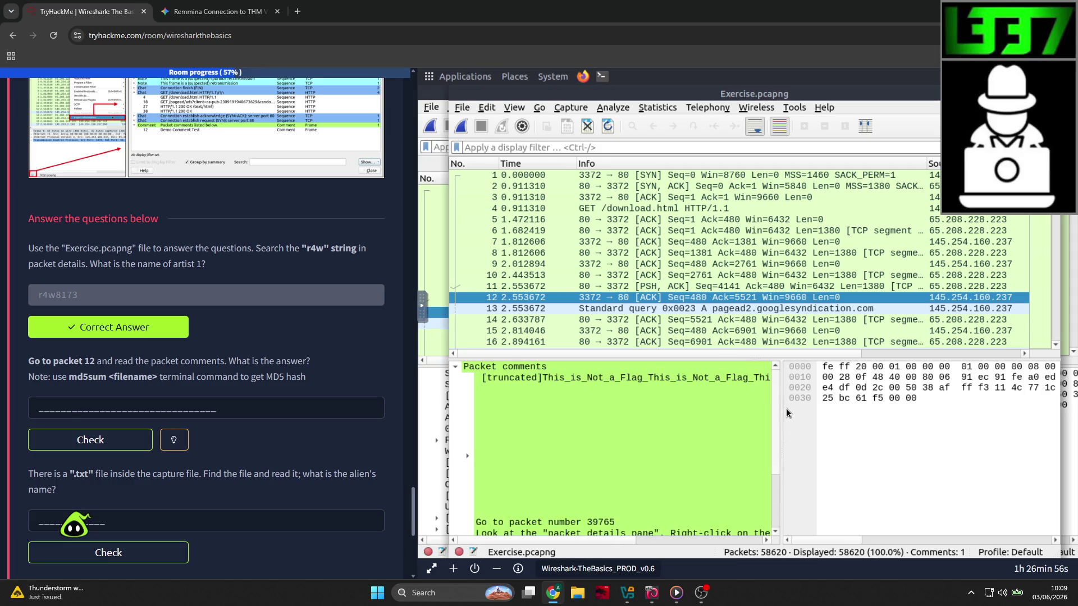
left_click_drag(551, 542, 627, 548)
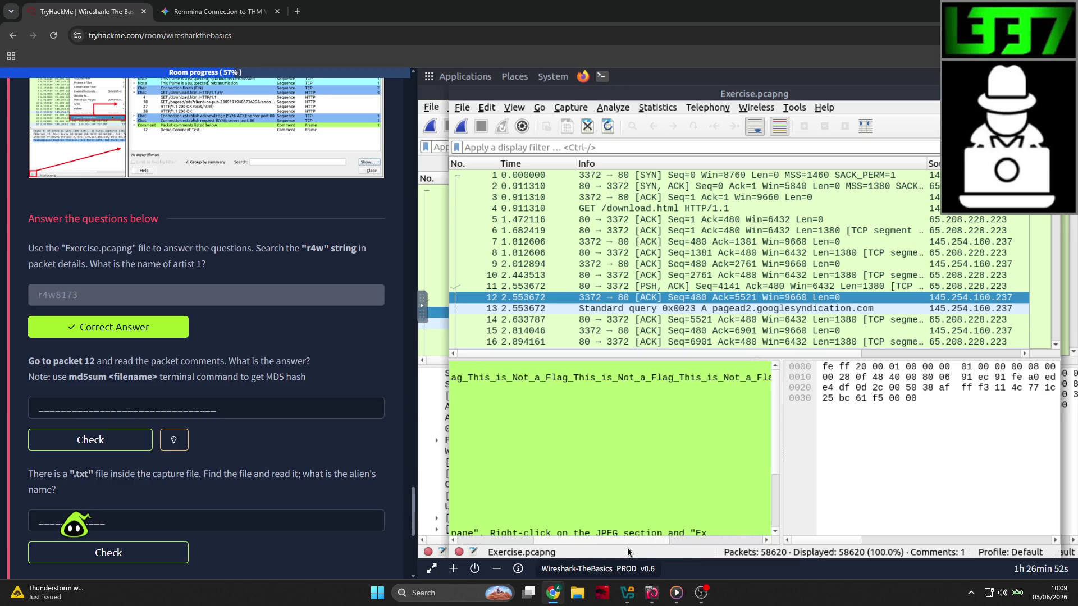
mouse_move(635, 544)
left_mouse_down()
mouse_move(525, 544)
mouse_move(649, 540)
left_mouse_up()
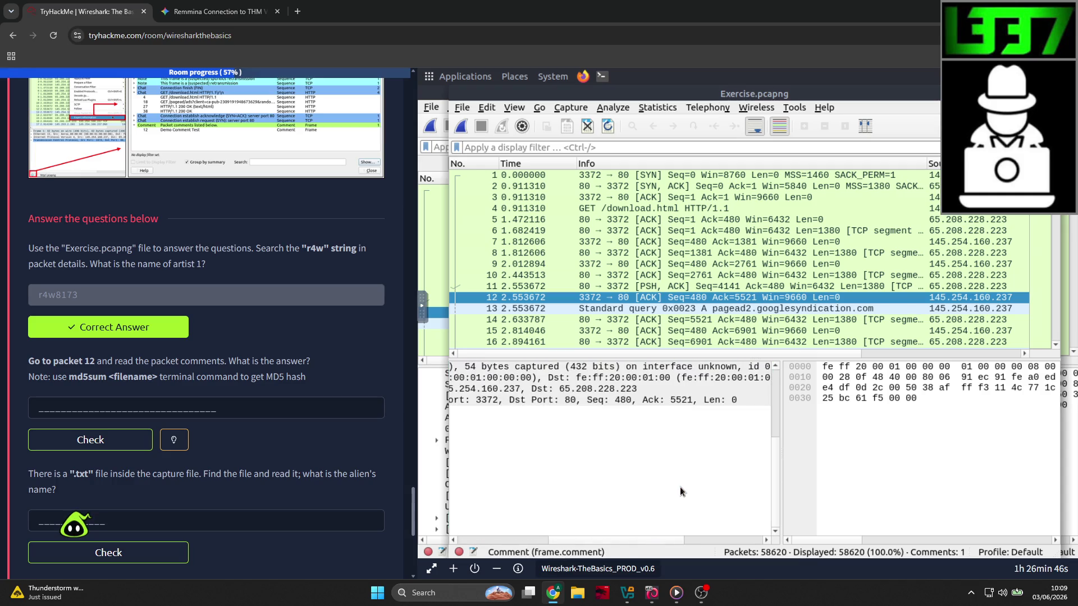
left_click_drag(644, 540, 506, 537)
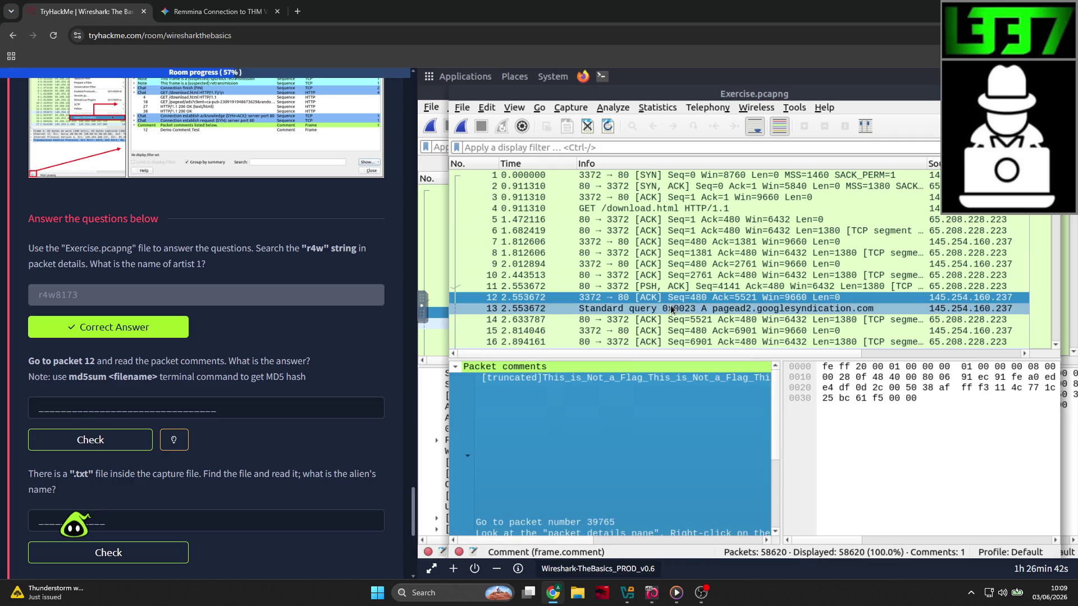
scroll(665, 307, "down", 20)
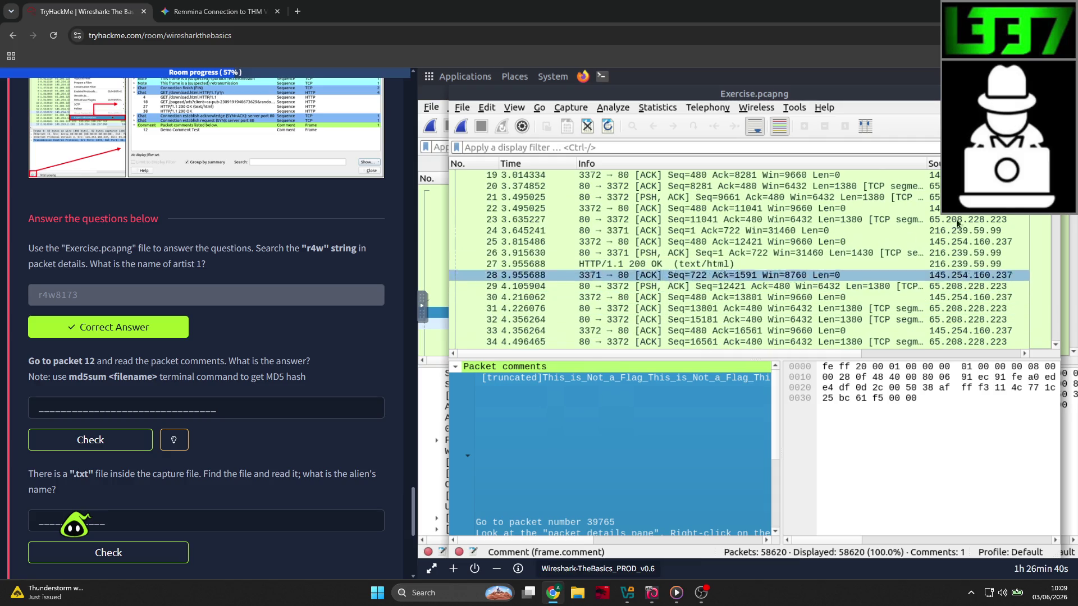
left_click_drag(1052, 174, 1050, 281)
scroll(676, 270, "down", 15)
left_click(672, 271)
scroll(672, 272, "down", 11)
left_click(671, 274)
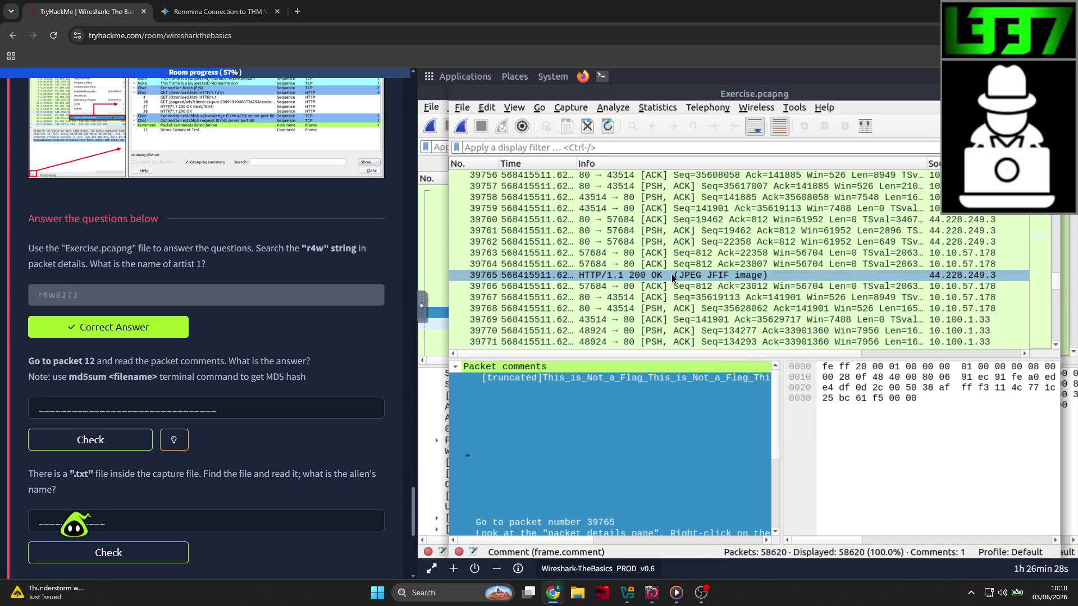
scroll(672, 274, "down", 4)
left_click(672, 274)
left_click(506, 242)
left_click(512, 253)
left_click(513, 263)
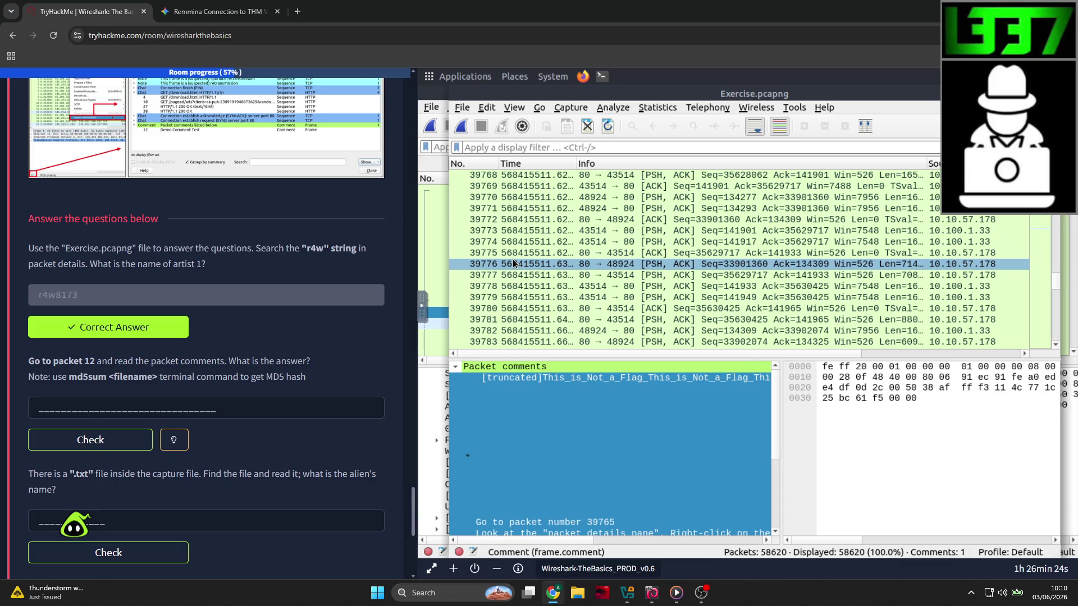
scroll(517, 254, "up", 2)
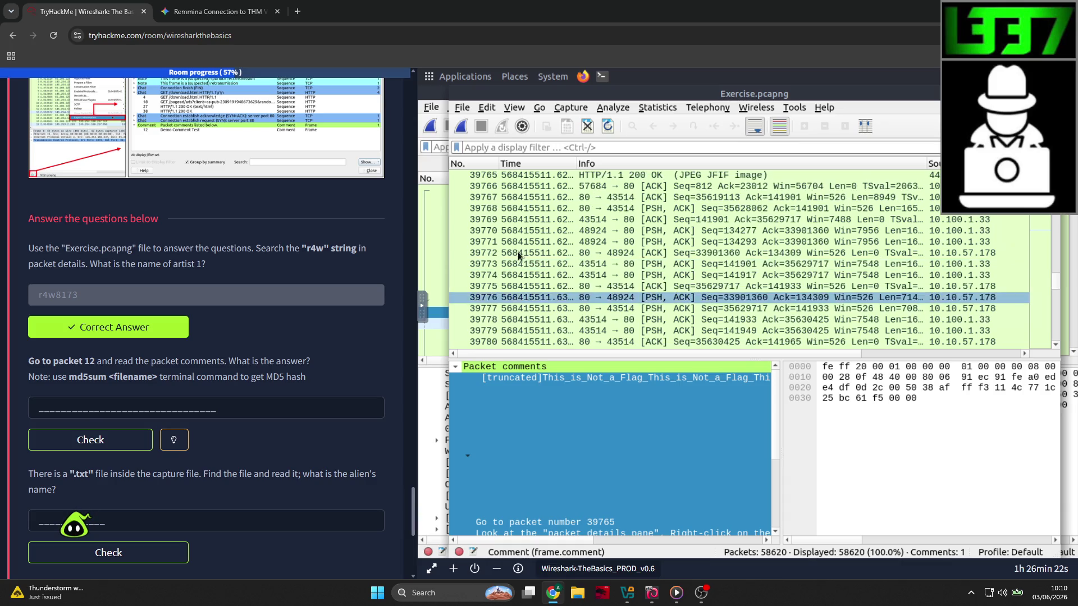
left_click(513, 207)
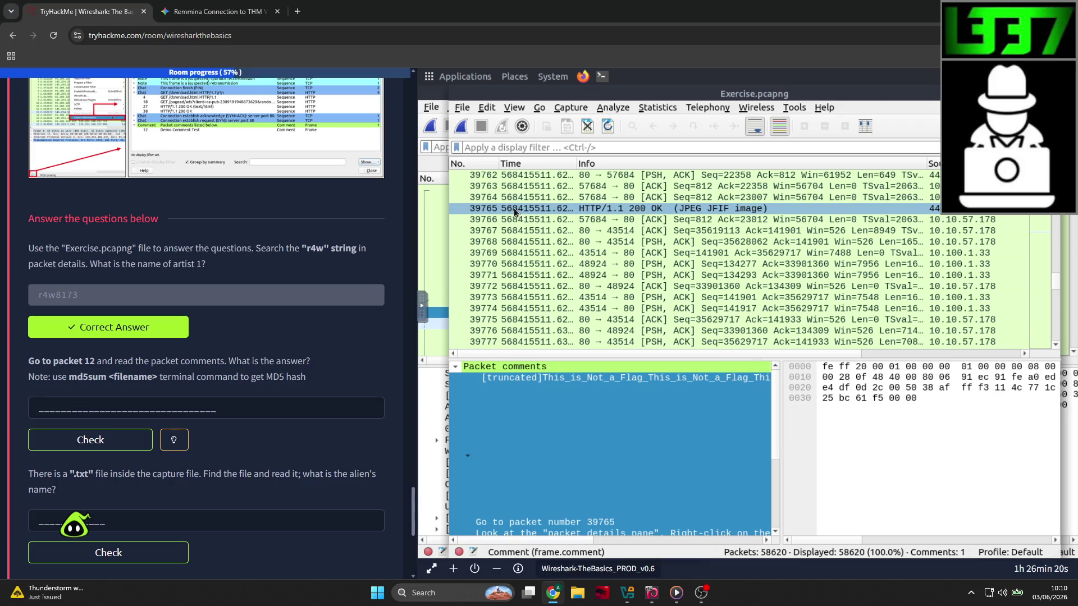
- Examine packet 39765's details, then go back to packet 12 with Ctrl+G
left_click_drag(558, 540, 662, 541)
left_click(503, 208)
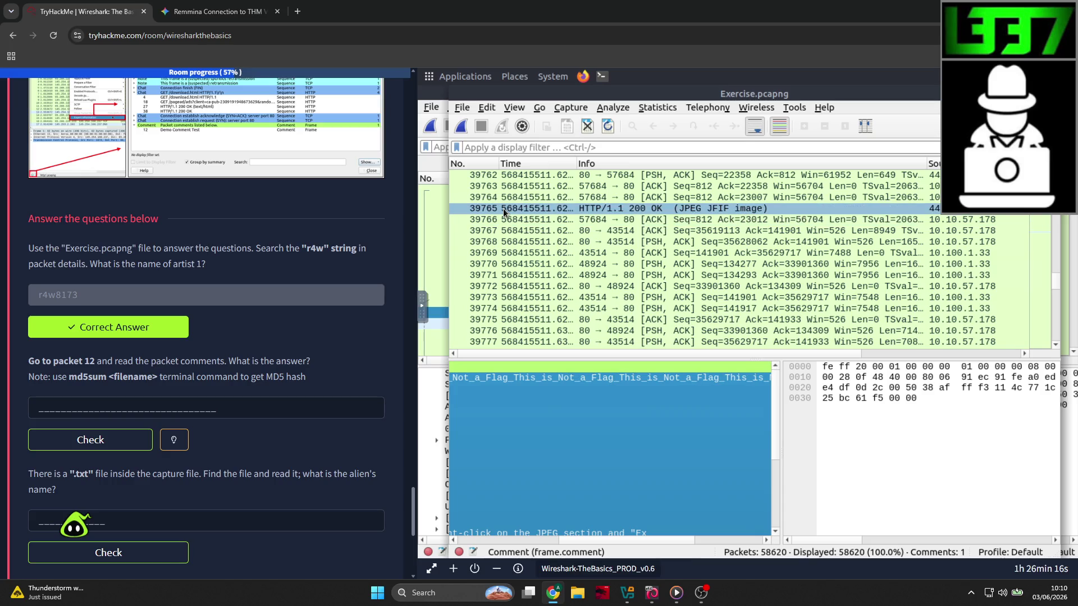
left_click(797, 428)
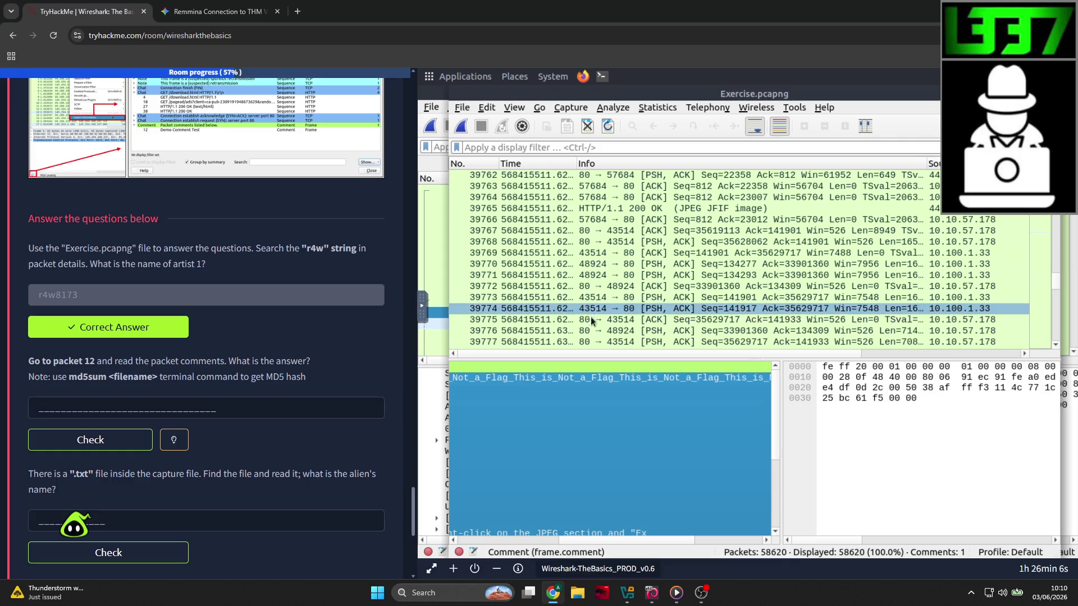
key("ctrl+g")
type("12")
key("Return")
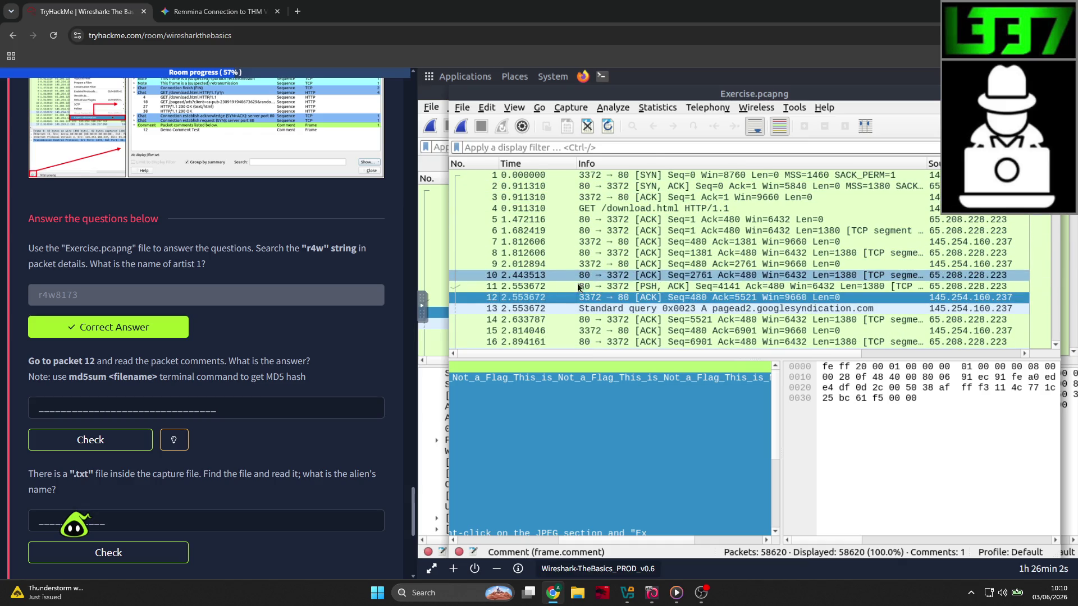
- Copy packet 12's full comment text to the clipboard and close the comment box
right_click(524, 297)
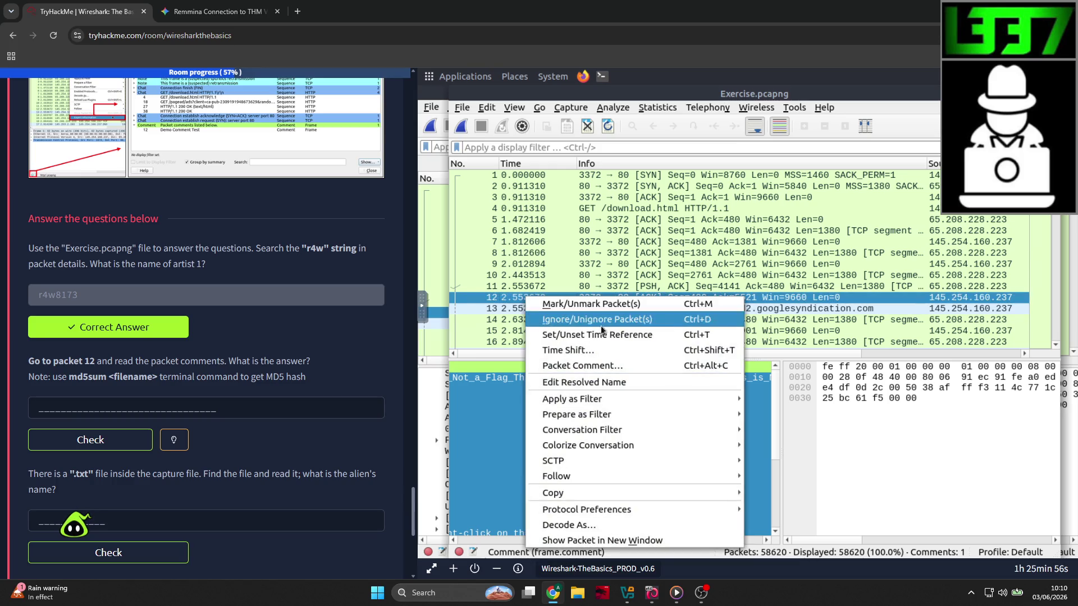
left_click(598, 369)
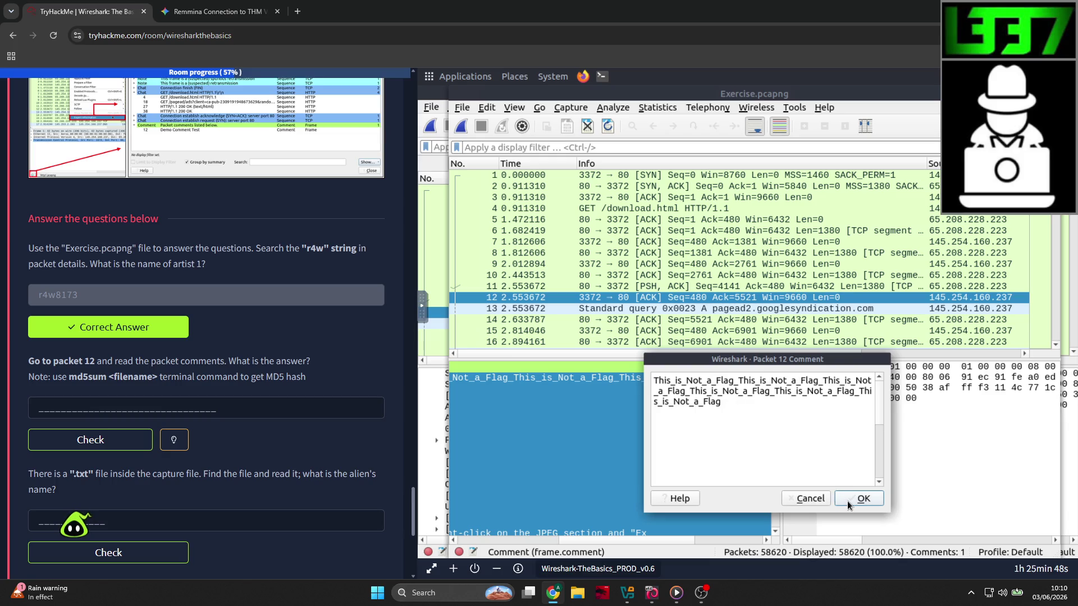
triple_click(702, 383)
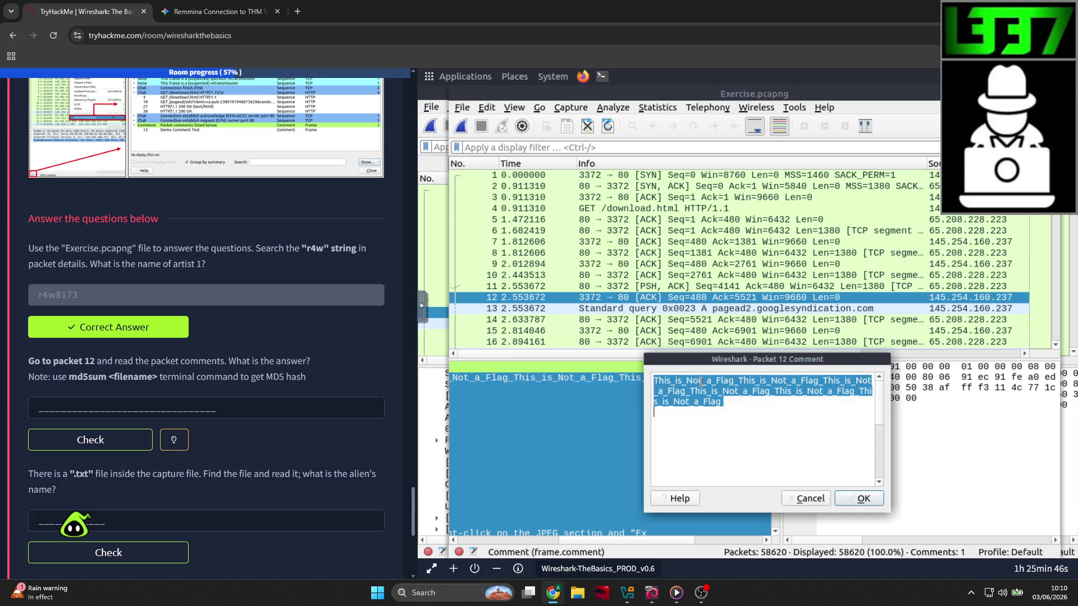
right_click(717, 388)
left_click(750, 442)
left_click(849, 499)
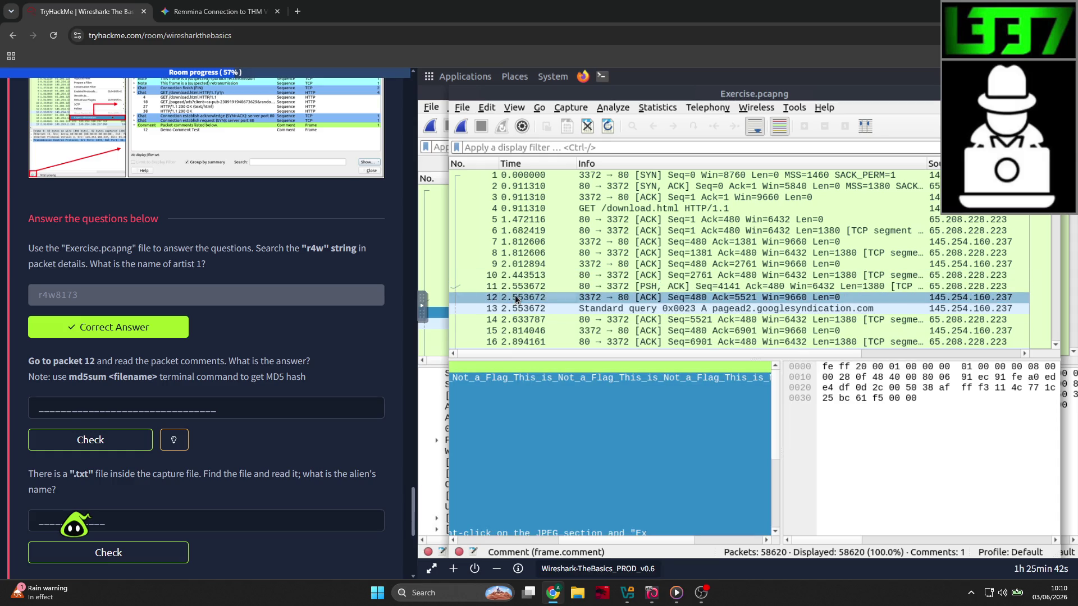
- Browse the File menu's Export Objects choices without exporting anything
left_click(467, 111)
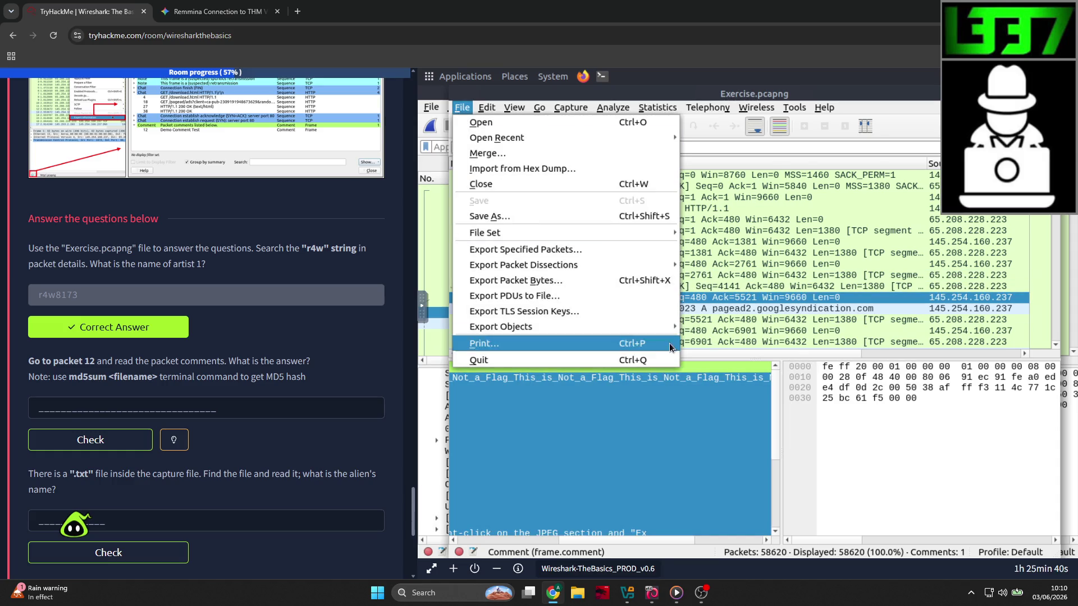
left_click(726, 356)
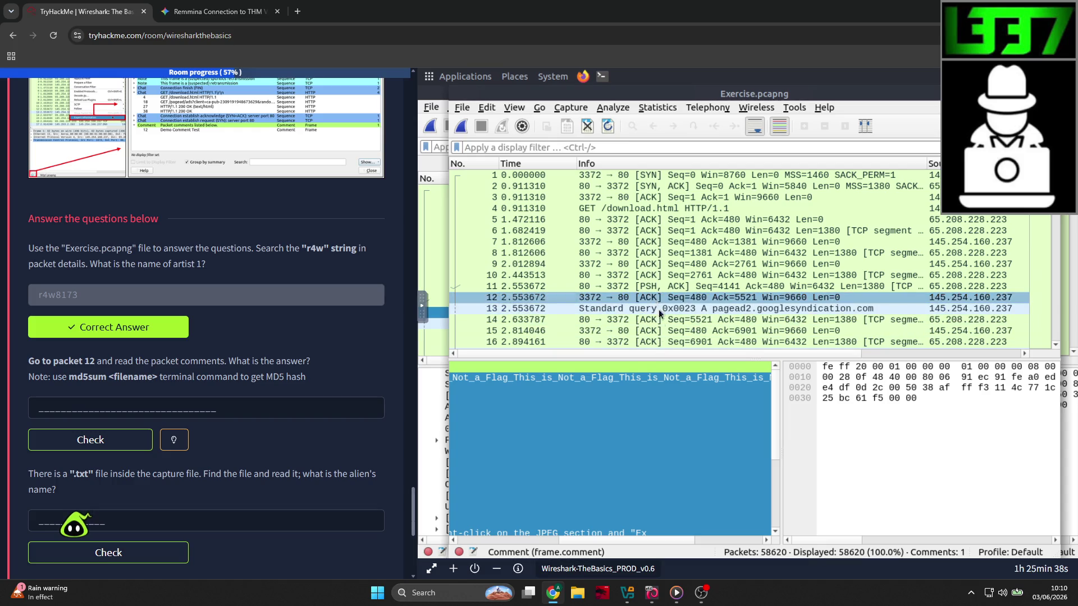
left_click_drag(670, 352, 825, 360)
left_click_drag(580, 362, 454, 360)
left_click(462, 107)
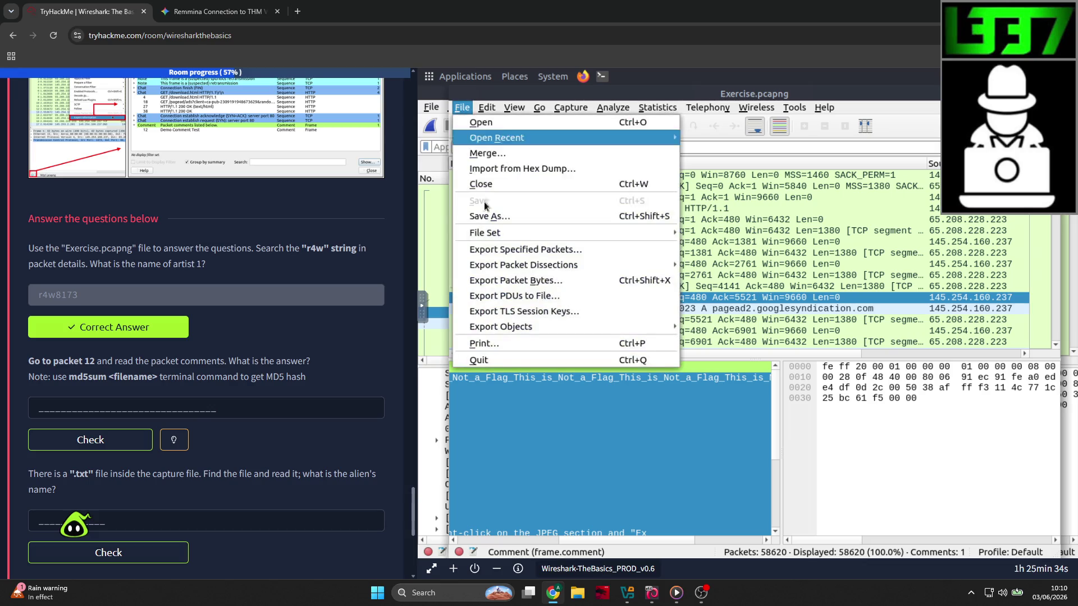
mouse_move(533, 326)
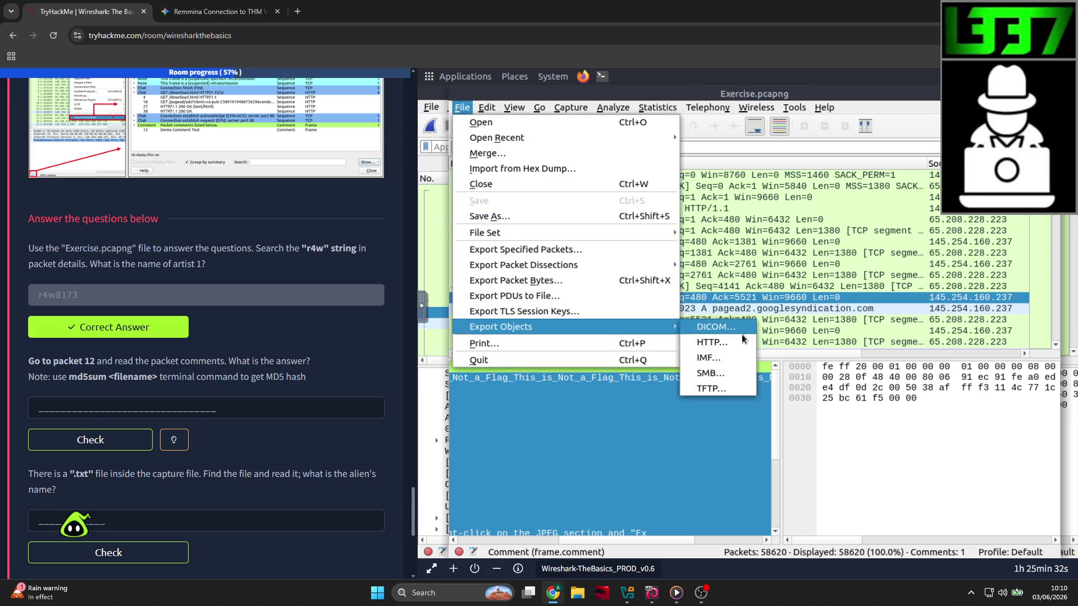
left_click(745, 387)
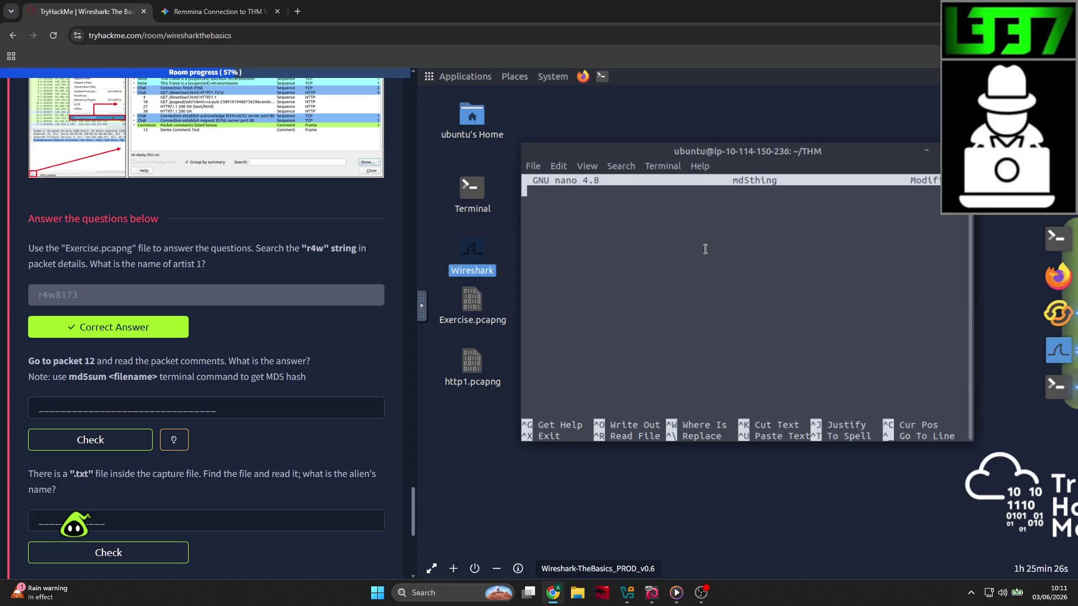
- Paste the comment into md5thing in nano and save the file
key("ctrl+shift+v")
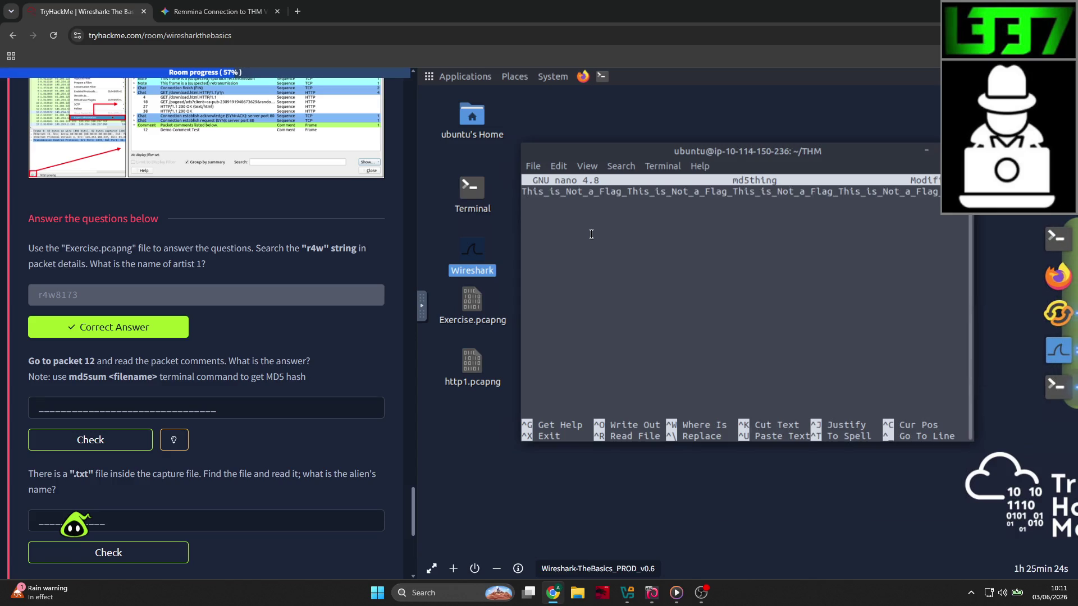
key("ctrl+x")
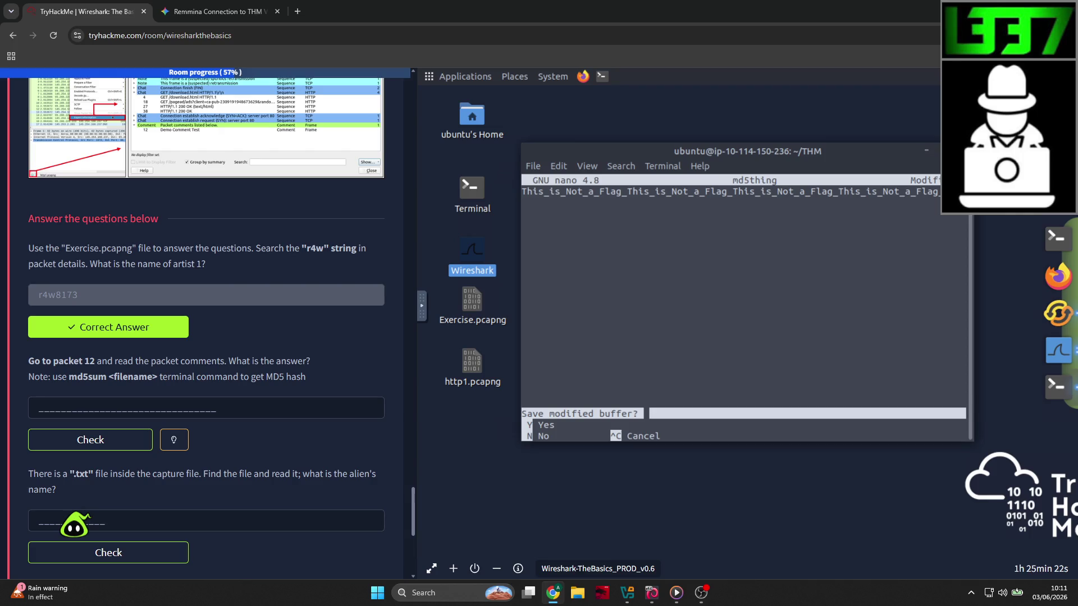
key("y")
key("Return")
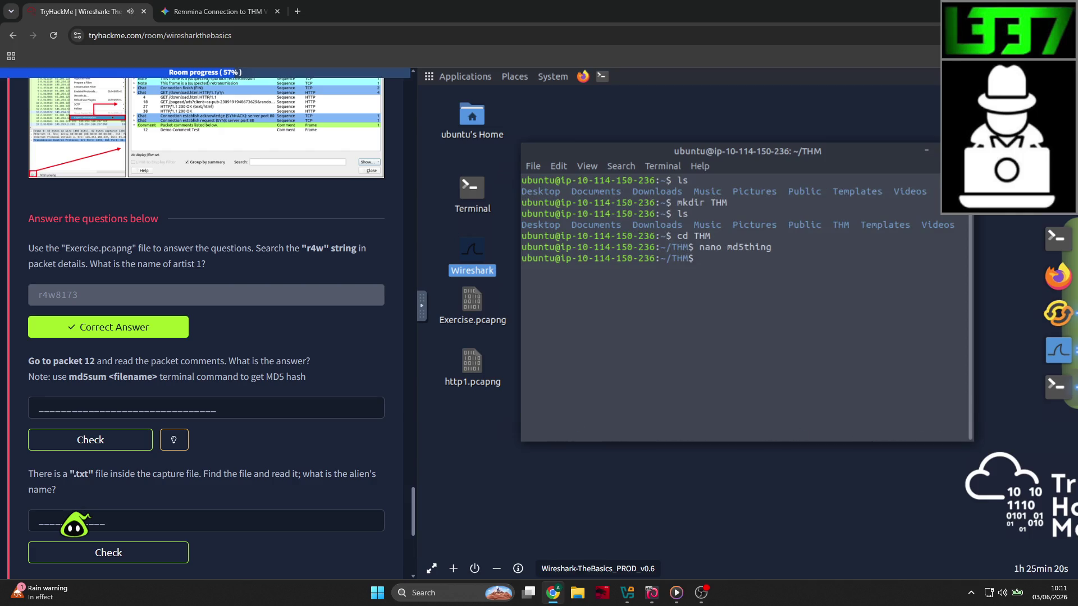
- Run md5sum md5thing and copy the hash 7c873d41e3070d8a69e901e014dc3b10
type("md5sum")
type(" md5thing")
key("Return")
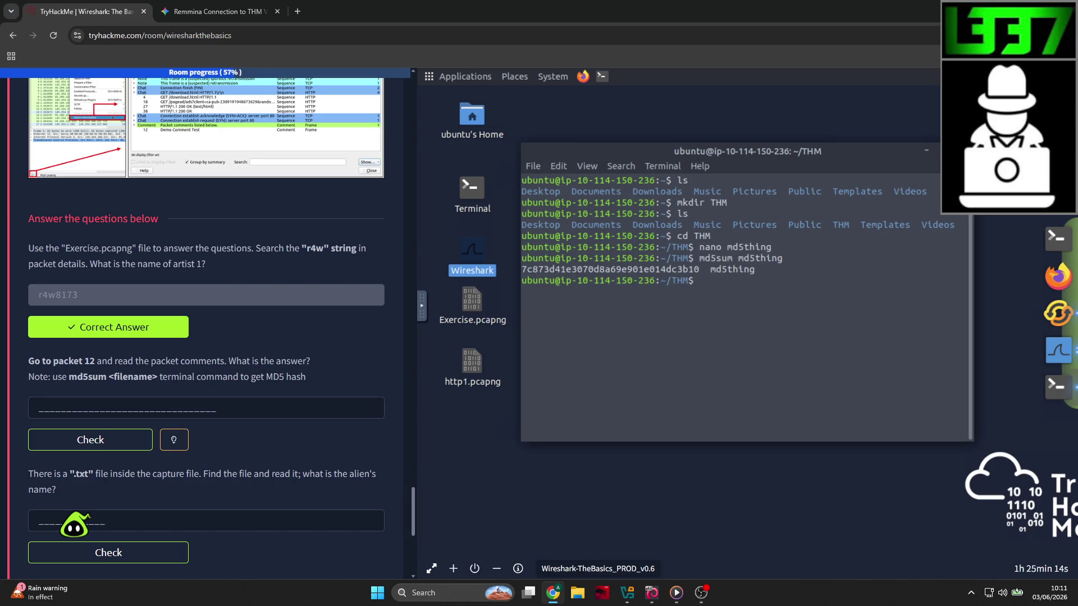
left_click_drag(700, 270, 522, 272)
right_click(540, 274)
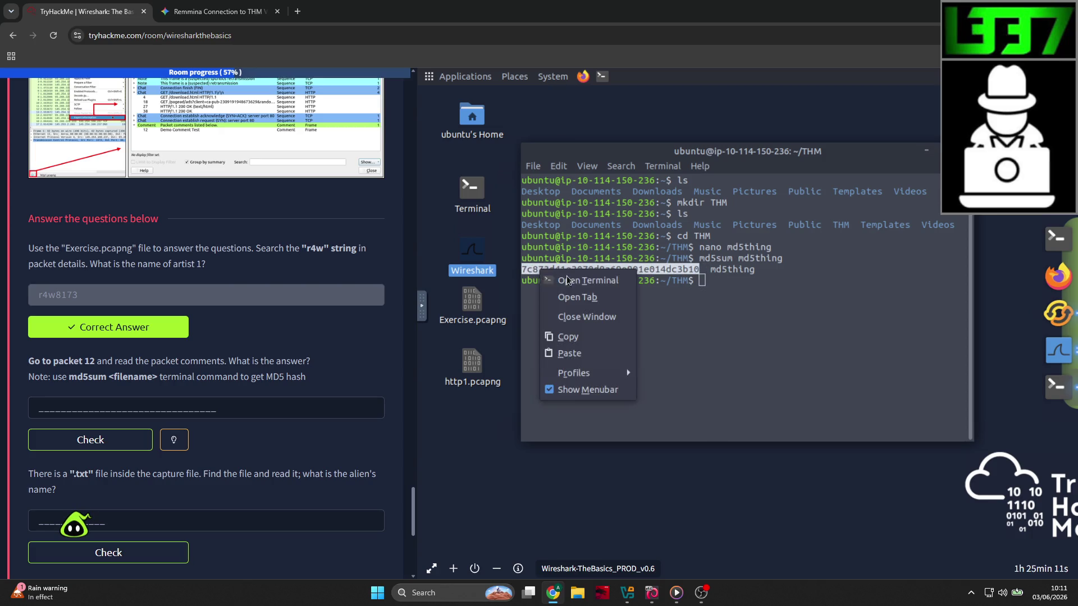
left_click(588, 337)
- Paste the hash into the packet 12 answer field and submit it
left_click(202, 408)
key("ctrl+v")
left_click(90, 439)
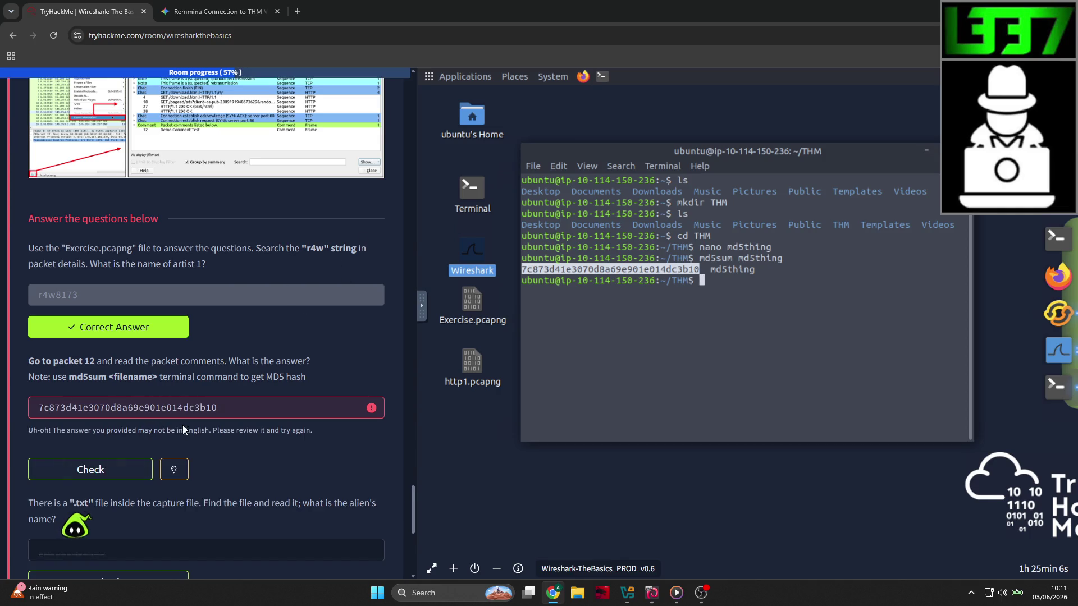
left_click(710, 294)
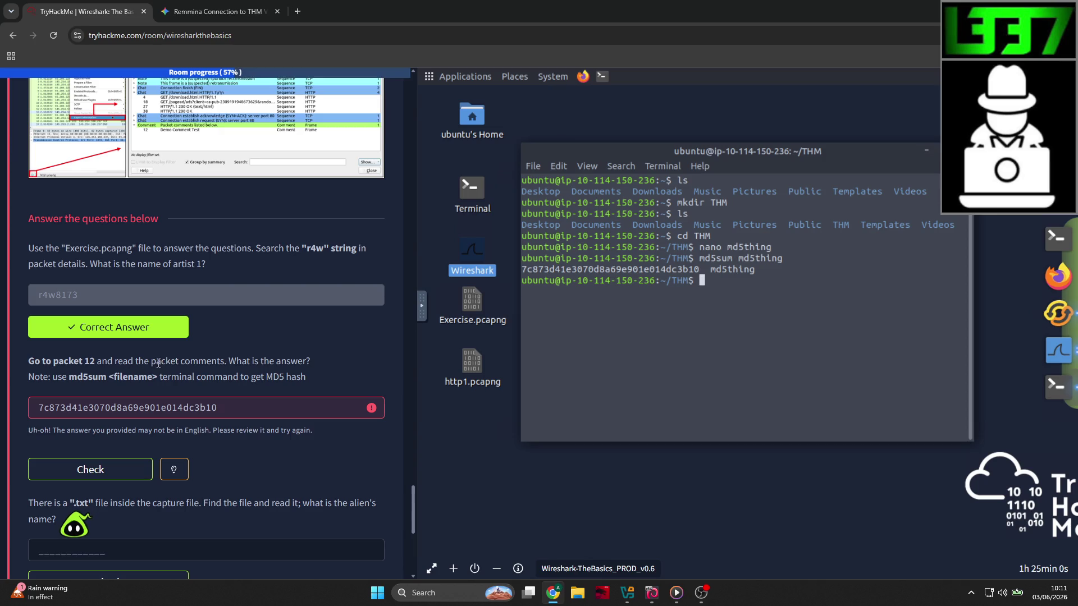
- Note the md5sum hint on the task page, then re-read packet 12's comment in Exercise.pcapng
left_click_drag(69, 375, 135, 376)
left_click(289, 374)
left_click(1069, 355)
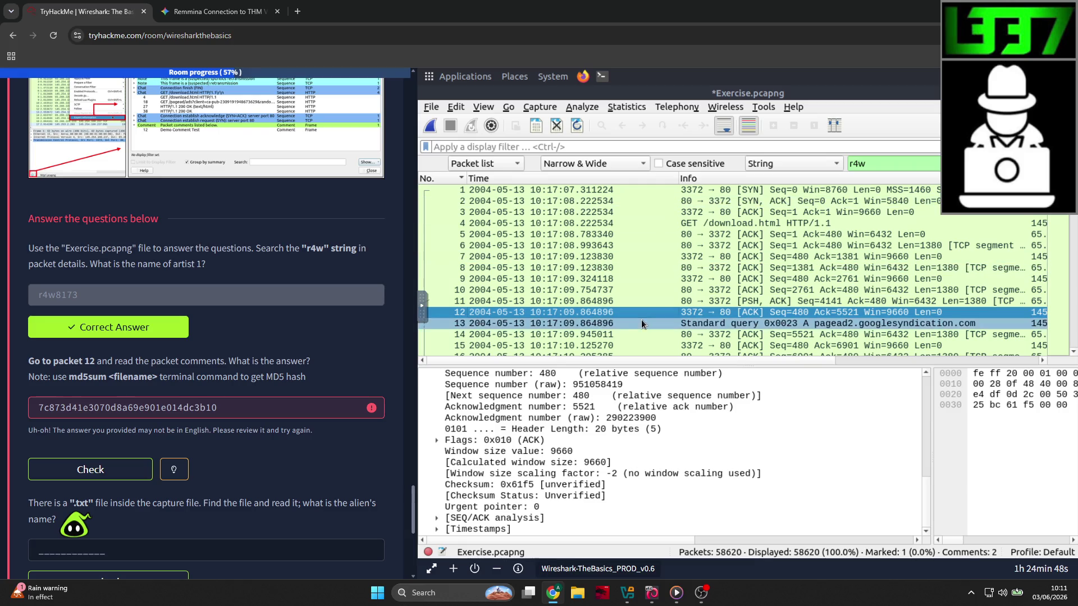
right_click(688, 313)
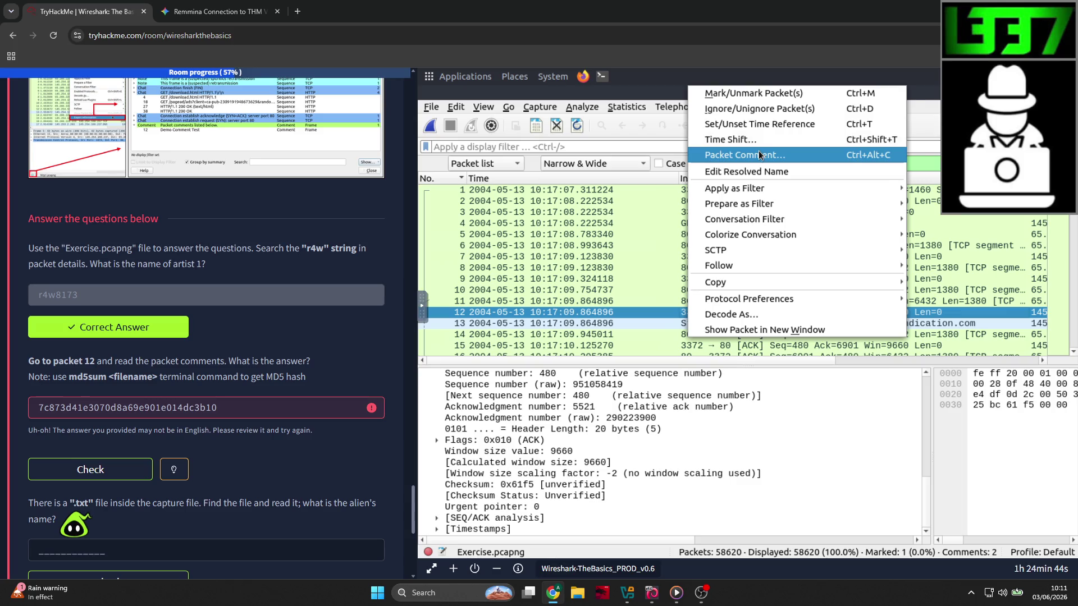
left_click(759, 156)
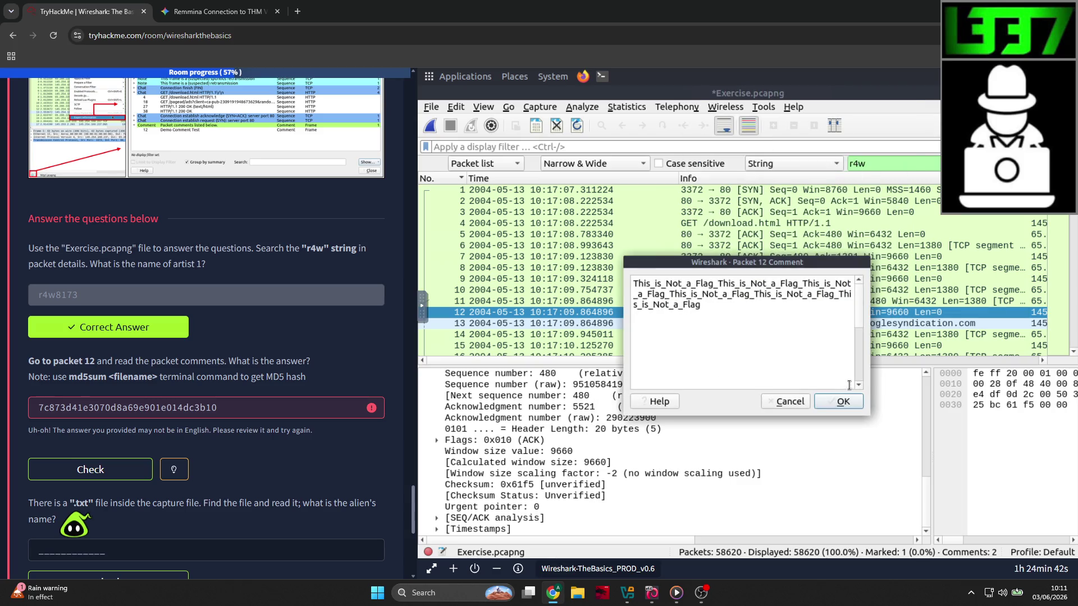
left_click(830, 403)
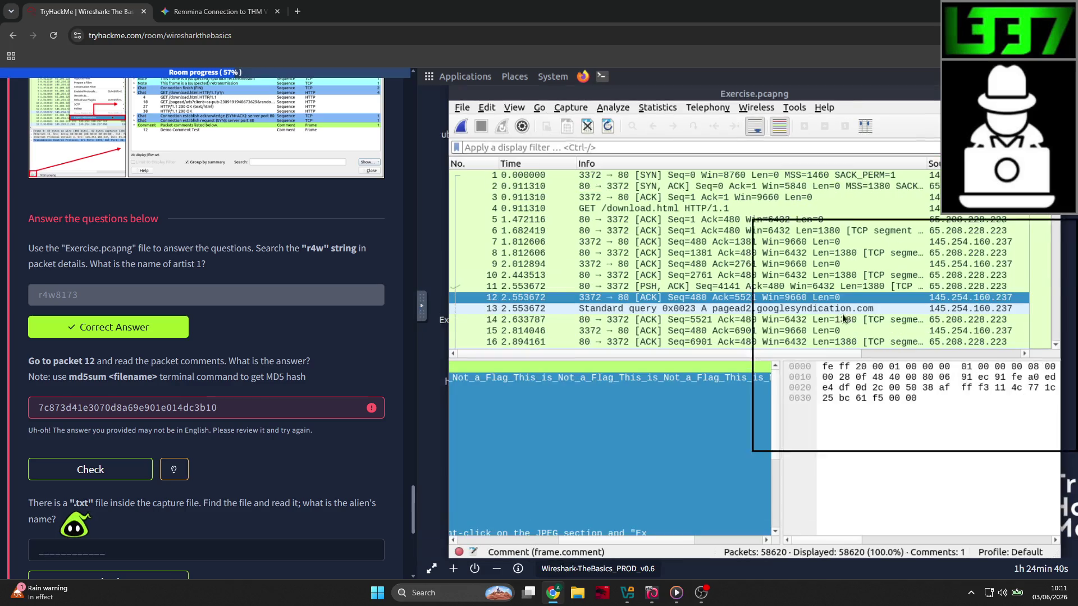
- Print md5thing with cat, clear the rejected hash from the packet 12 answer, and reveal the hint
type("cat md5thing")
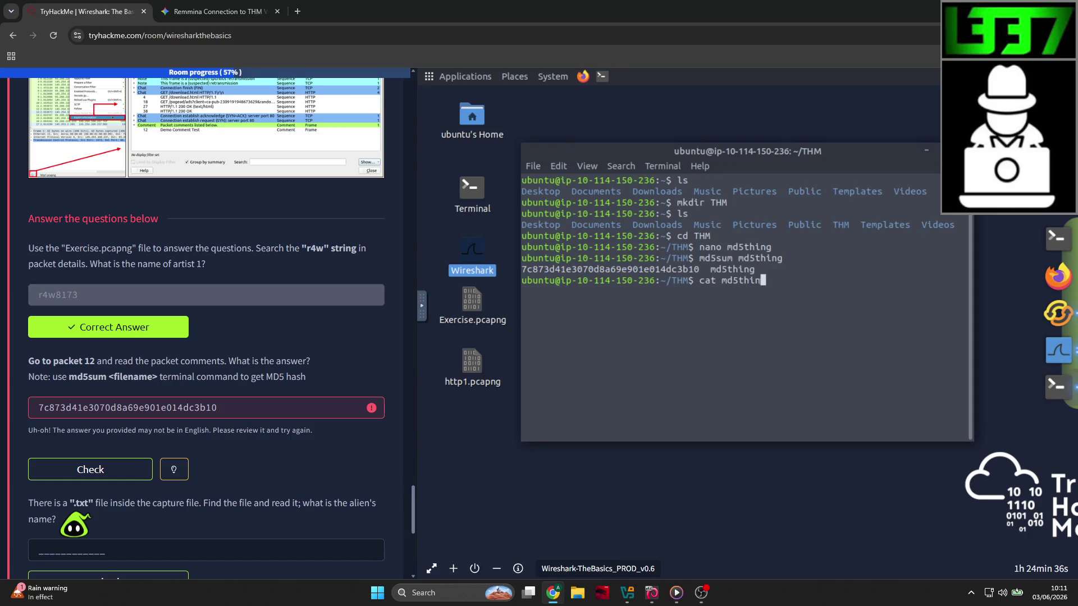
key("Return")
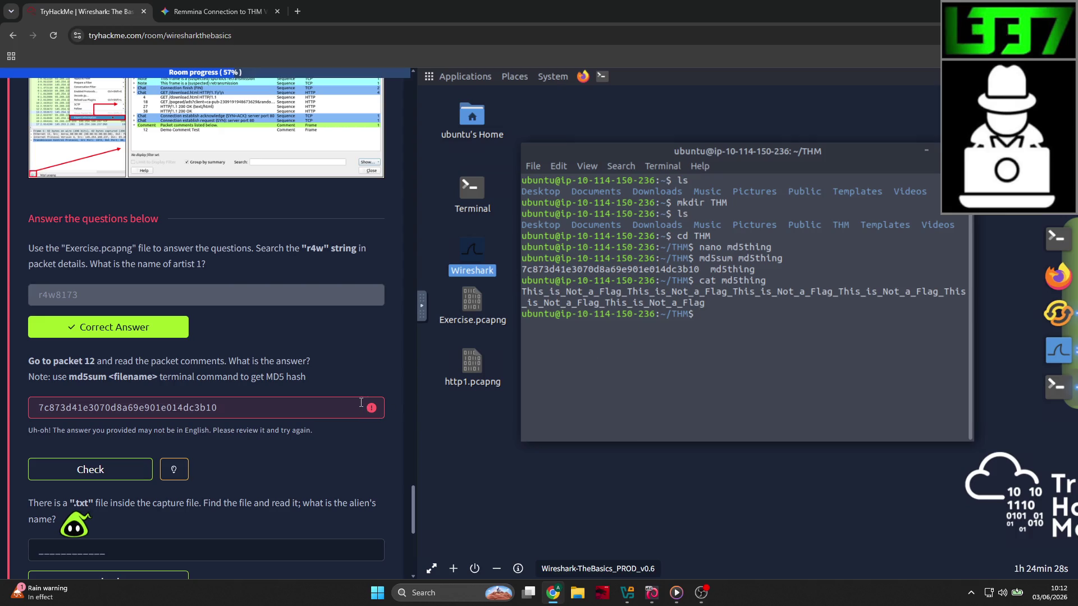
left_click_drag(362, 414, 3, 408)
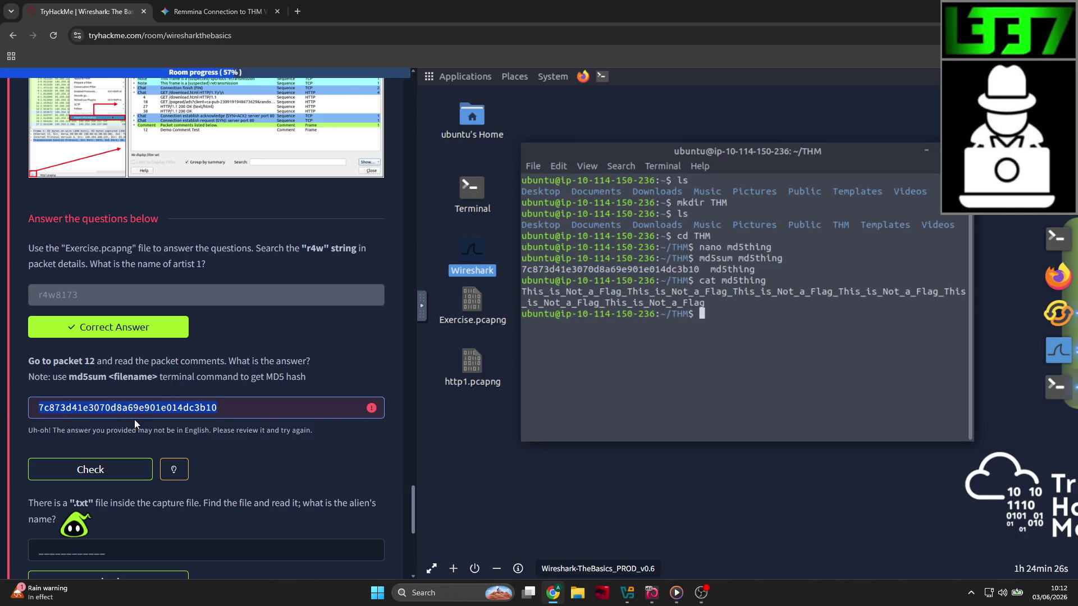
key("BackSpace")
left_click(174, 470)
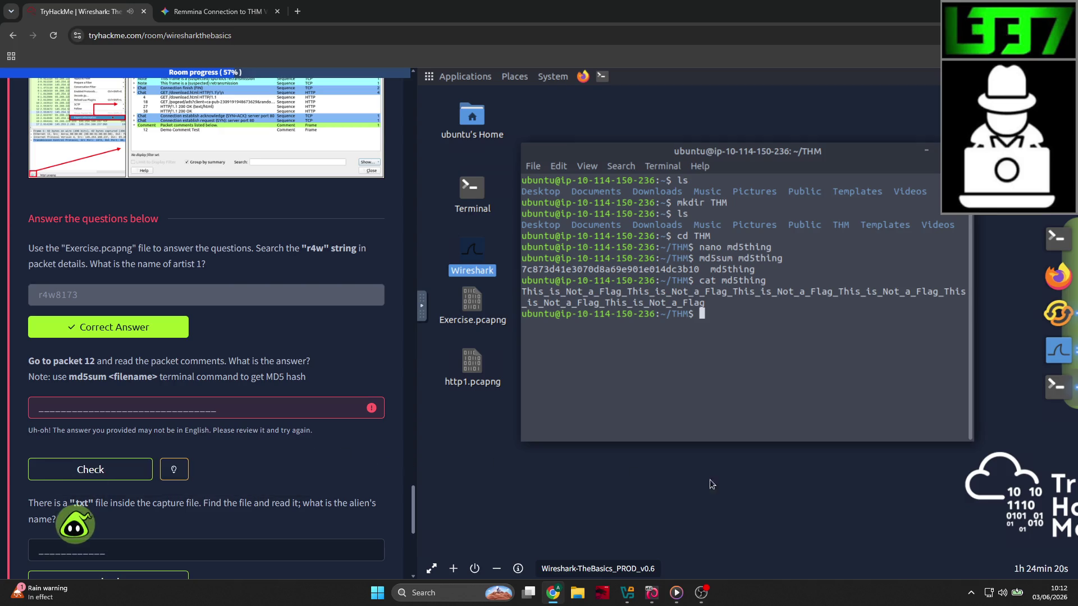
left_click(1059, 350)
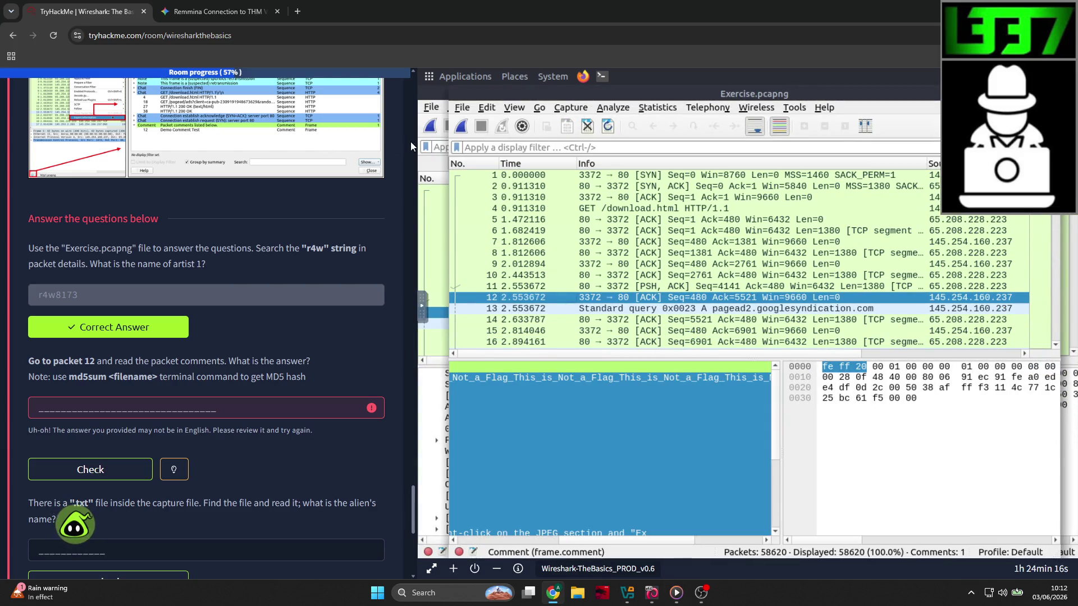
- Maximise Wireshark and read packet 12's full comment about hashing packet 39765's image
left_click_drag(411, 141, 3, 140)
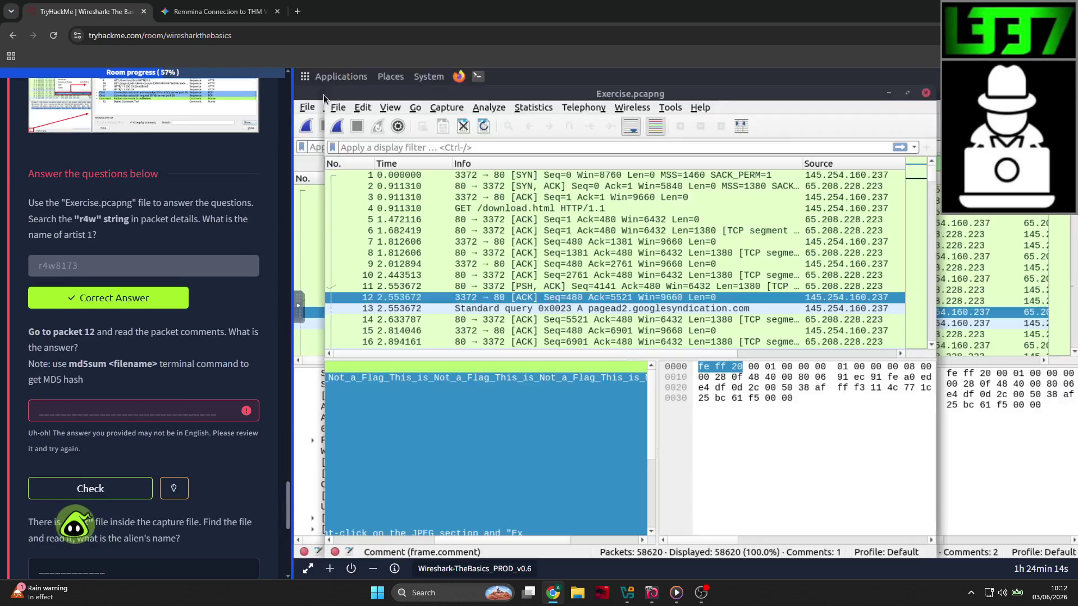
left_click(890, 94)
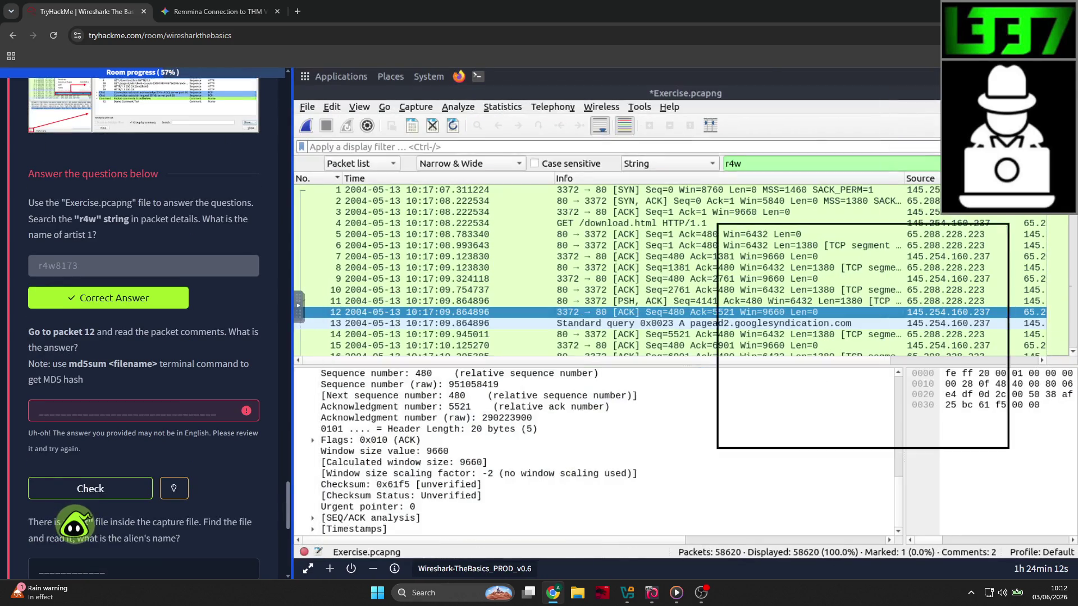
right_click(362, 312)
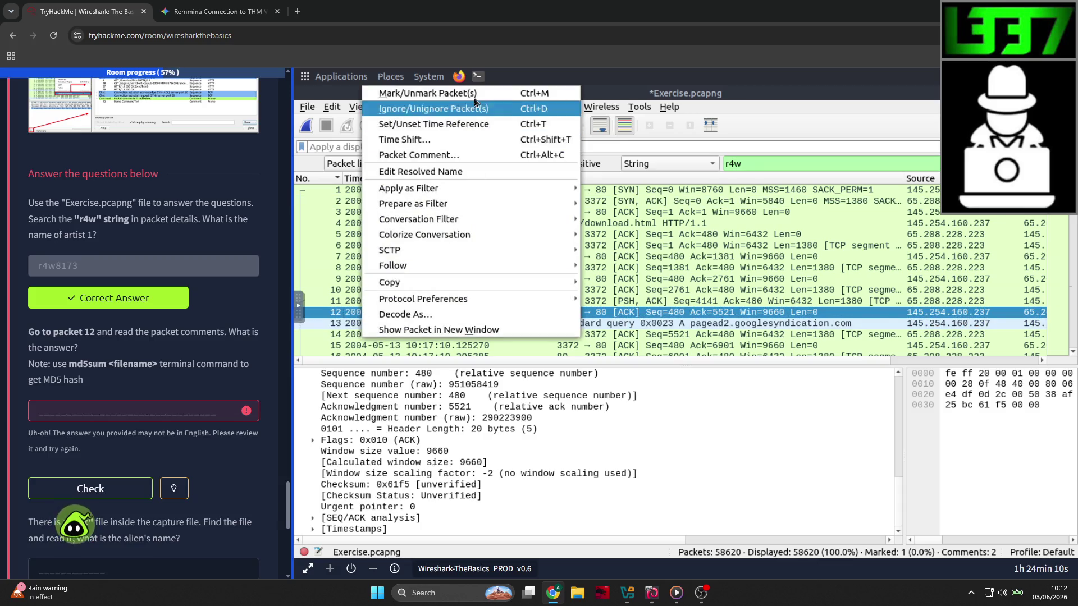
left_click(478, 156)
scroll(650, 342, "down", 10)
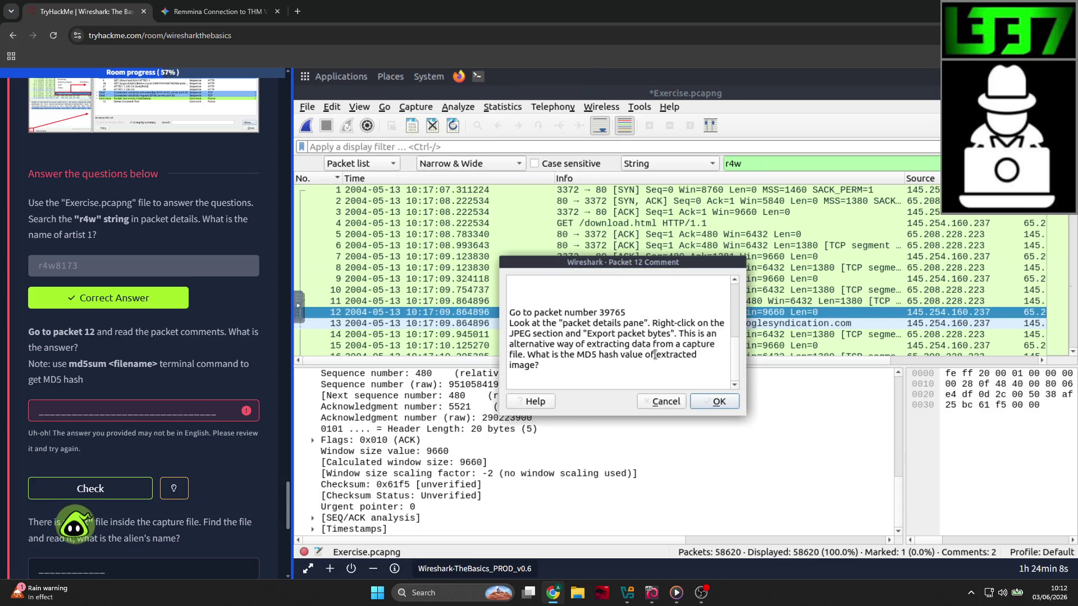
scroll(650, 342, "up", 2)
left_click_drag(706, 248, 843, 181)
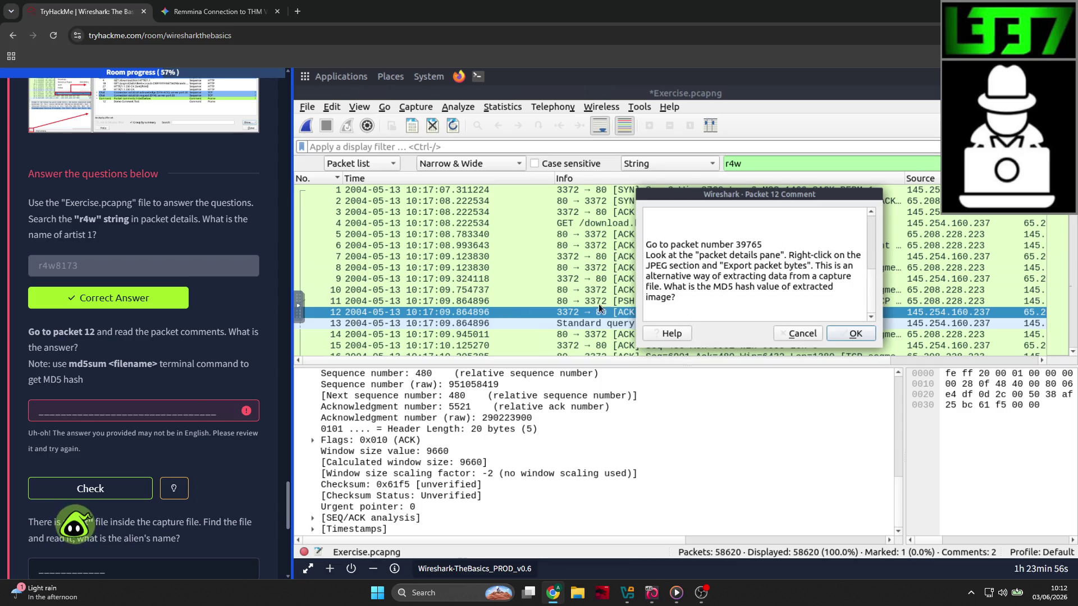
left_click(852, 337)
- Close the search bar and quit this Wireshark window without saving changes
key("Escape")
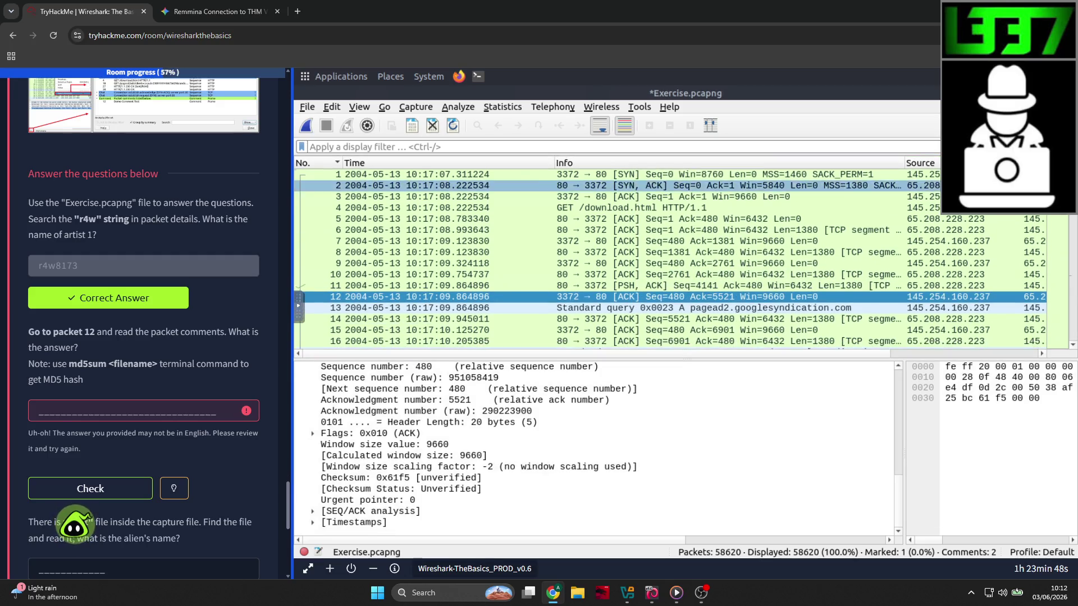
key("ctrl+q")
left_click(741, 321)
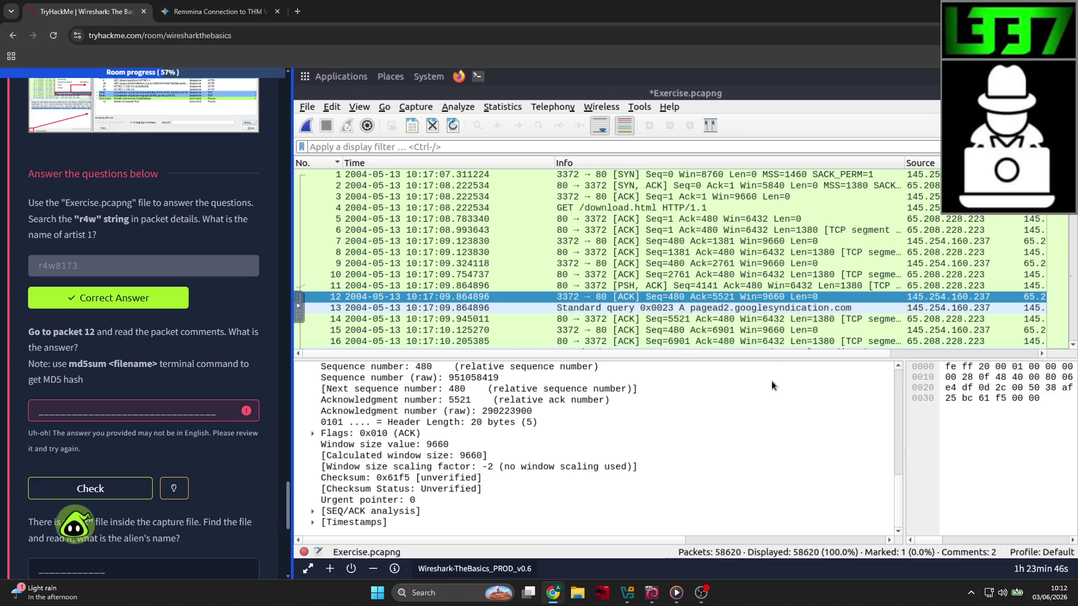
- Start a fresh Wireshark session and reopen Exercise.pcapng from the recent files list
left_click(1055, 93)
left_click(1053, 350)
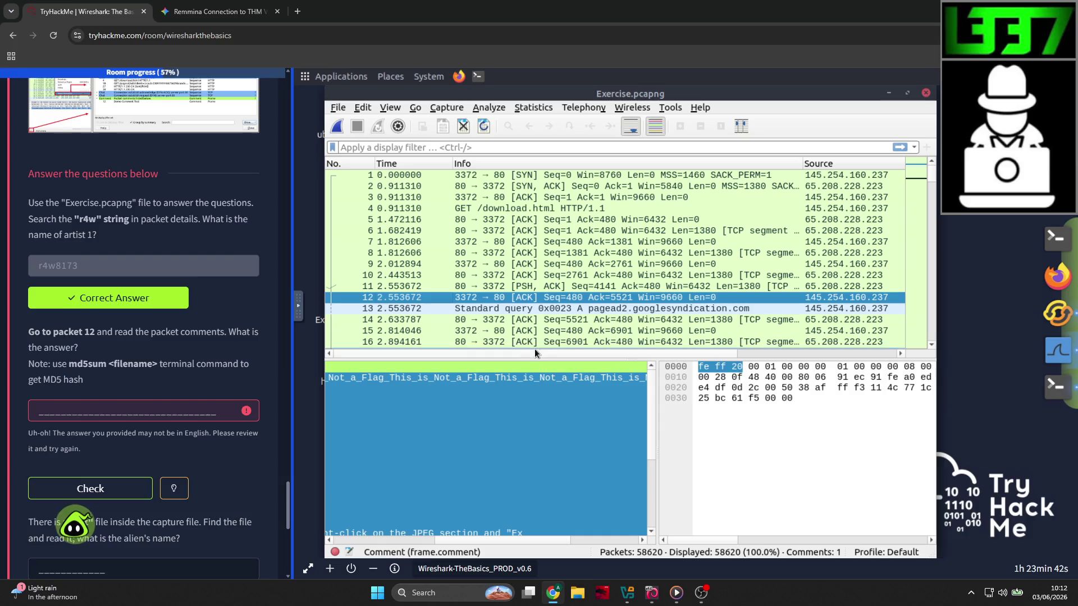
left_click(924, 94)
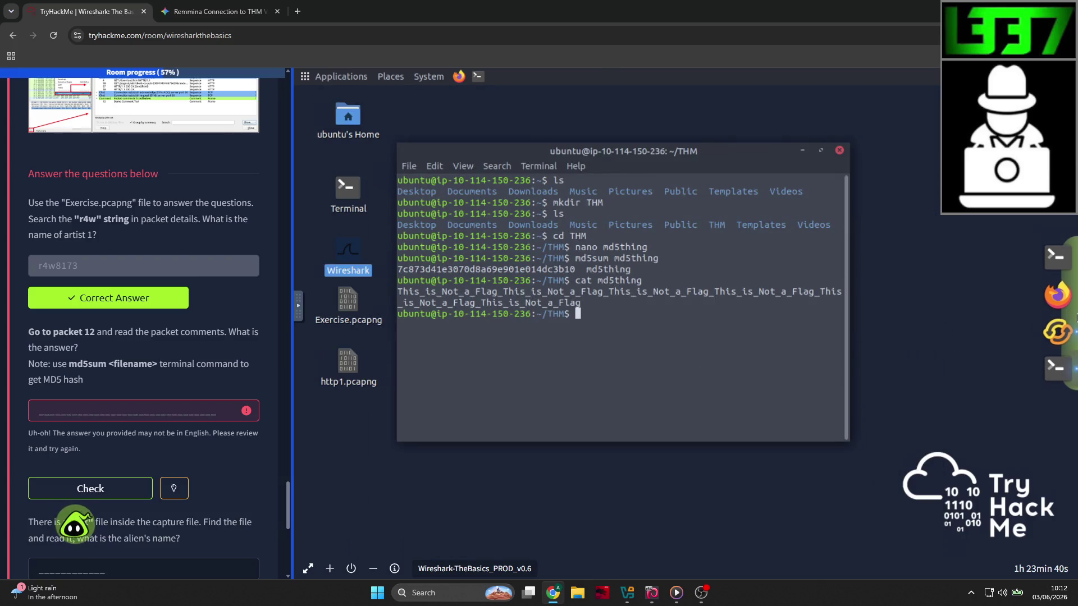
left_click(358, 250)
double_click(358, 250)
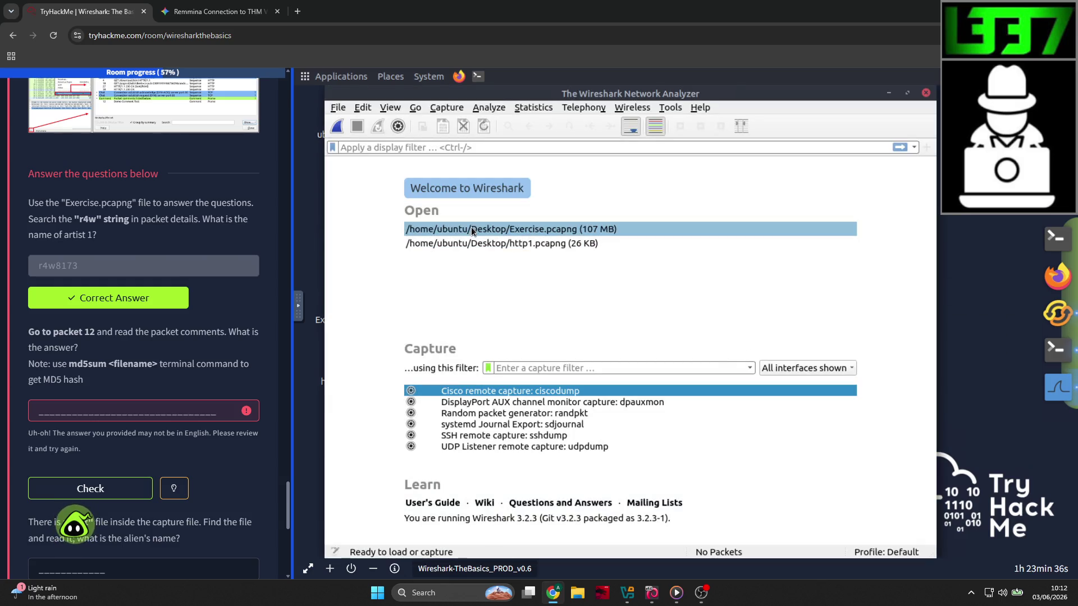
double_click(471, 227)
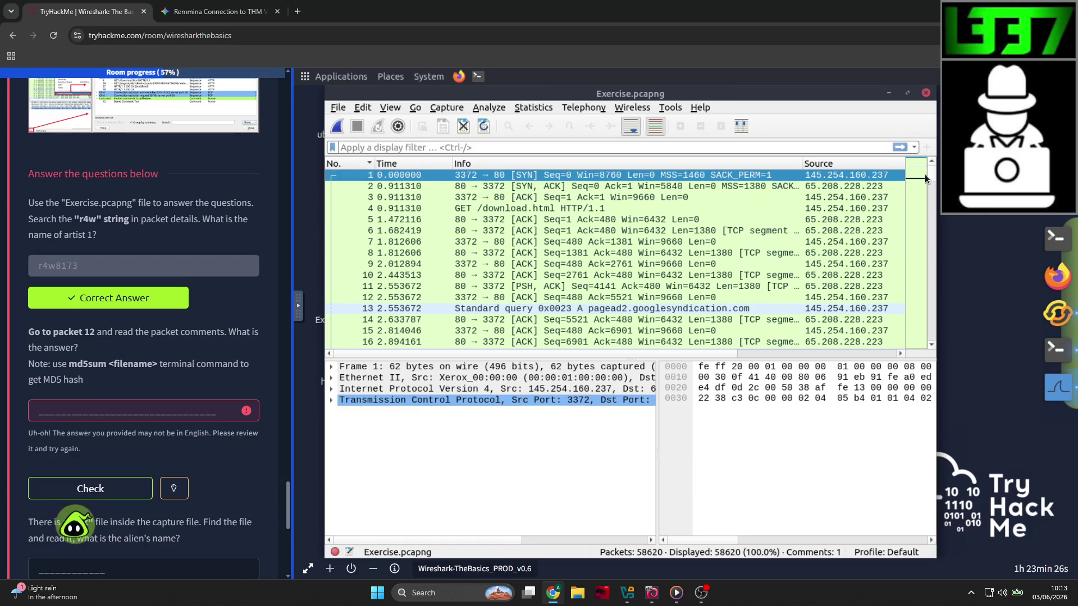
- Scroll the packet list back from packet 40366 toward the 38700s
mouse_move(932, 177)
left_mouse_down()
mouse_move(944, 313)
mouse_move(954, 248)
mouse_move(957, 283)
left_mouse_up()
left_click(635, 208)
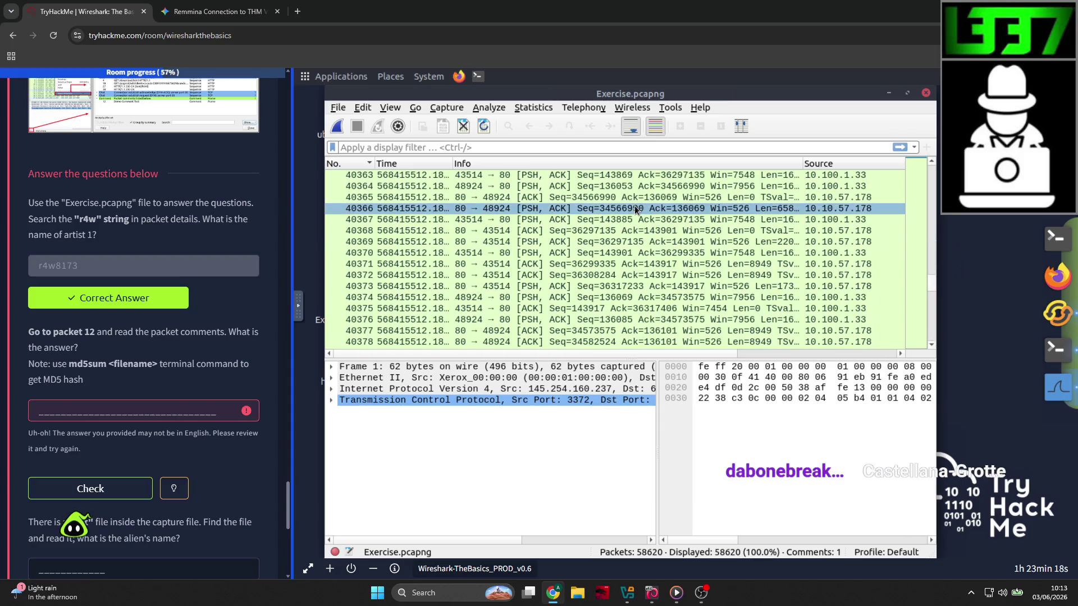
left_click(615, 219)
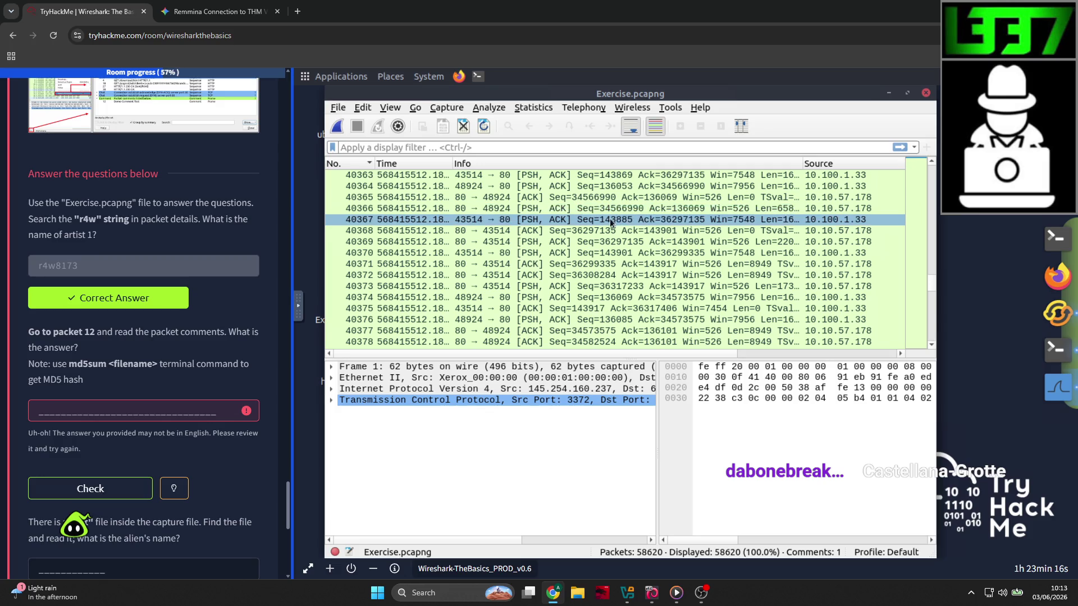
left_click(603, 230)
scroll(561, 247, "up", 20)
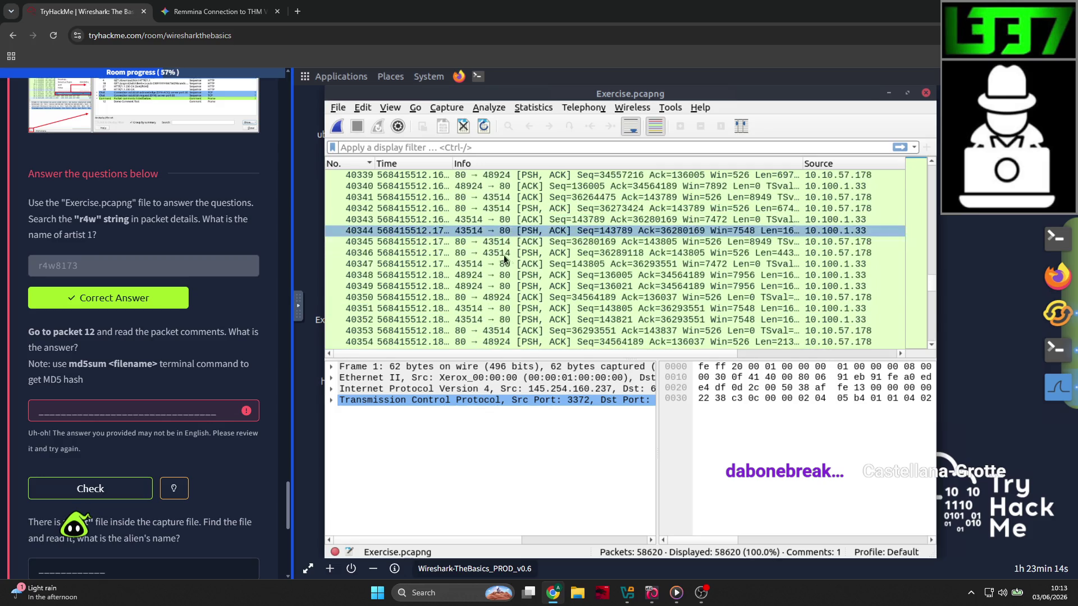
left_click(504, 264)
scroll(492, 258, "up", 15)
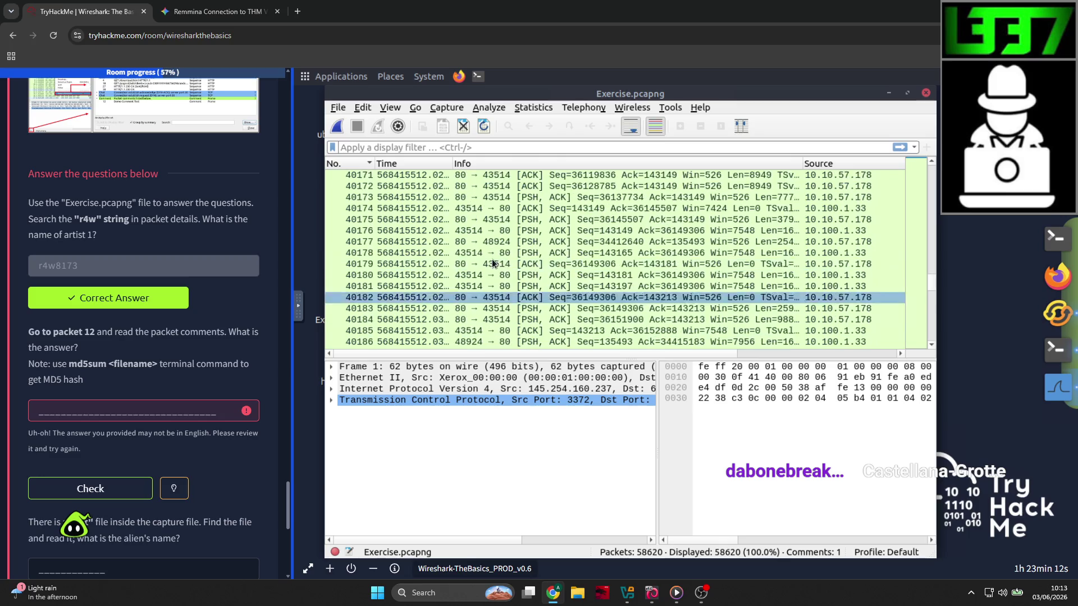
left_click(730, 197)
- Select packet 38765 and highlight the bytes 00 34 in its hex data
left_click_drag(924, 277, 929, 275)
left_click(459, 298)
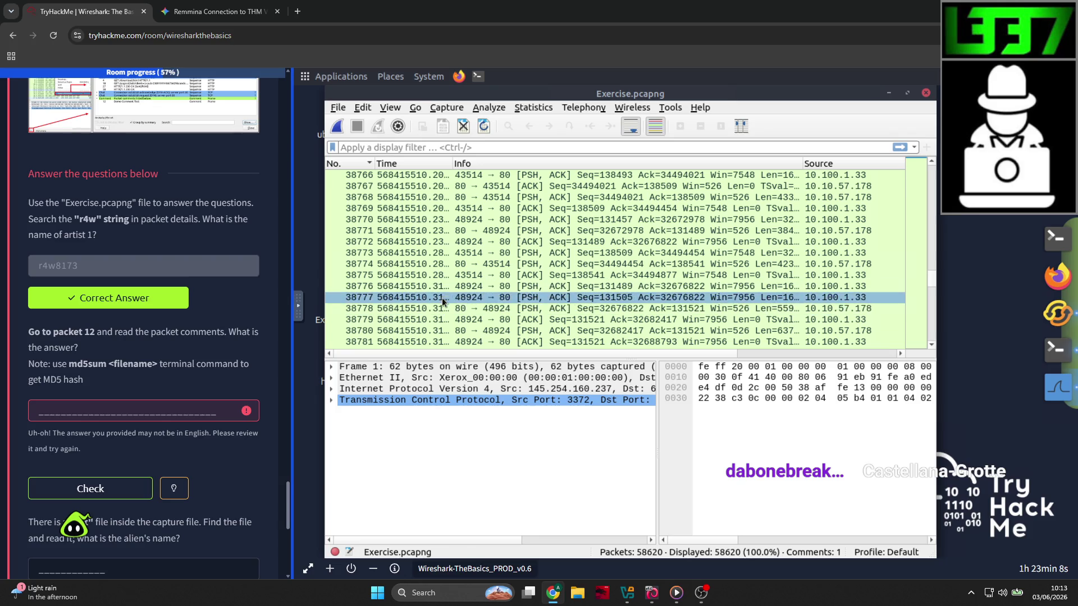
left_click(444, 287)
left_click(449, 272)
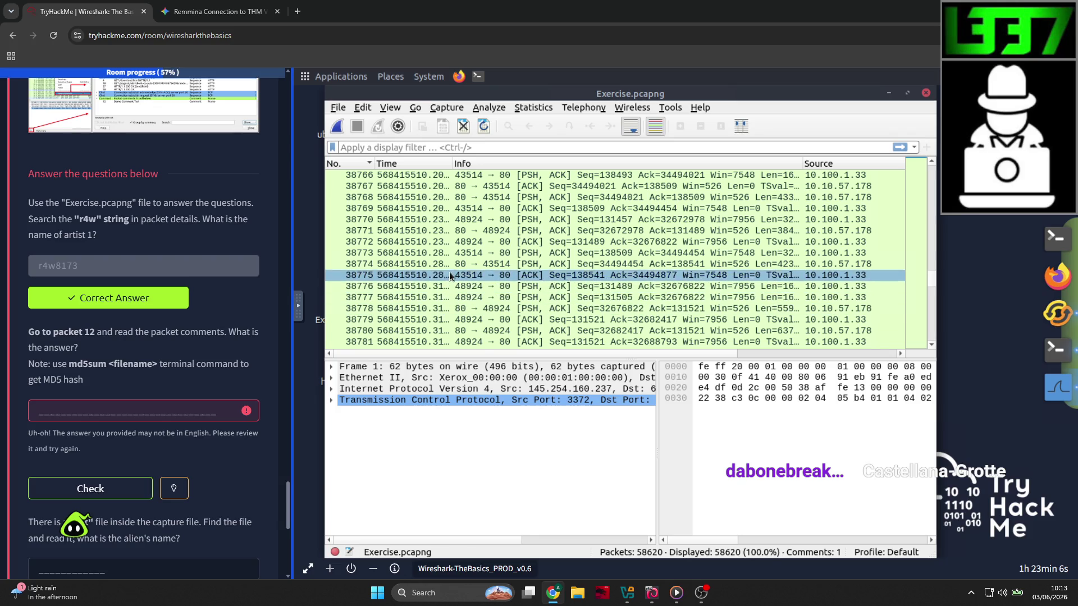
scroll(427, 241, "up", 2)
left_click(387, 198)
left_click(373, 222)
left_click(379, 232)
left_click(711, 377)
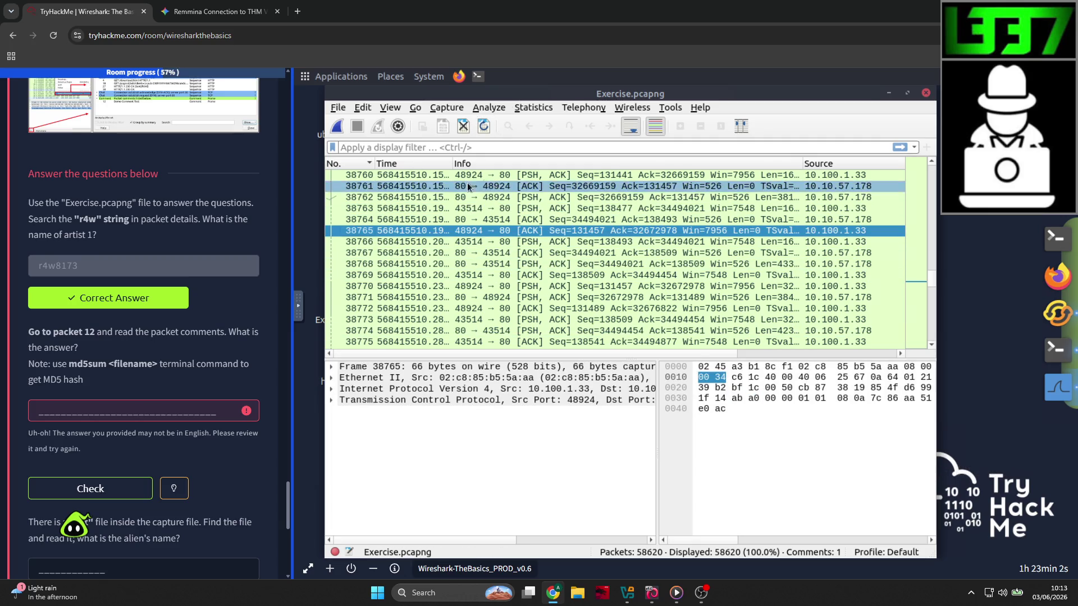
- Move the capture window lower on the desktop, minimise it and restore it
left_click_drag(573, 95, 541, 178)
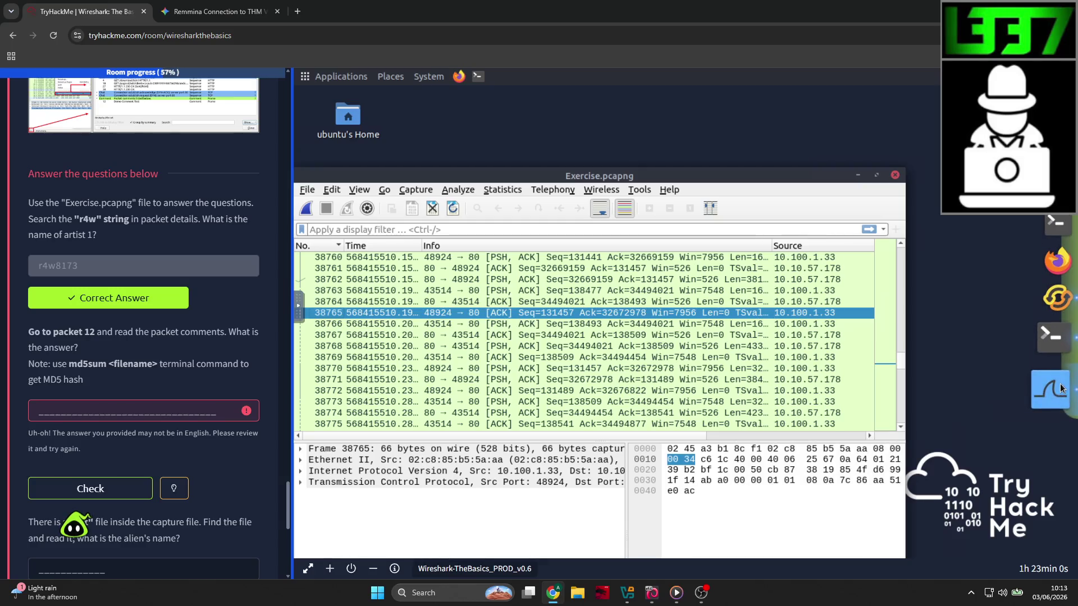
left_click(1058, 387)
left_click(1058, 387)
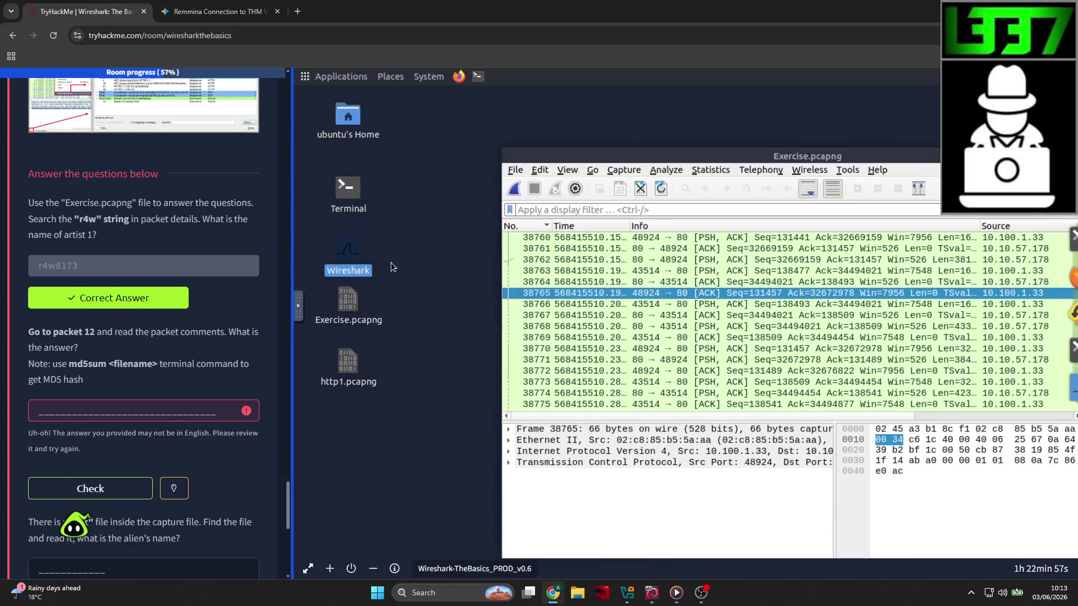
- Open Exercise.pcapng in a second Wireshark and read packet 12's comment pointing to packet 39765
double_click(348, 249)
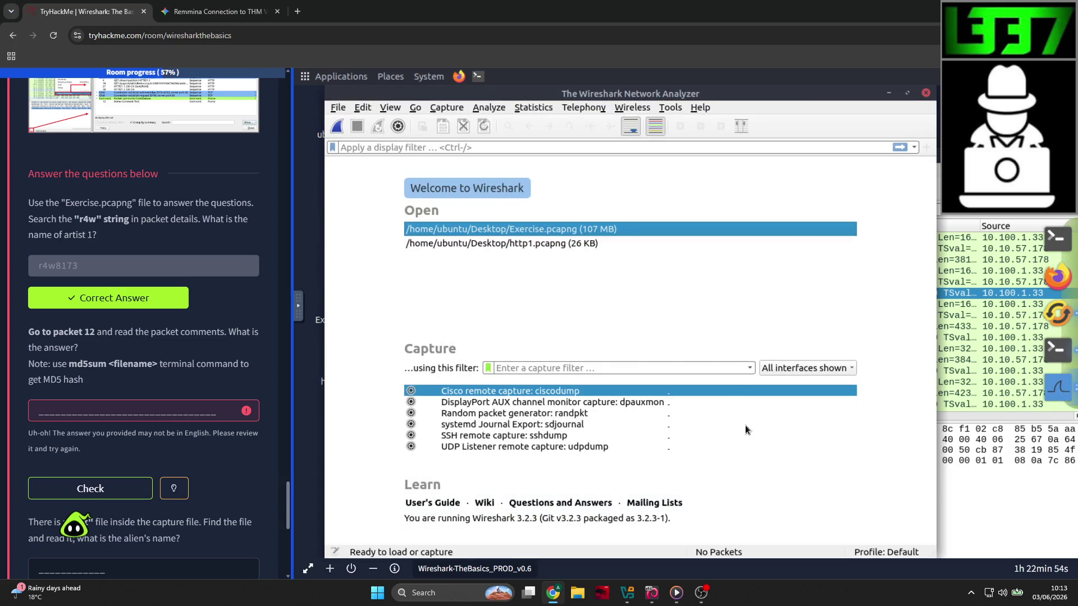
double_click(592, 229)
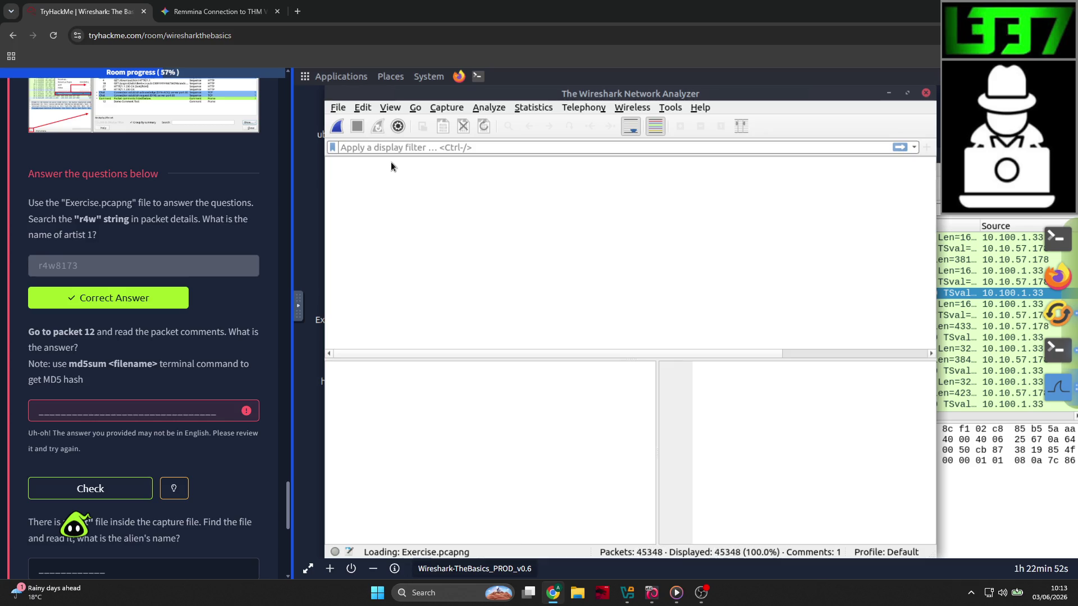
left_click(372, 295)
right_click(372, 295)
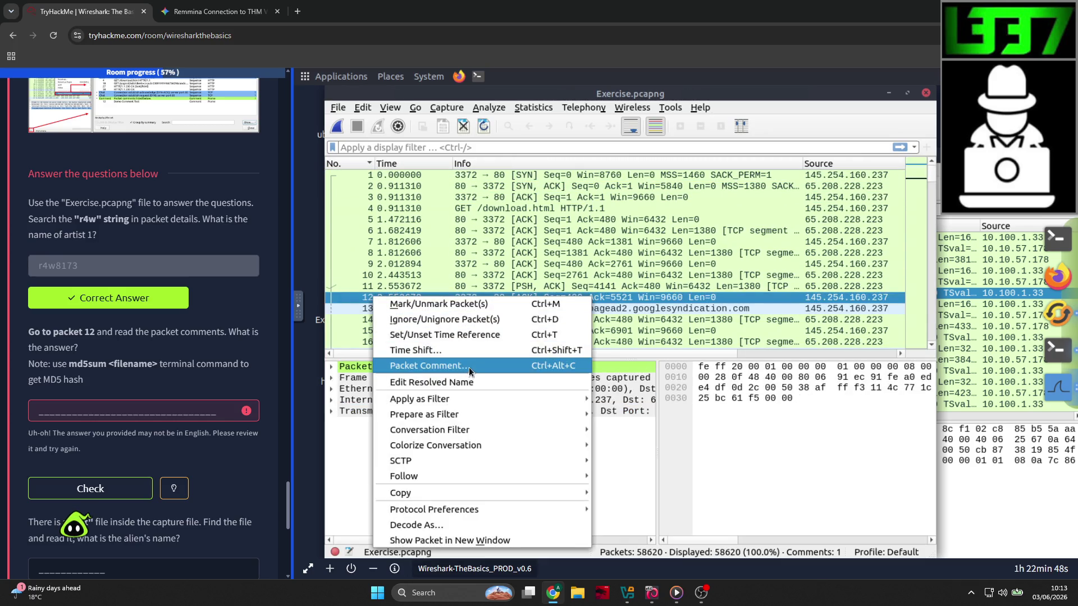
left_click(469, 367)
mouse_move(646, 409)
left_mouse_down()
mouse_move(603, 409)
mouse_move(660, 420)
mouse_move(667, 441)
left_mouse_up()
left_click(604, 431)
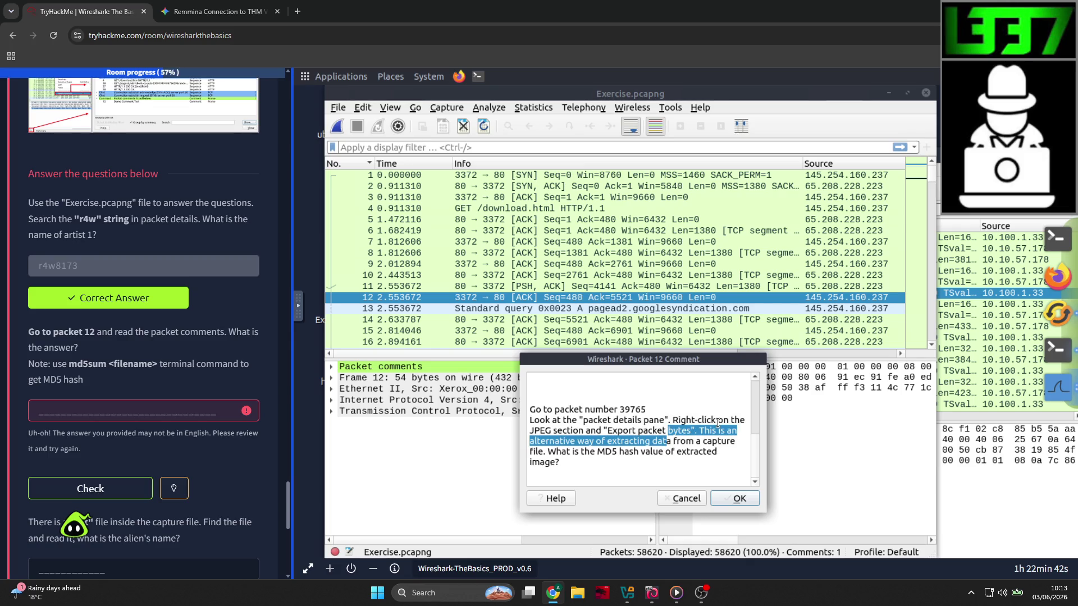
left_click(553, 431)
left_click(1005, 336)
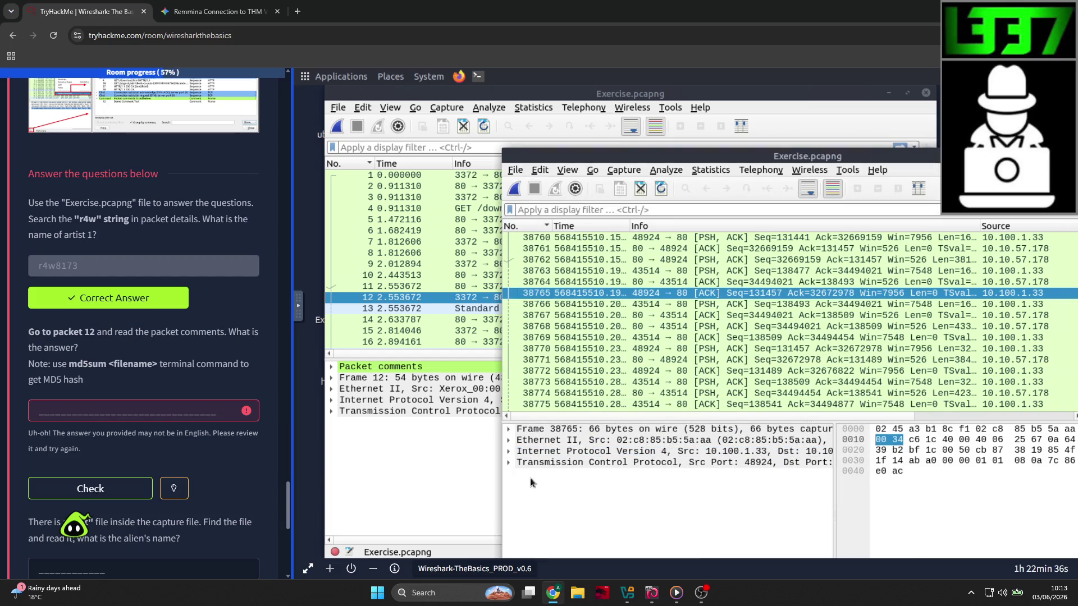
- Expand and collapse packet 38765's TCP, Ethernet II, Frame and IPv4 detail trees
left_click(509, 463)
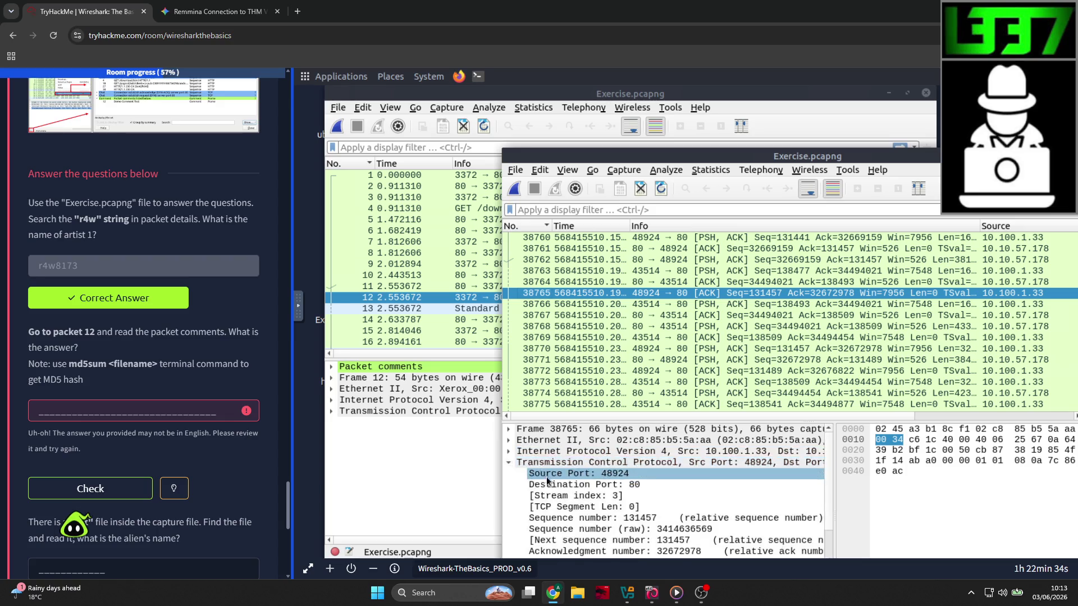
scroll(548, 478, "down", 3)
scroll(553, 484, "up", 3)
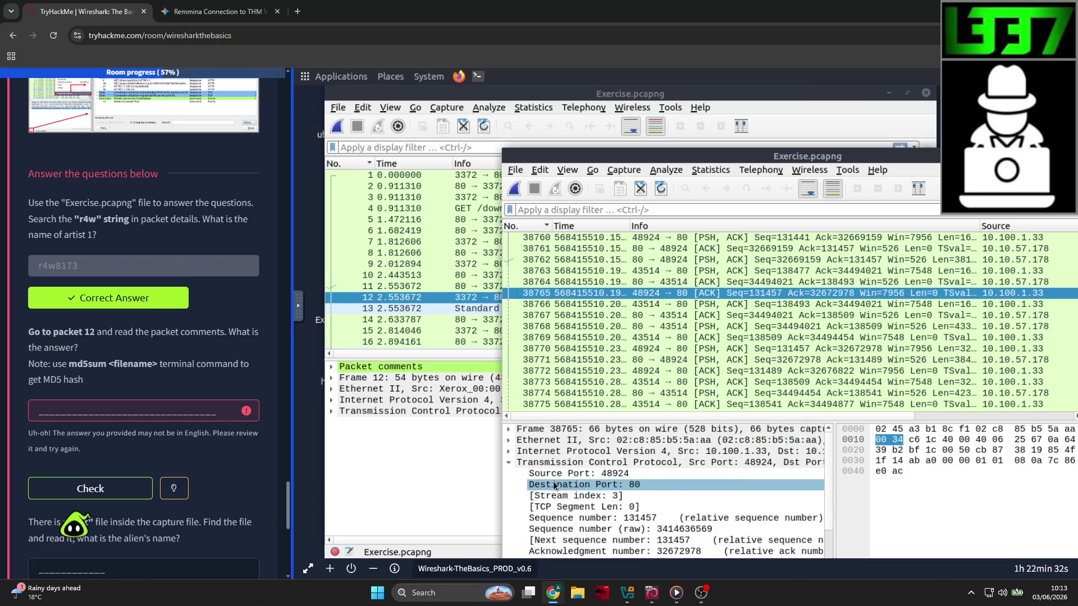
left_click(511, 463)
left_click(509, 440)
left_click(510, 430)
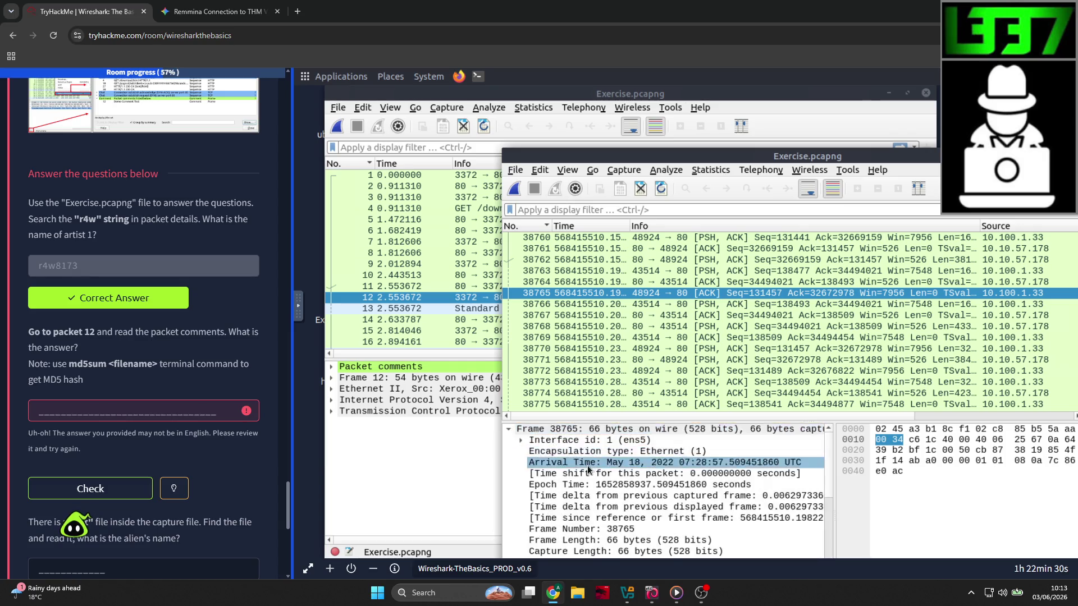
scroll(595, 494, "down", 5)
left_click(599, 496)
scroll(598, 501, "down", 2)
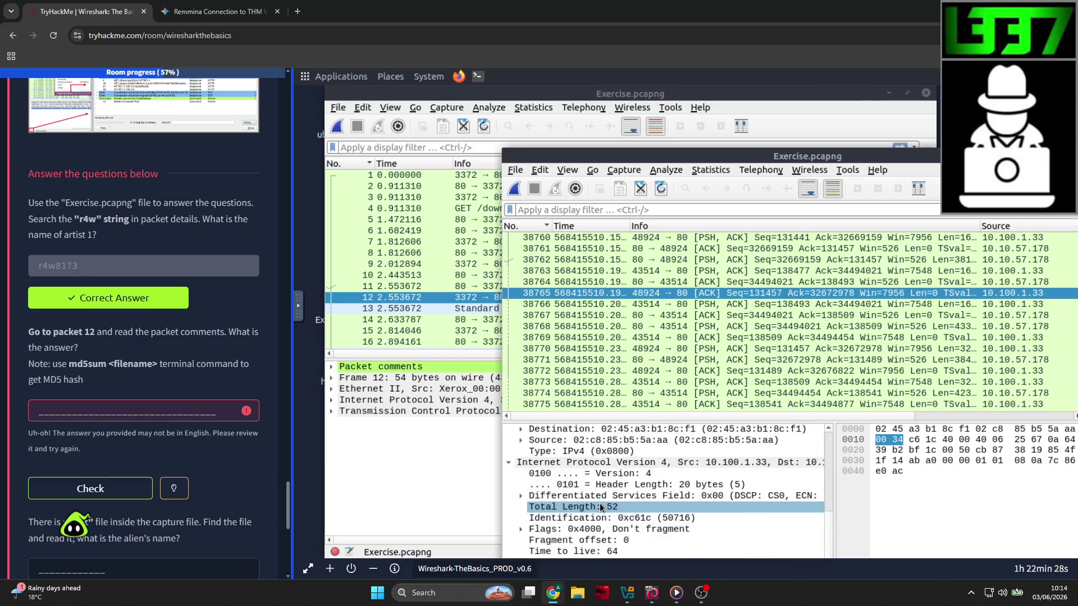
left_click(645, 551)
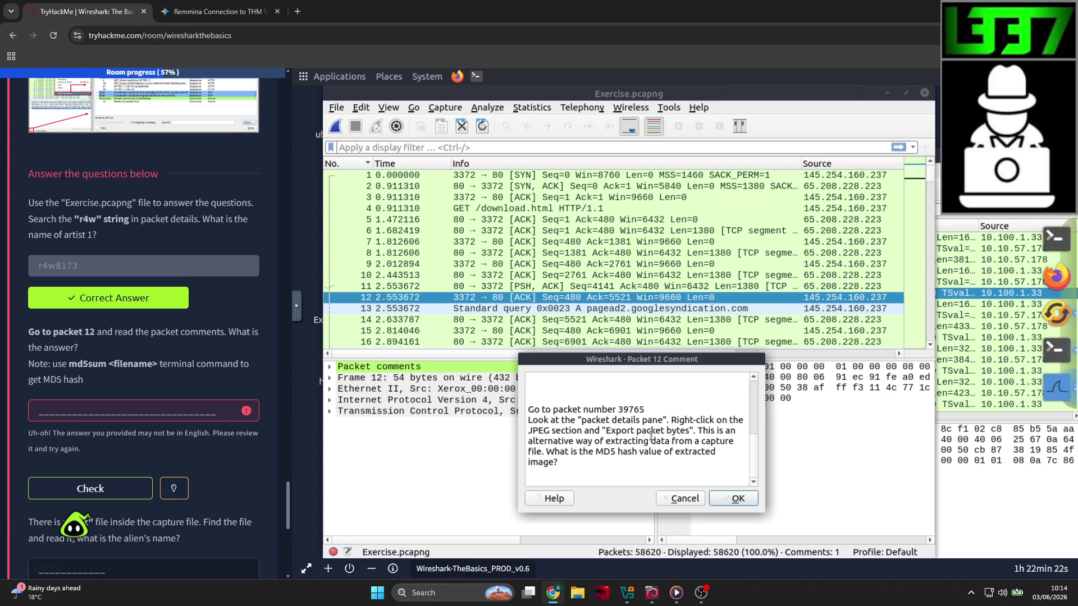
- Scroll the packet list down to packet 39685, the GET request for ./pictures/2.jpg
left_click(578, 458)
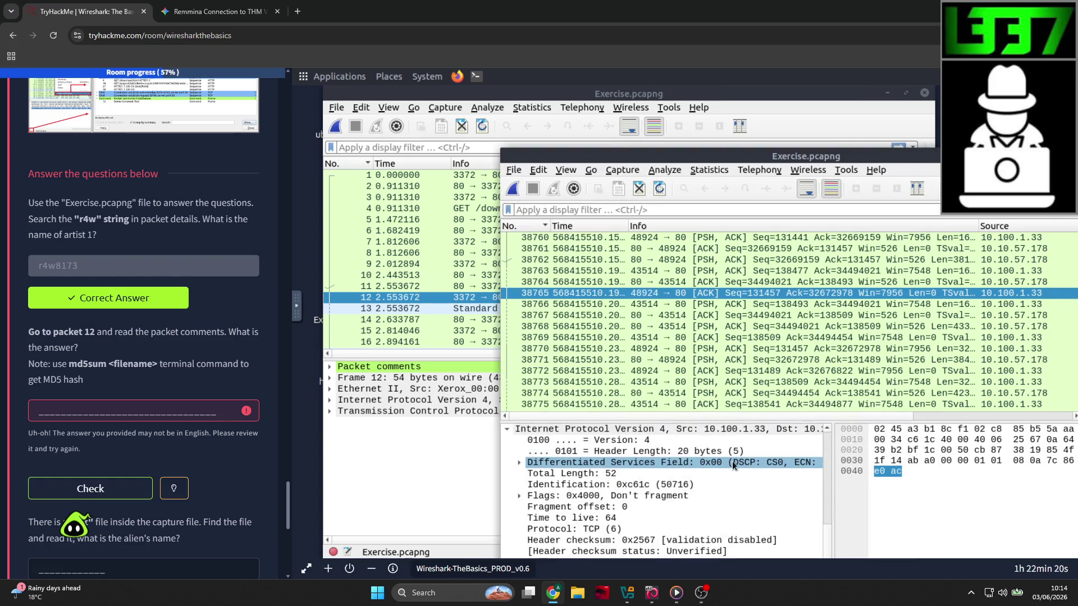
left_click(620, 297)
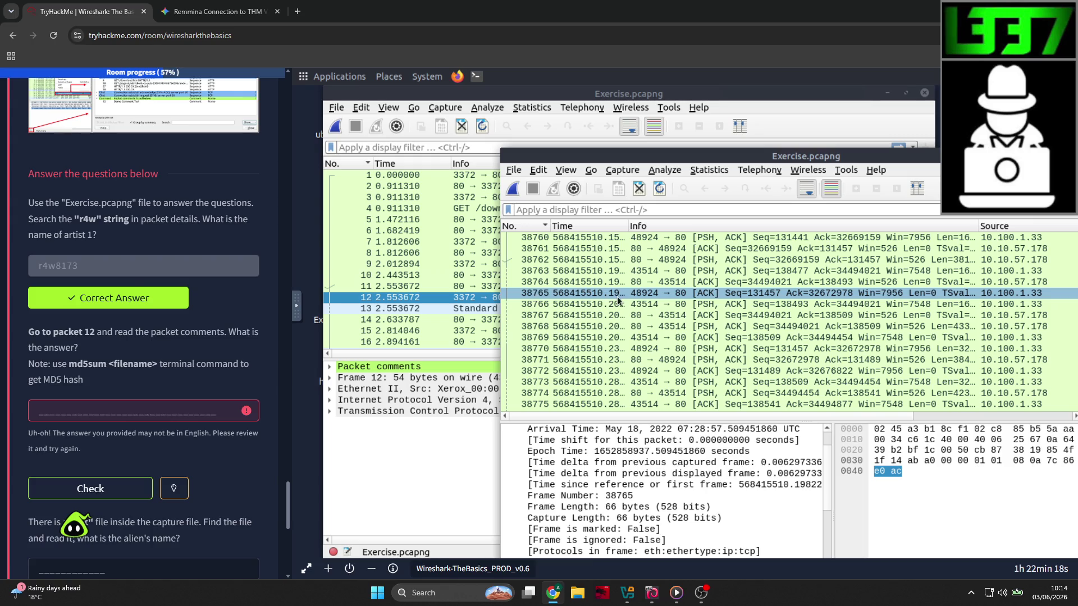
scroll(617, 299, "down", 20)
scroll(662, 337, "down", 20)
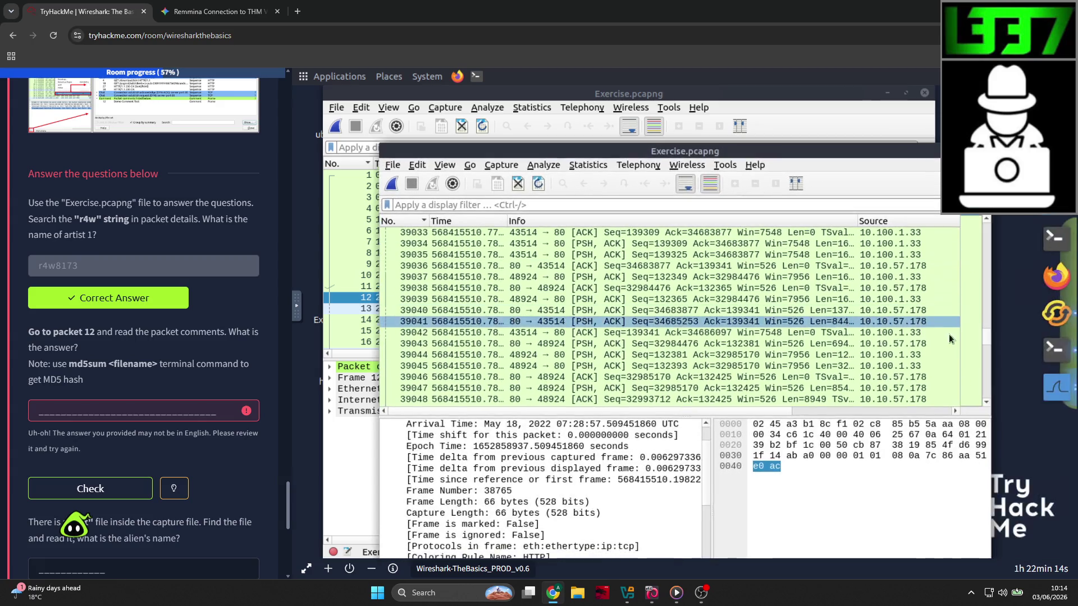
left_click_drag(985, 339, 983, 343)
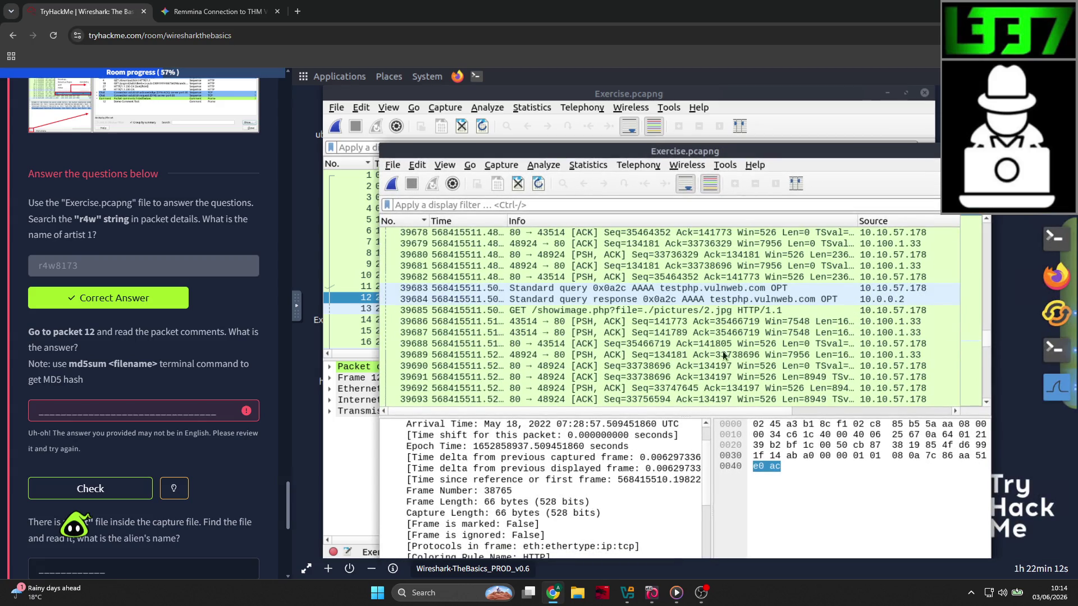
- Select packet 39765, the JPEG image response, and browse its Frame and Ethernet II sections
scroll(723, 355, "down", 20)
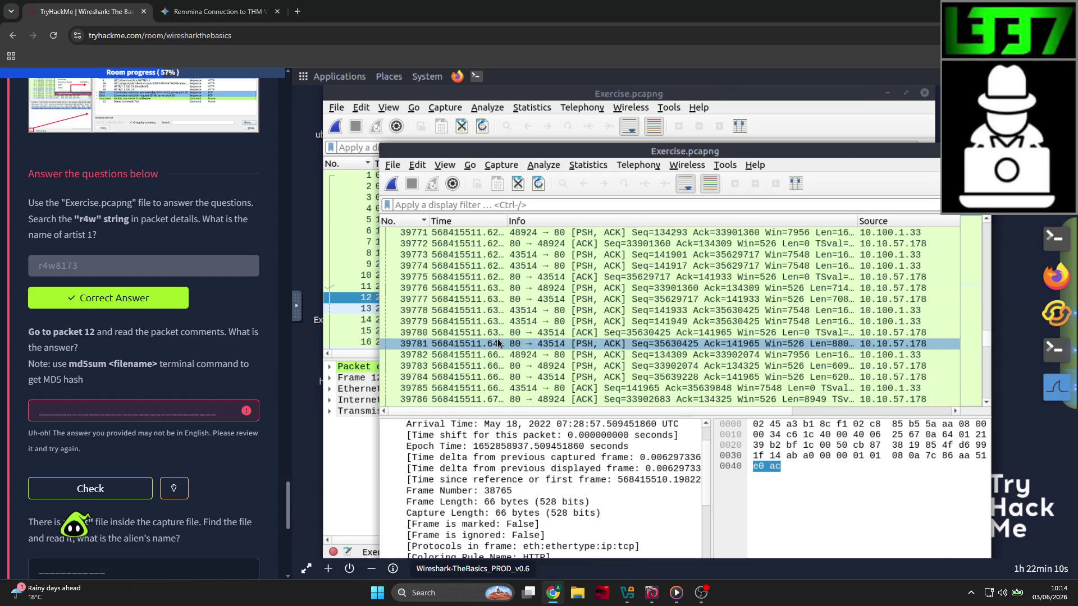
scroll(434, 280, "up", 2)
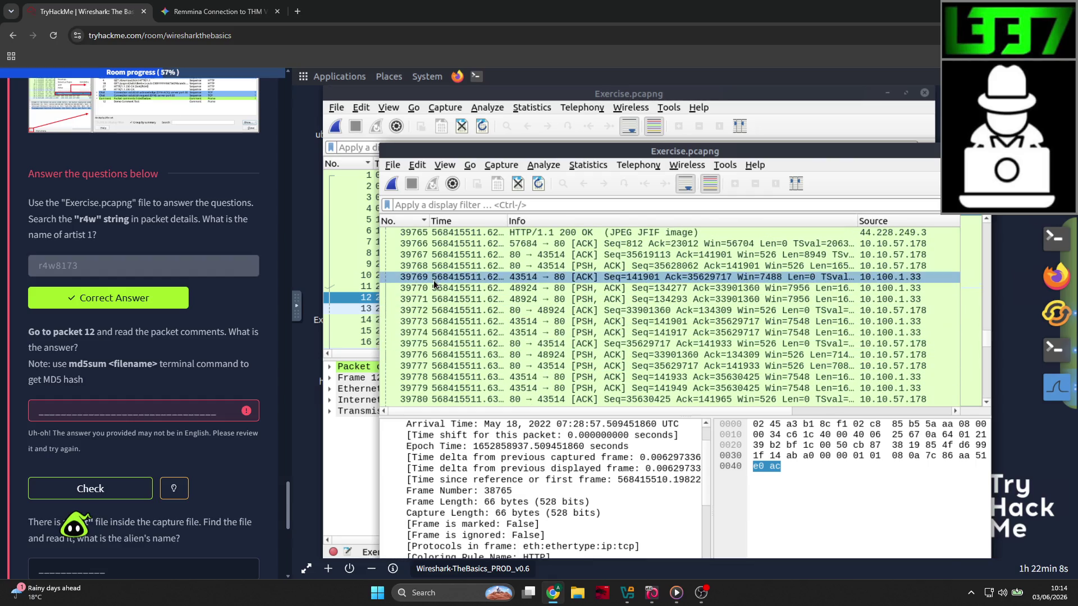
scroll(440, 275, "up", 1)
left_click(432, 267)
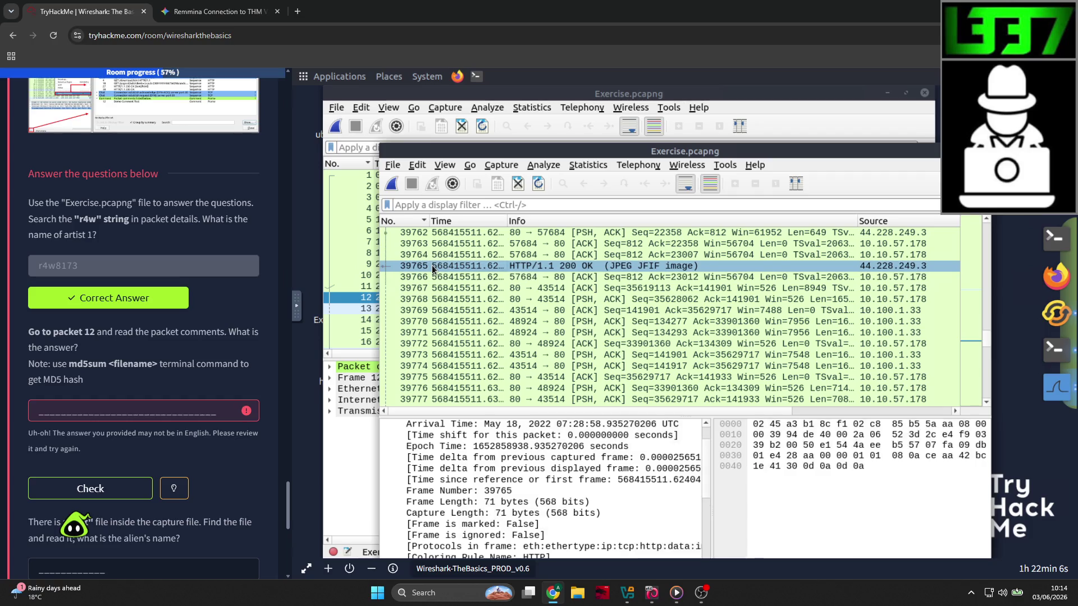
left_click(538, 452)
key("Up")
key("Up")
key("Up")
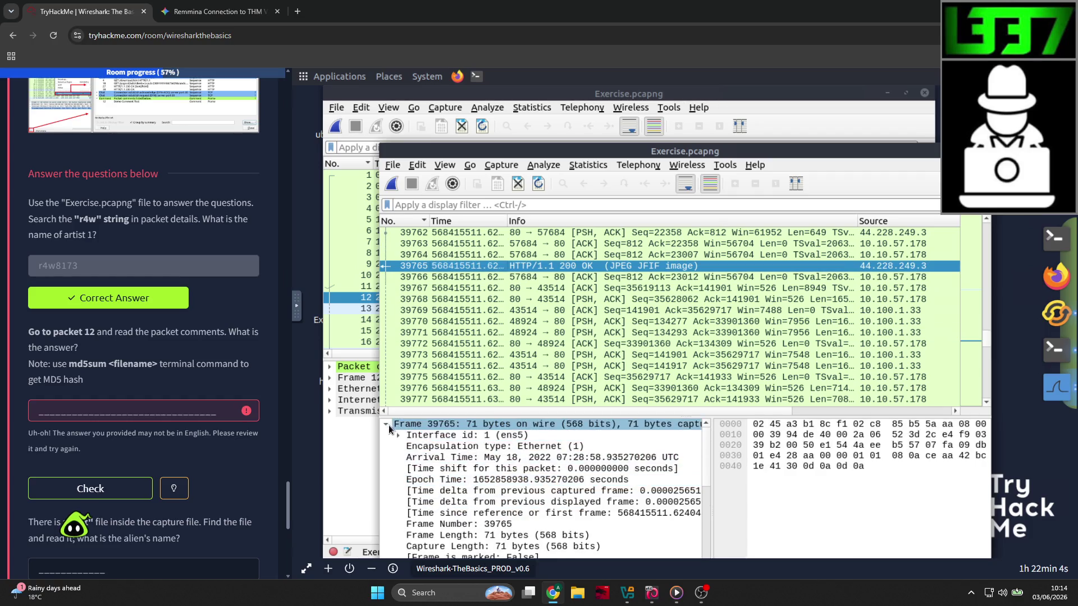
key("Left")
key("Down")
key("Down")
left_click(385, 436)
left_click(386, 436)
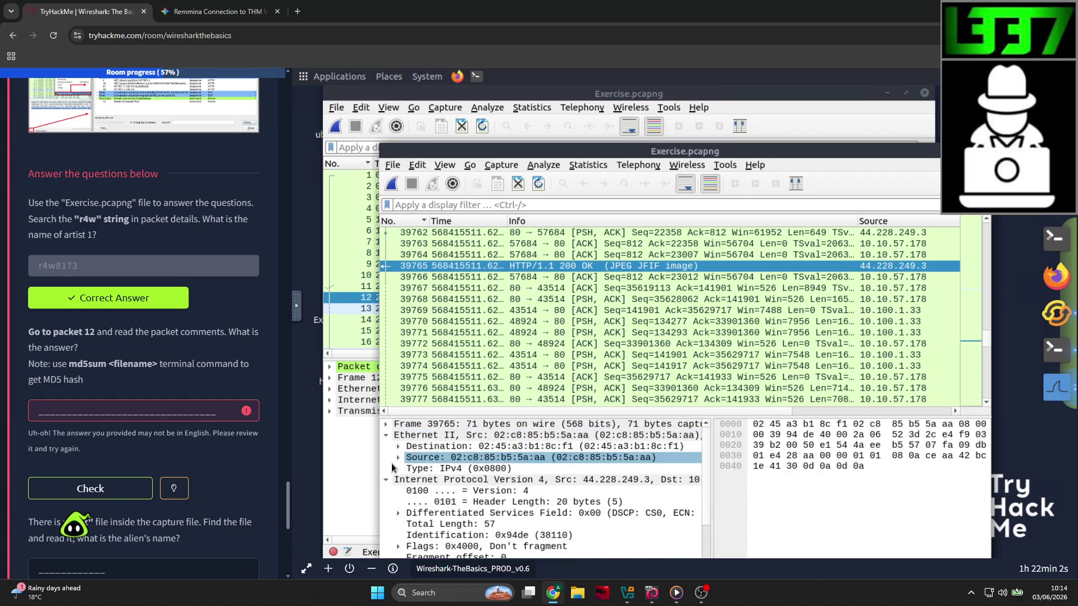
left_click(386, 436)
- Expand the JPEG File Interchange Format section and select its Start of Image marker
left_click(384, 457)
left_click(386, 446)
key("Down")
key("Down")
key("Down")
left_click(391, 490)
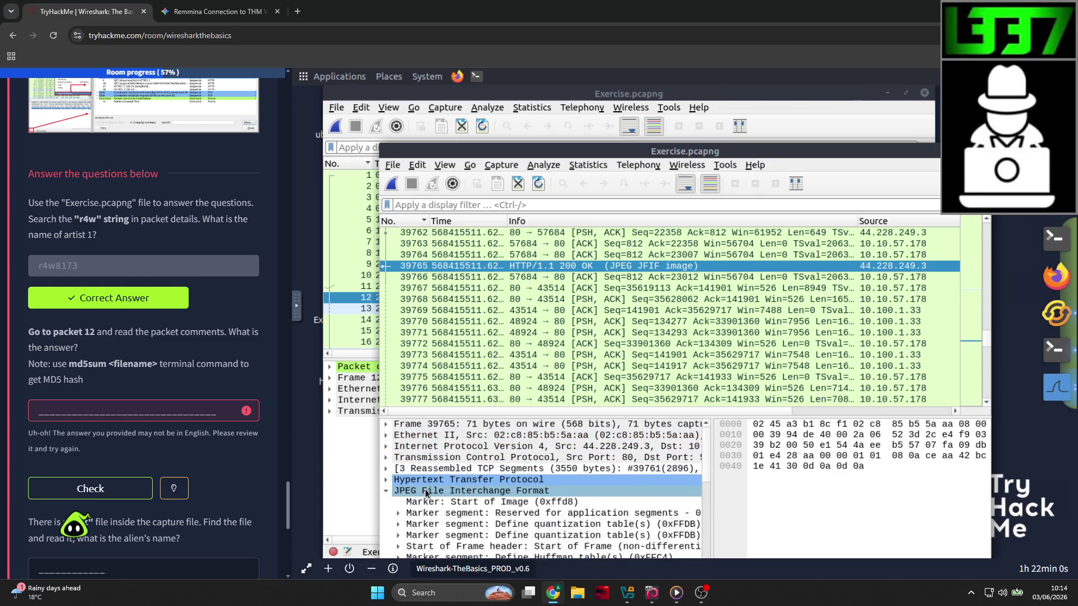
scroll(512, 497, "down", 5)
left_click(512, 492)
key("Left")
key("Up")
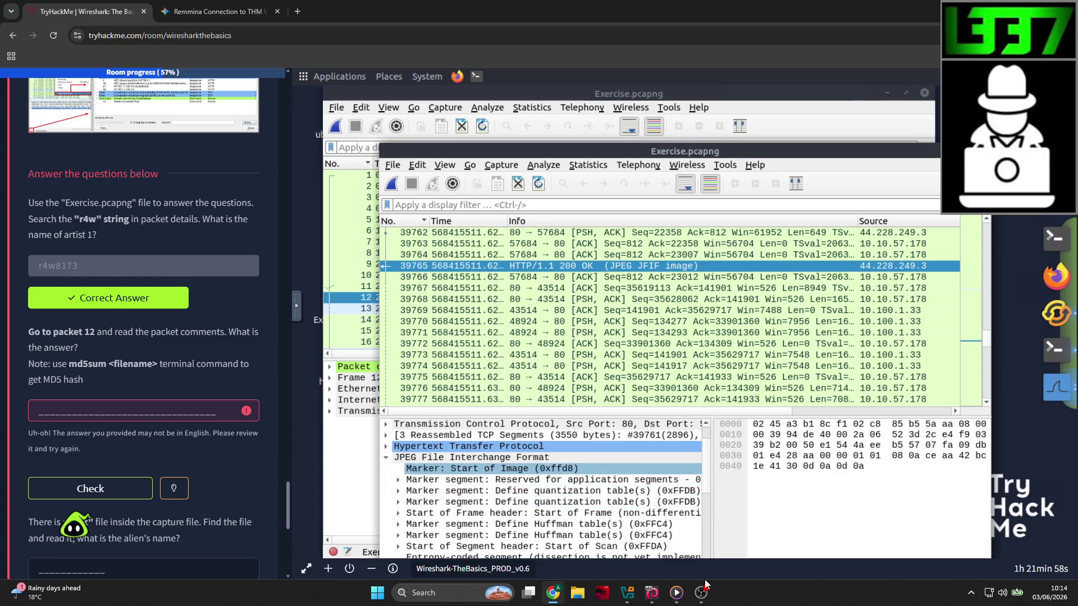
- Glance back at packet 12's comment window, then bring up options for the JPEG section
key("alt+Tab")
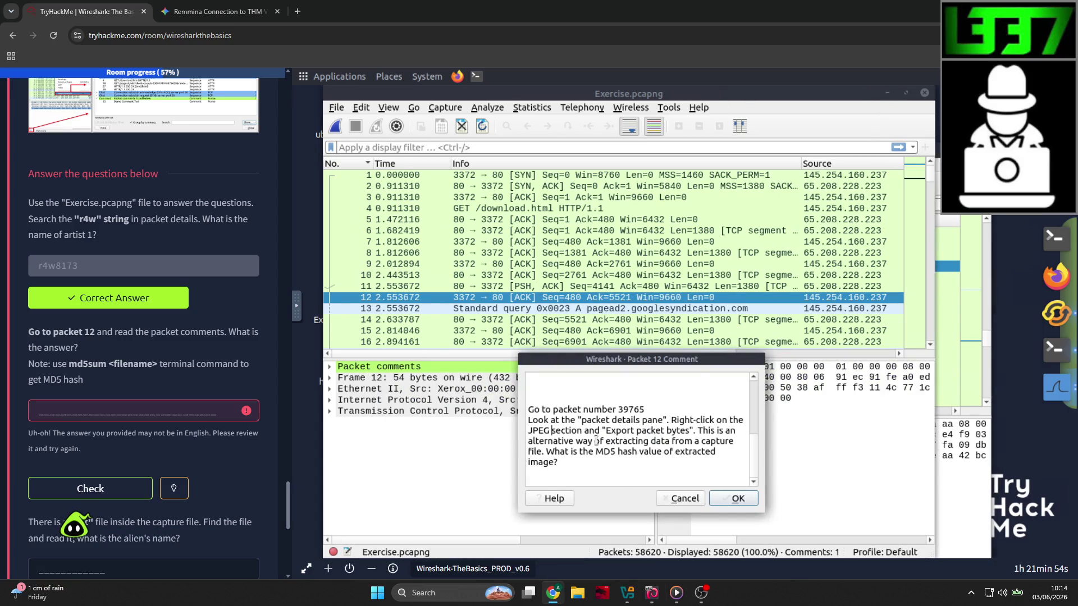
key("alt+Tab")
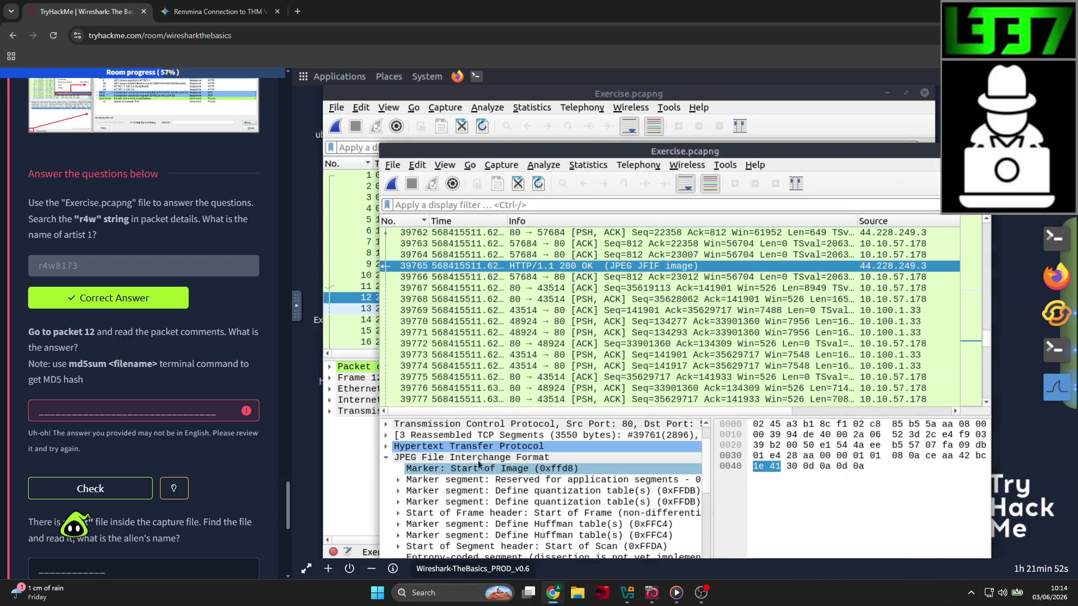
right_click(432, 459)
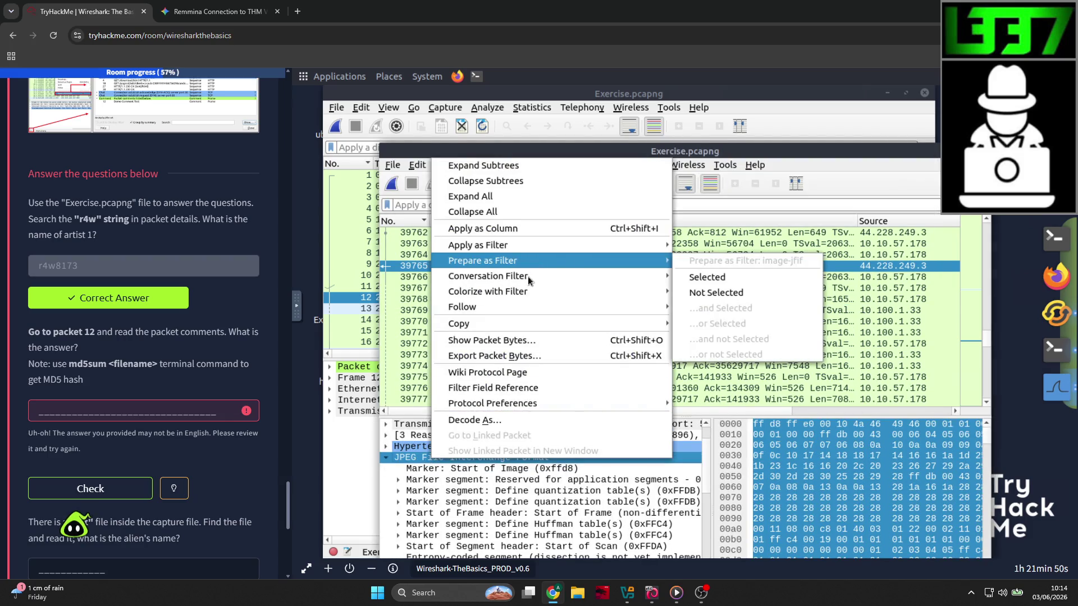
- Export packet 39765's JPEG bytes to ~/THM as md5thing2, then minimise Wireshark
key("Escape")
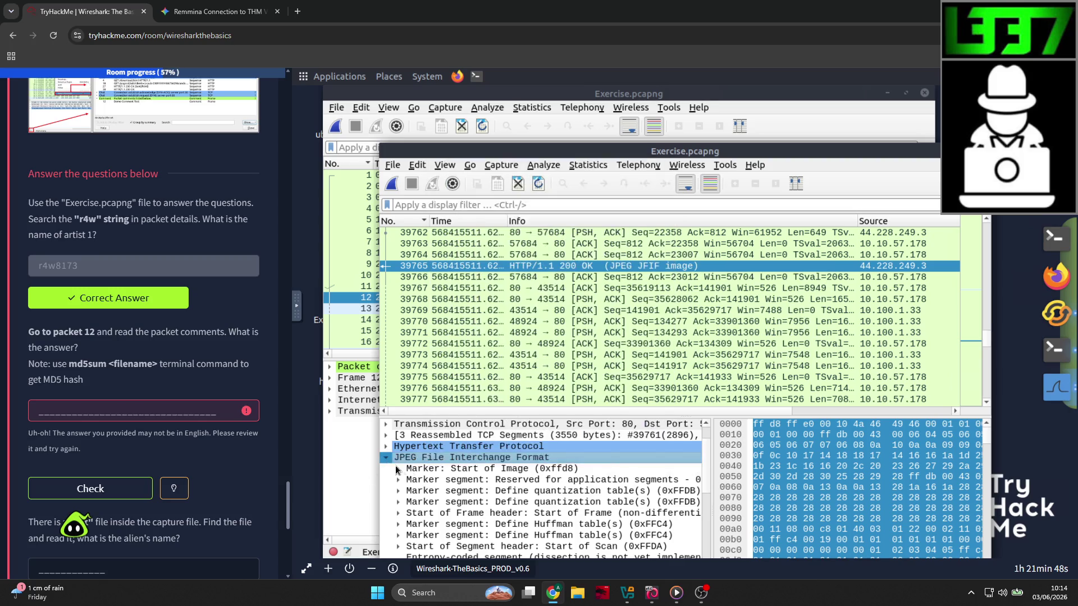
double_click(420, 458)
right_click(448, 492)
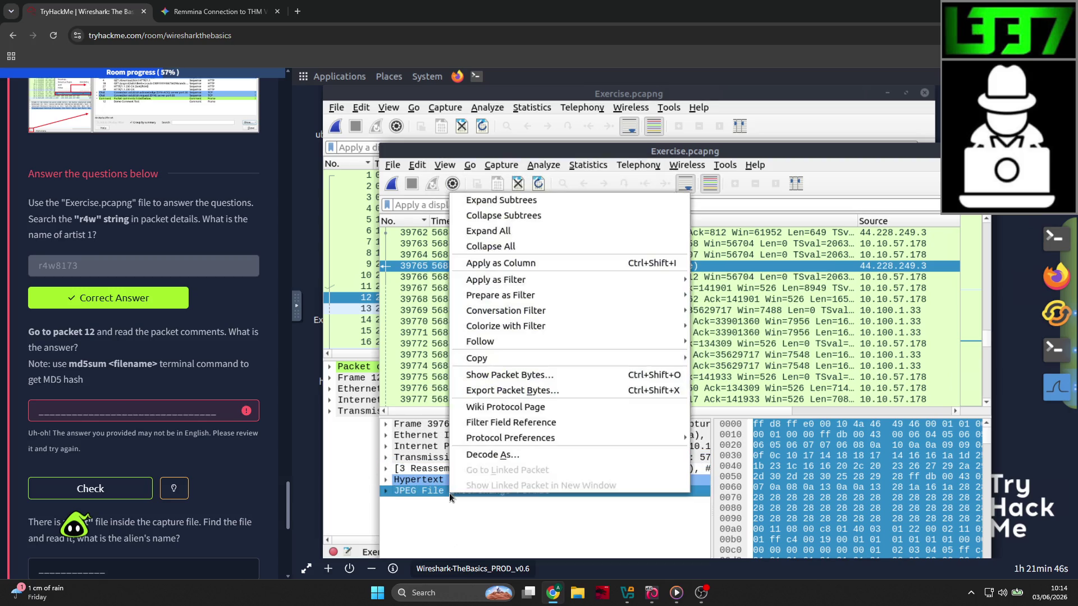
left_click(560, 389)
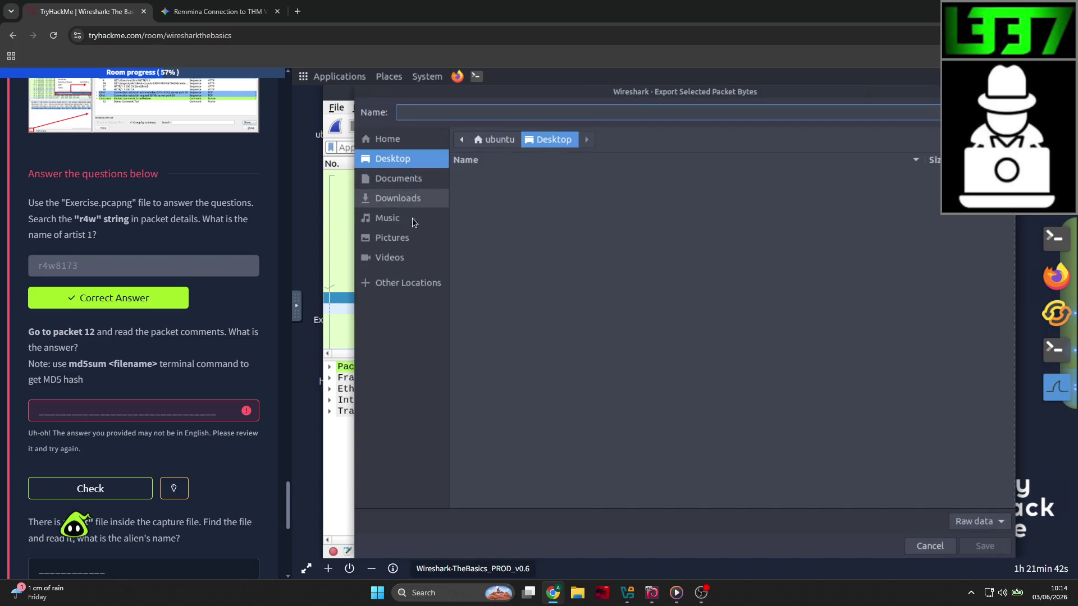
left_click(493, 140)
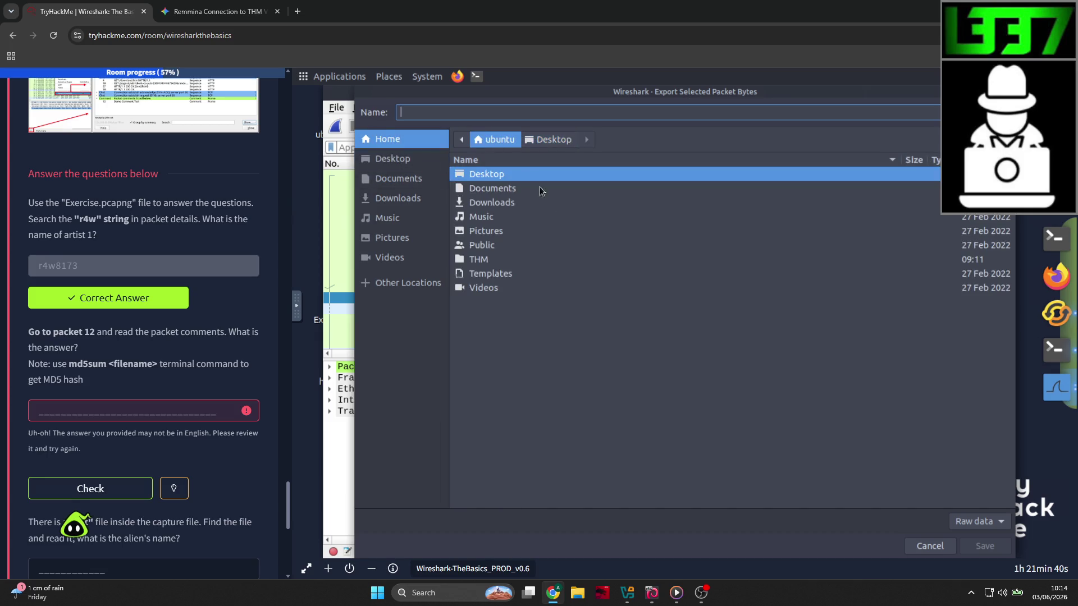
double_click(488, 262)
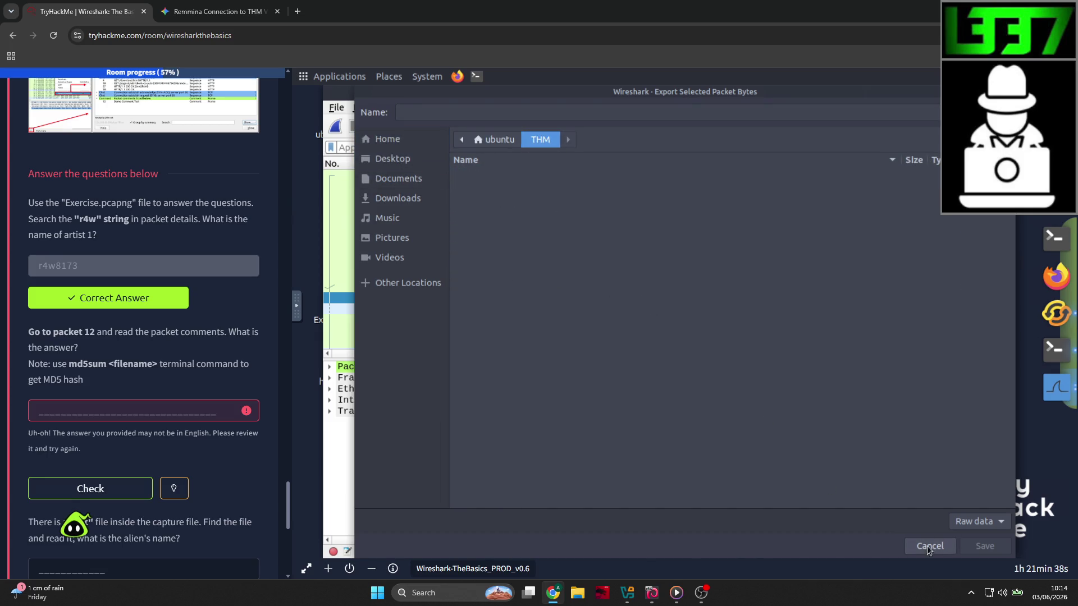
left_click(487, 113)
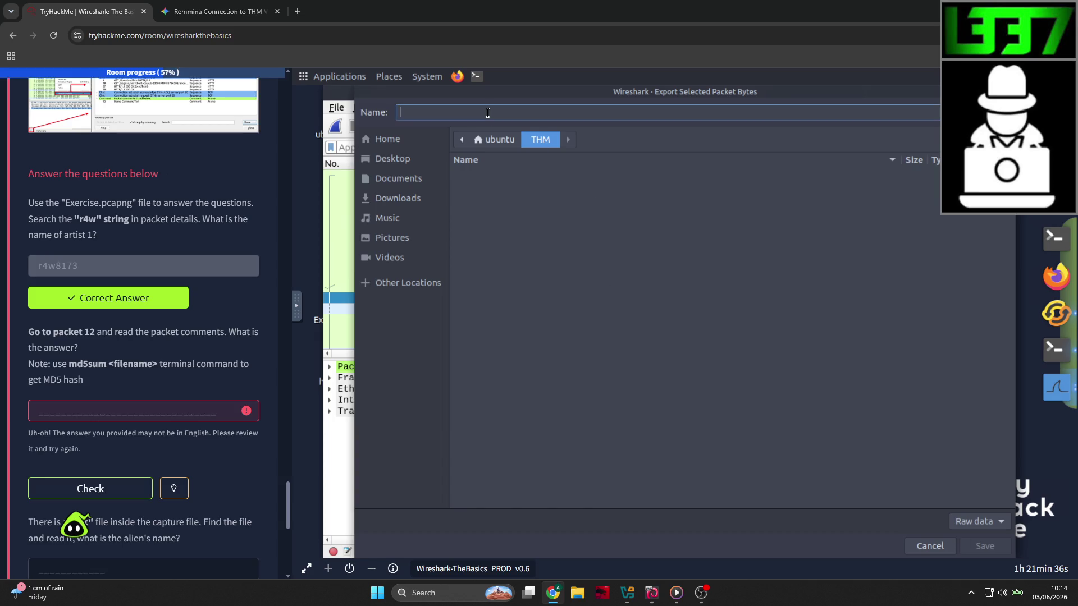
type("5thing2")
left_click(985, 546)
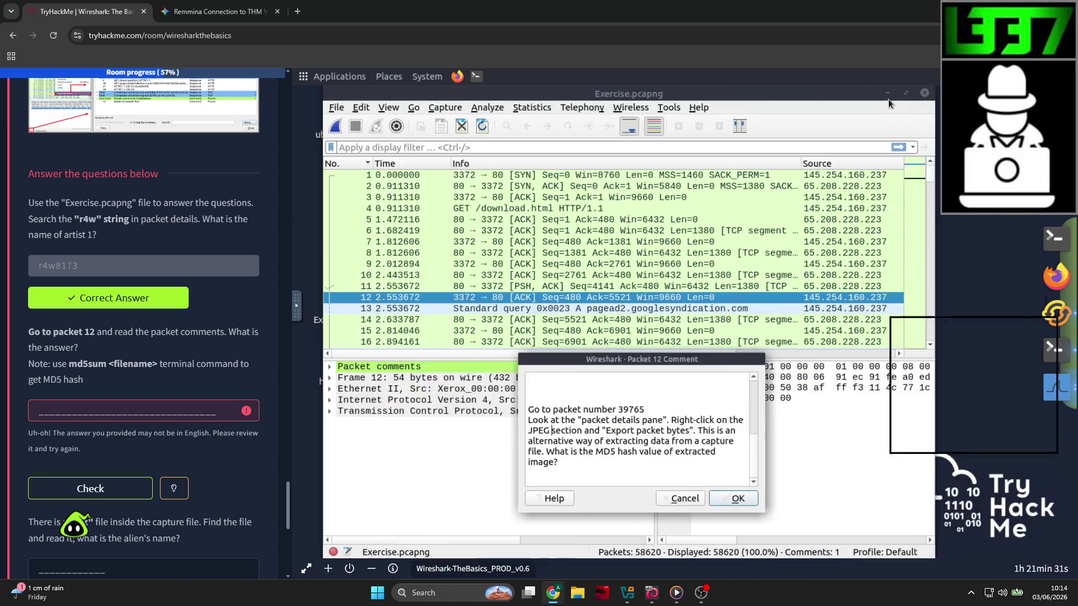
left_click(887, 93)
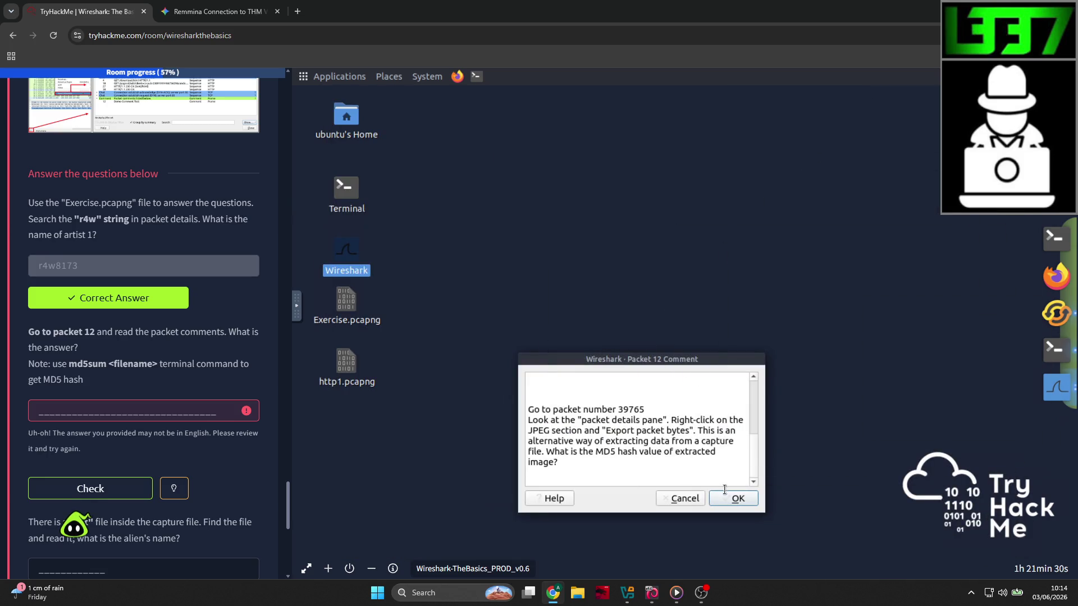
- Close the comment and, in the THM terminal, list files and run md5sum on md5thing2
left_click(740, 499)
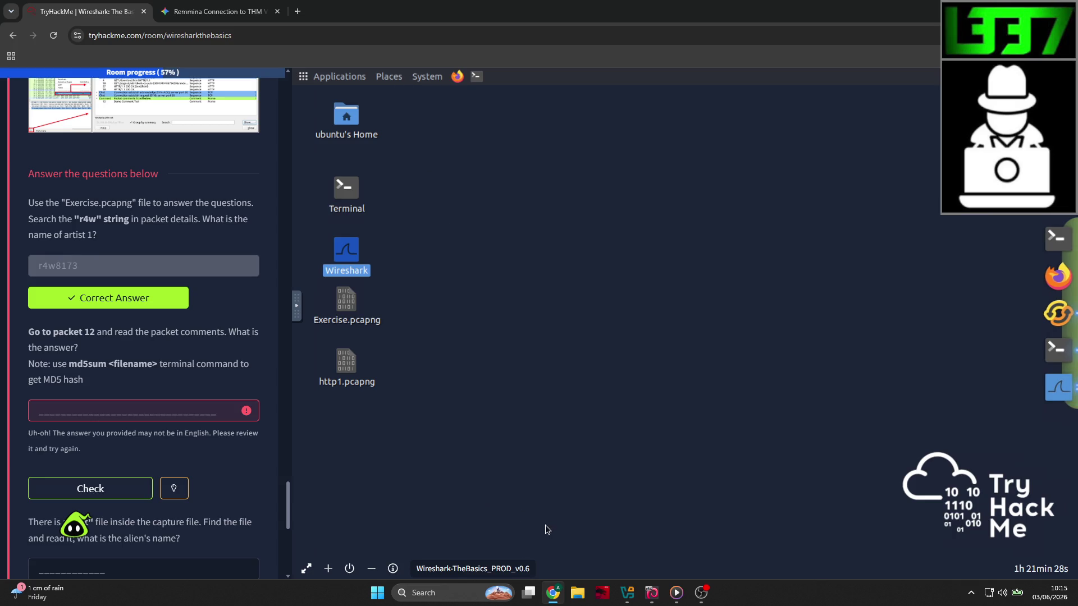
left_click(1061, 351)
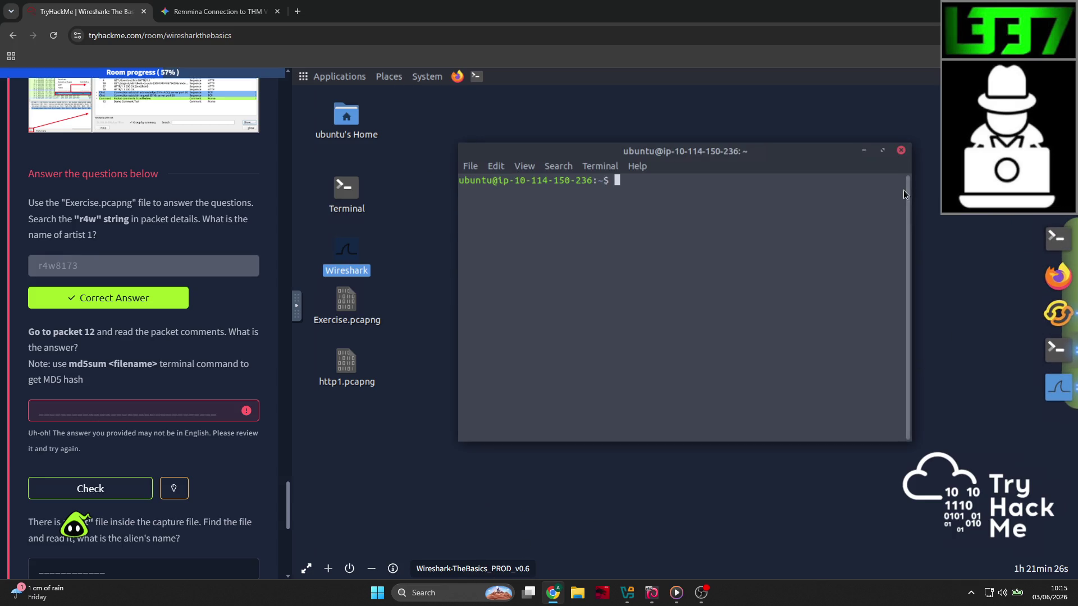
left_click(1068, 357)
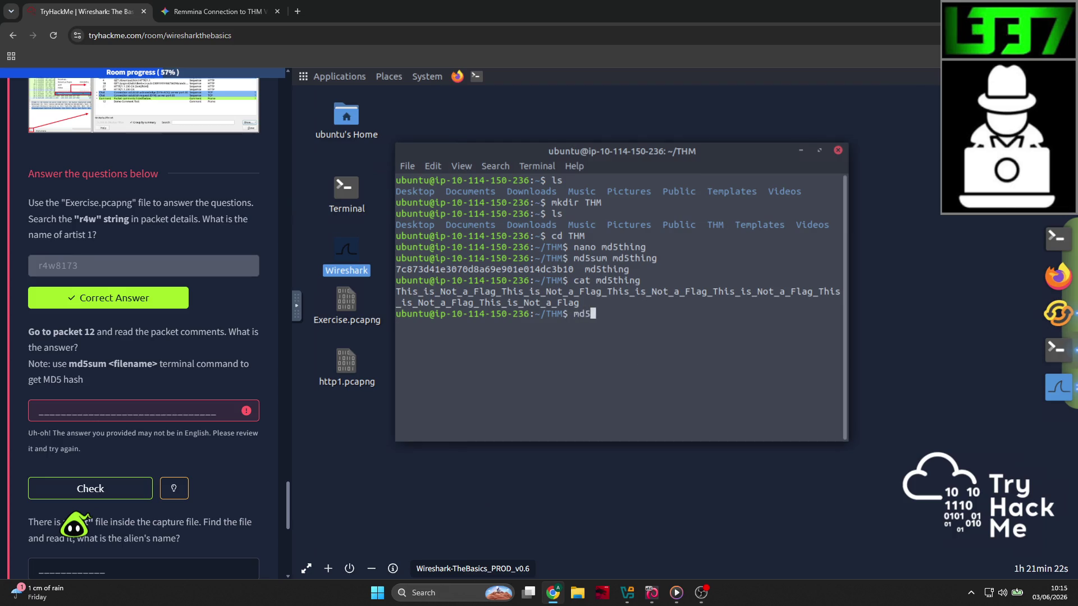
key("BackSpace")
key("BackSpace")
key("BackSpace")
type("ls")
key("Return")
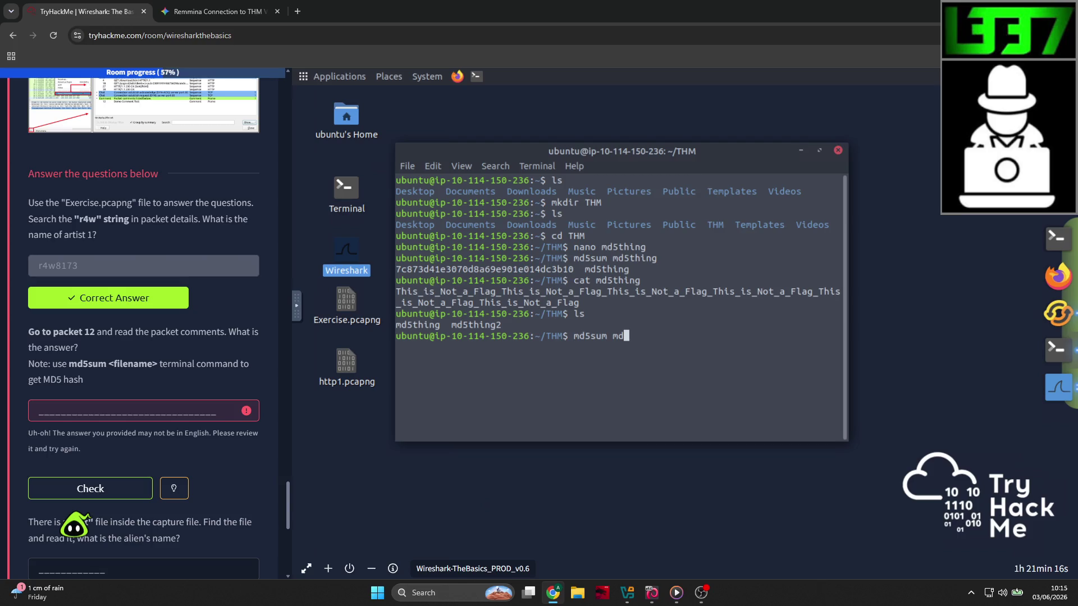
type("thing2")
key("Return")
- Copy the hash 911cd574a42865a956ccde2d04495ebf and submit it as the packet 12 answer
left_click_drag(574, 347, 396, 349)
right_click(418, 352)
left_click(429, 413)
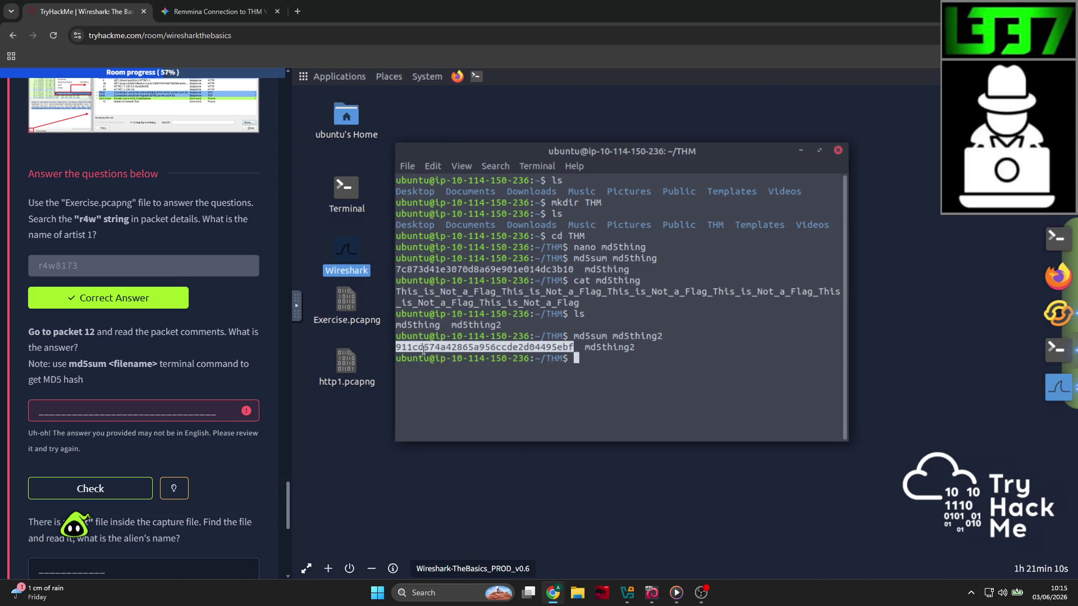
left_click(178, 405)
key("ctrl+v")
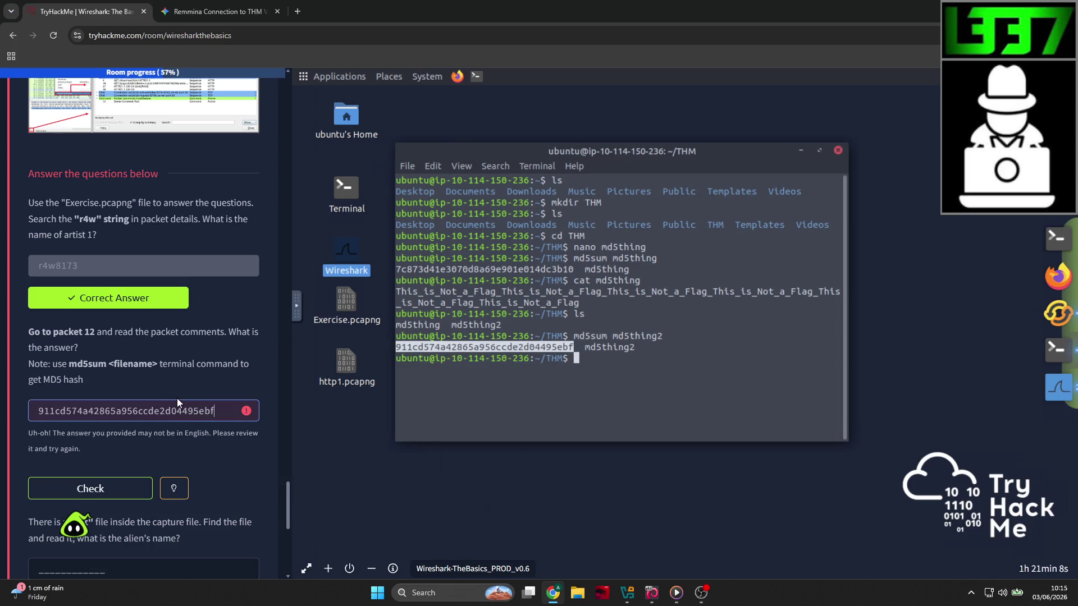
left_click(132, 490)
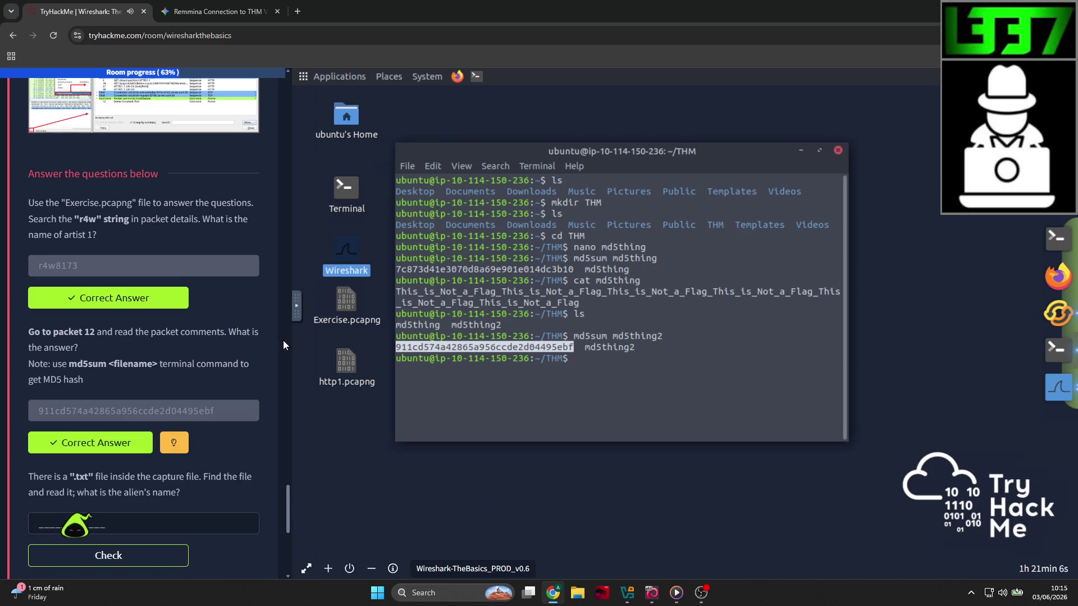
left_click_drag(292, 331, 372, 331)
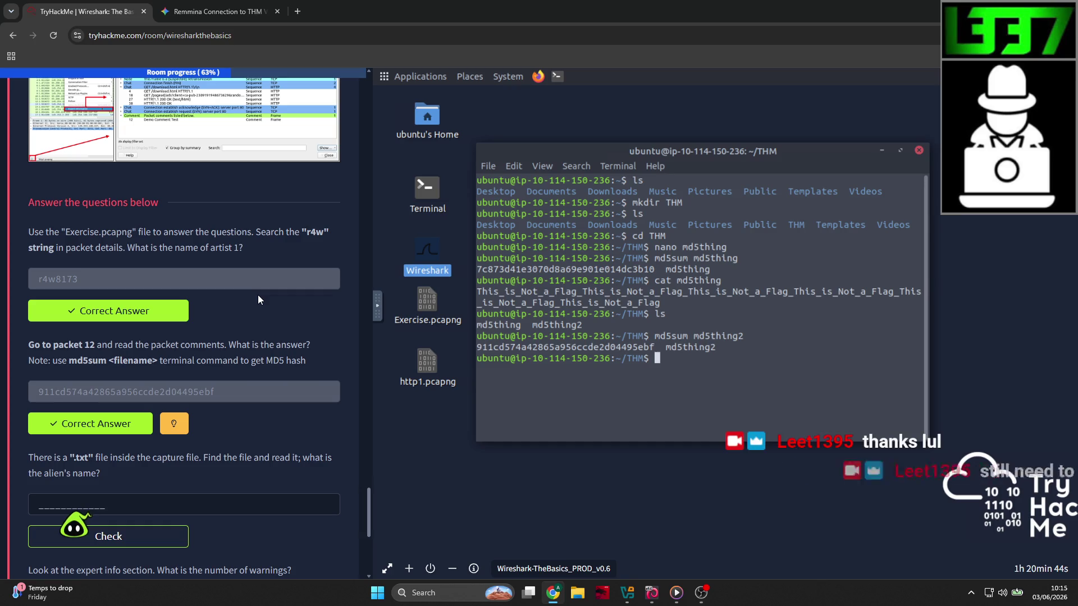
- List the THM folder with ls -l, ls -al and ls -la, highlighting md5thing (114 bytes) and md5thing2 (3324 bytes)
scroll(258, 295, "down", 3)
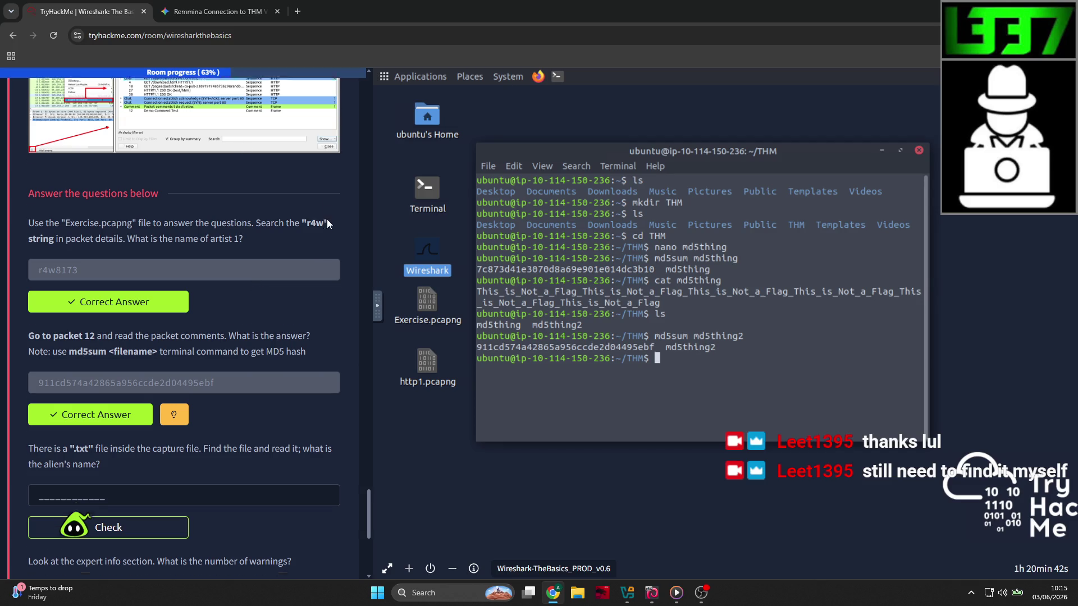
scroll(276, 280, "up", 1)
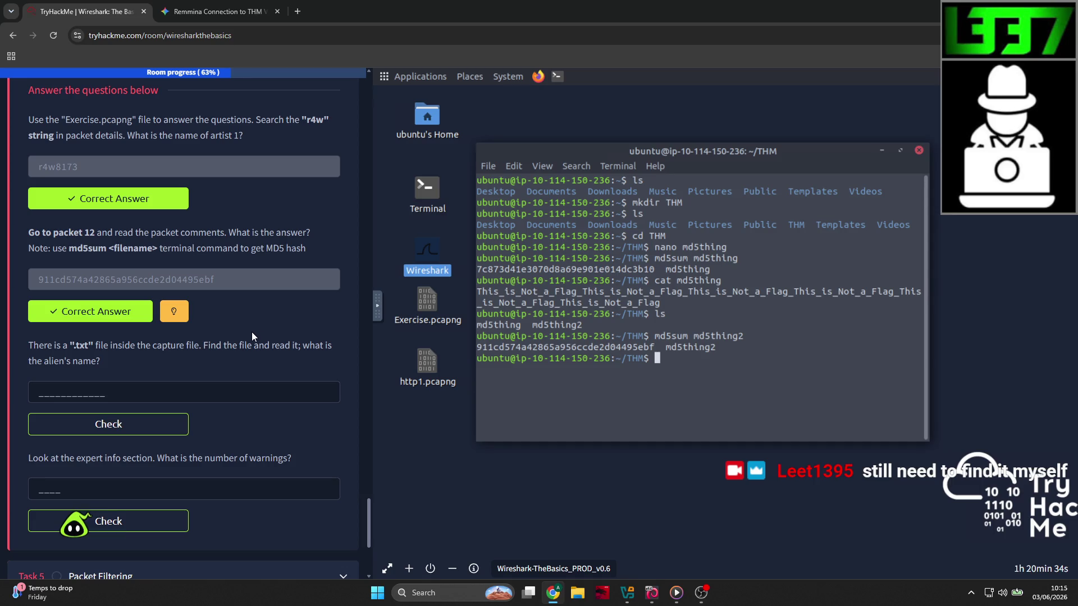
scroll(180, 357, "up", 1)
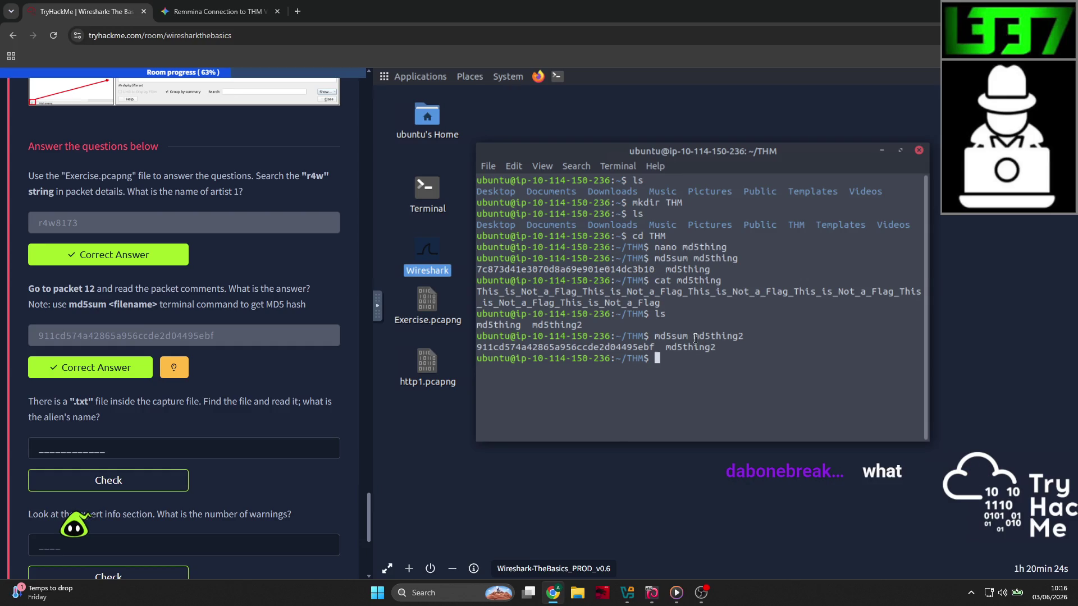
type("ls -l")
key("Return")
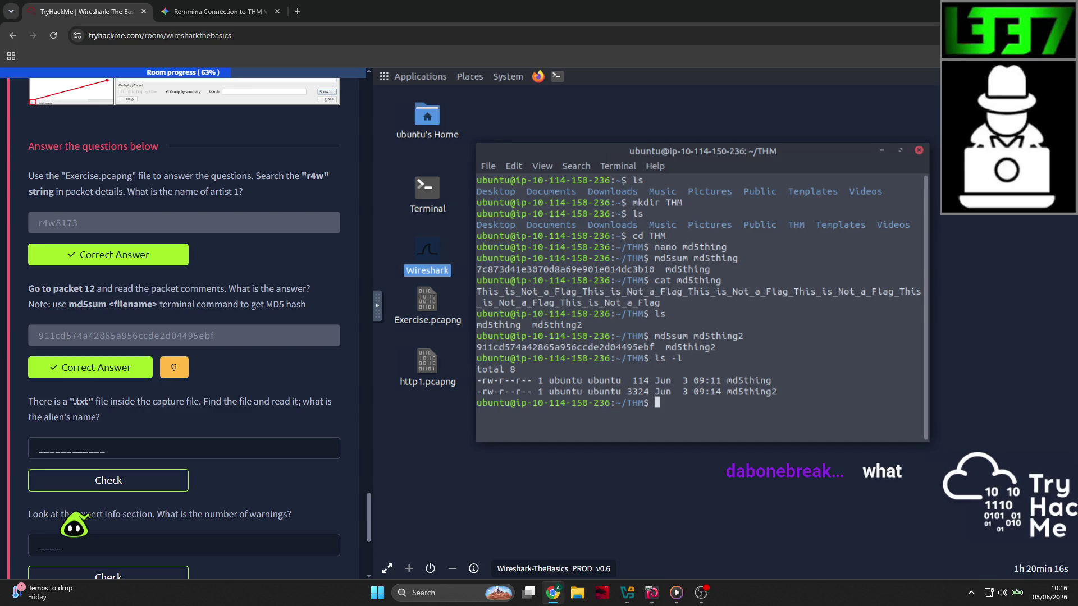
type("ls -al")
key("Return")
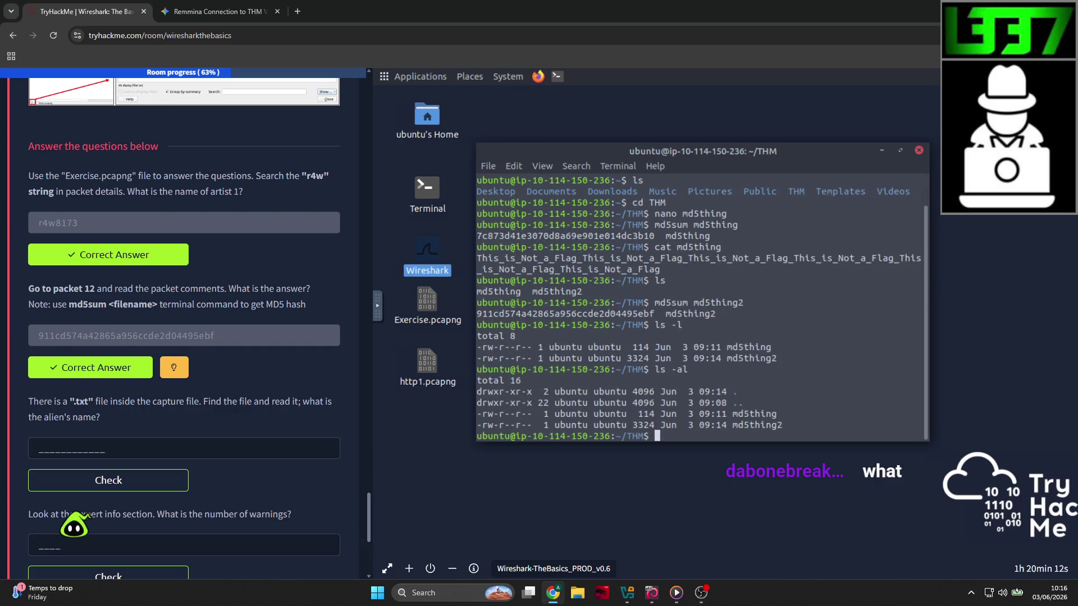
type("ls -la")
key("Return")
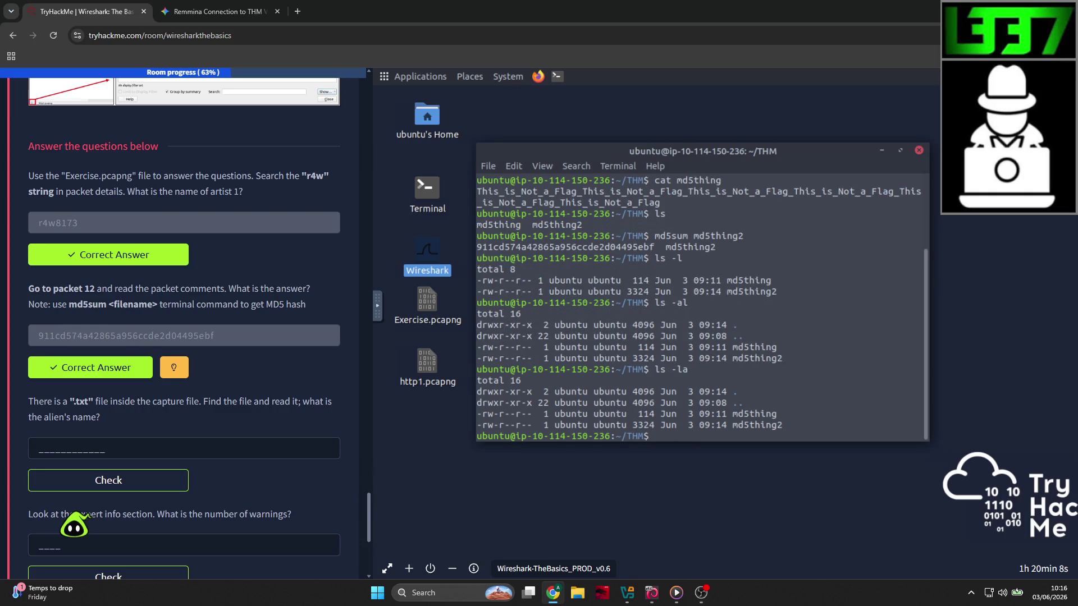
left_click_drag(794, 425, 721, 402)
left_click(715, 374)
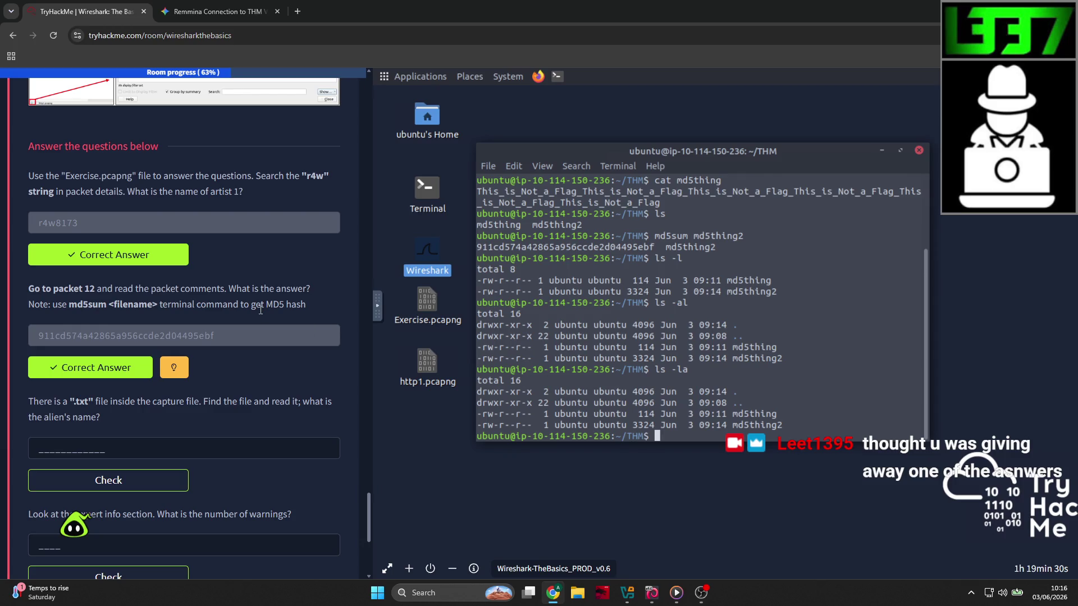
scroll(265, 308, "down", 2)
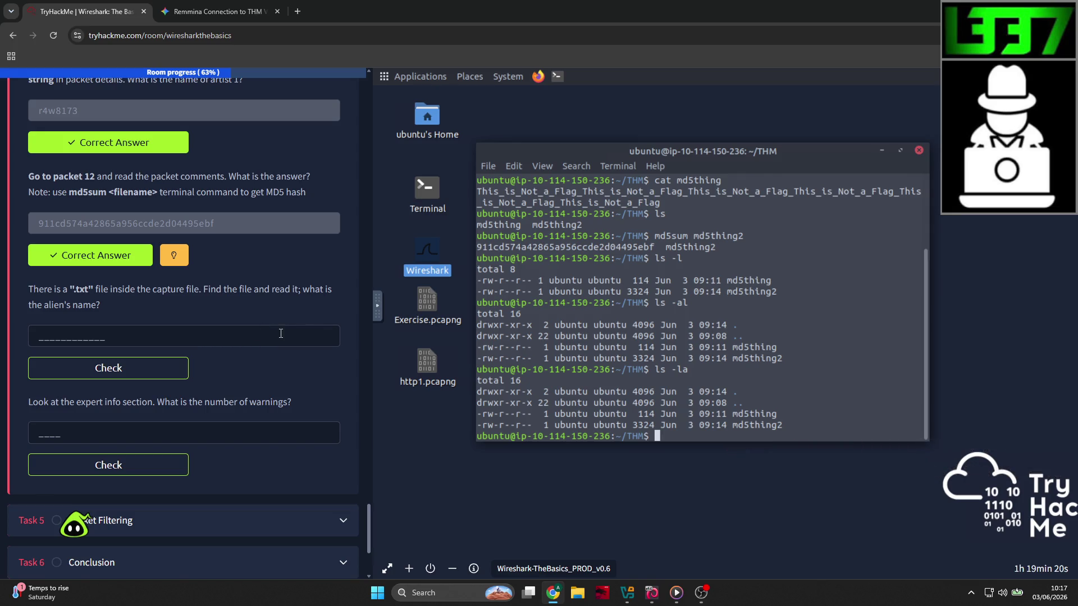
left_click_drag(120, 311, 48, 289)
left_click(121, 304)
scroll(146, 306, "up", 2)
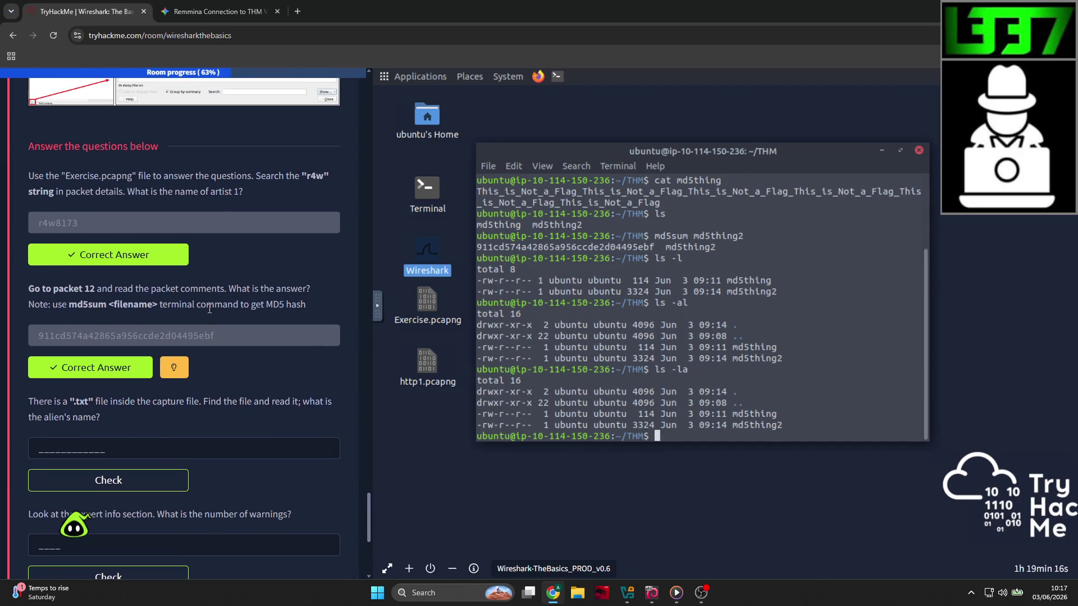
scroll(210, 306, "down", 1)
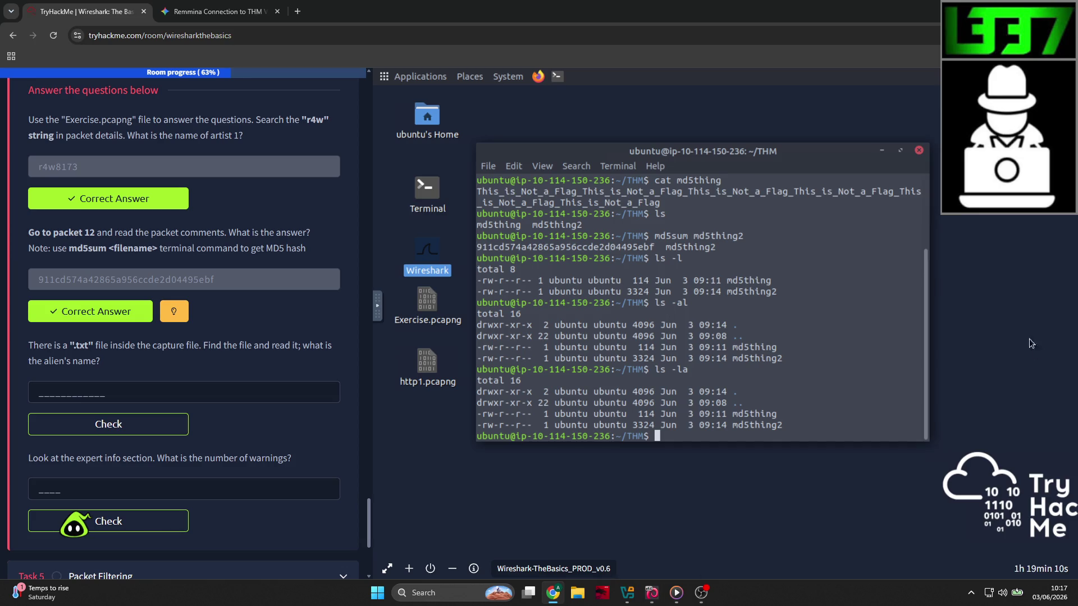
left_click_drag(698, 152, 742, 132)
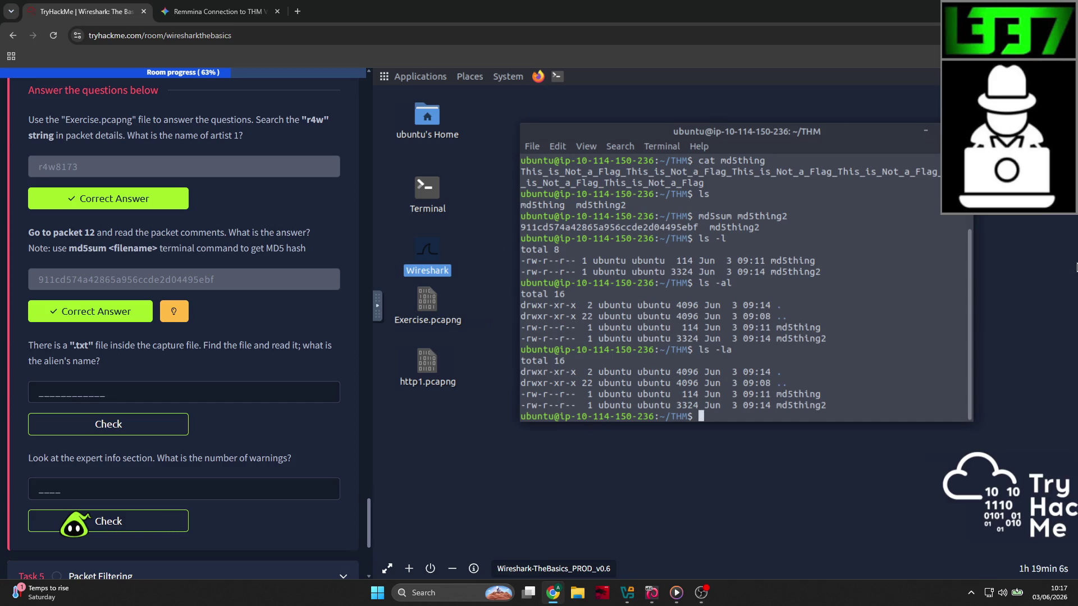
- Launch Wireshark and open the Exercise.pcapng capture
left_click(1060, 227)
left_click(425, 264)
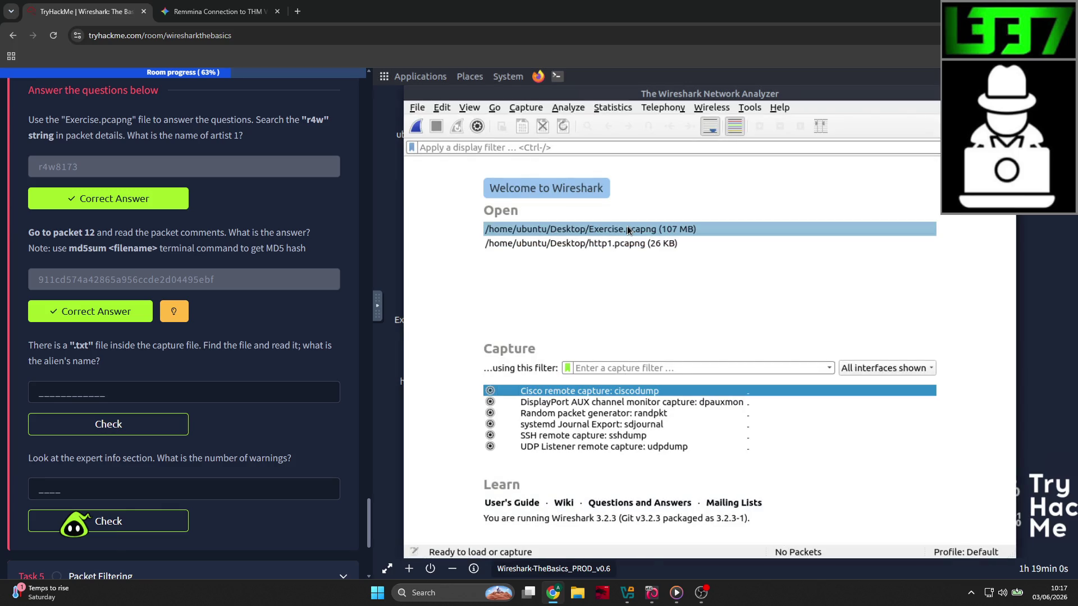
double_click(629, 230)
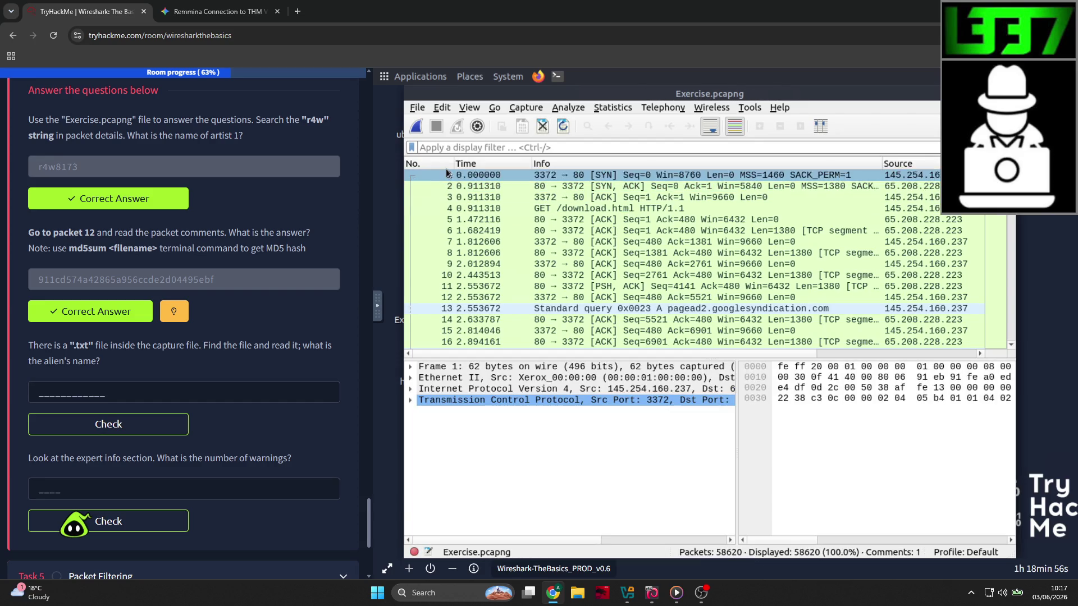
- Search packets for the string '.txt' and expand HTTP headers of GET /note.txt packet 4263
left_click(443, 108)
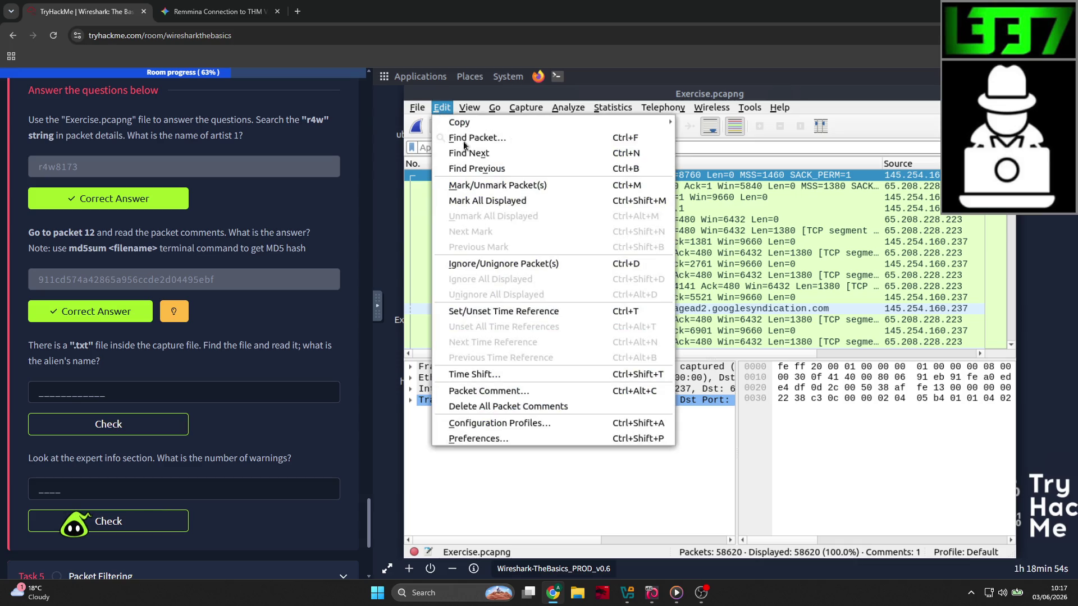
left_click(459, 139)
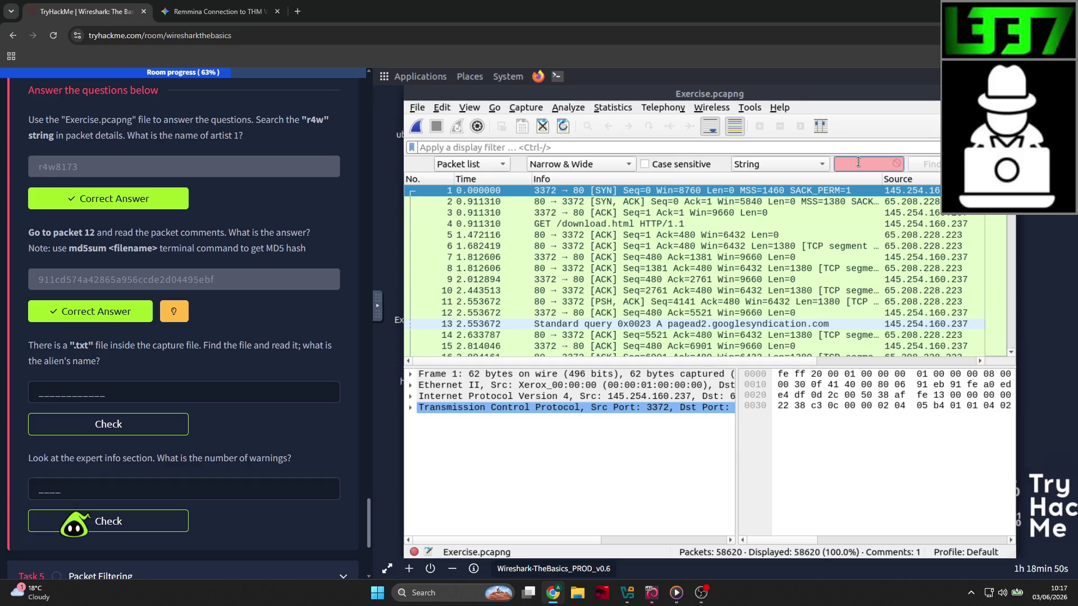
type(".txt")
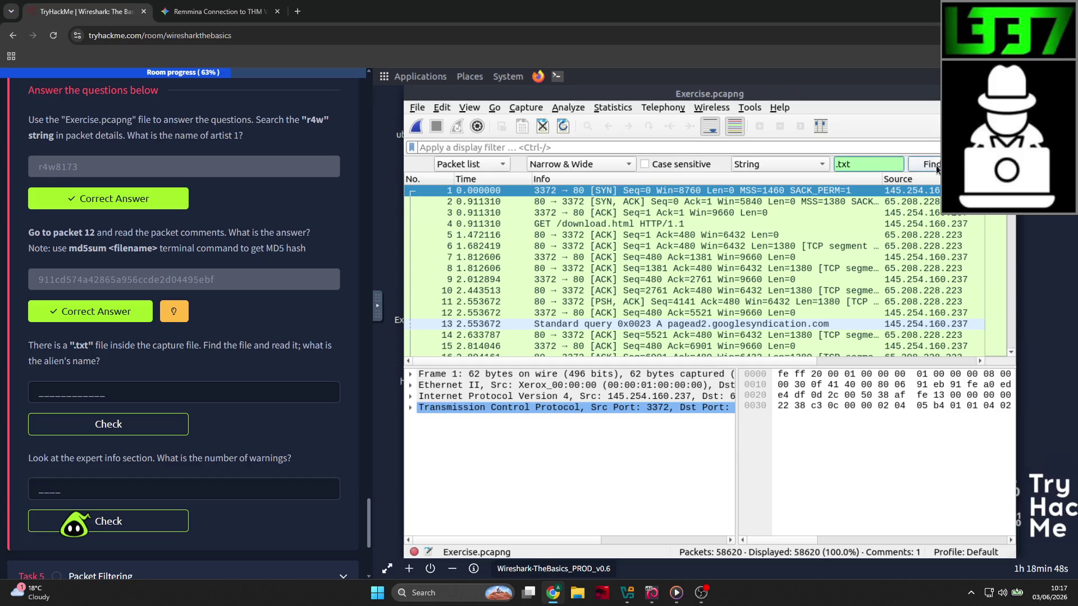
left_click(932, 164)
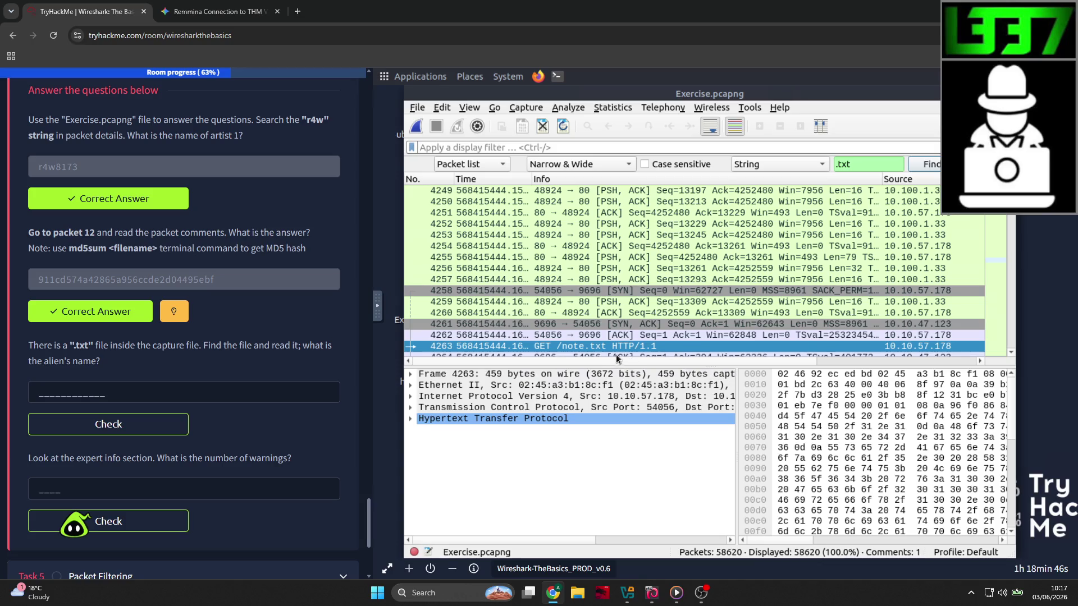
left_click(575, 346)
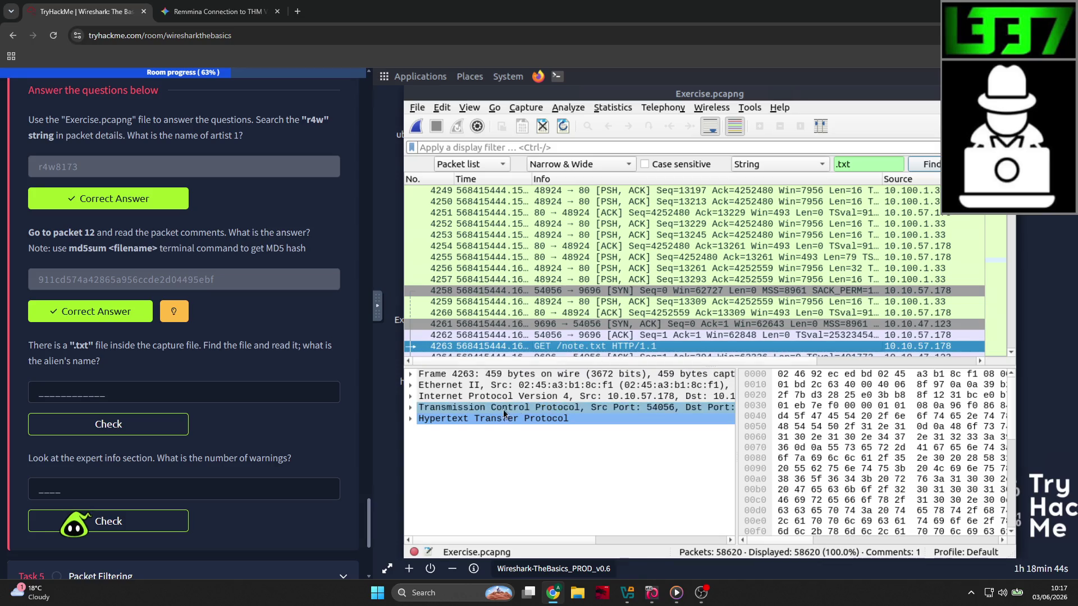
left_click(413, 419)
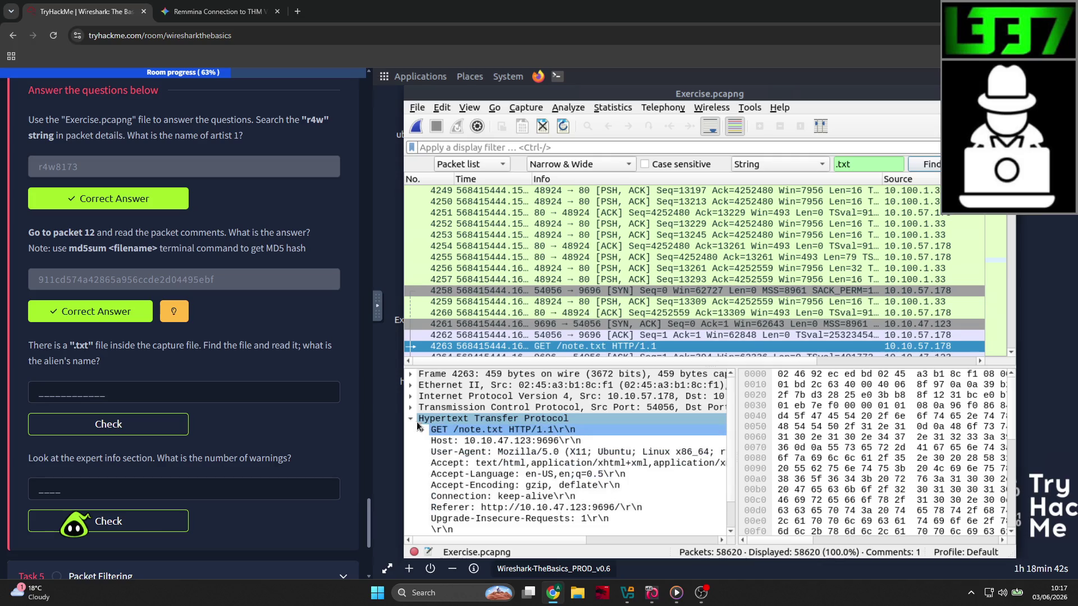
scroll(494, 449, "down", 1)
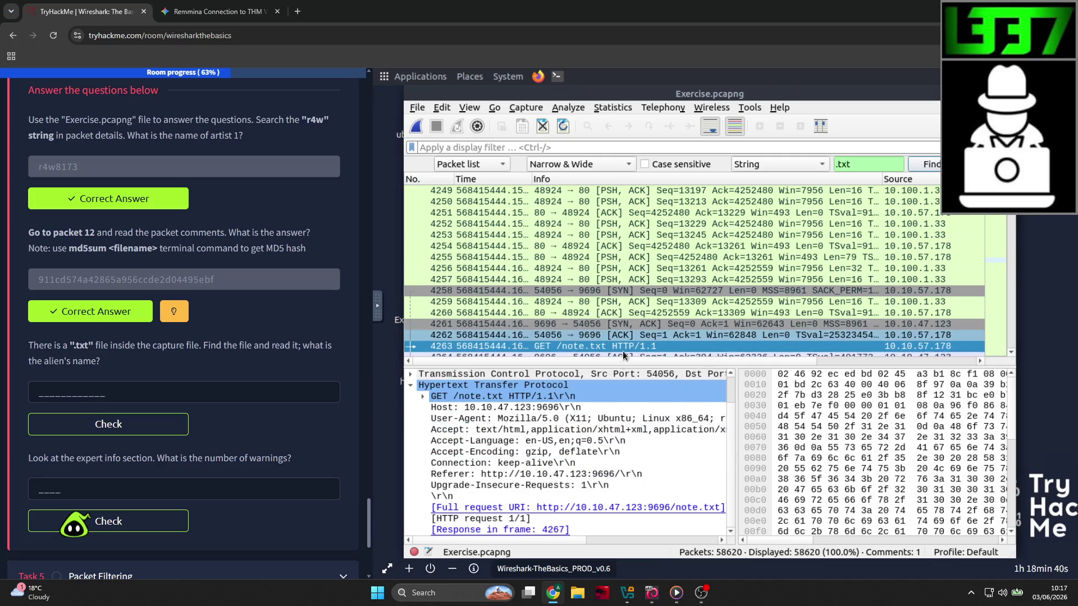
right_click(589, 344)
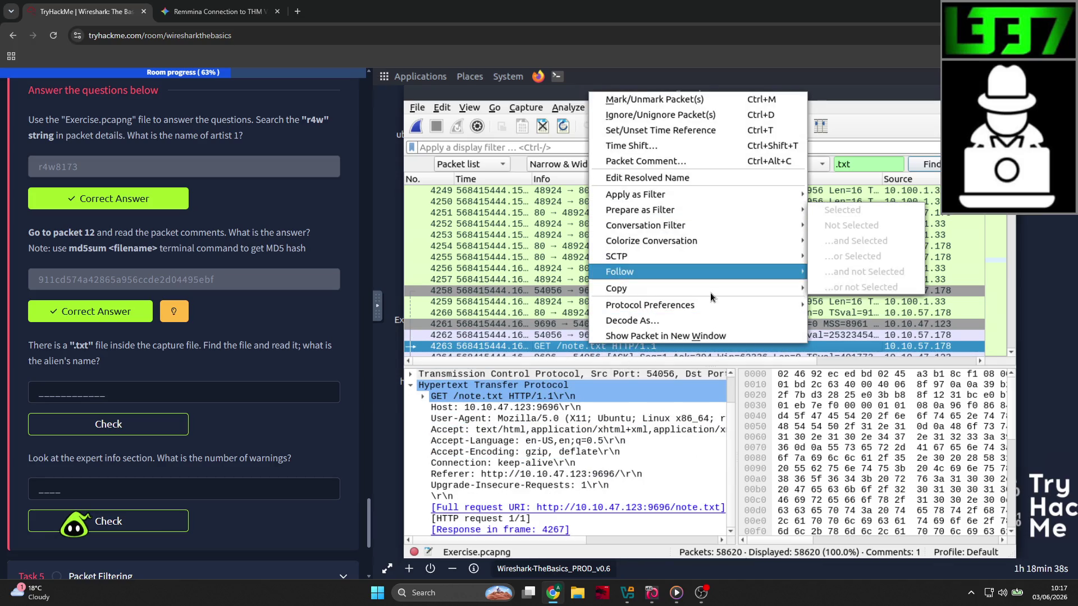
- Follow the HTTP stream (tcp.stream eq 7) of packet 4263 to read note.txt
mouse_move(730, 273)
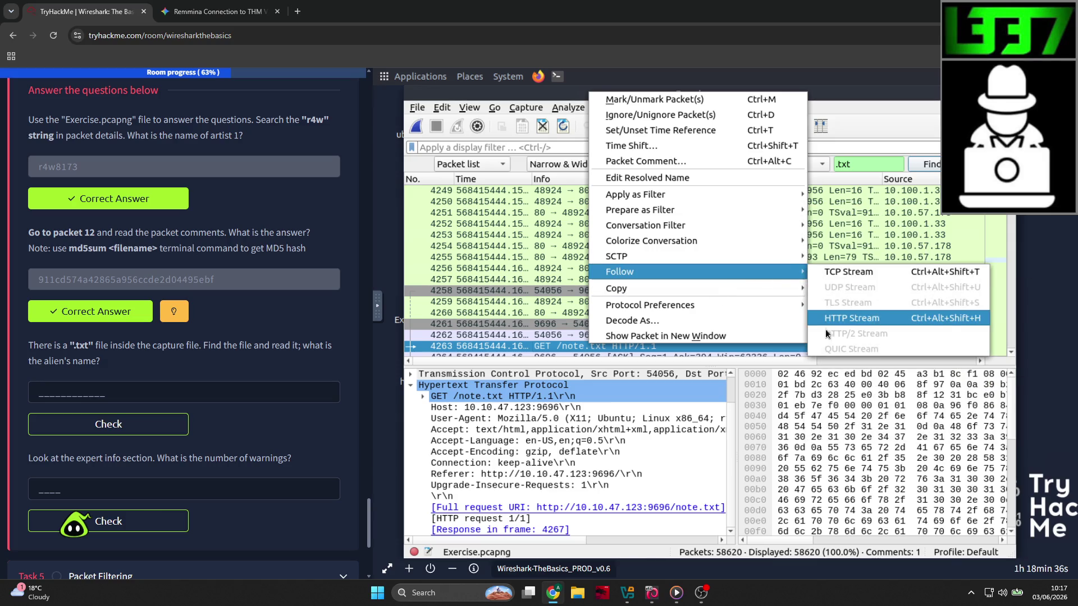
left_click(599, 346)
right_click(600, 346)
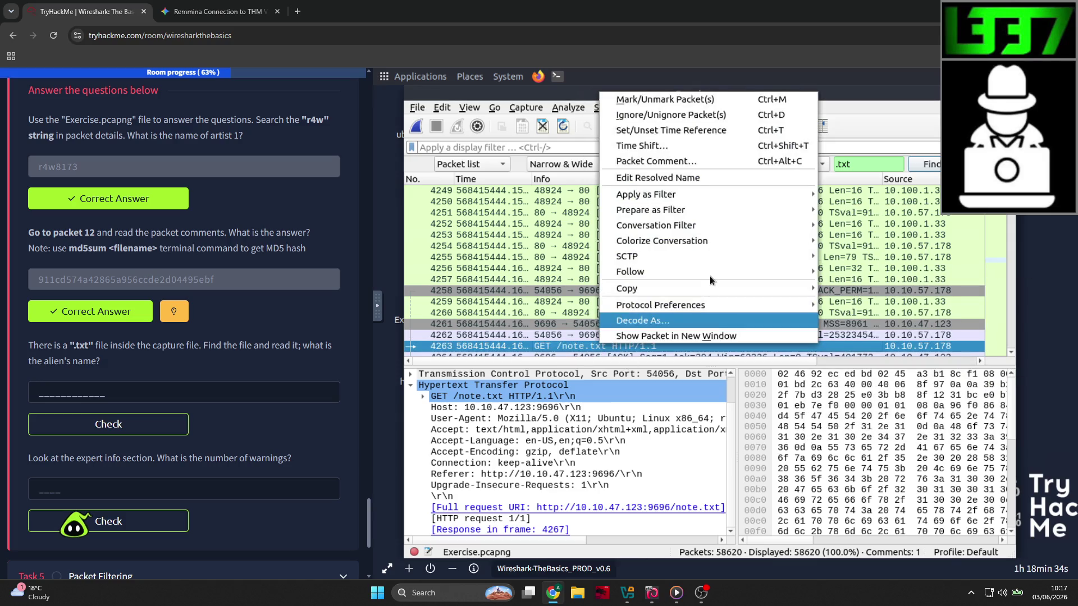
mouse_move(712, 271)
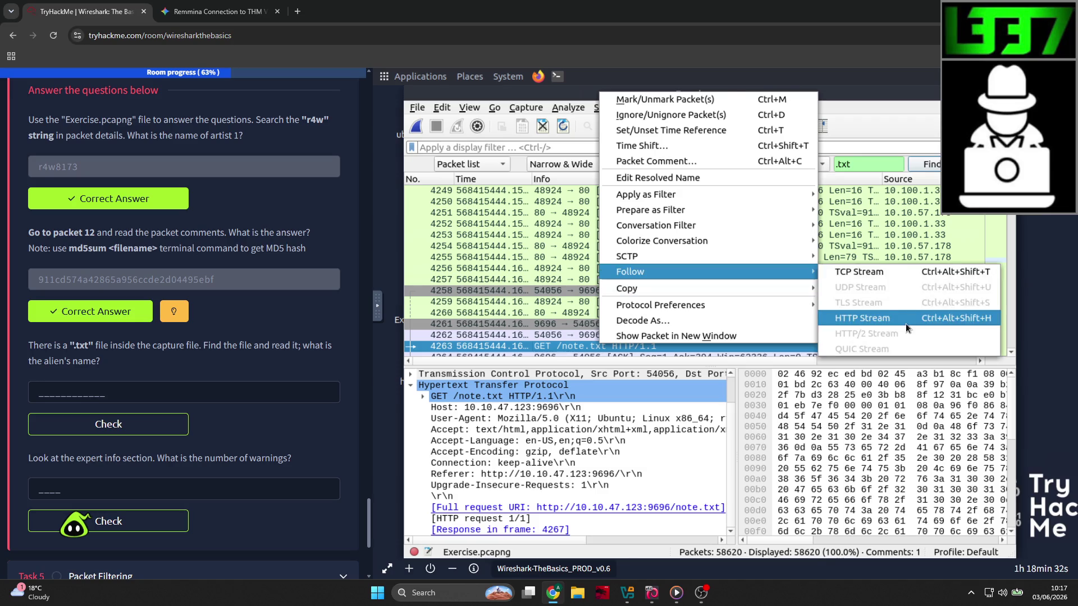
left_click(906, 325)
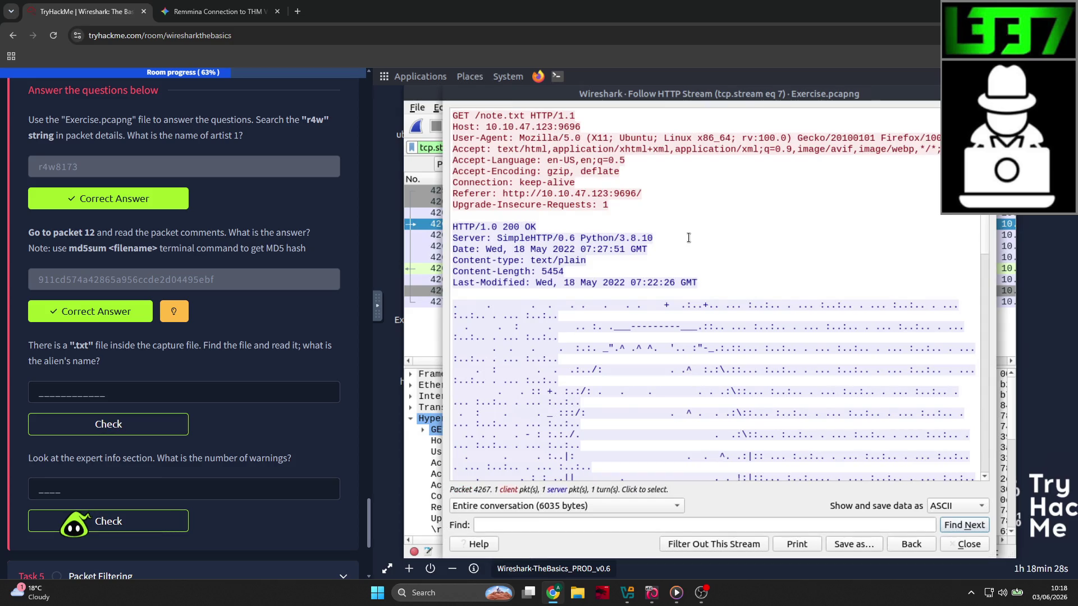
scroll(688, 238, "down", 10)
scroll(682, 244, "up", 3)
scroll(659, 307, "down", 2)
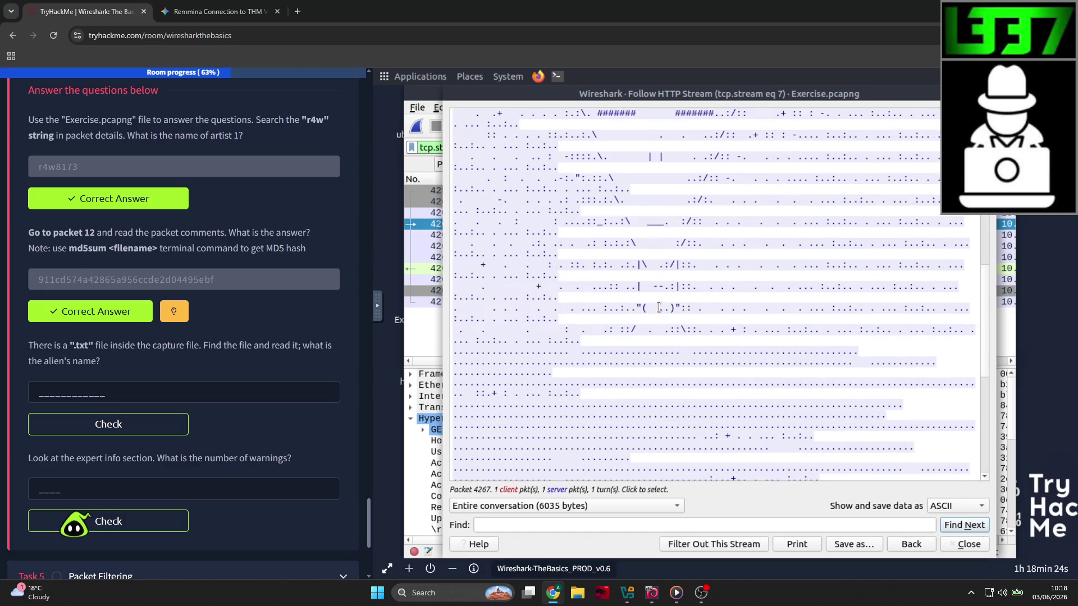
scroll(659, 307, "up", 5)
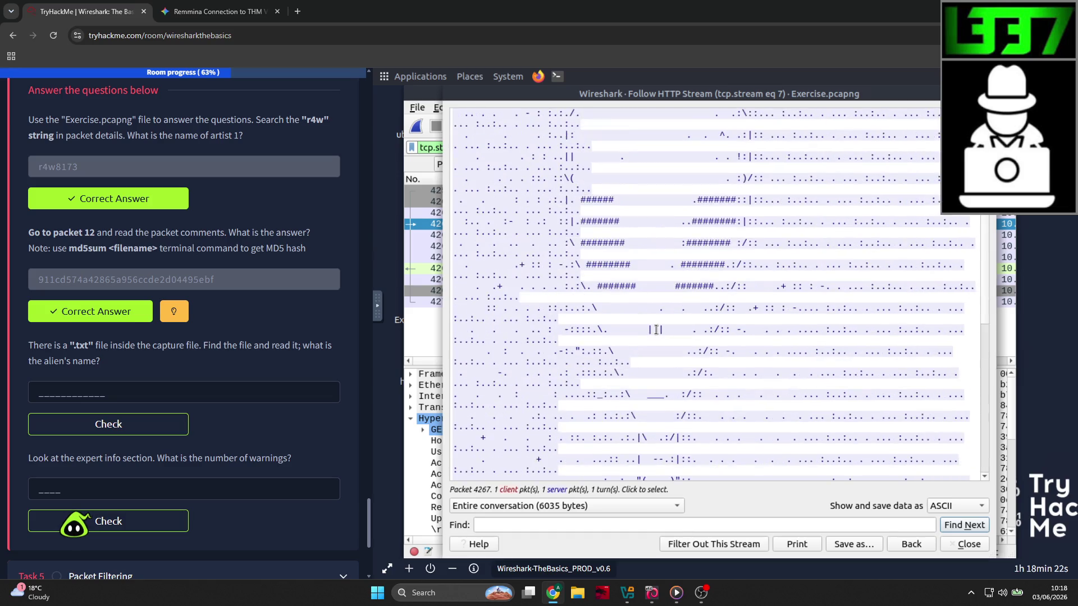
scroll(656, 329, "up", 8)
scroll(655, 330, "down", 7)
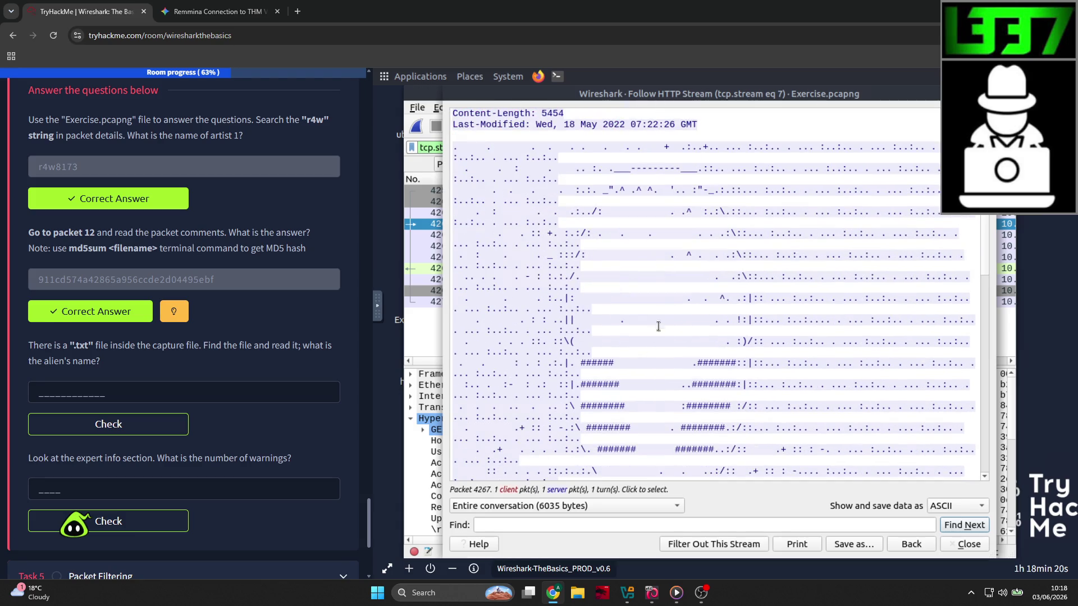
scroll(764, 333, "up", 9)
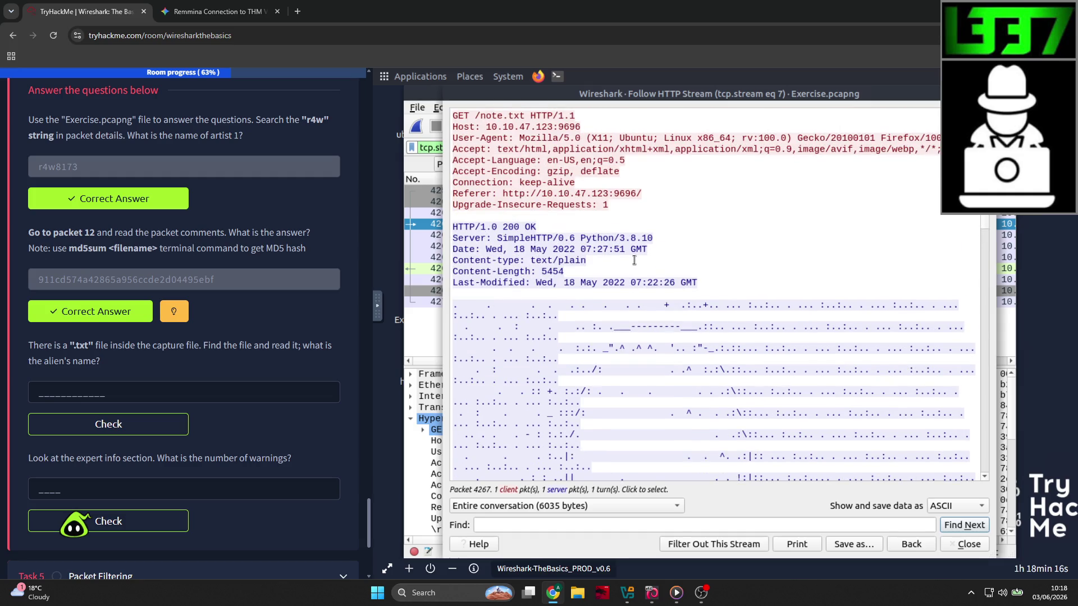
scroll(629, 269, "down", 10)
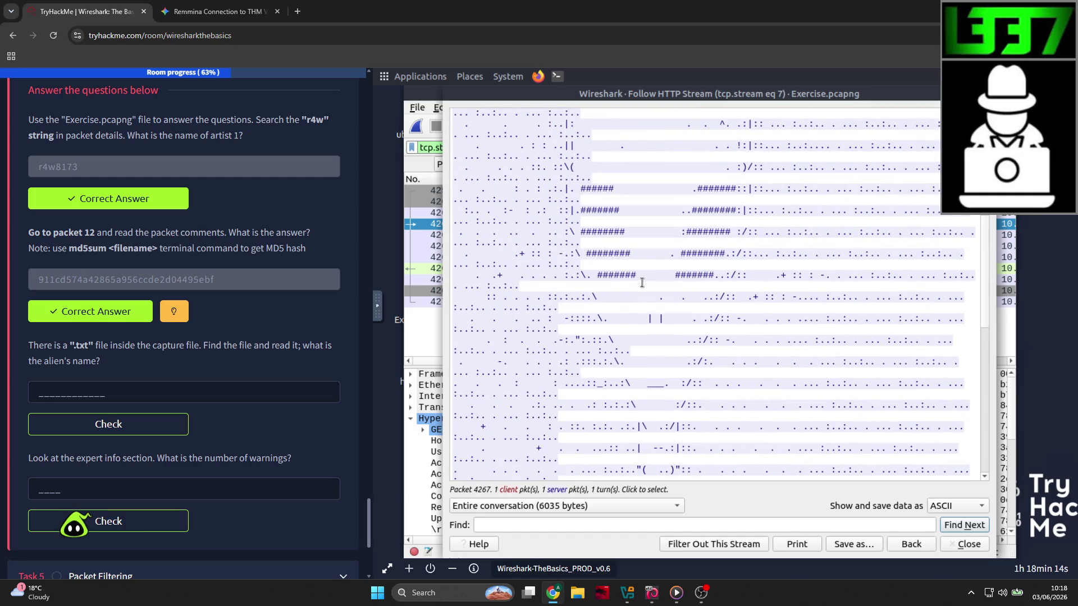
- Widen the remote desktop and maximise the stream window to view the full ASCII-art note
left_click_drag(712, 383, 595, 163)
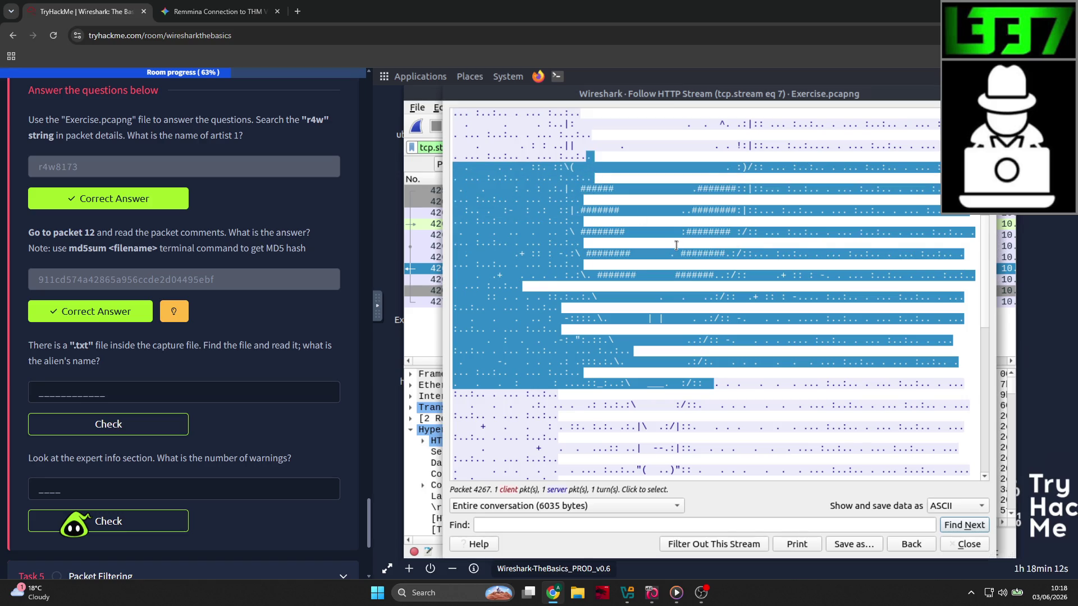
left_click(759, 431)
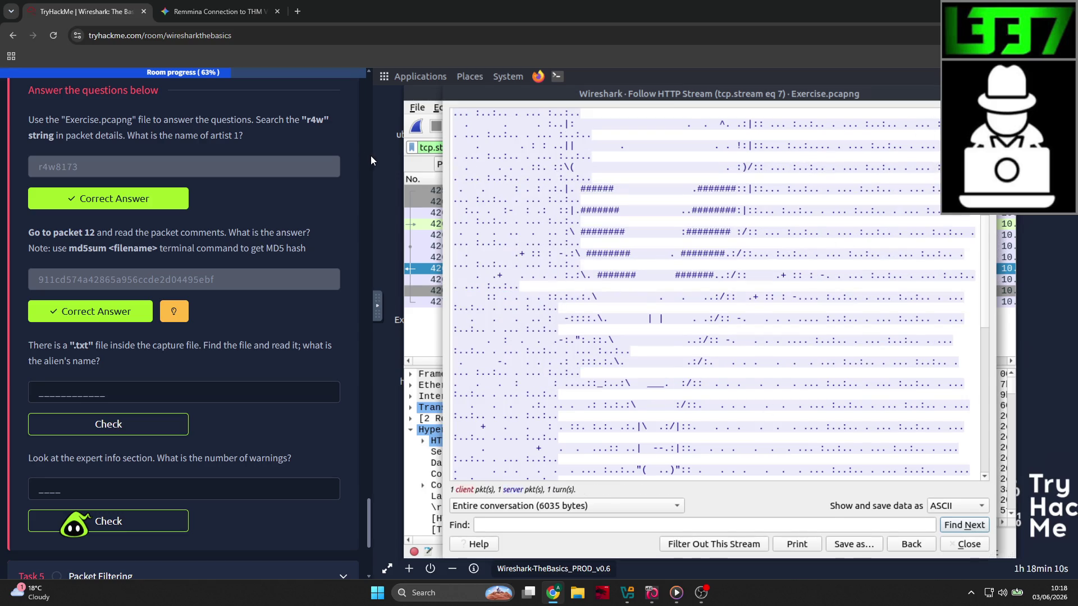
left_click_drag(371, 161, 289, 161)
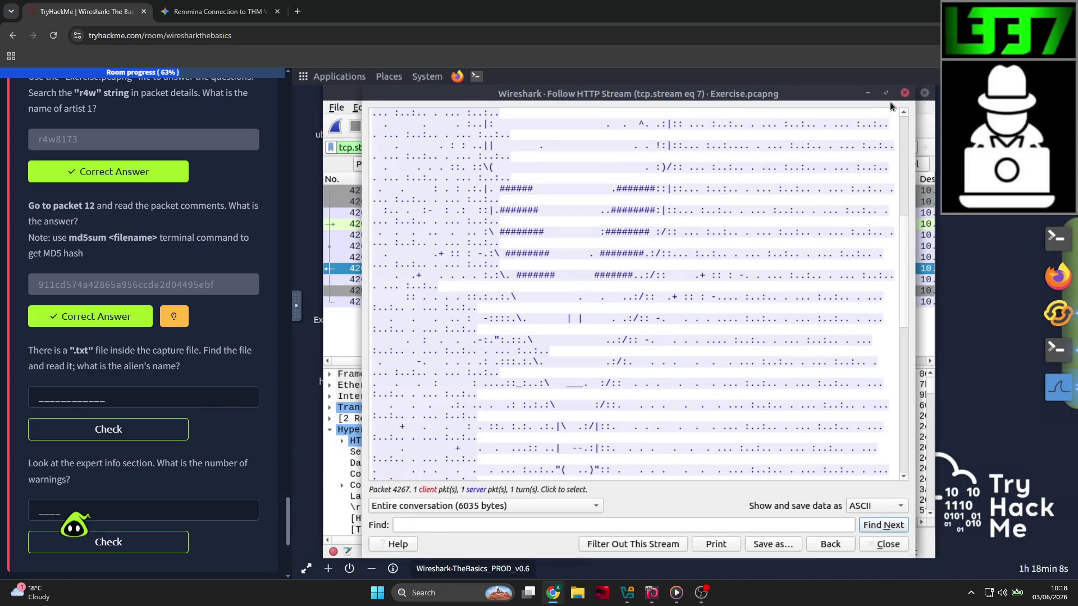
left_click(886, 93)
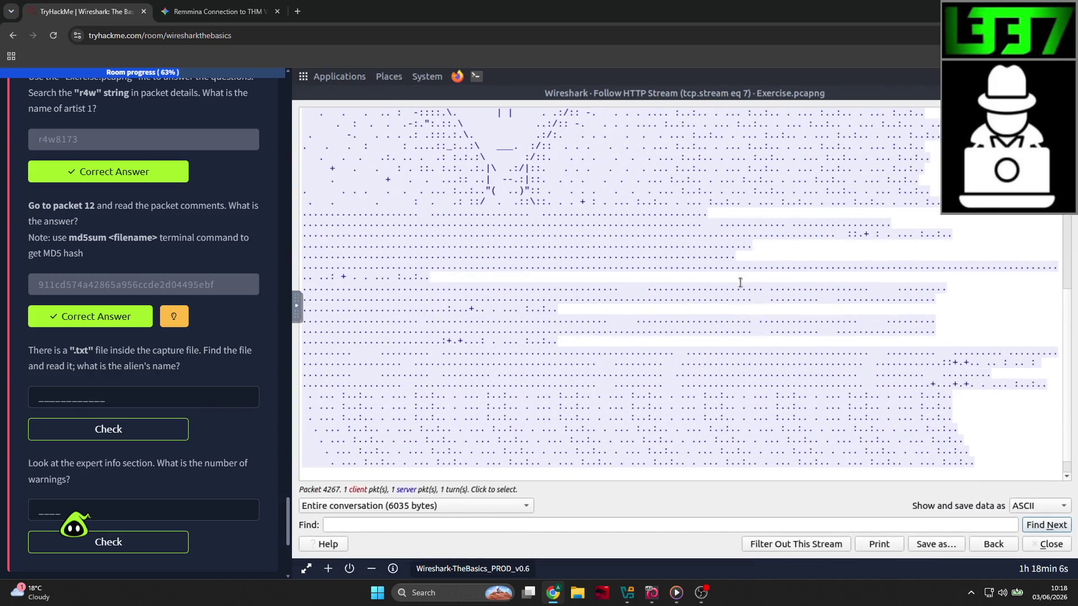
scroll(702, 320, "up", 10)
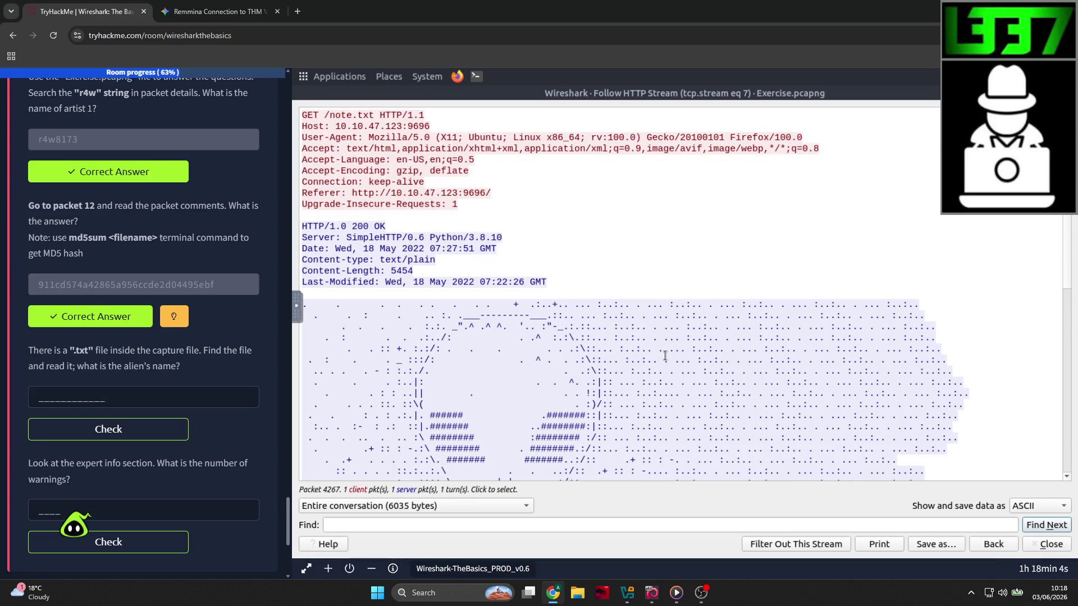
scroll(664, 357, "down", 10)
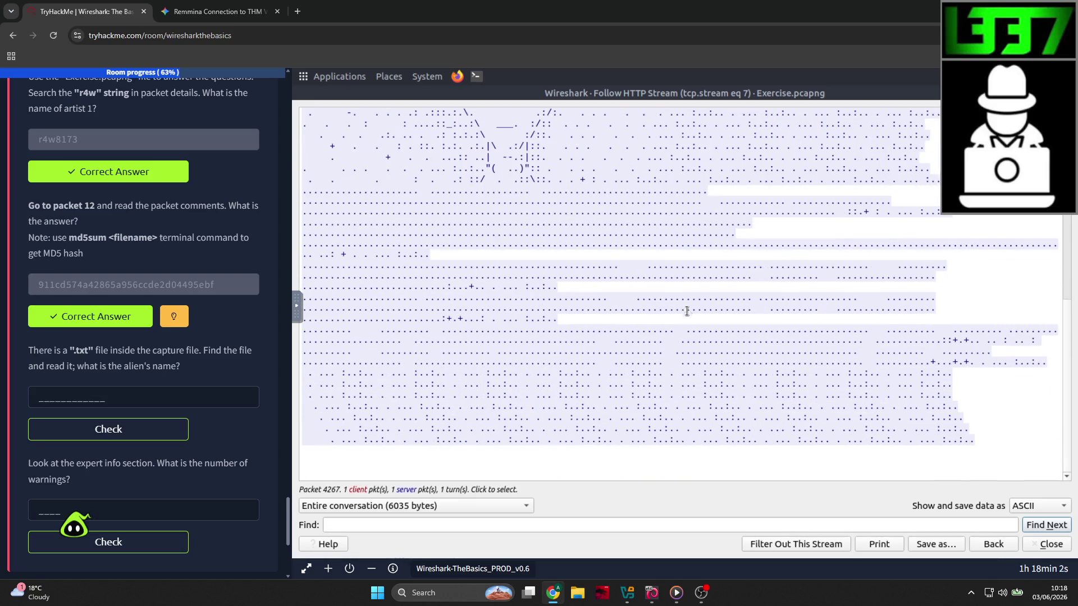
scroll(496, 422, "up", 10)
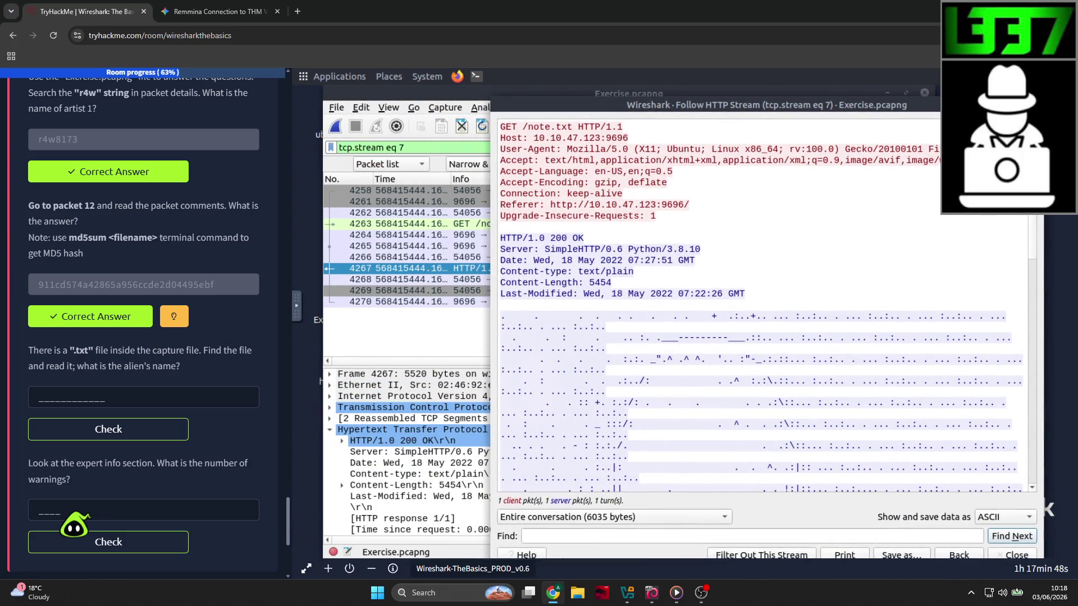
- Close the stream view and expand the line-based text data of response packet 4267
key("Escape")
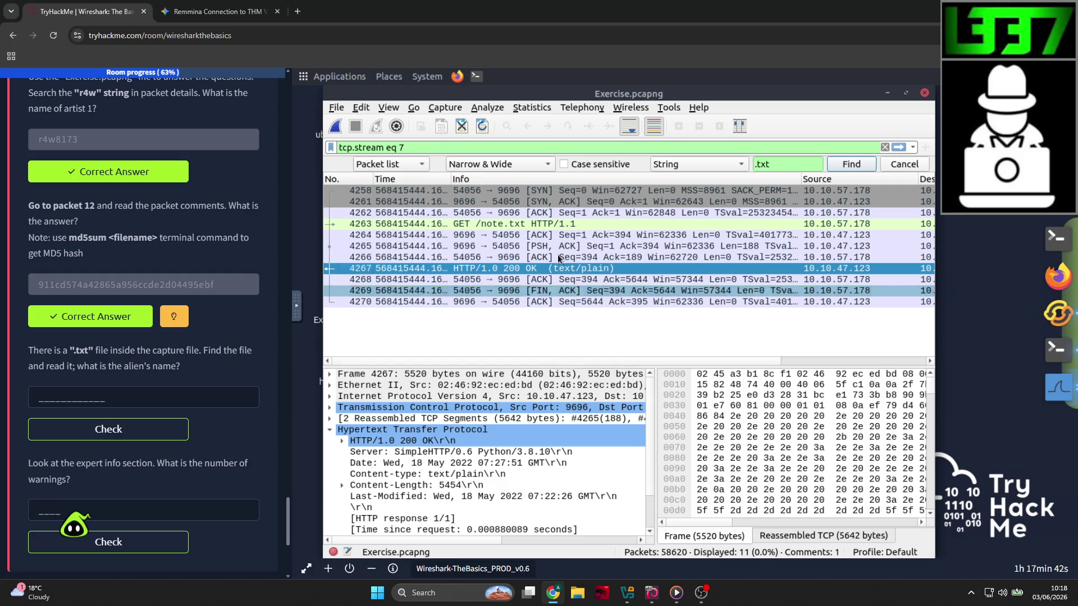
left_click(530, 224)
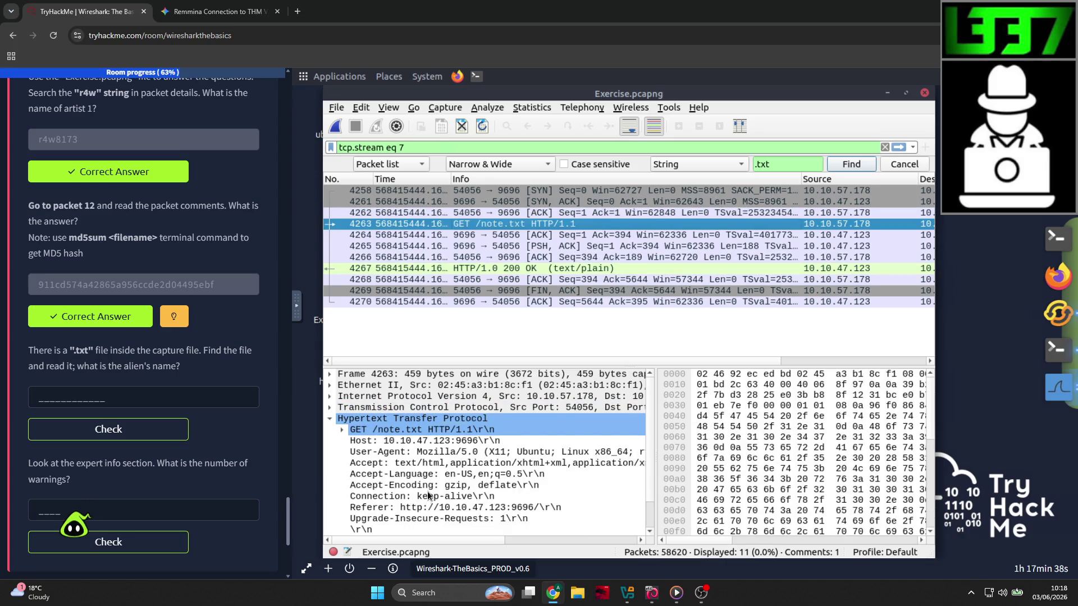
scroll(505, 477, "down", 1)
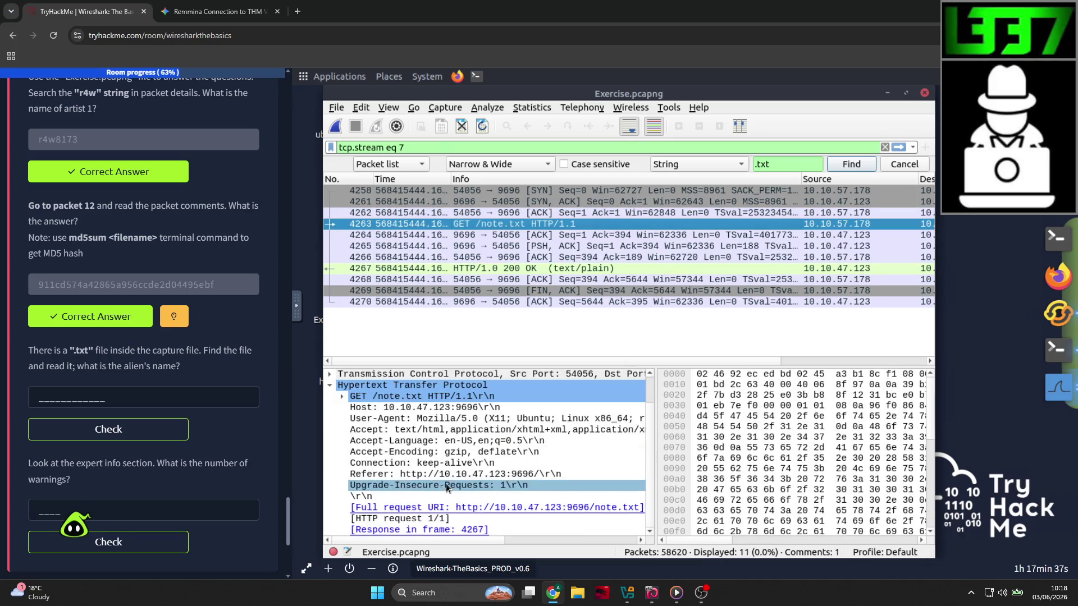
left_click(536, 267)
scroll(486, 451, "down", 1)
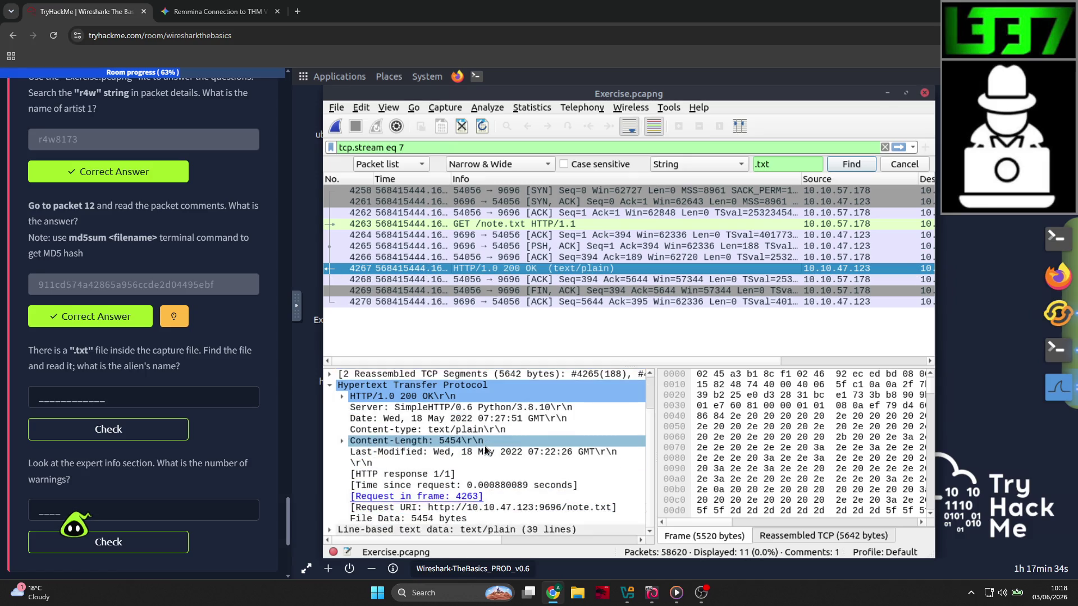
left_click(330, 529)
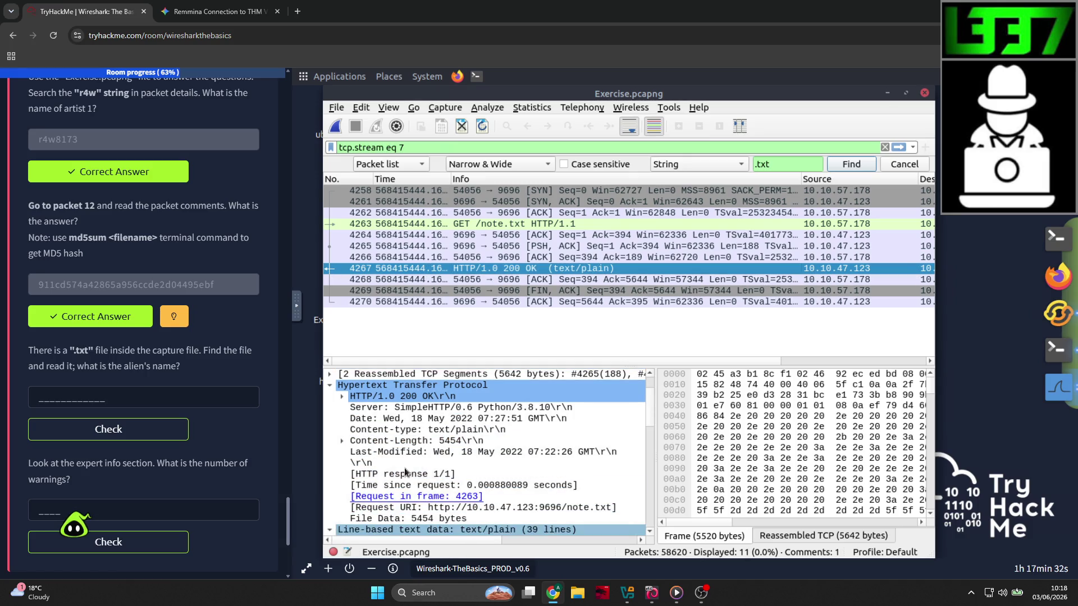
scroll(437, 465, "down", 3)
scroll(437, 465, "down", 5)
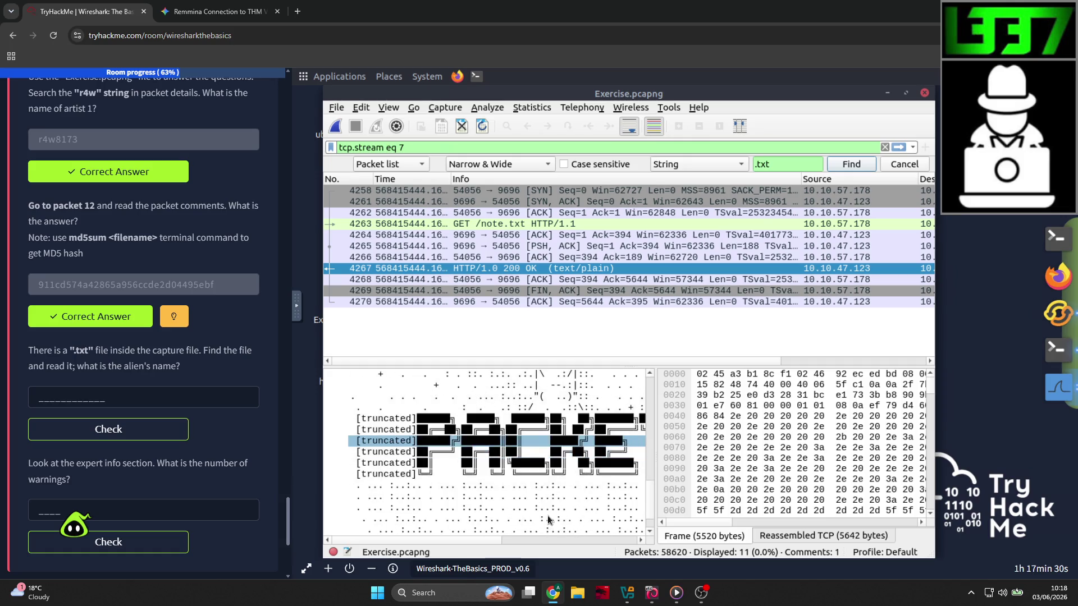
mouse_move(481, 543)
left_mouse_down()
mouse_move(642, 537)
mouse_move(481, 521)
mouse_move(617, 527)
left_mouse_up()
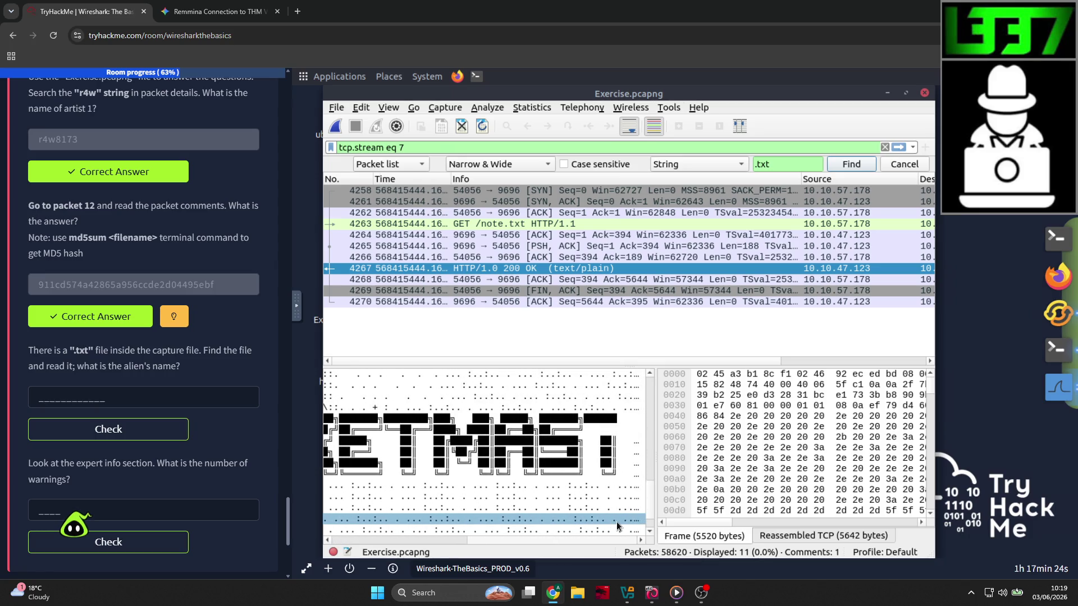
- Re-follow the note.txt HTTP stream from packet 4267, then read the banner in packet details
right_click(557, 269)
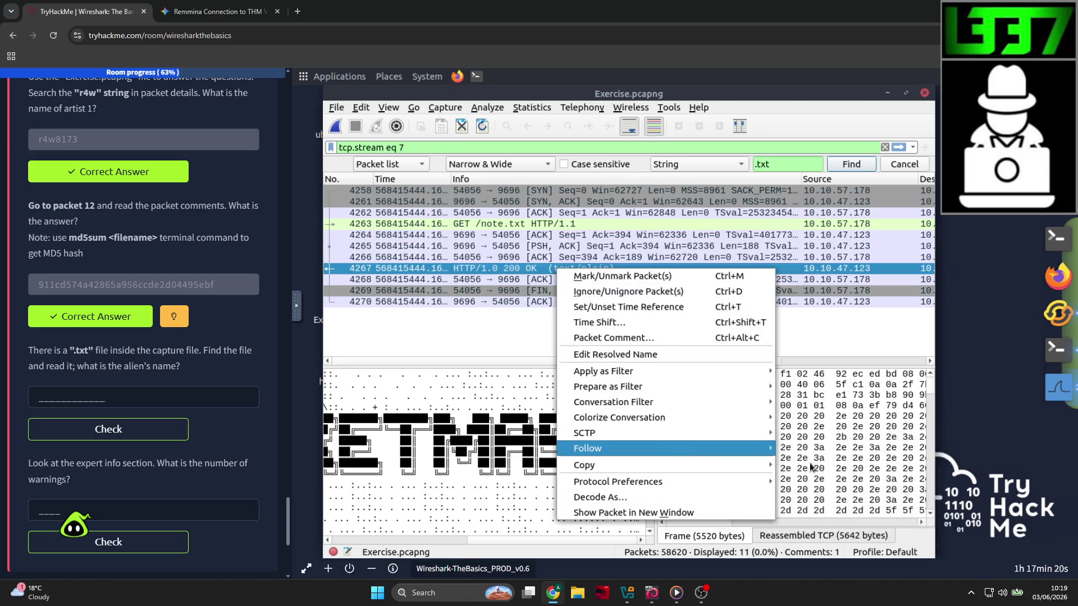
left_click(816, 481)
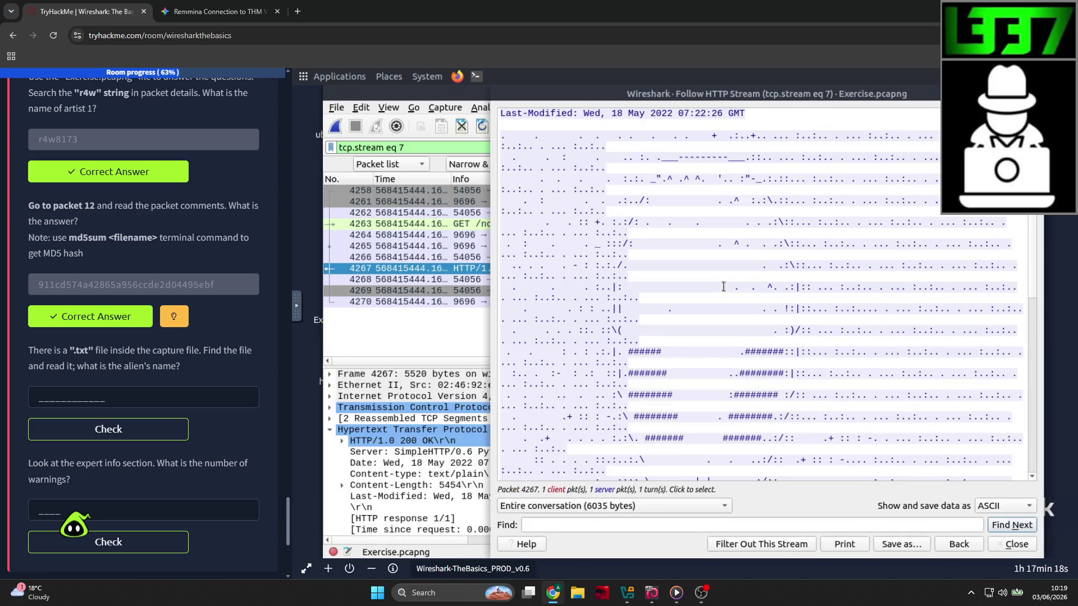
scroll(723, 288, "down", 10)
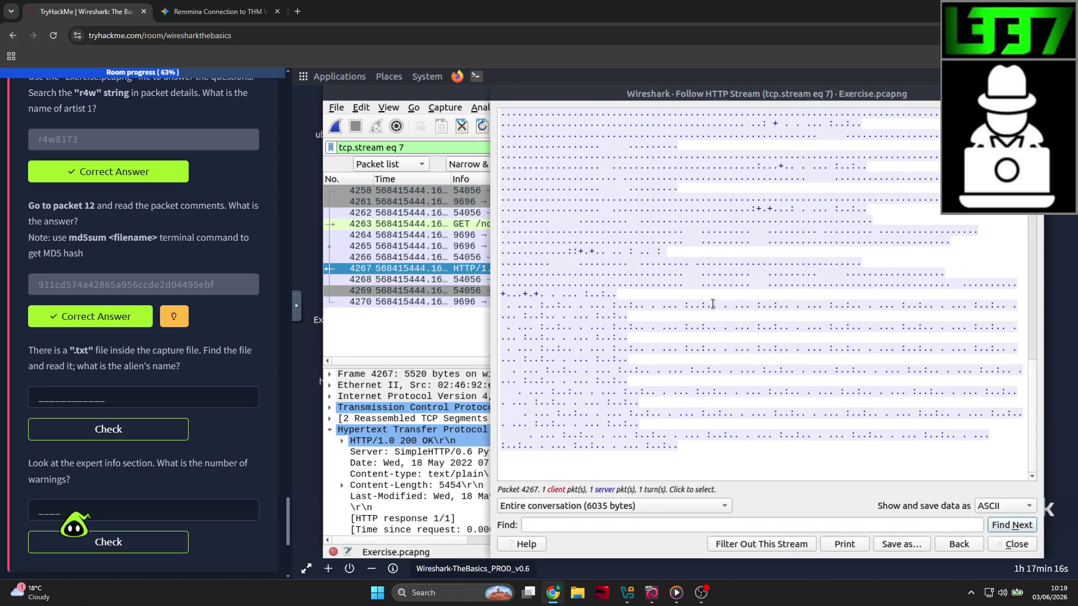
scroll(712, 304, "up", 10)
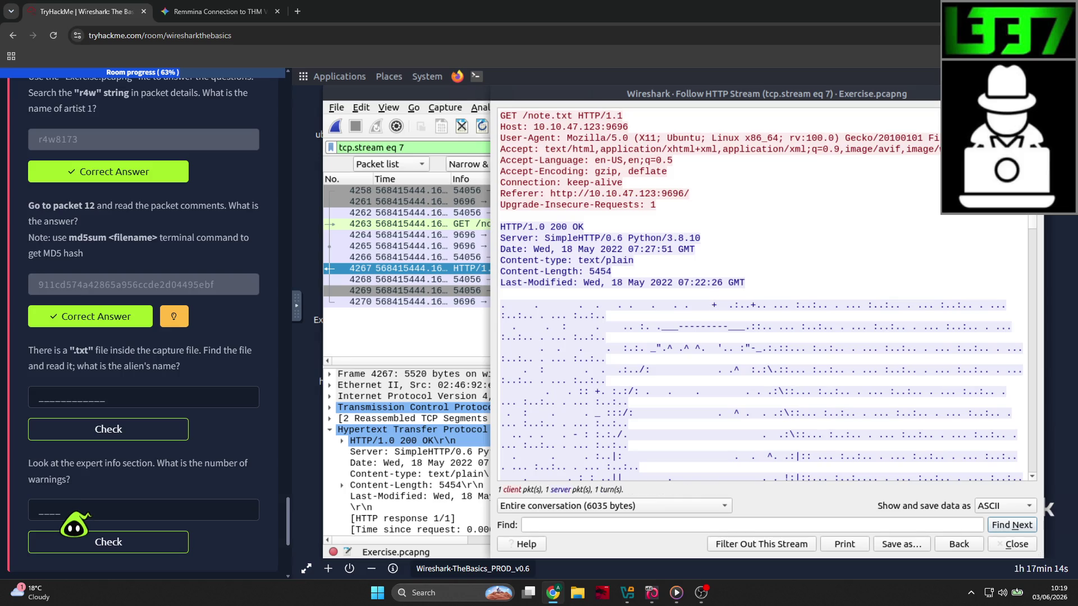
key("Escape")
left_click(497, 377)
scroll(494, 382, "down", 2)
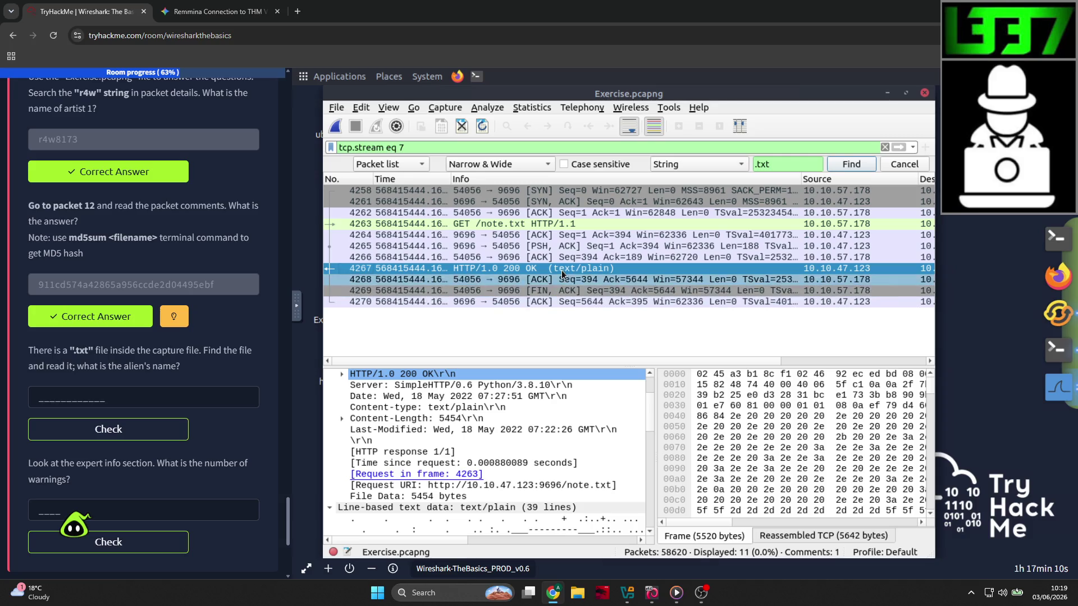
scroll(416, 494, "down", 8)
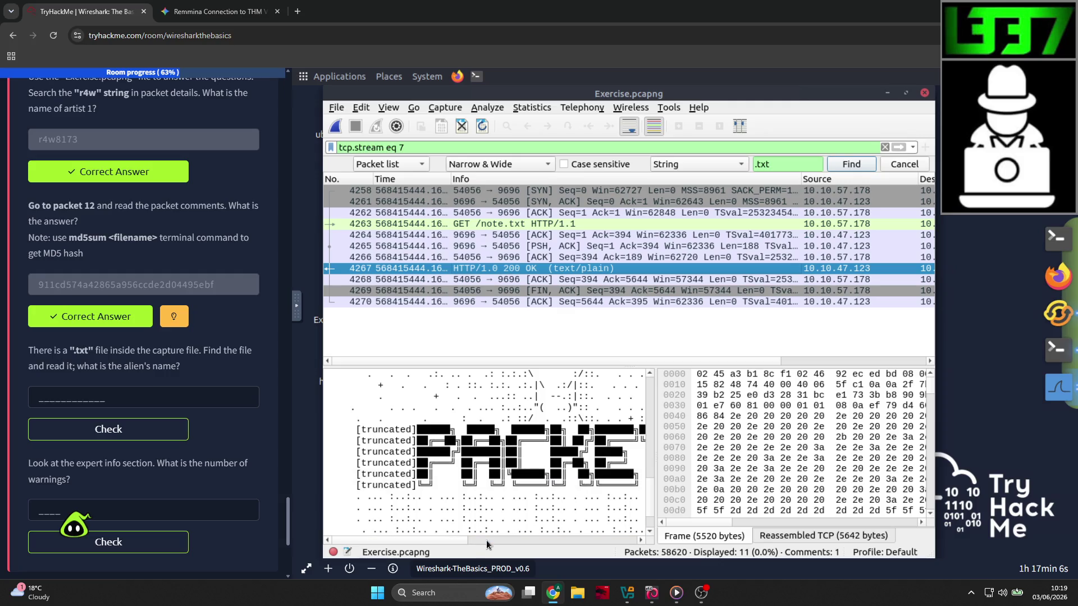
mouse_move(466, 539)
left_mouse_down()
mouse_move(580, 536)
mouse_move(429, 545)
mouse_move(590, 537)
left_mouse_up()
- Answer the alien's-name question with 'packetmaster' and open Wireshark's Expert Information summary
left_click(572, 465)
left_click(135, 399)
type("packetmaster")
key("Return")
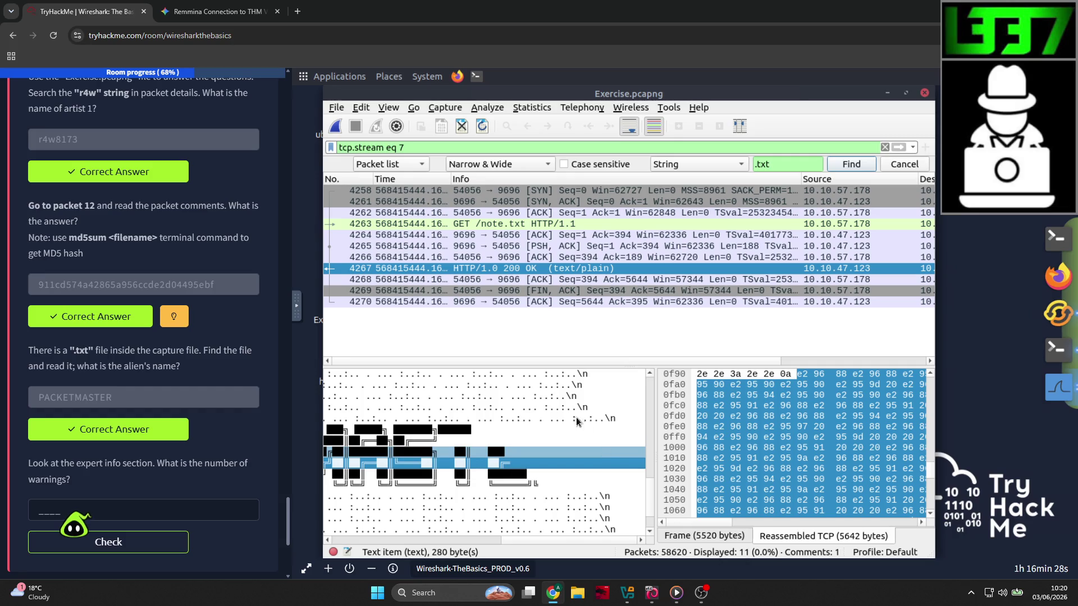
scroll(185, 324, "down", 2)
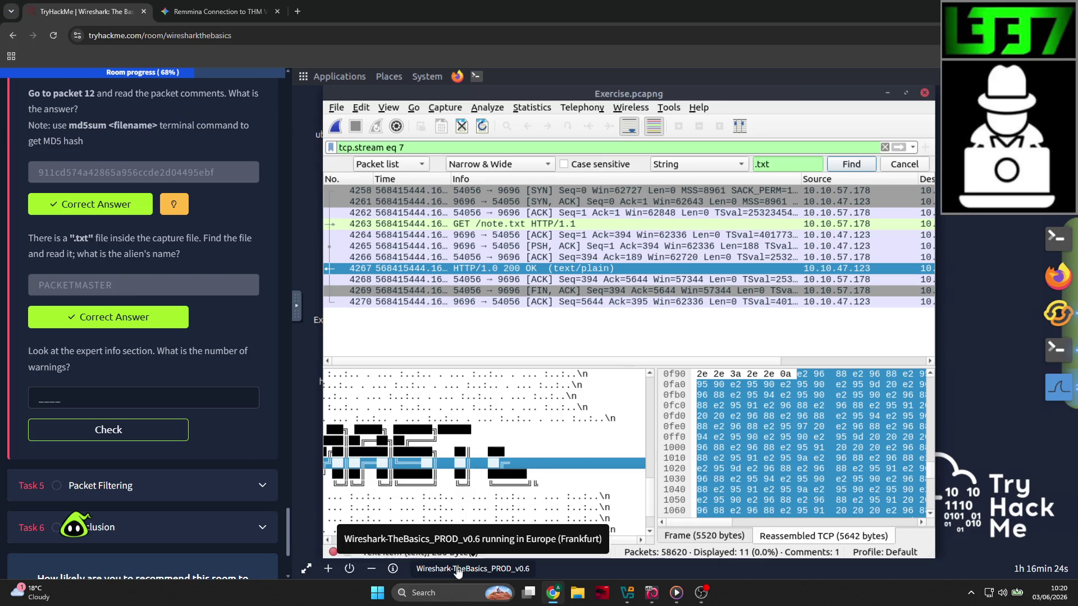
left_click(333, 552)
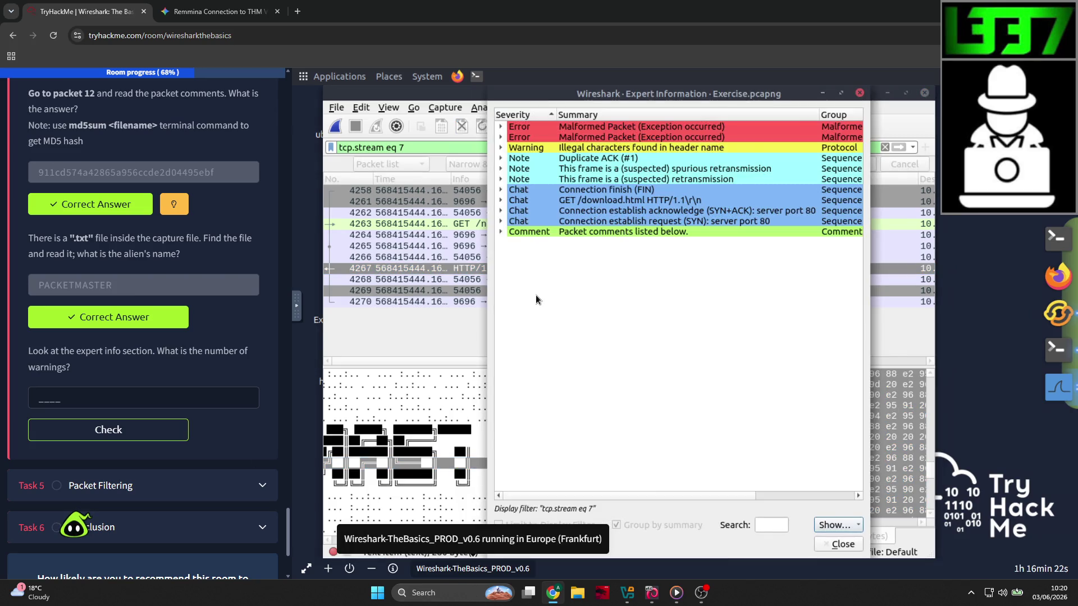
- Inspect the Expert Information groups to find 1636 illegal-character header warnings
left_click(501, 148)
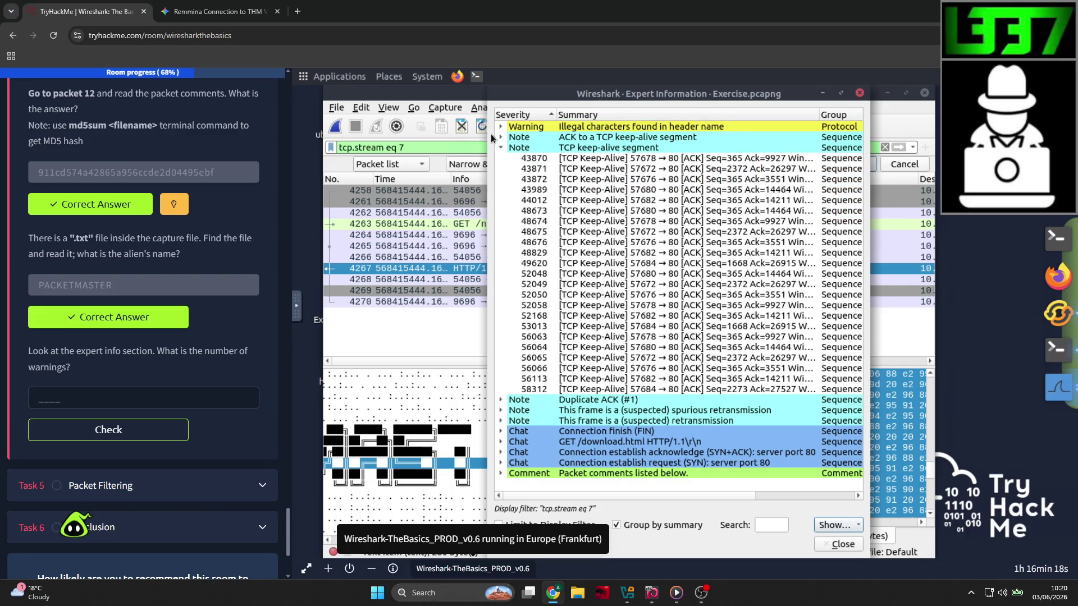
left_click(500, 127)
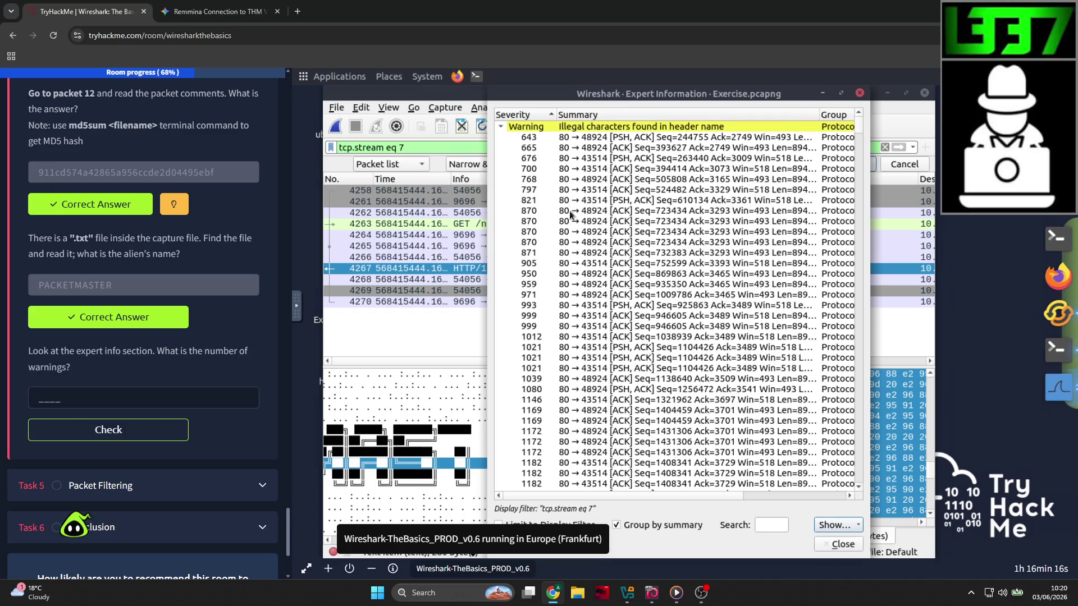
scroll(584, 286, "down", 9)
scroll(584, 286, "up", 9)
left_click(501, 129)
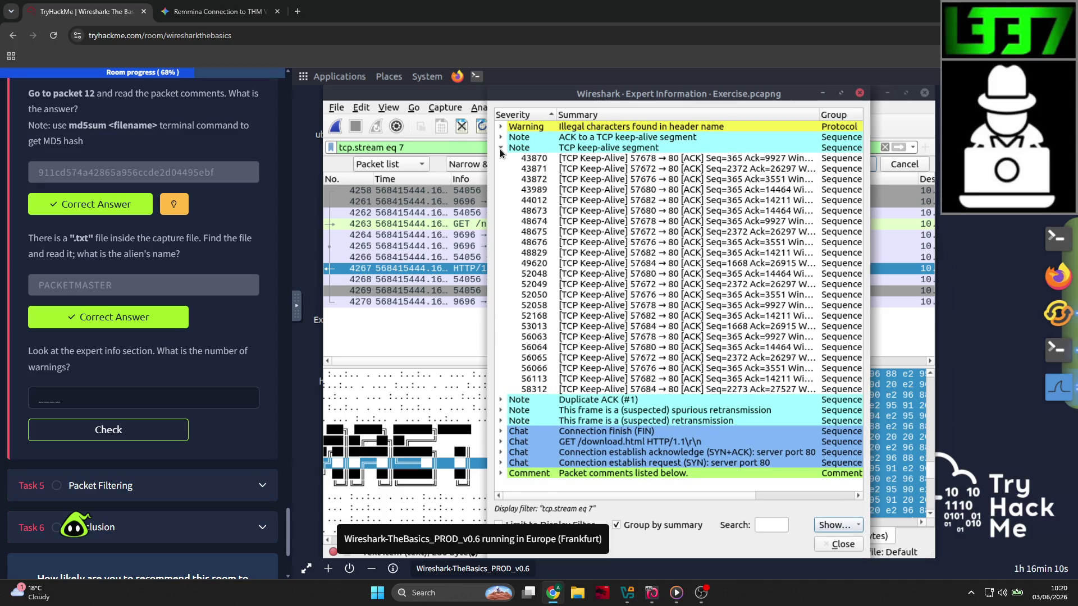
left_click(502, 149)
right_click(618, 127)
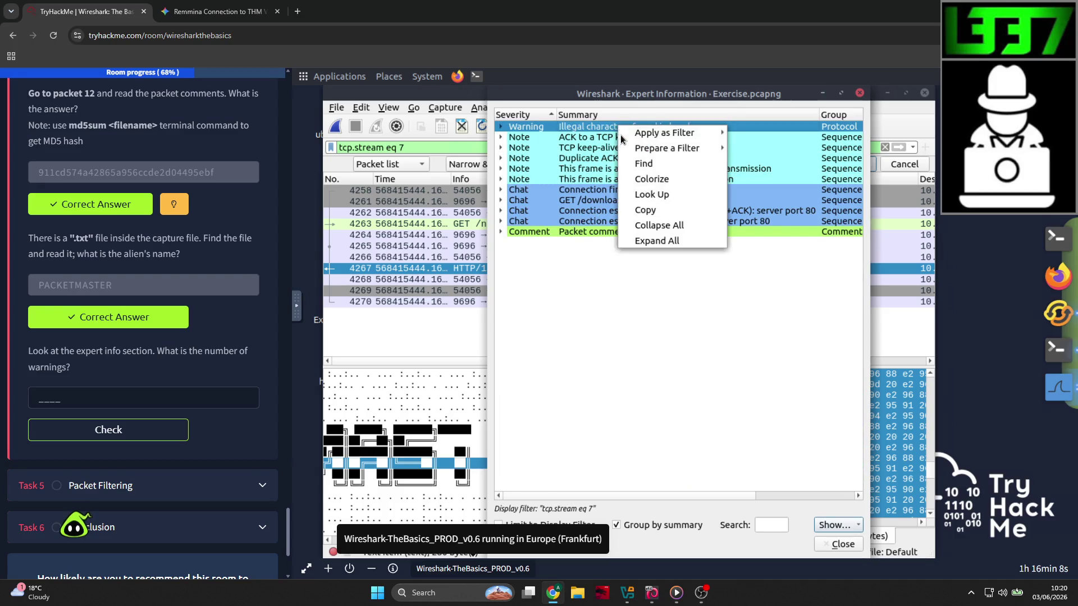
left_click(558, 375)
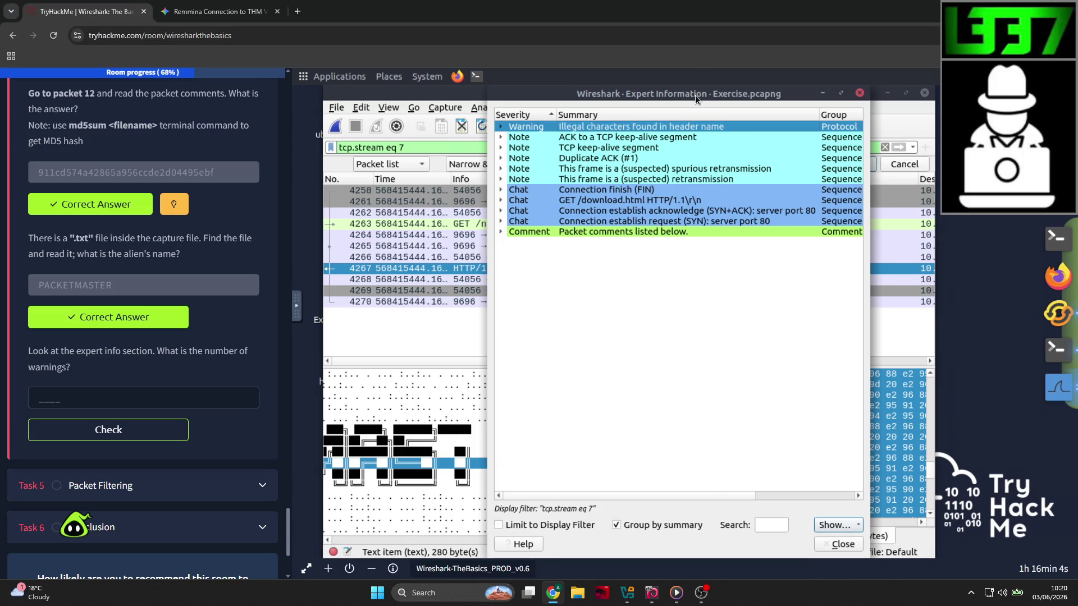
left_click_drag(694, 94, 654, 94)
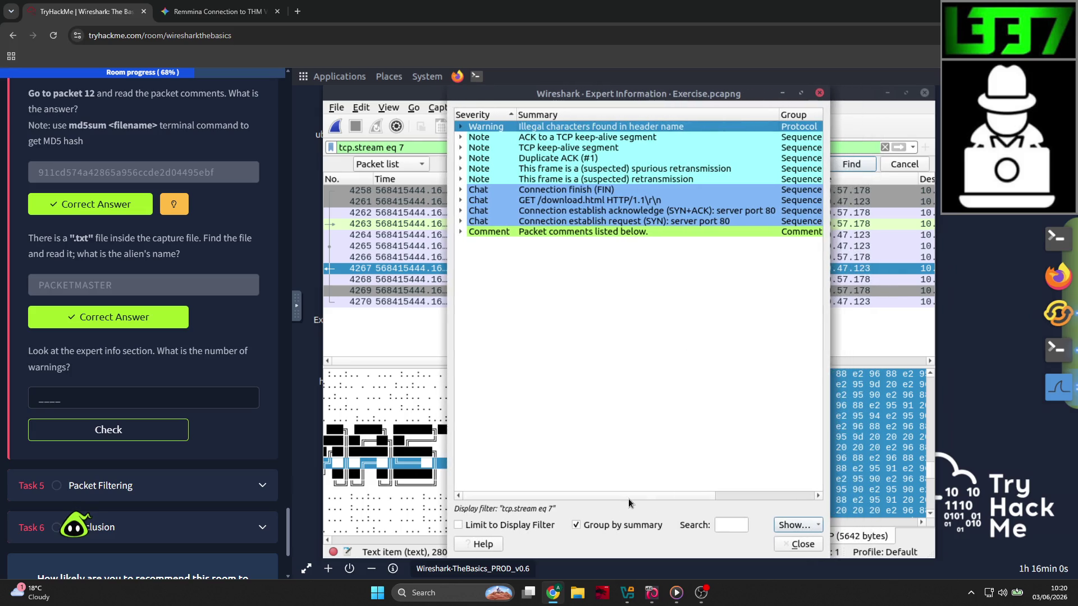
left_click_drag(628, 497, 749, 490)
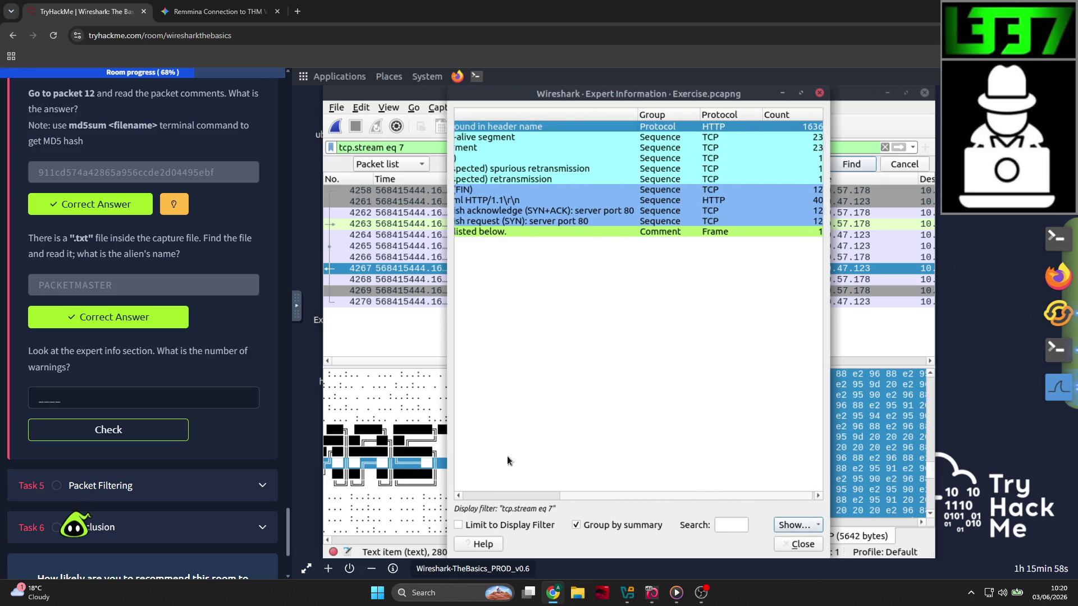
scroll(526, 458, "left", 5)
- Enter 1636 as the warnings count answer and check it
left_click(117, 399)
type("163")
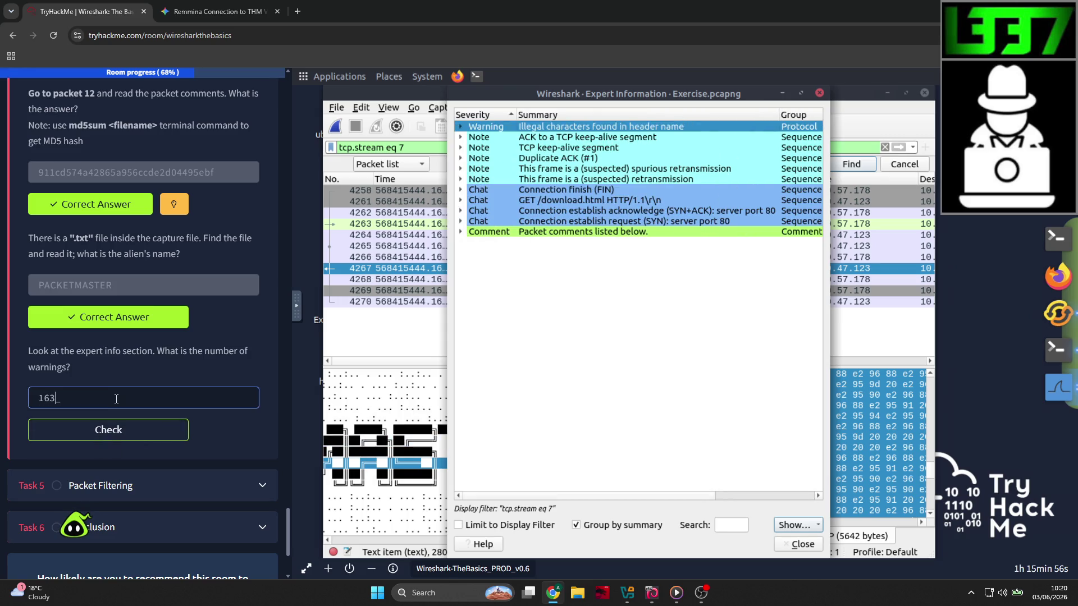
type("6")
left_click(121, 431)
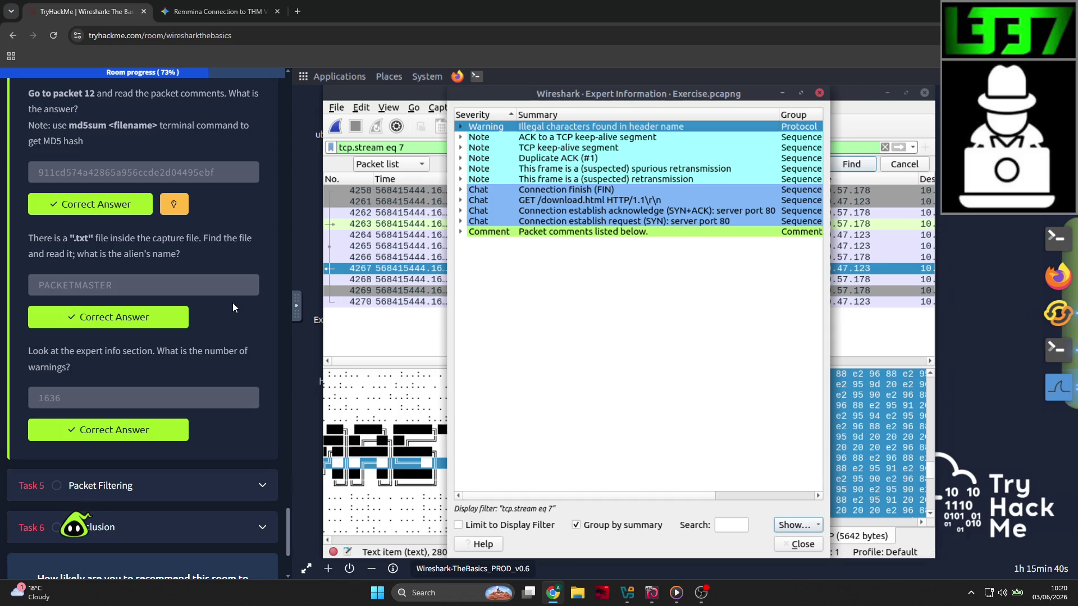
- Widen the TryHackMe task panel and close the Expert Information summary
scroll(225, 308, "down", 3)
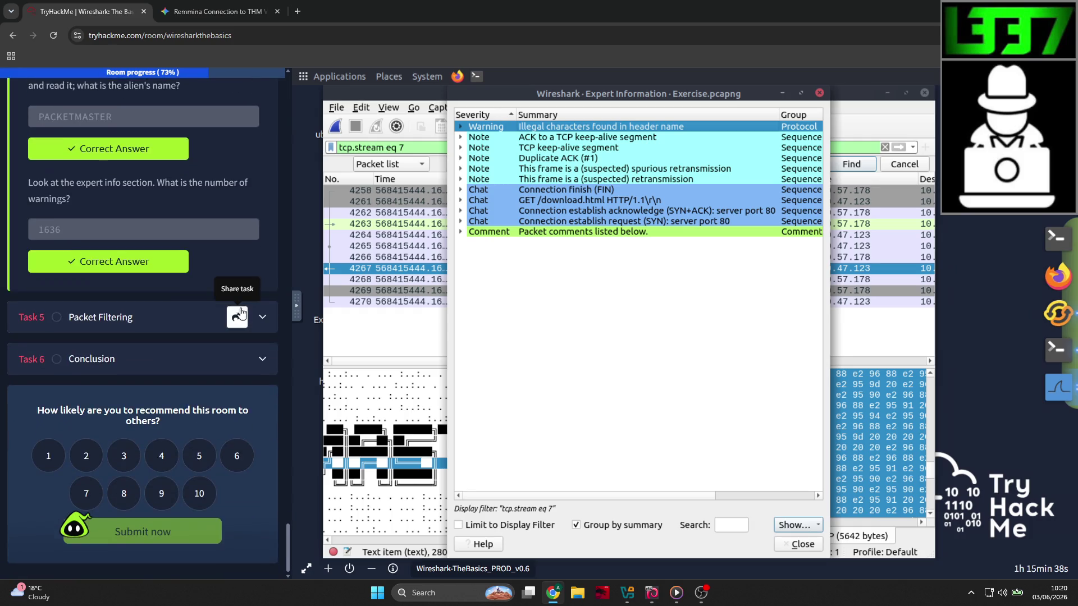
scroll(222, 286, "up", 1)
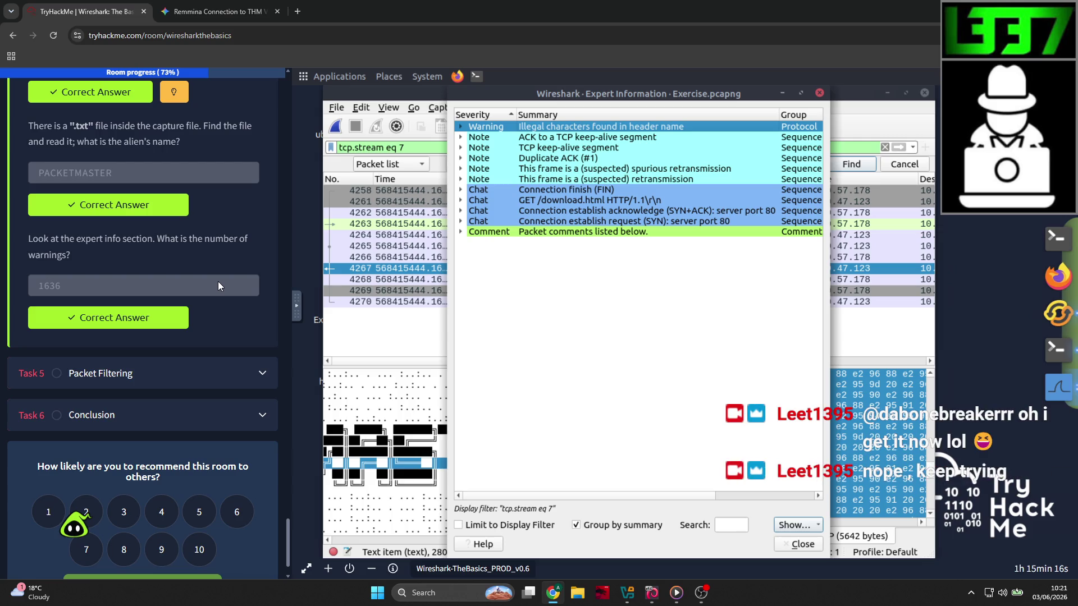
scroll(207, 252, "down", 1)
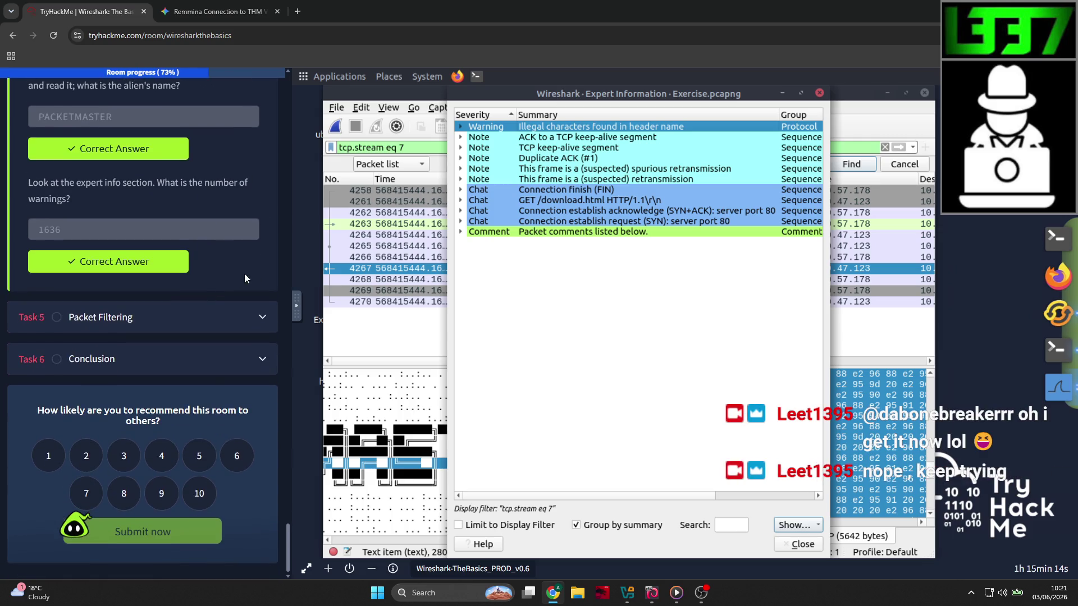
left_click(291, 245)
scroll(233, 269, "down", 1)
scroll(232, 269, "down", 2)
scroll(243, 272, "down", 2)
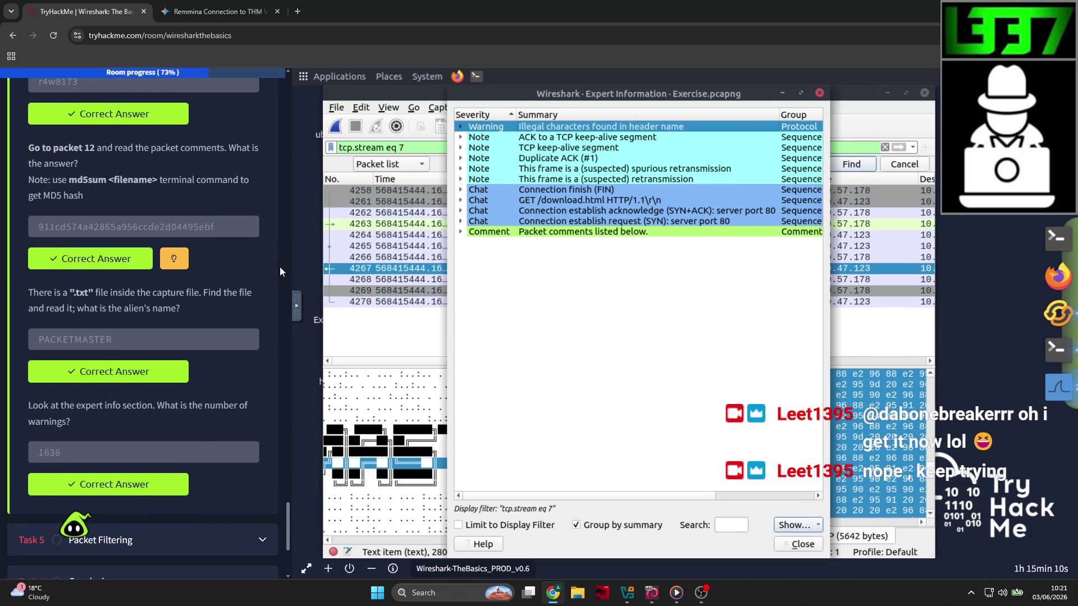
left_click_drag(289, 268, 424, 269)
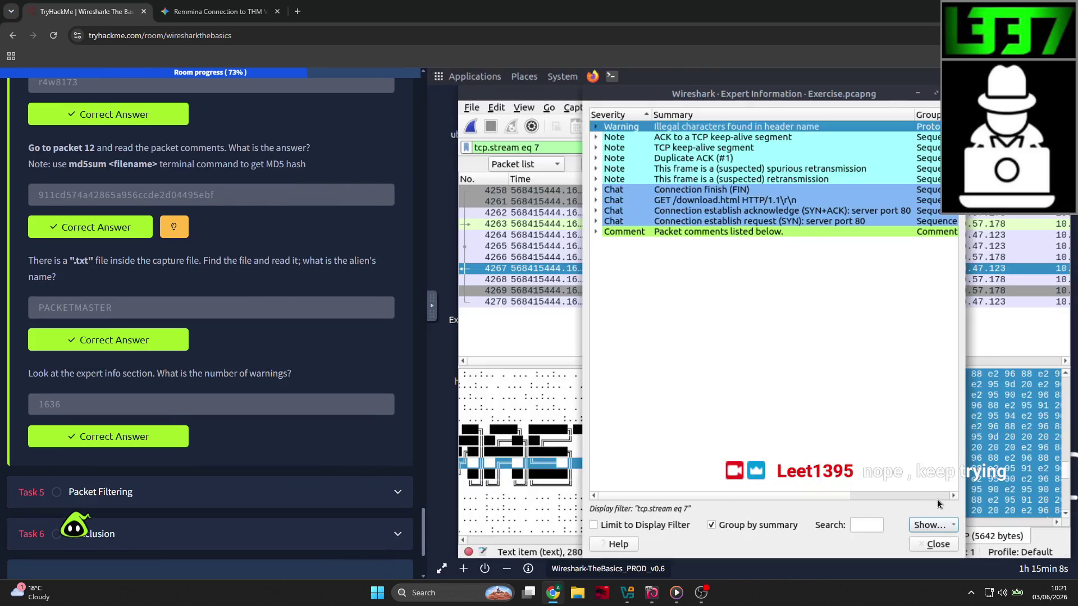
left_click(933, 544)
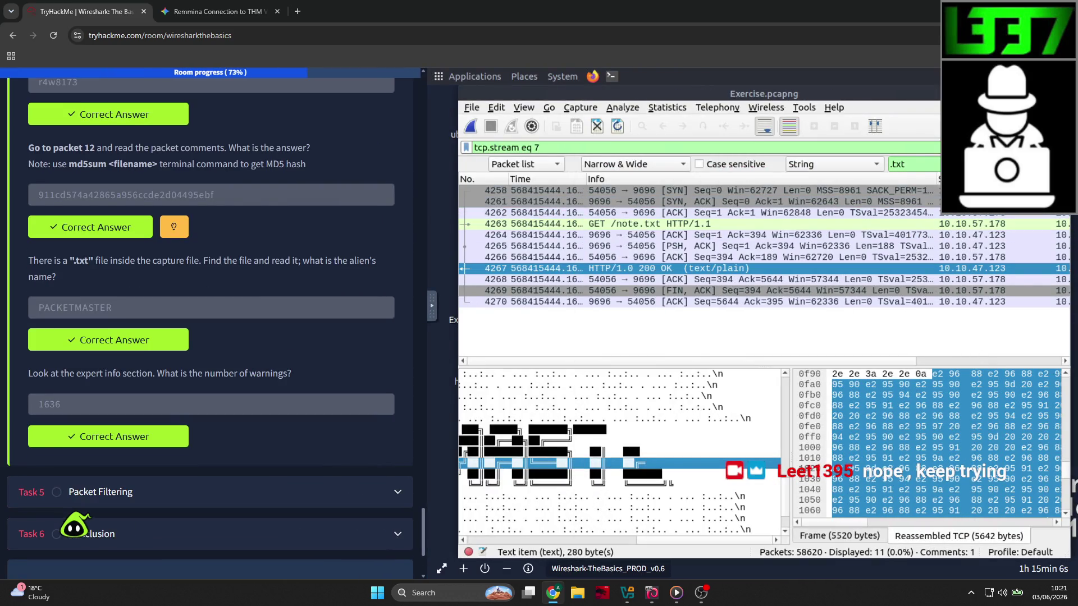
- Quit Wireshark and clear the terminal screen
key("ctrl+q")
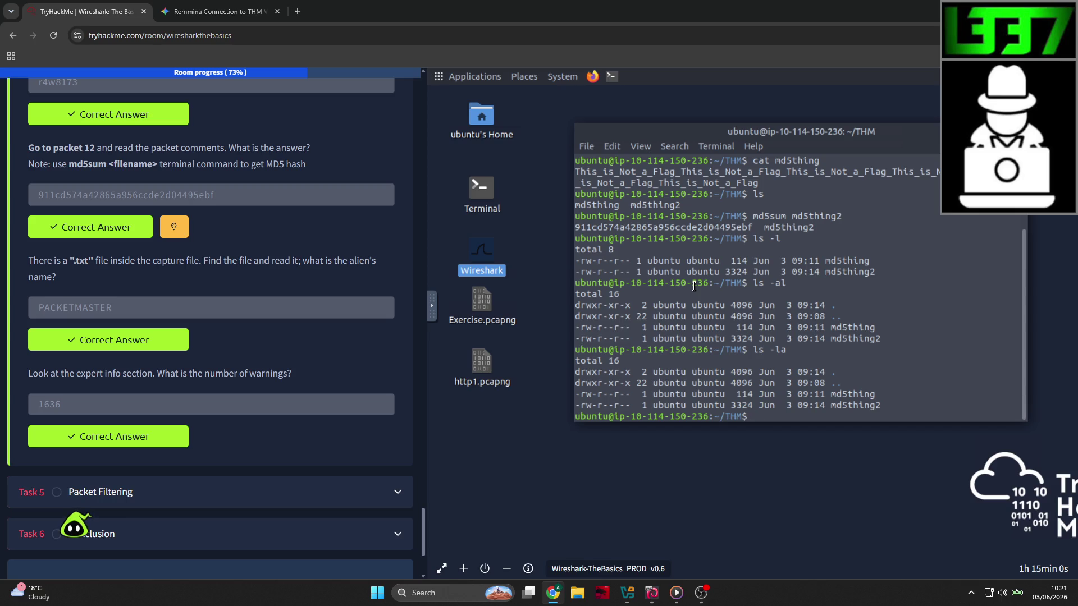
type("clea")
type("r")
key("Return")
- Expand Task 5 Packet Filtering and highlight phrases in its introduction
scroll(368, 395, "down", 2)
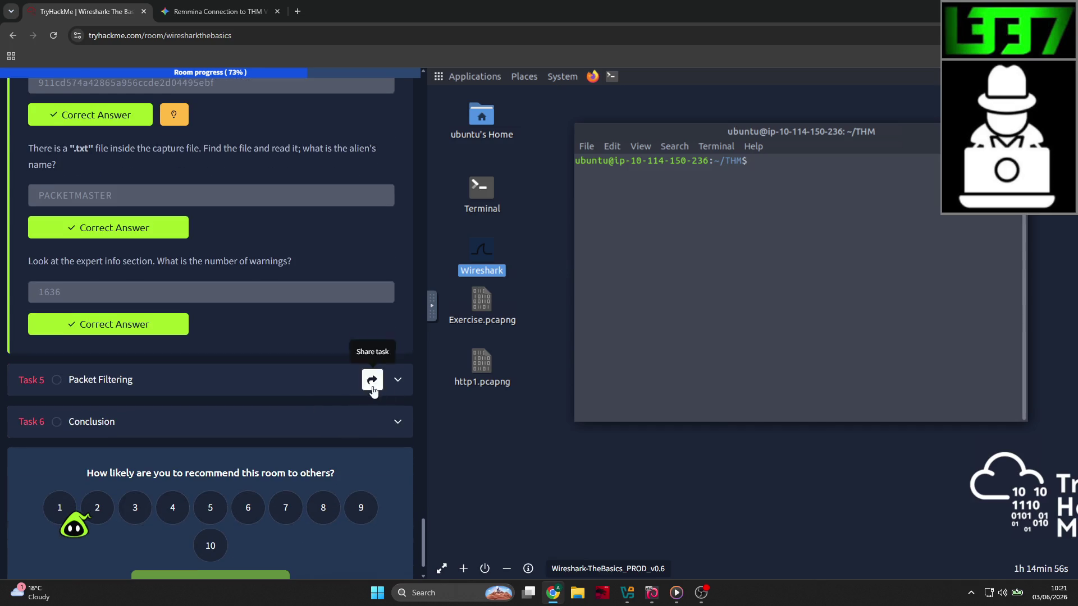
left_click(396, 380)
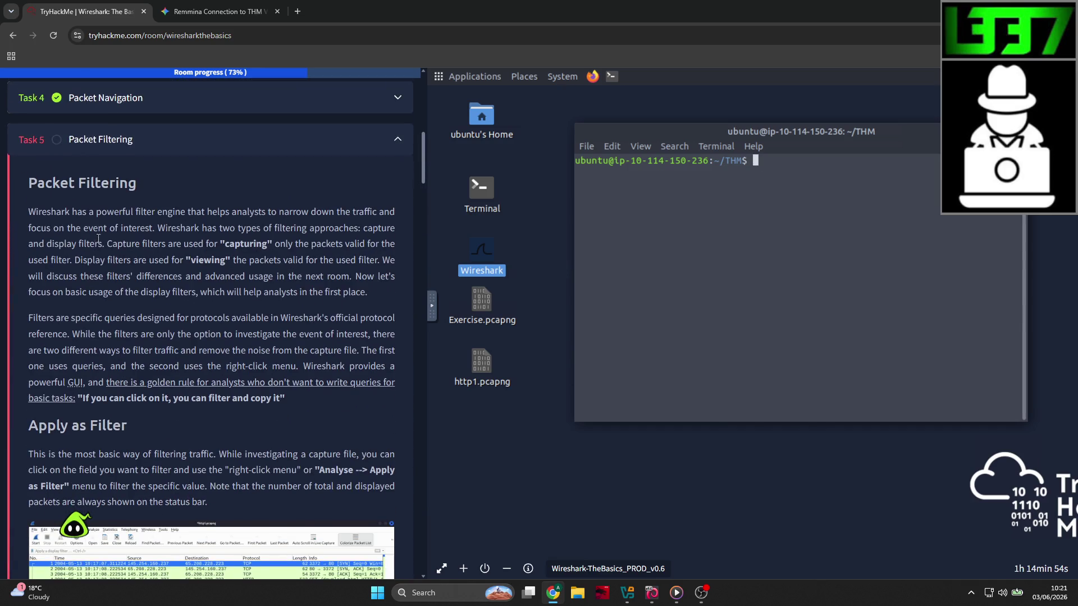
double_click(168, 213)
left_click(226, 213)
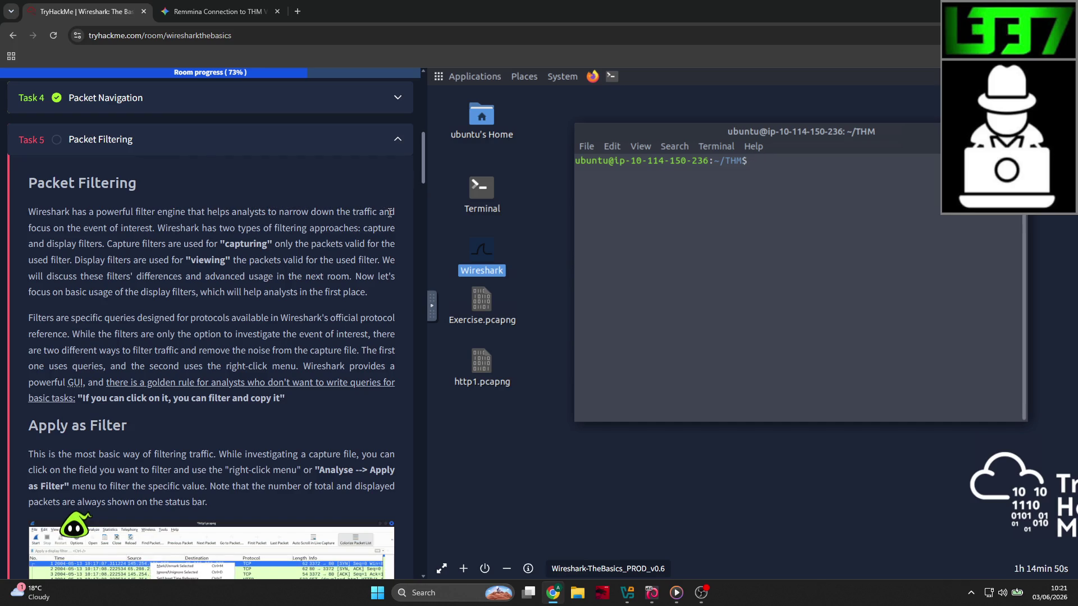
left_click_drag(50, 228, 144, 227)
left_click(217, 227)
left_click_drag(230, 228, 314, 228)
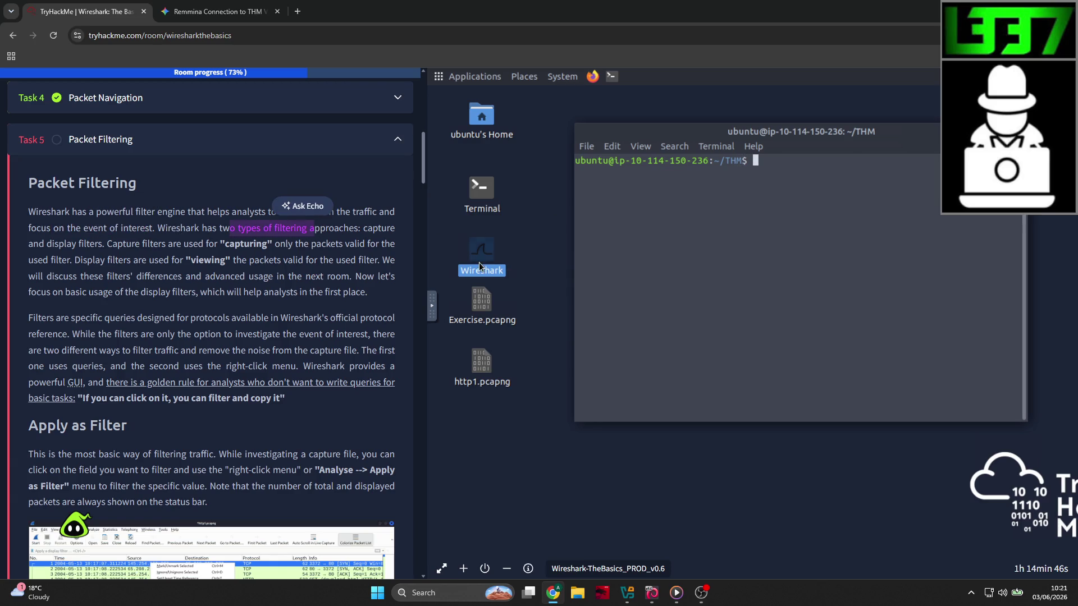
- Relaunch Wireshark and reopen Exercise.pcapng unfiltered from the recent files
double_click(480, 267)
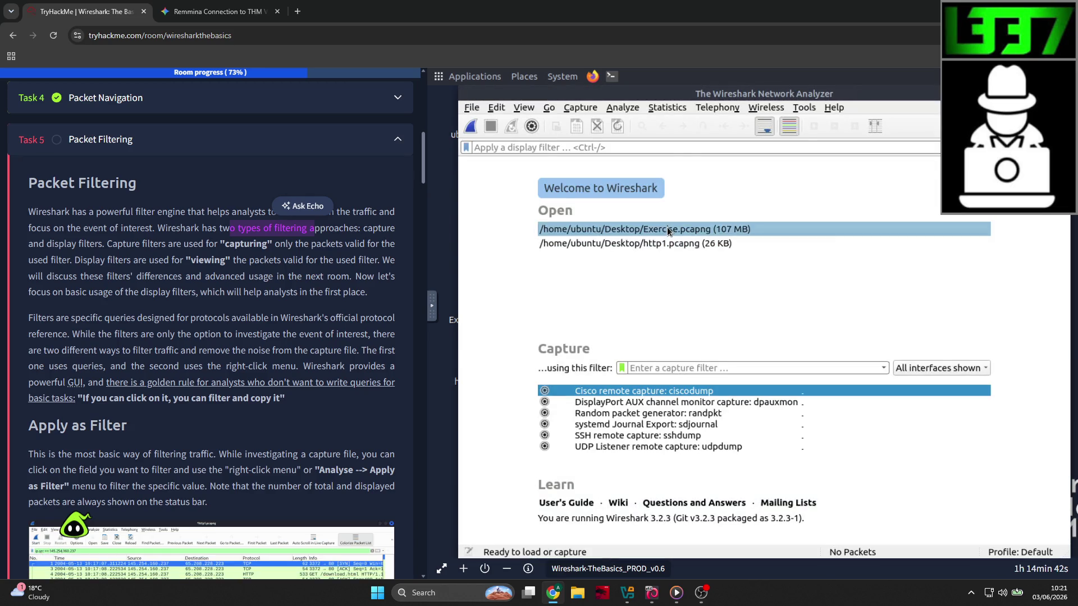
double_click(667, 229)
left_click(128, 240)
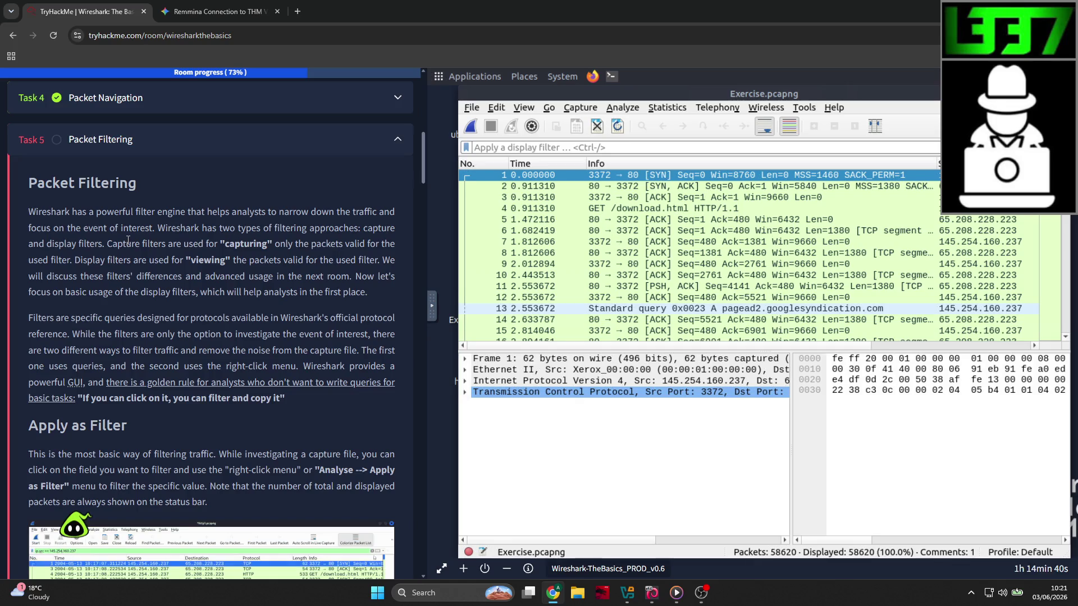
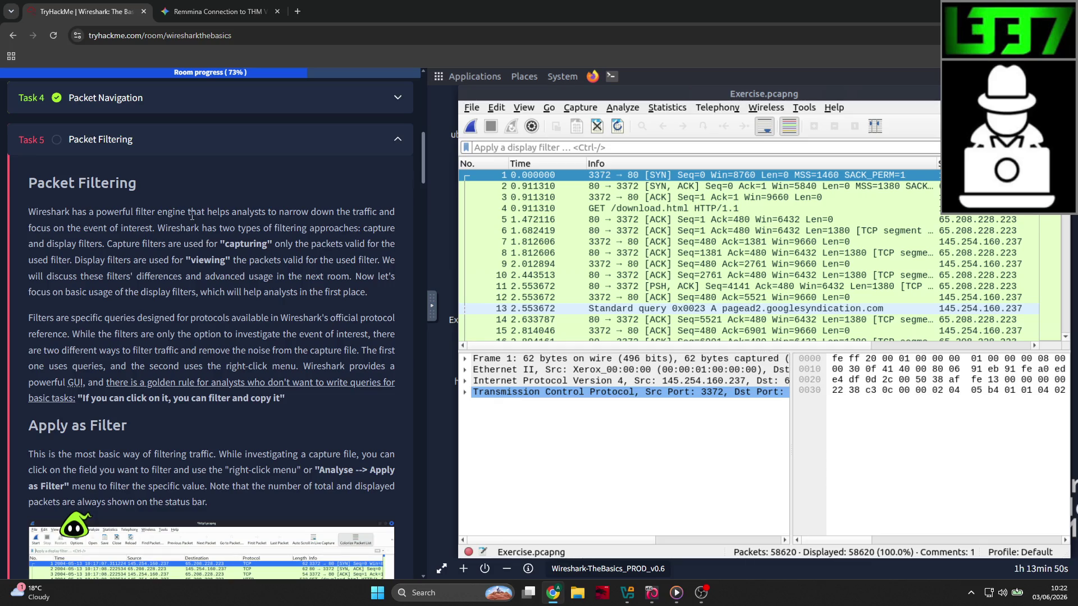
- Highlight the tutorial's sentences about capture filters and display filters
left_click_drag(143, 247, 368, 246)
left_click_drag(95, 260, 193, 258)
left_click(154, 224)
mouse_move(107, 243)
left_mouse_down()
mouse_move(357, 244)
mouse_move(203, 264)
mouse_move(77, 260)
mouse_move(317, 261)
mouse_move(342, 272)
mouse_move(104, 291)
mouse_move(151, 276)
mouse_move(362, 292)
left_mouse_up()
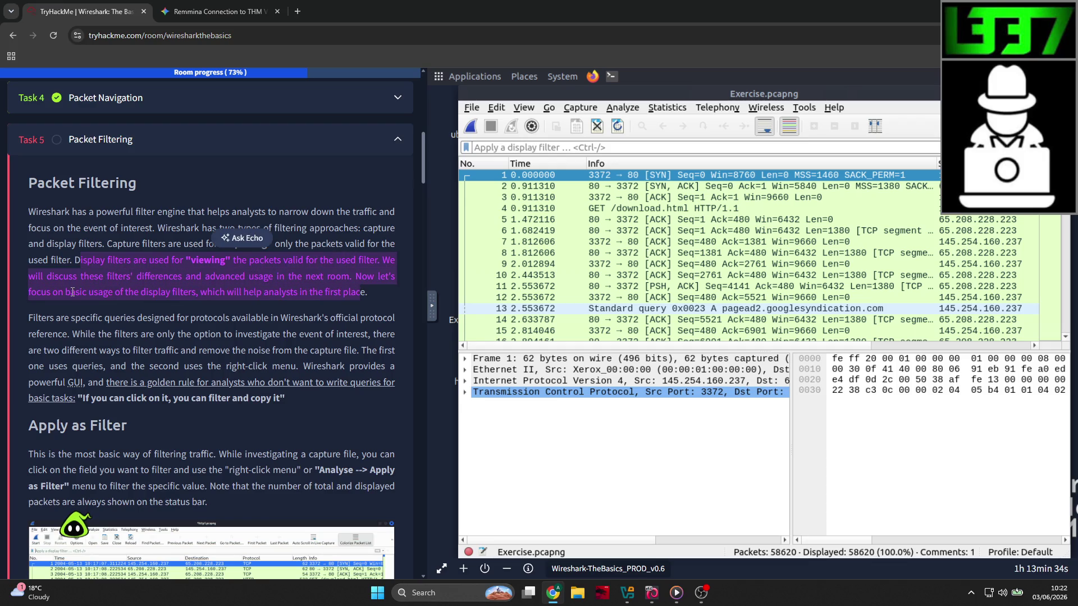
scroll(126, 245, "down", 1)
mouse_move(165, 245)
left_mouse_down()
mouse_move(162, 262)
mouse_move(241, 250)
mouse_move(279, 261)
left_mouse_up()
- Ask Echo which protocols Wireshark offers, then move, enlarge and minimize the chat
left_click(52, 266)
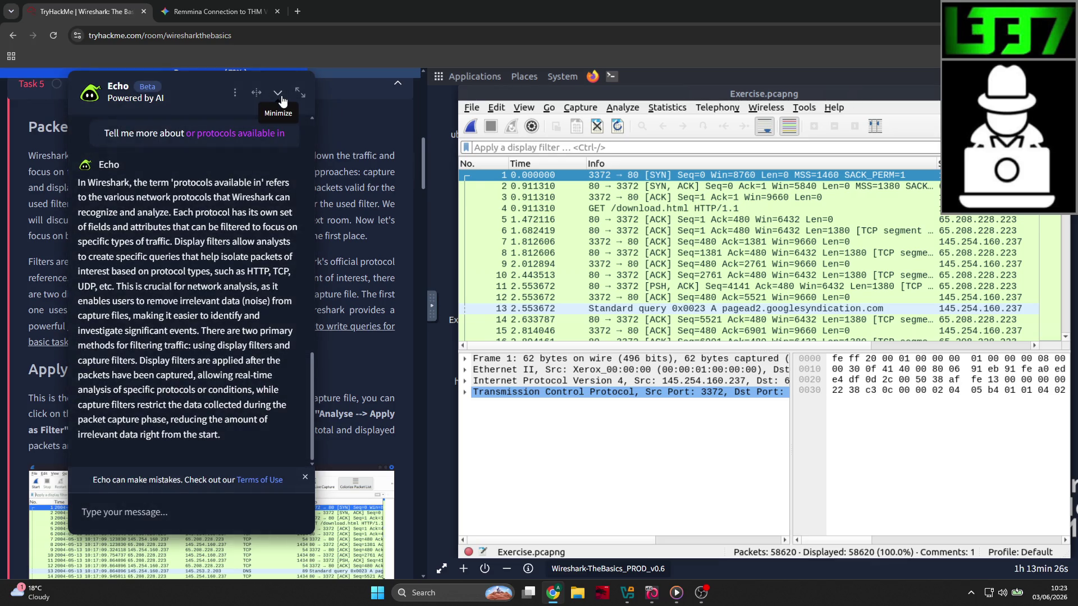
left_click(278, 93)
left_click_drag(128, 557, 416, 553)
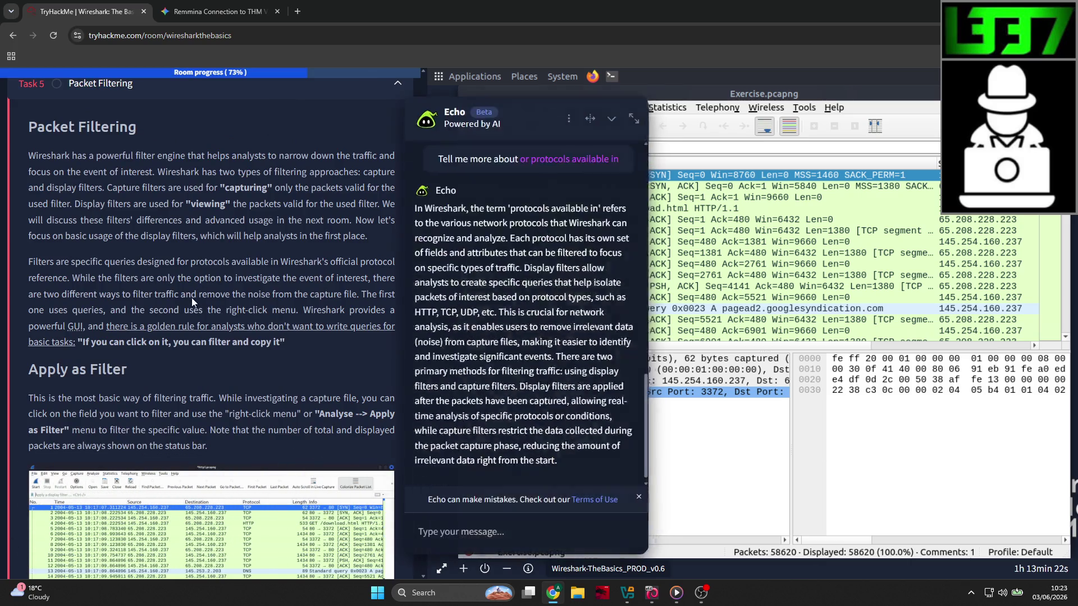
left_click_drag(617, 126, 623, 112)
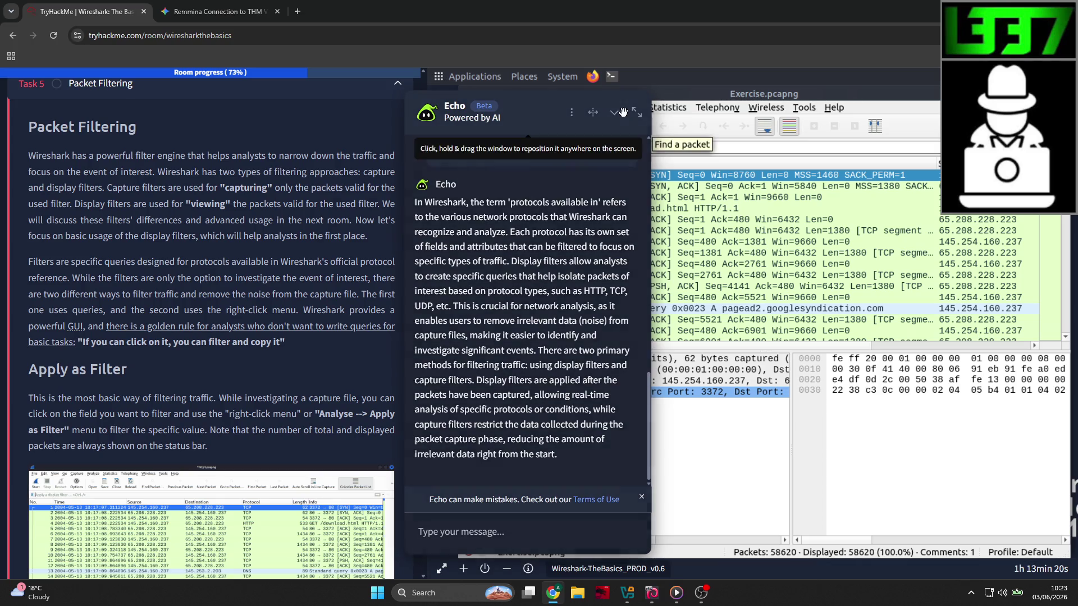
left_click(615, 113)
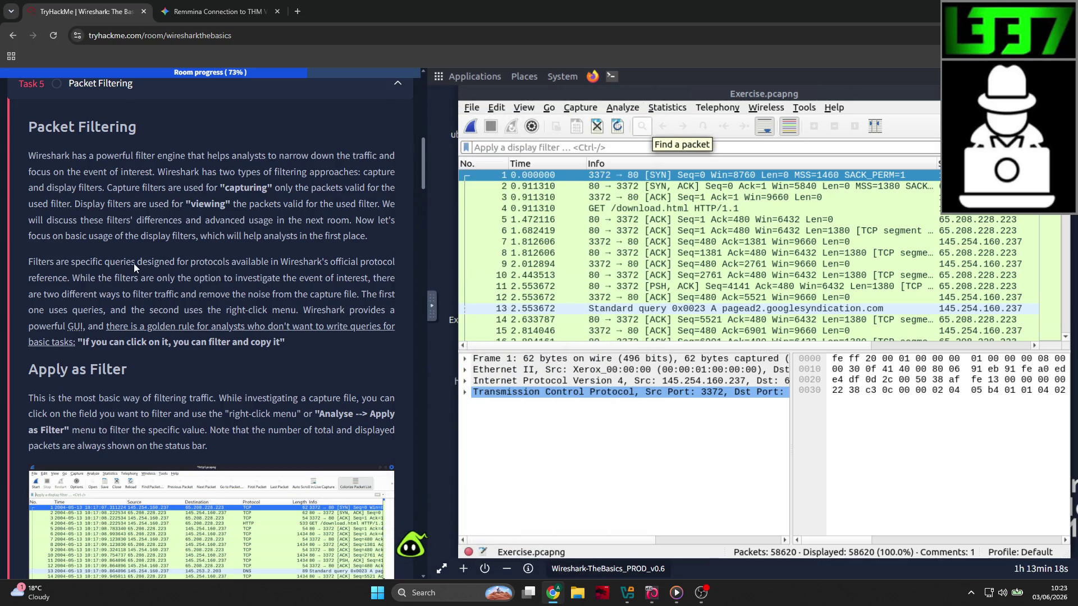
- Highlight the phrase about specific queries, then filter the capture to http
left_click_drag(66, 220, 210, 219)
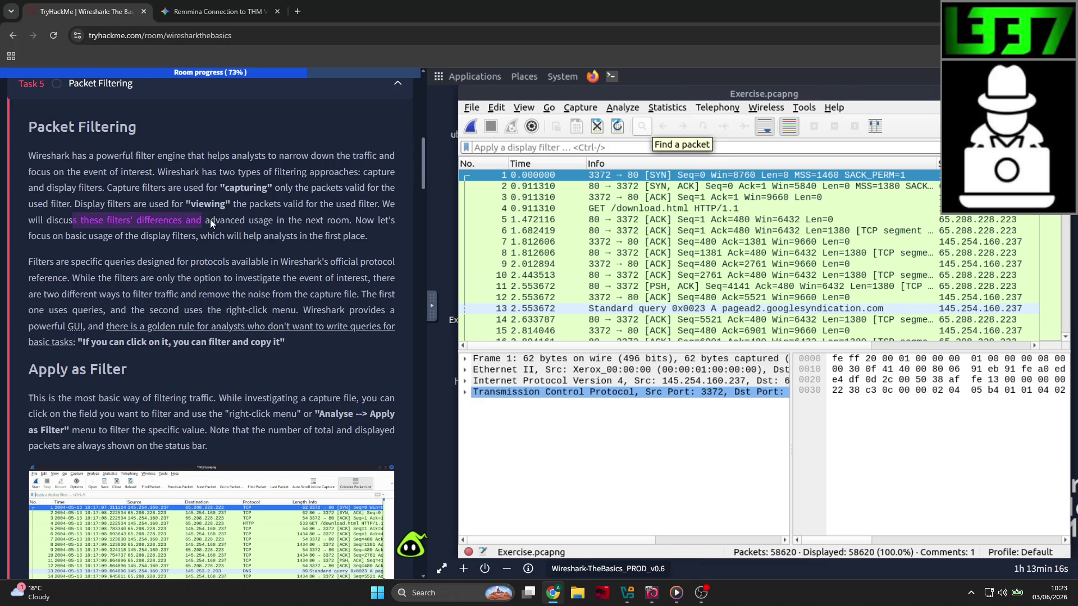
left_click_drag(61, 261, 214, 265)
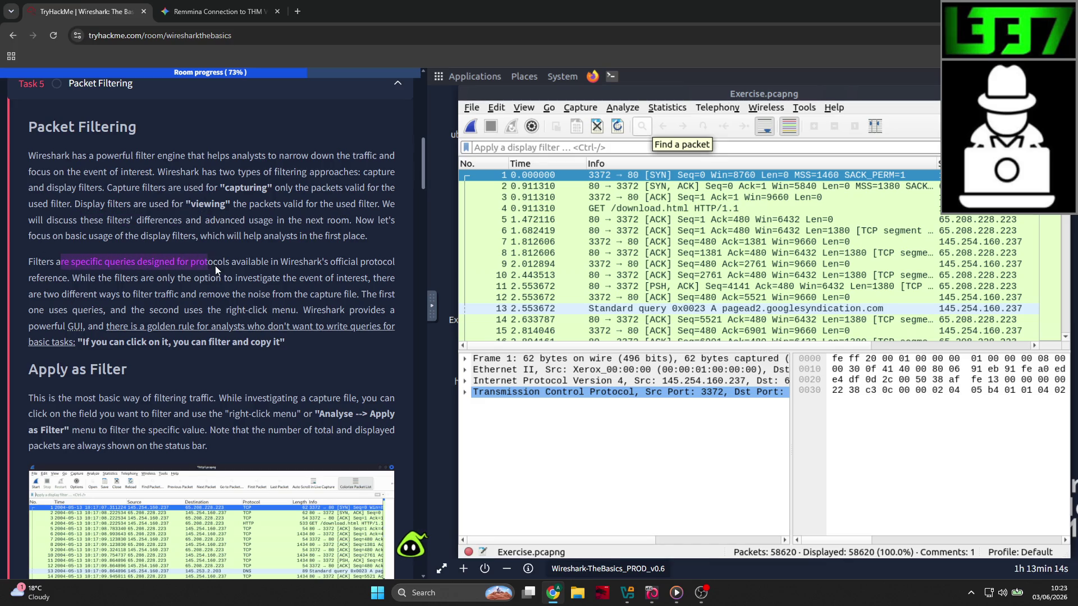
left_click(644, 147)
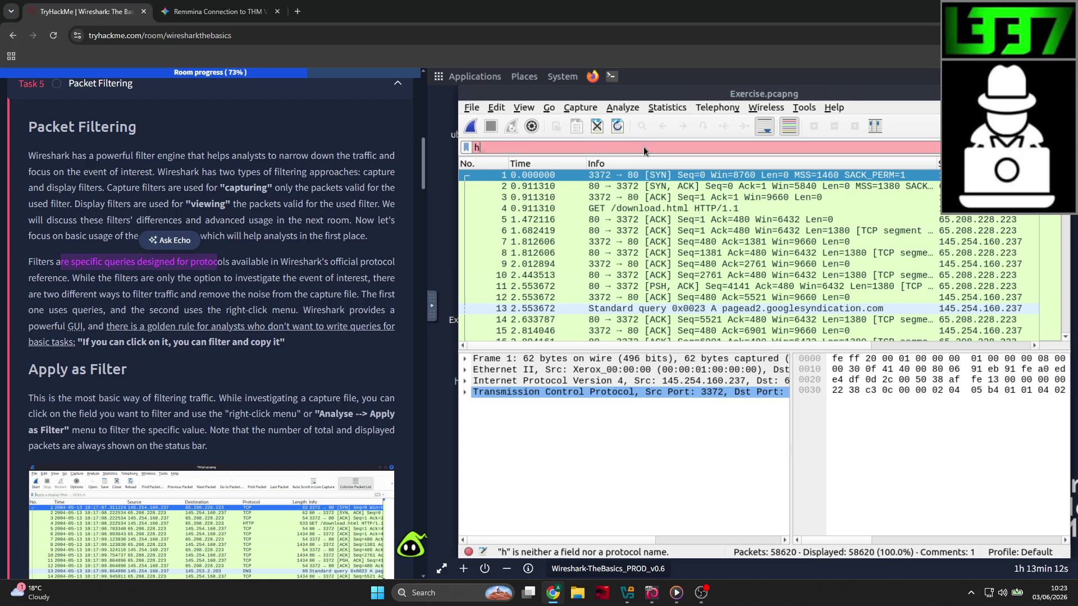
type("http")
key("Return")
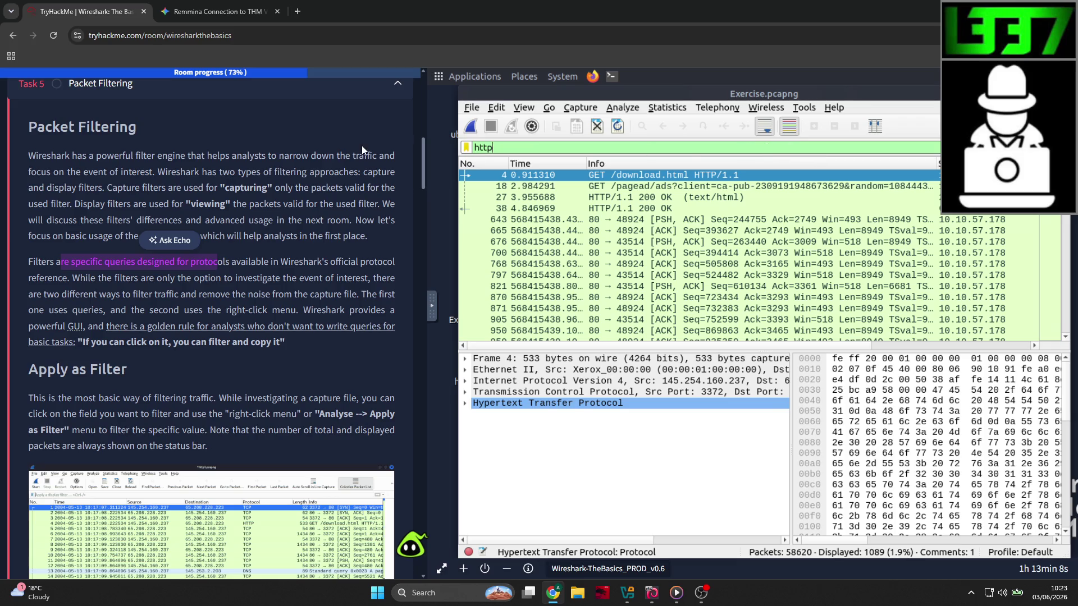
- Narrow the filter to ip.addr == 145.254.160.237 && http, leaving 4 packets
key("BackSpace")
key("BackSpace")
key("BackSpace")
type("ip")
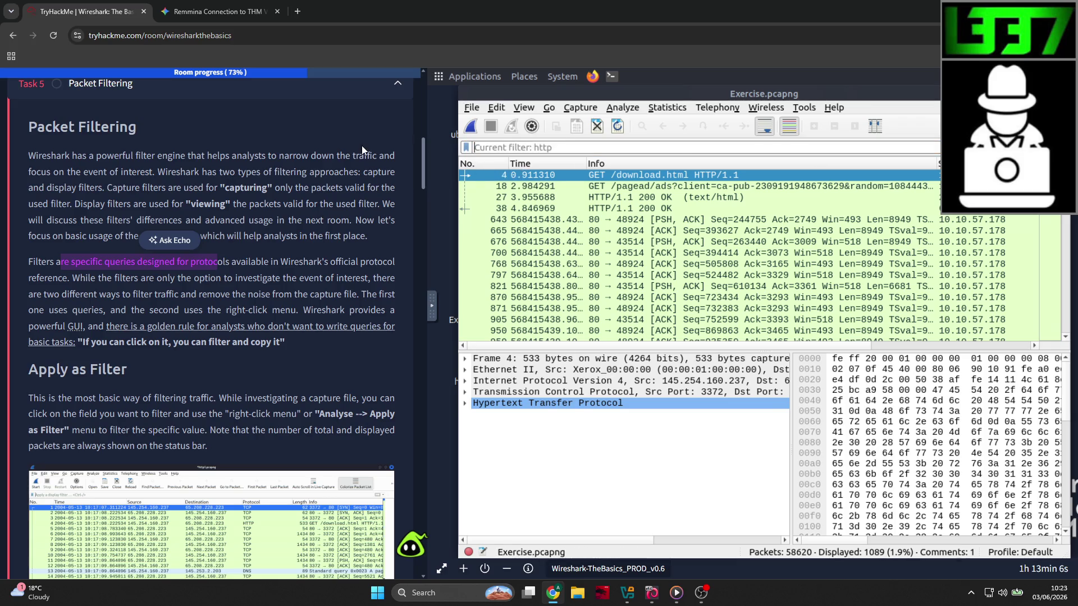
type(".addr ==")
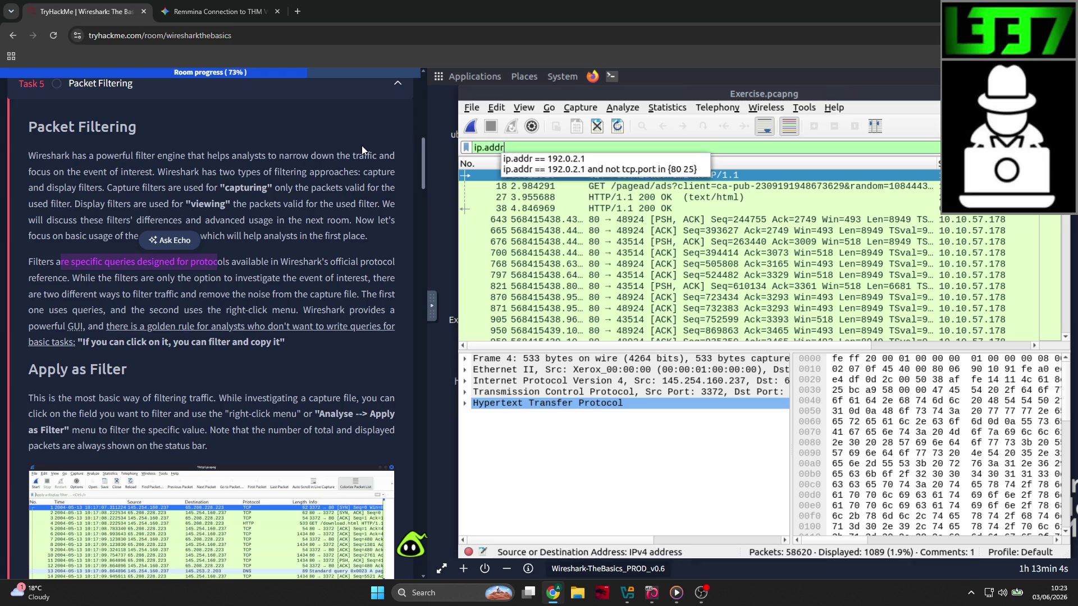
type(" 145.2")
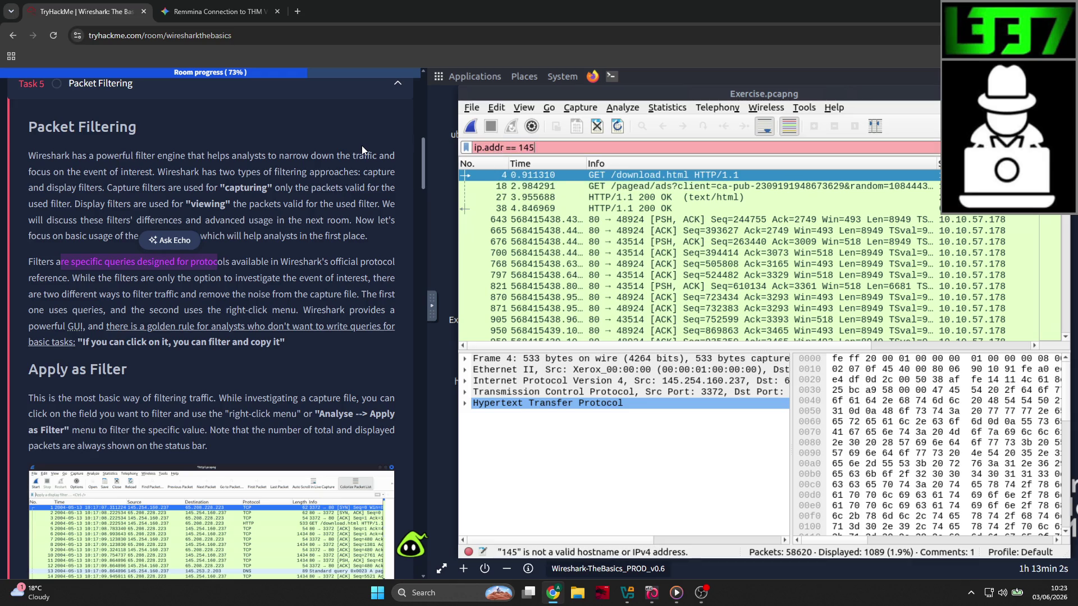
type("54.160.237")
key("Return")
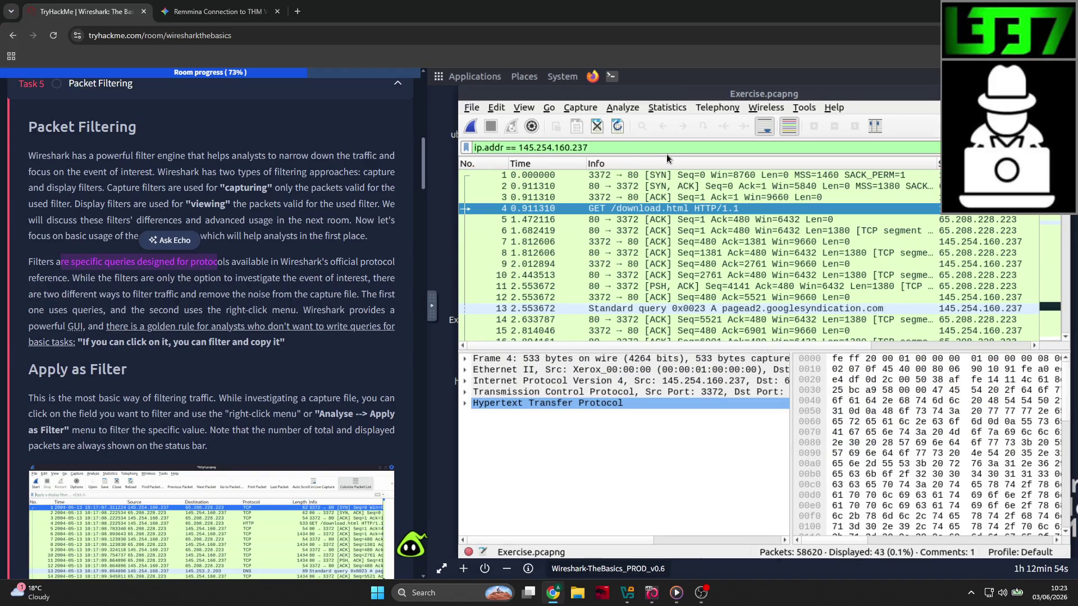
type("&&")
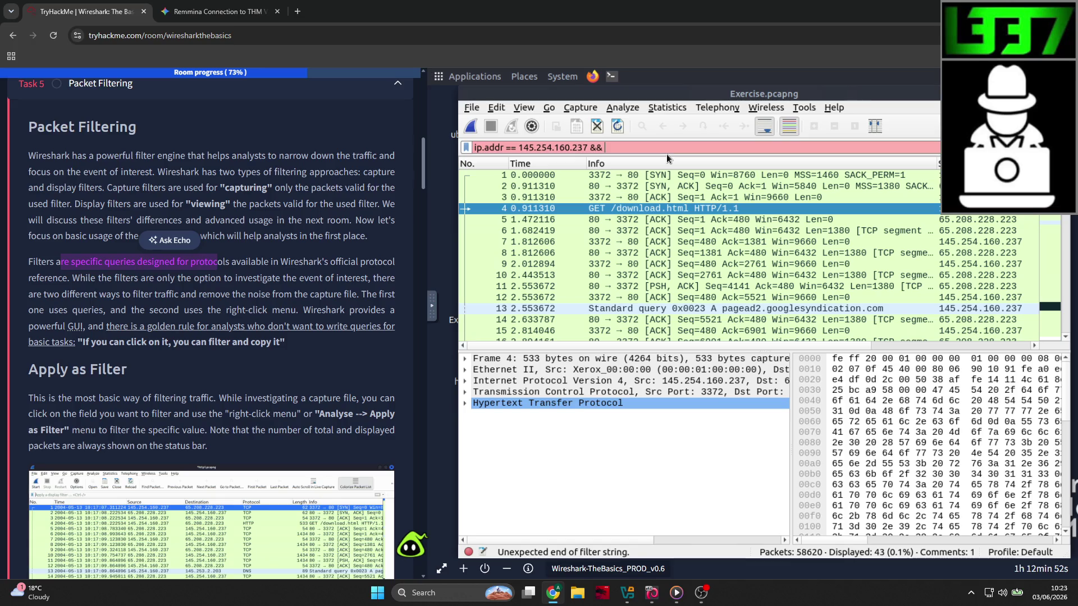
type(" http")
key("Return")
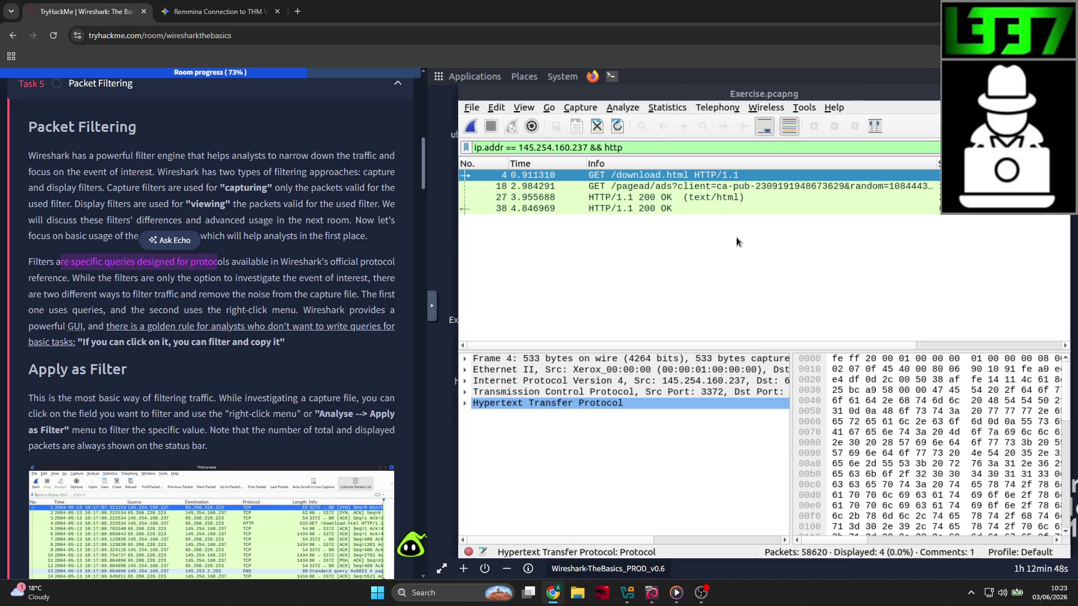
- Narrow the Info and No. columns so Source and Destination show for the four packets
left_click_drag(847, 347, 1013, 342)
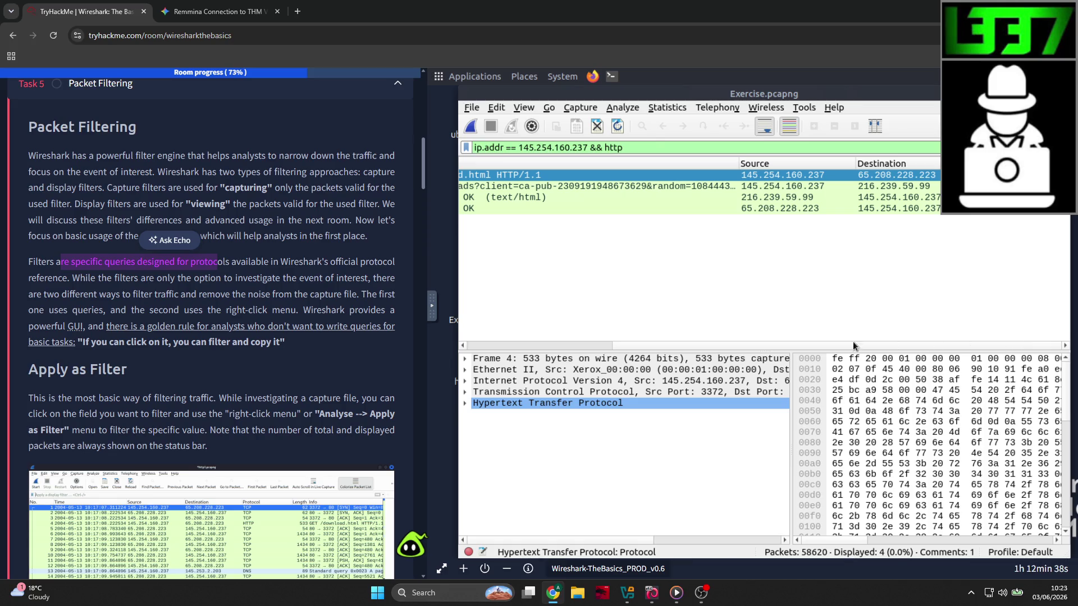
mouse_move(824, 348)
left_mouse_down()
mouse_move(630, 339)
mouse_move(672, 332)
mouse_move(905, 347)
left_mouse_up()
left_click_drag(709, 342, 535, 325)
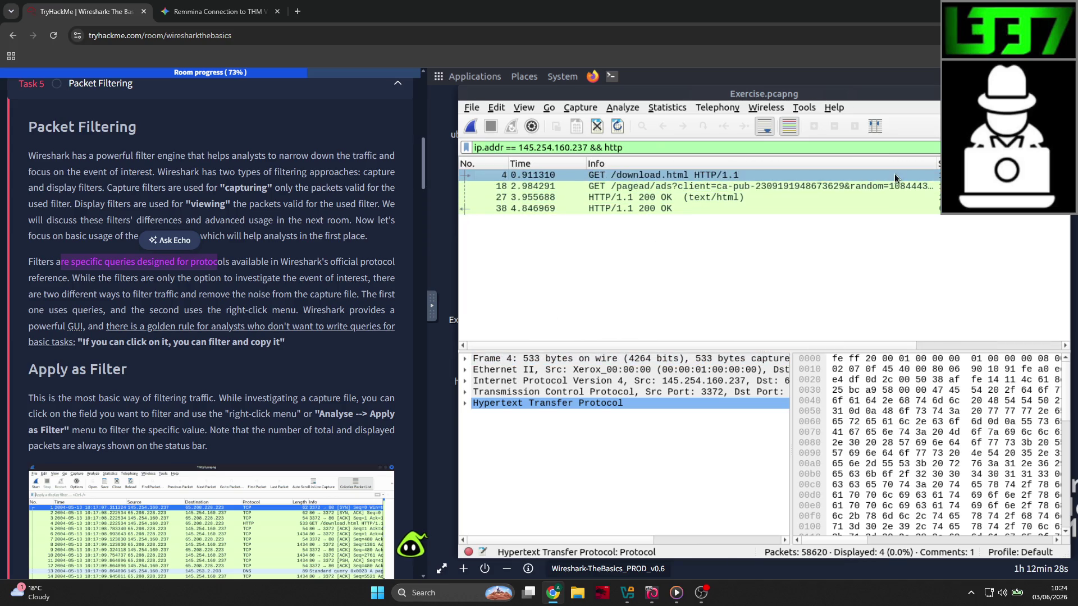
left_click_drag(937, 163, 795, 169)
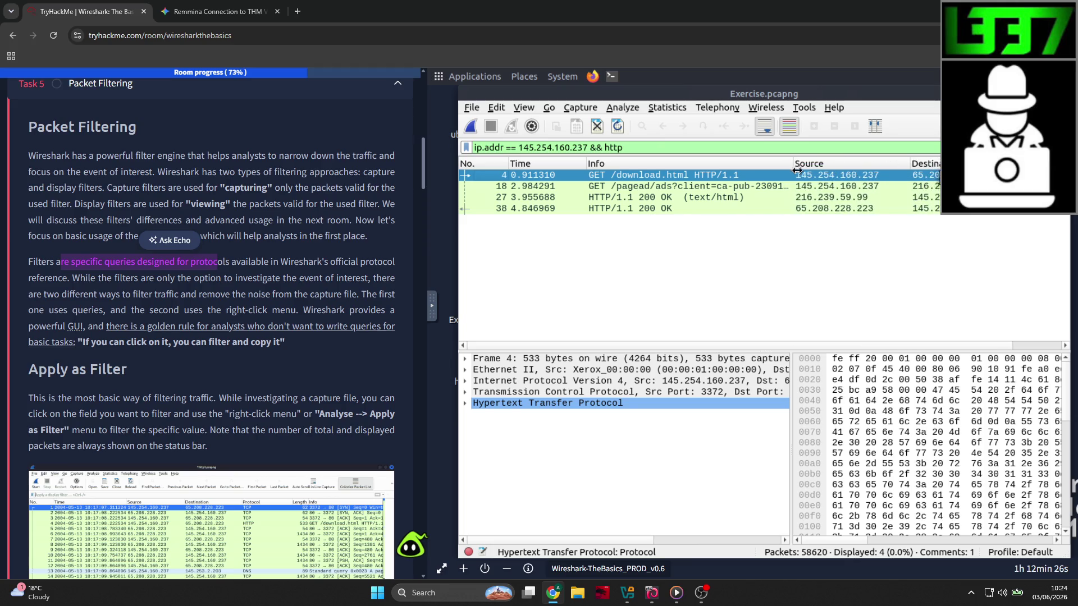
left_click(623, 261)
left_click_drag(511, 165, 496, 164)
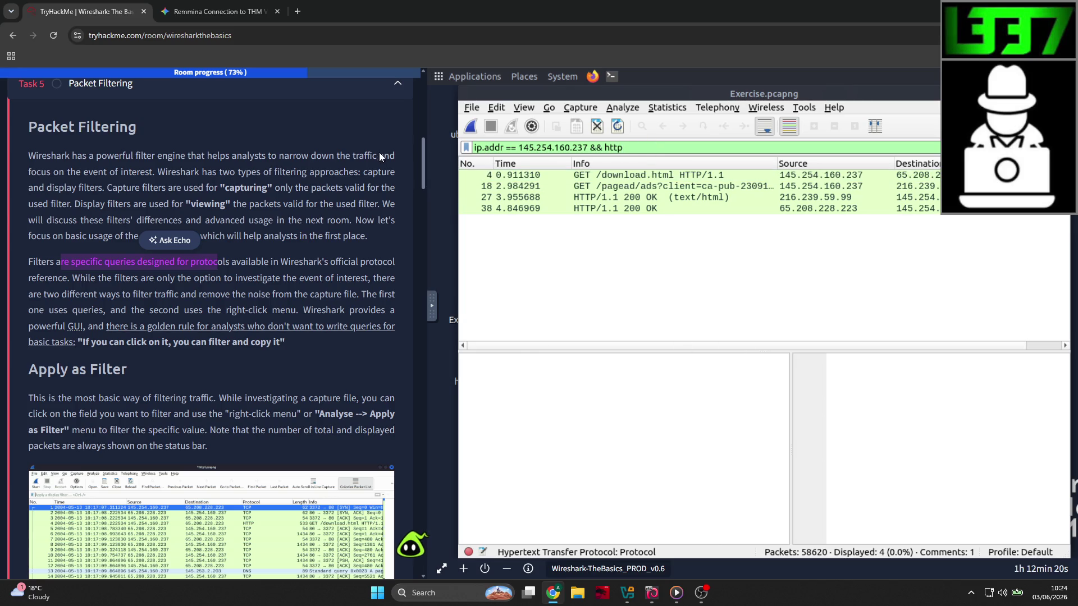
left_click(239, 271)
scroll(197, 267, "down", 1)
scroll(197, 266, "up", 1)
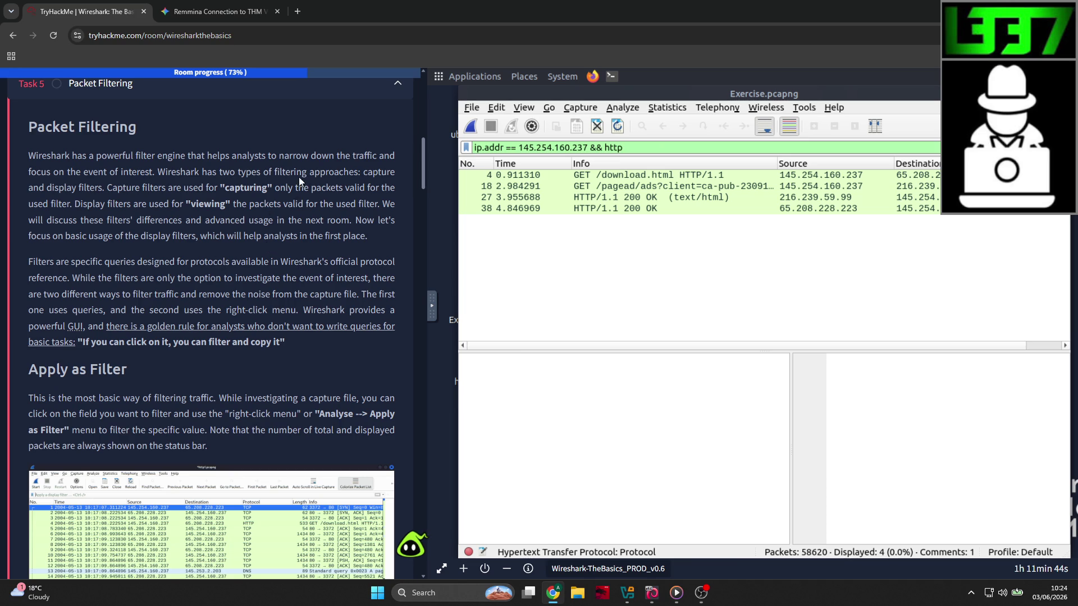
- Highlight the two-filtering-ways and golden-rule sentences, then scroll down to Apply as Filter
scroll(343, 281, "down", 2)
scroll(347, 278, "up", 2)
mouse_move(417, 295)
left_mouse_down()
mouse_move(173, 322)
mouse_move(231, 311)
left_mouse_up()
mouse_move(315, 315)
left_mouse_down()
mouse_move(158, 335)
mouse_move(301, 332)
left_mouse_up()
mouse_move(371, 334)
left_mouse_down()
mouse_move(115, 345)
mouse_move(266, 345)
mouse_move(179, 343)
left_mouse_up()
left_click_drag(88, 343, 83, 339)
left_click(169, 342)
scroll(123, 326, "down", 3)
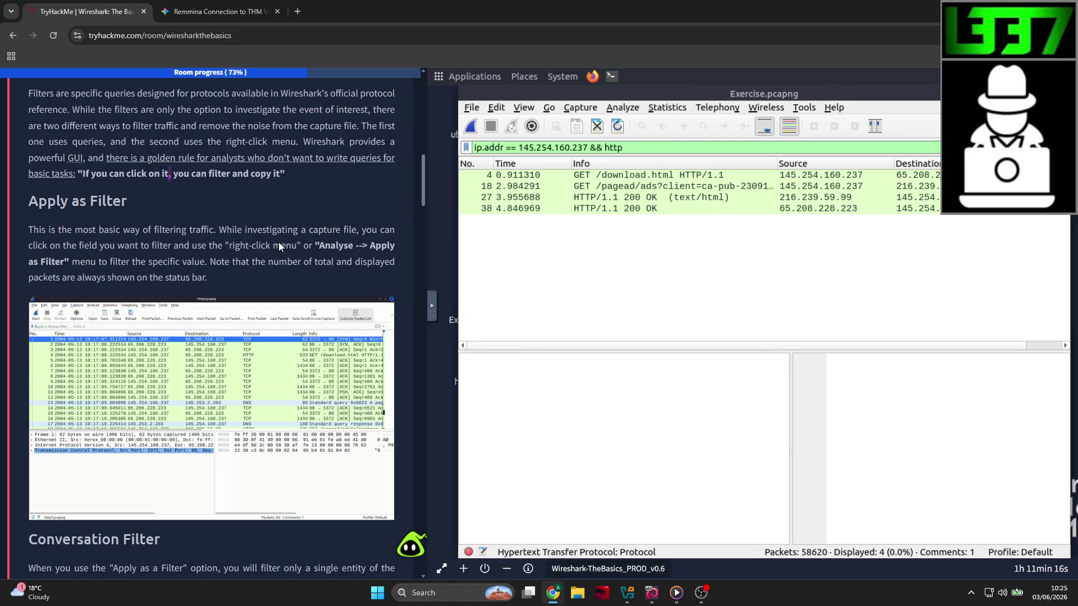
left_click_drag(474, 147, 623, 147)
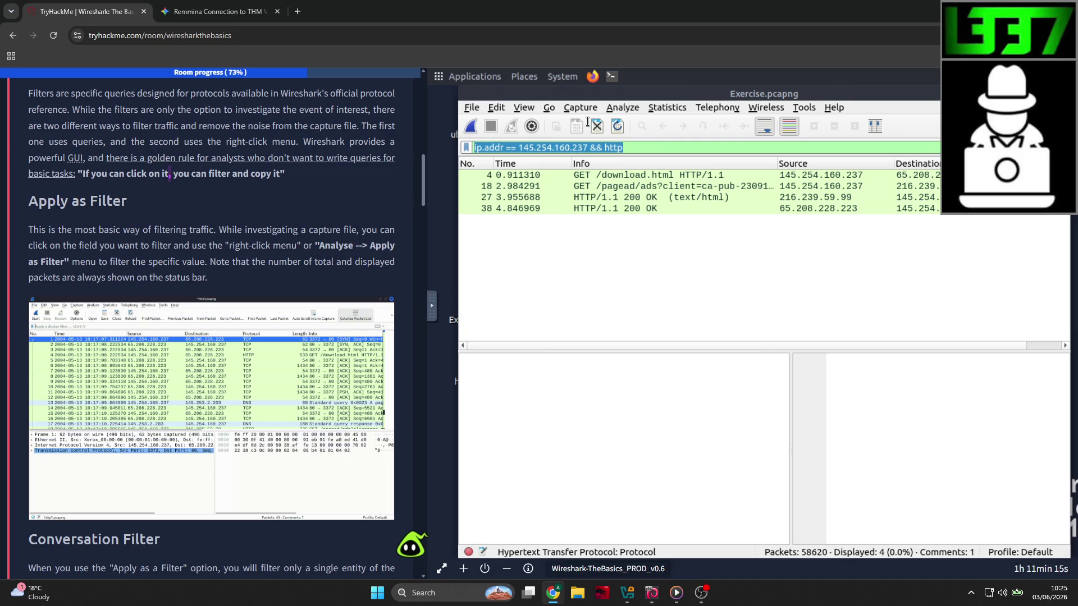
- Browse the Analyze > Prepare a Filter options and select, then deselect, packet 27
left_click(632, 108)
mouse_move(684, 204)
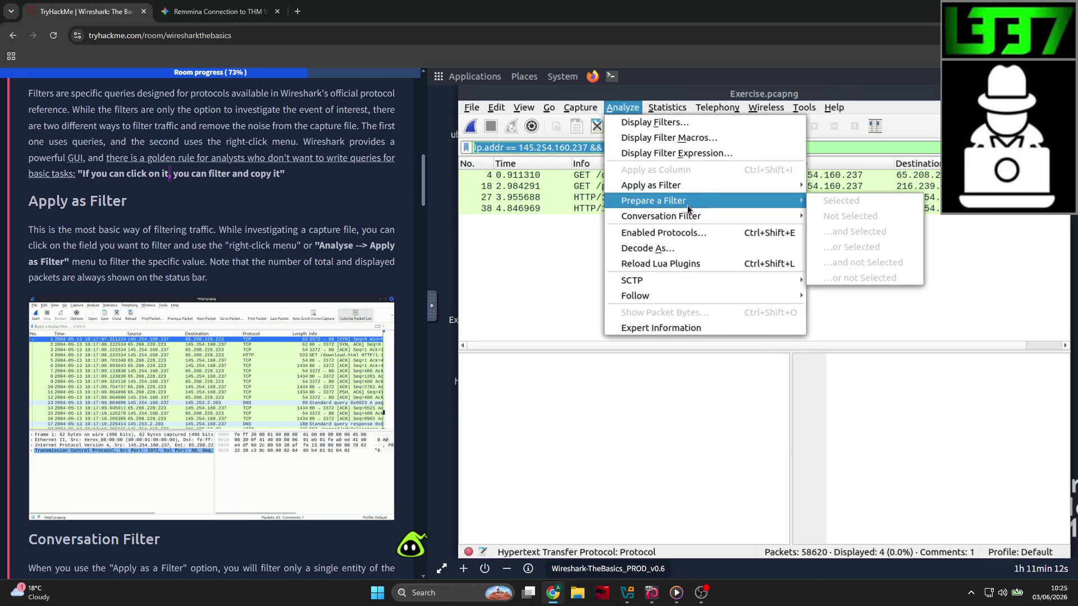
left_click(567, 196)
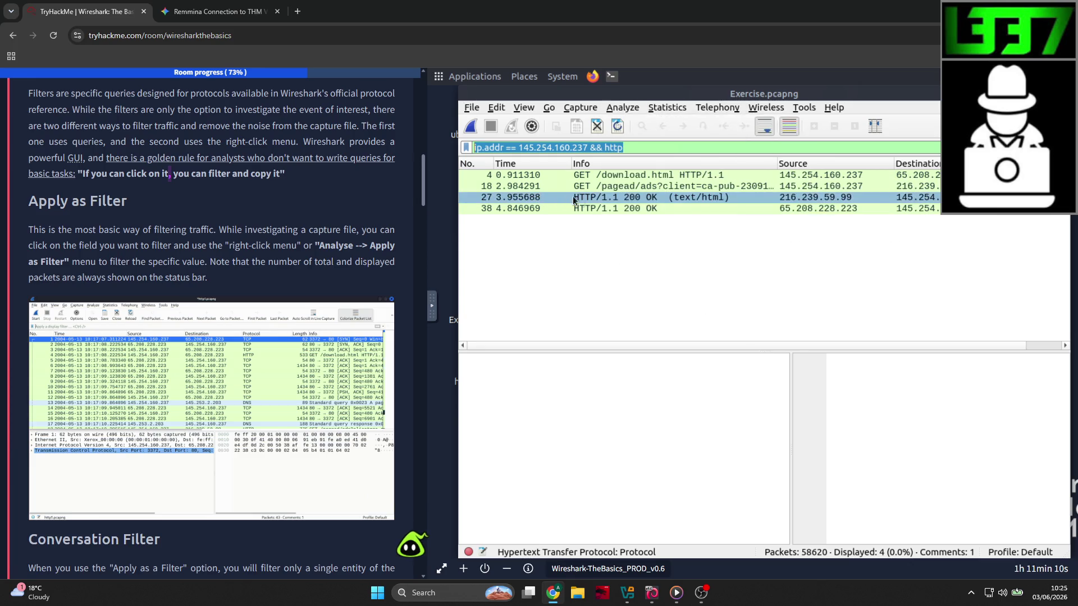
left_click(568, 197, "ctrl")
- Delete the ip.addr == 145.254.160.237 && http filter so all 58620 packets show
left_click_drag(474, 148, 604, 147)
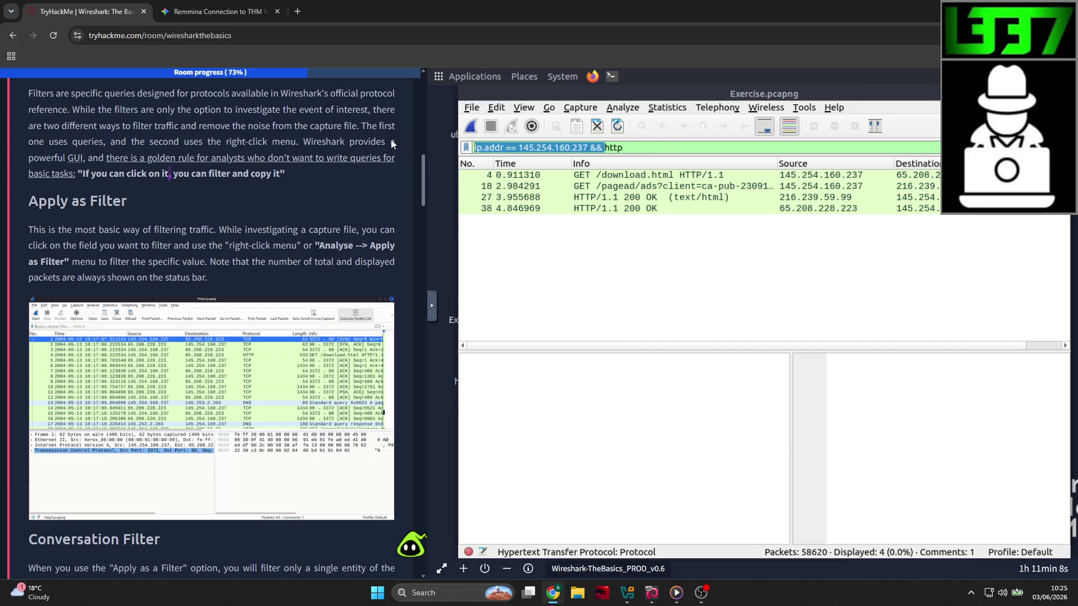
key("BackSpace")
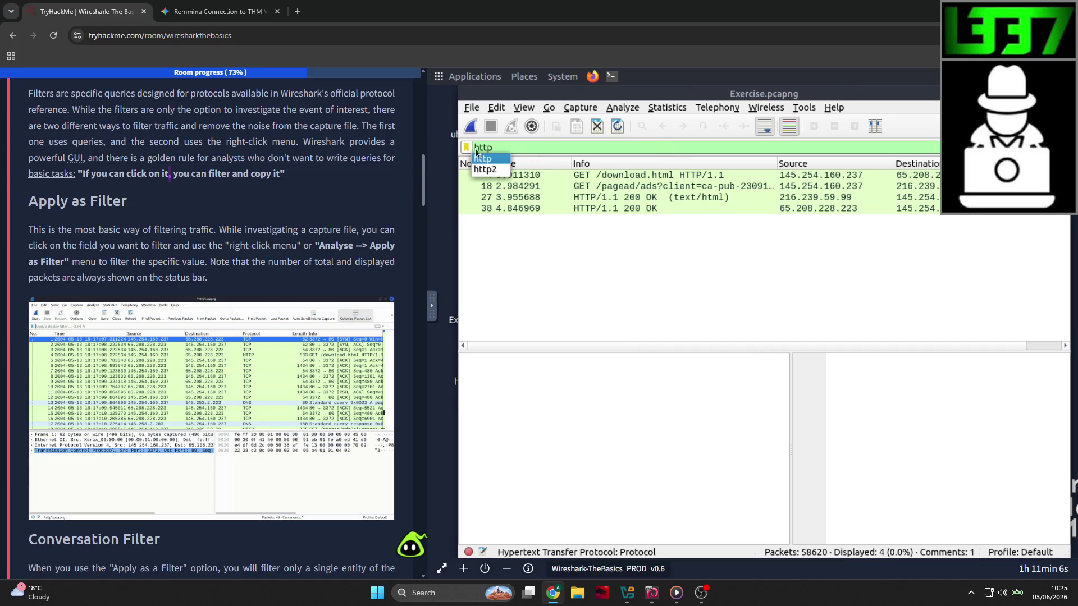
key("BackSpace")
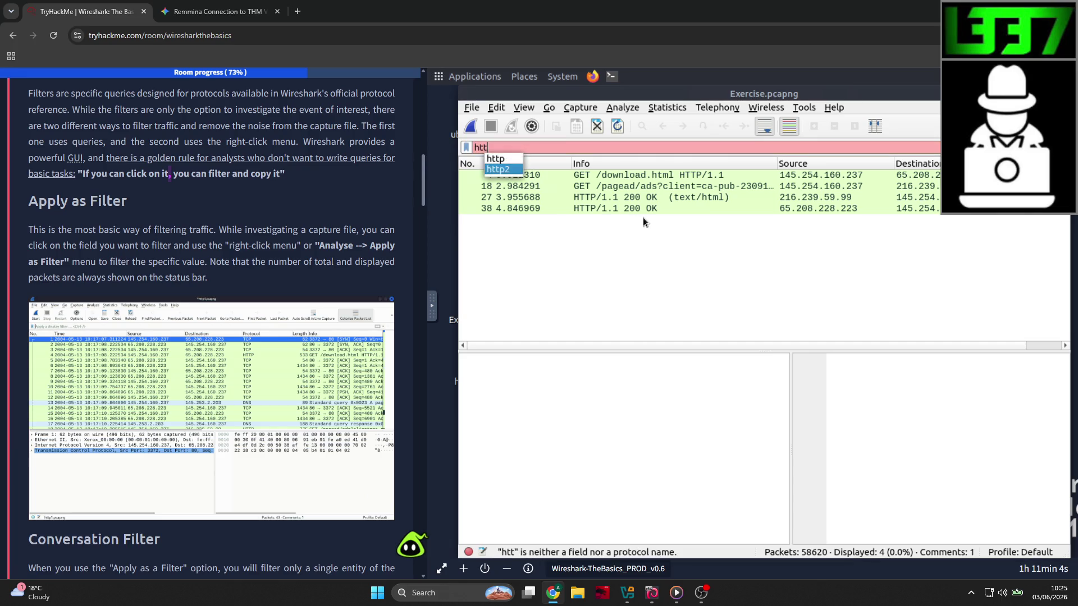
key("BackSpace")
key("BackSpace")
key("BackSpace")
left_click(916, 186)
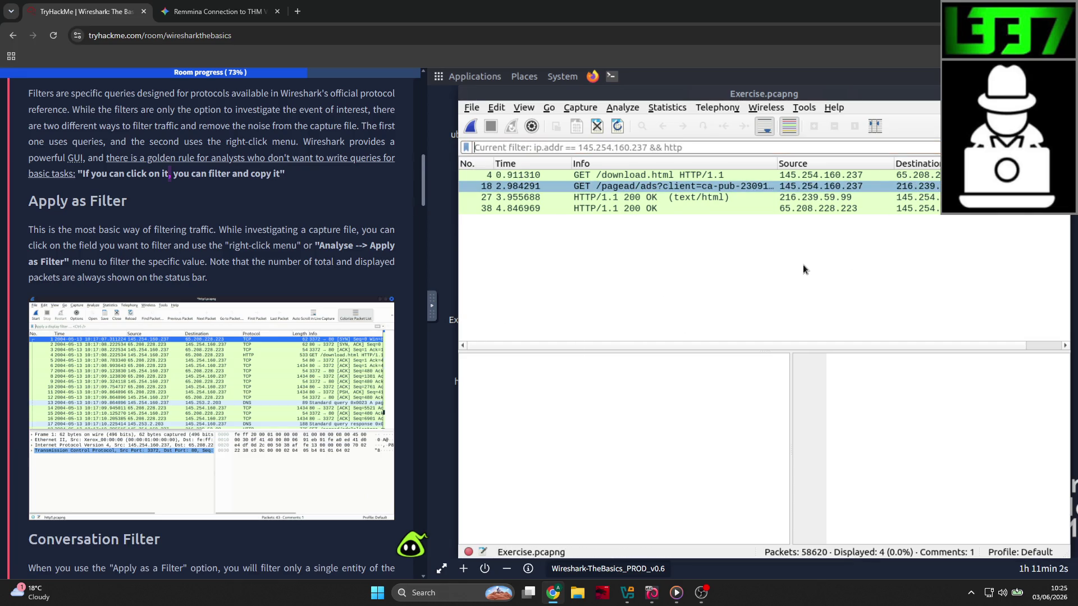
key("Return")
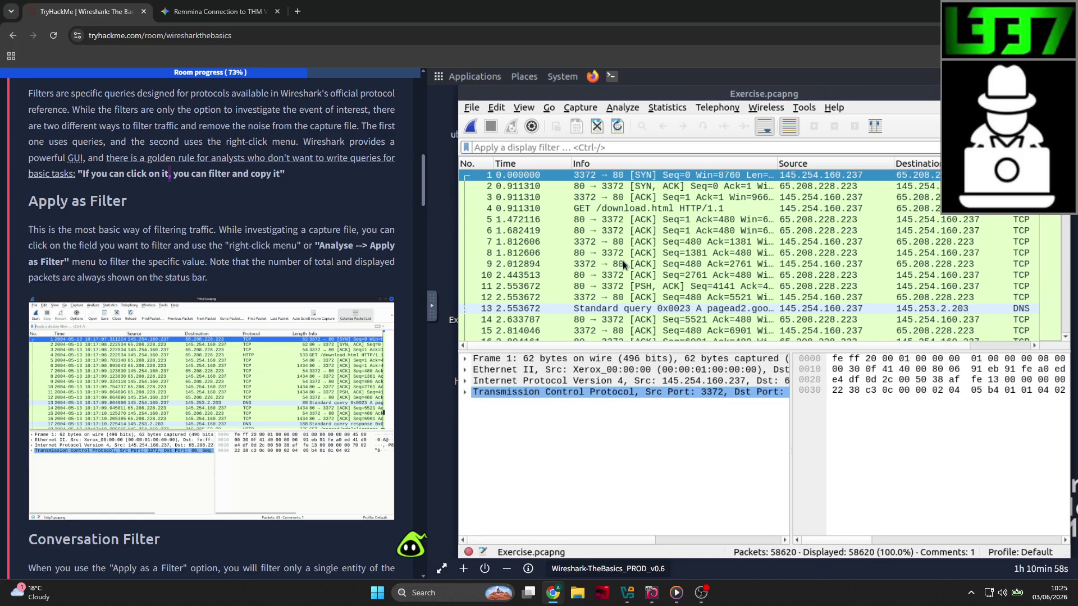
scroll(622, 256, "down", 4)
left_click(713, 267)
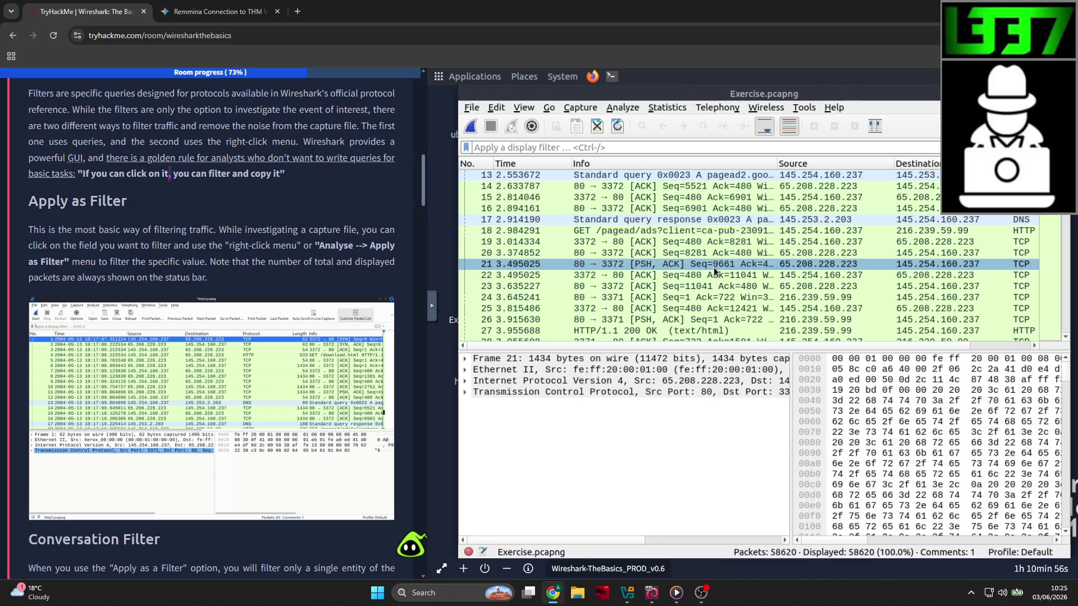
left_click(609, 110)
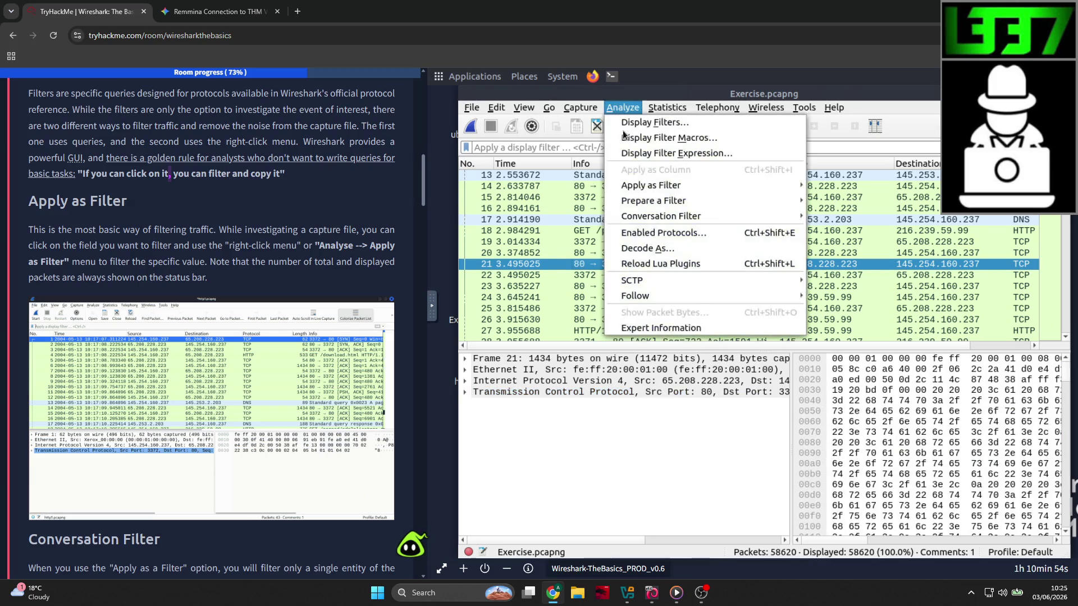
mouse_move(668, 190)
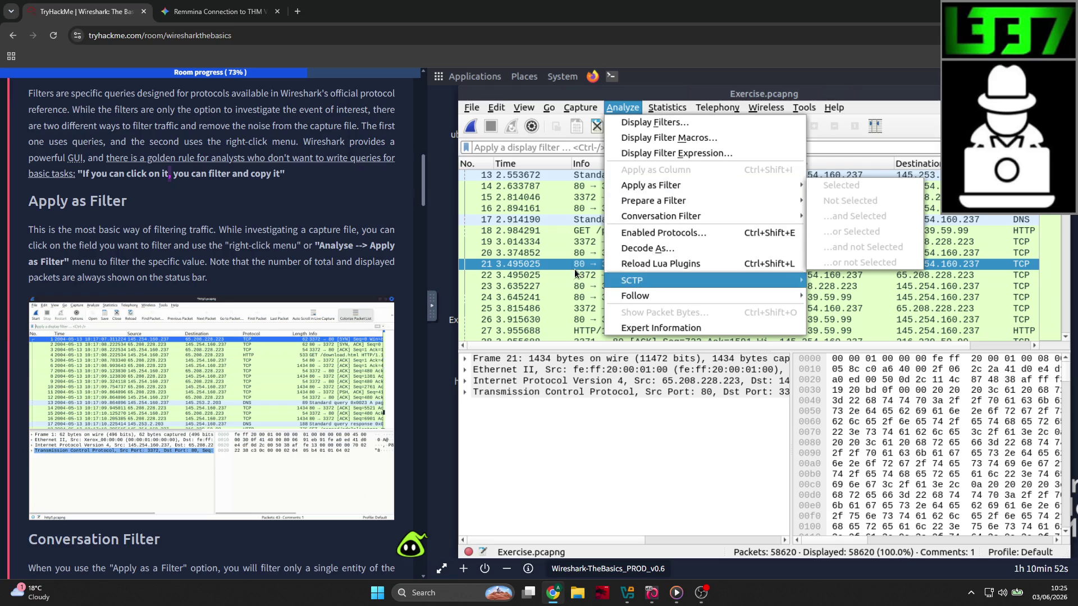
left_click(577, 265)
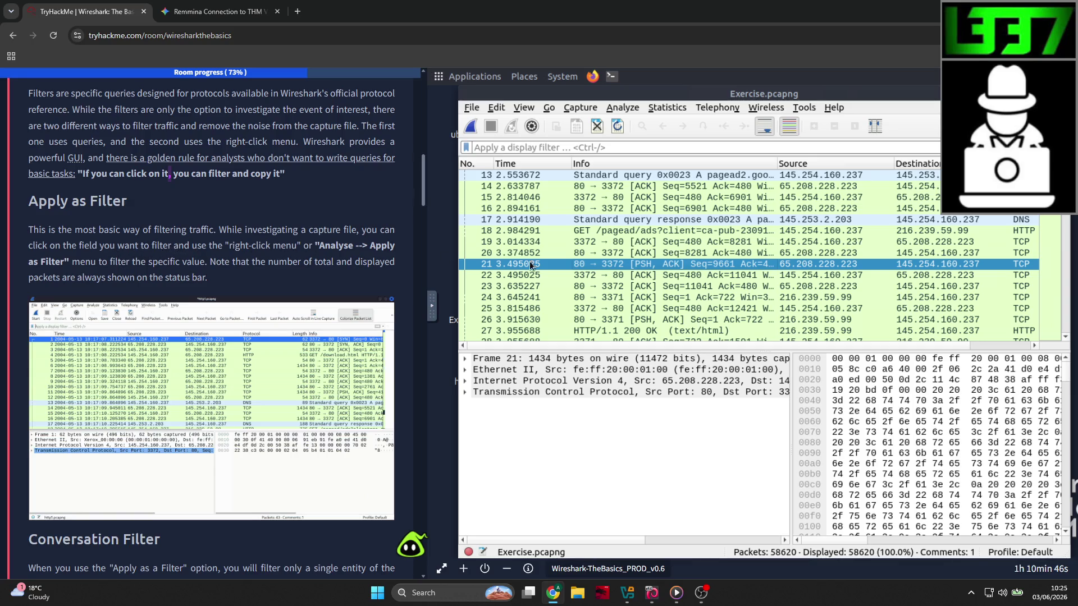
right_click(627, 265)
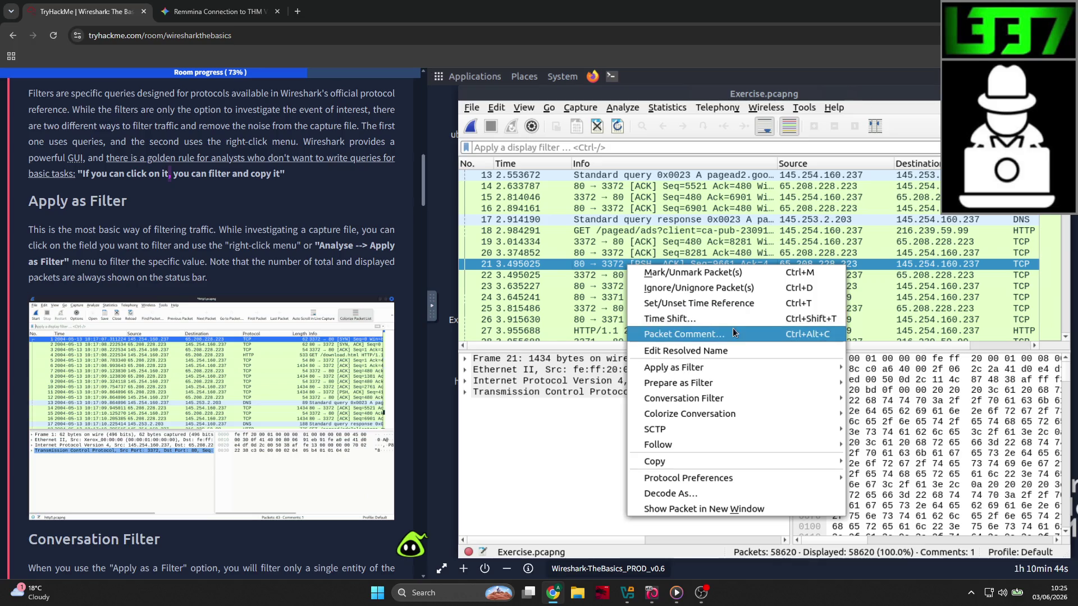
mouse_move(736, 370)
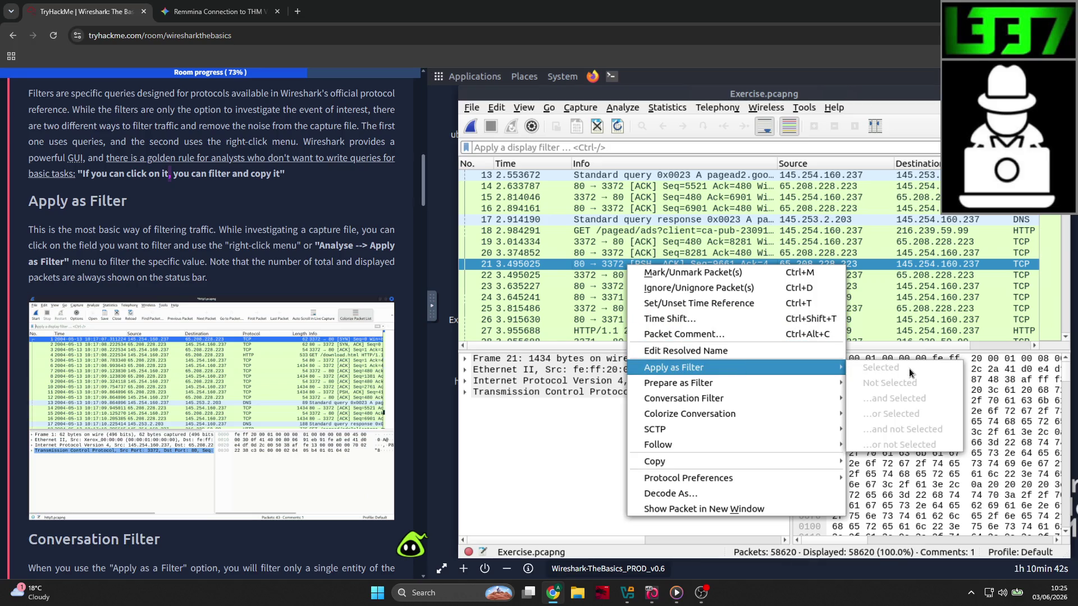
left_click(687, 262)
left_click_drag(687, 262, 690, 287)
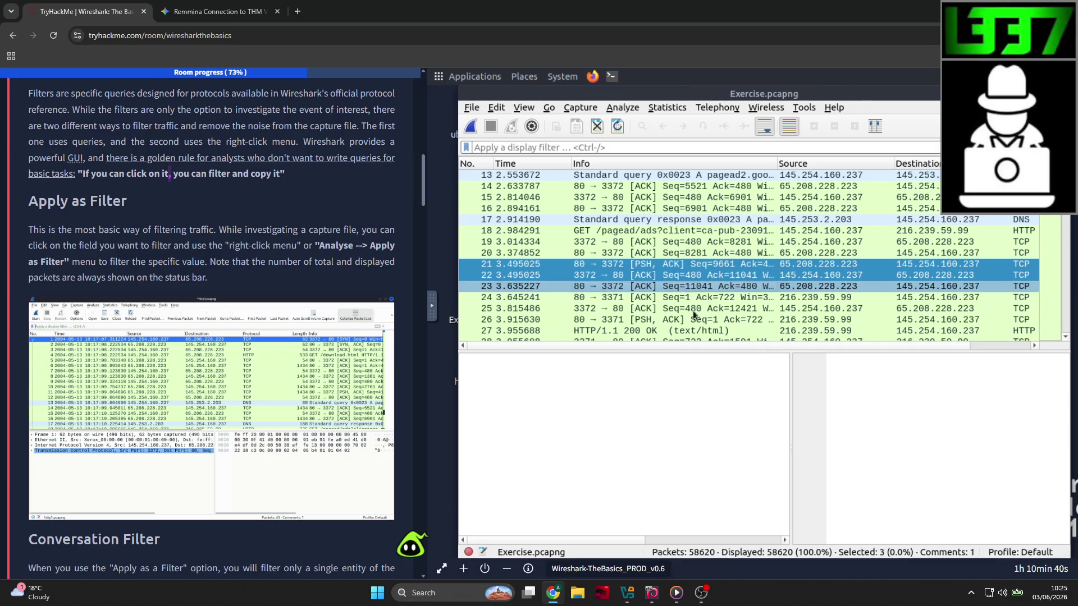
right_click(695, 275)
mouse_move(847, 375)
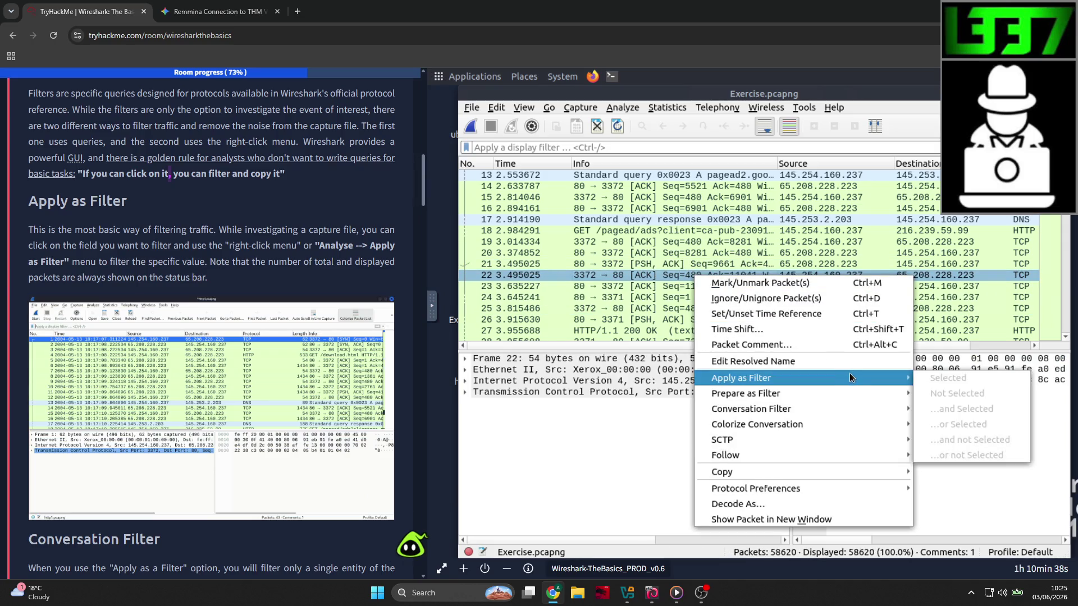
mouse_move(843, 394)
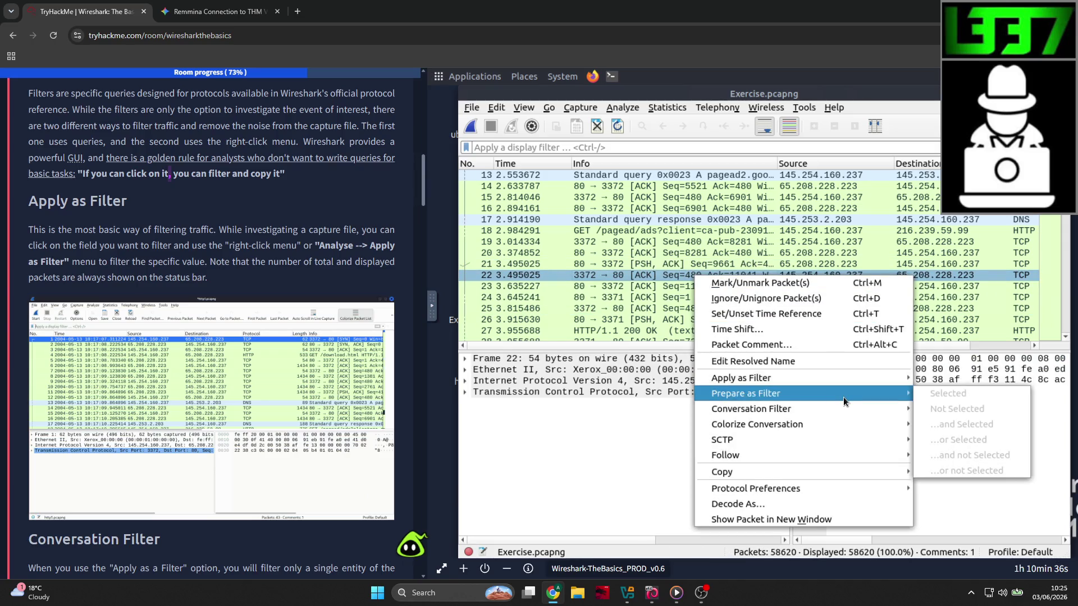
left_click(597, 287)
scroll(719, 293, "down", 2)
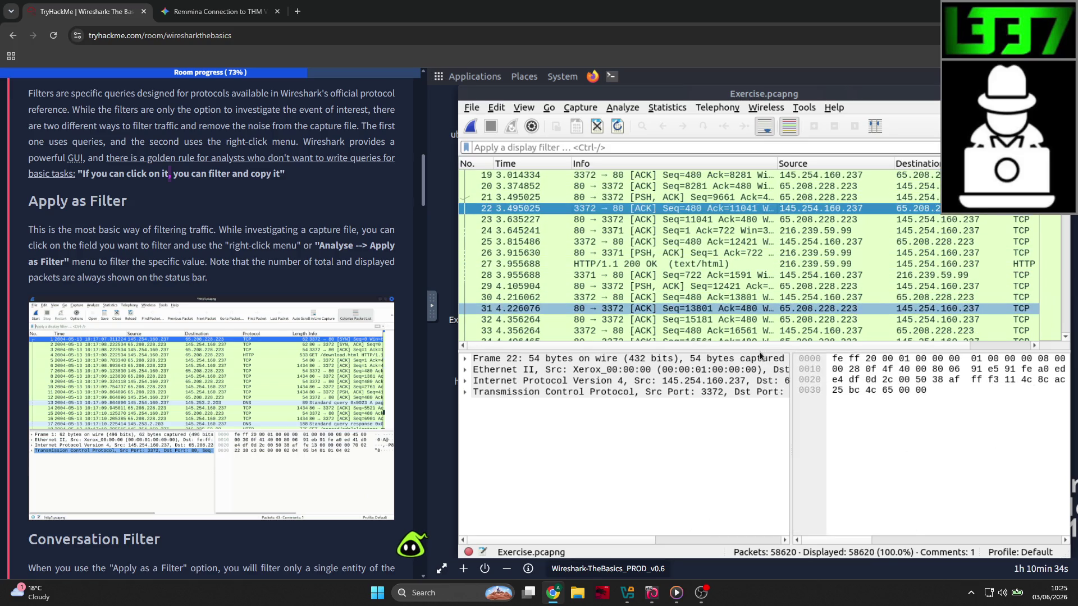
left_click_drag(784, 346, 879, 346)
left_click(942, 263)
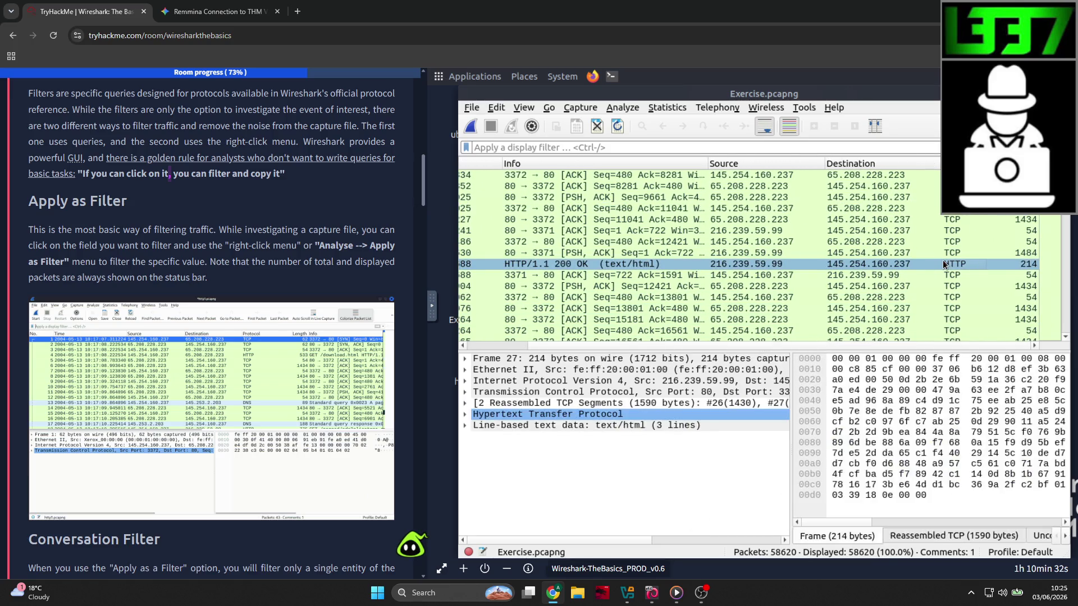
right_click(943, 264)
mouse_move(929, 364)
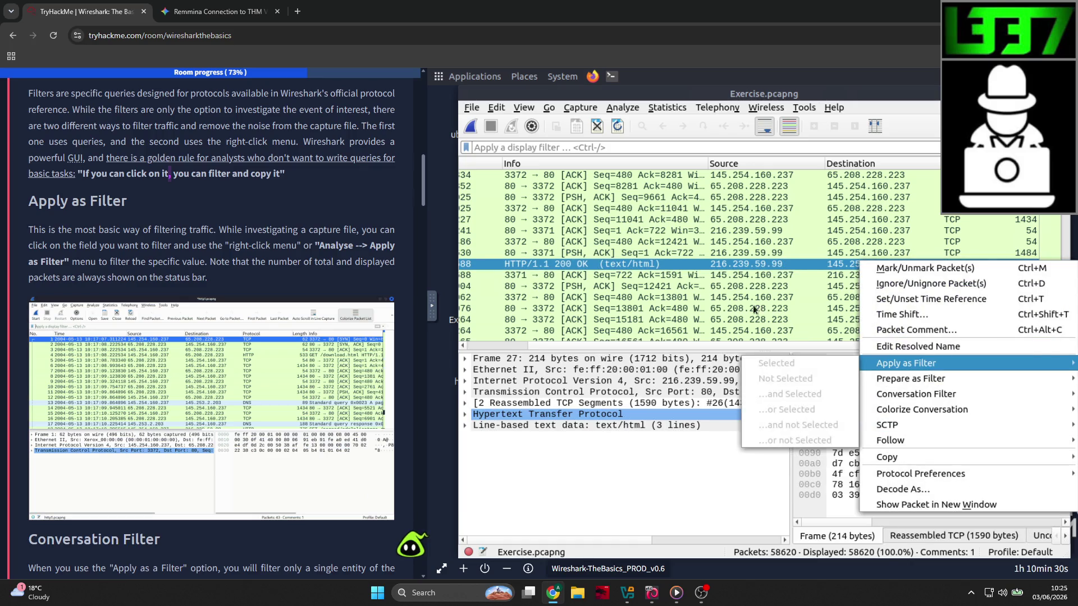
key("Escape")
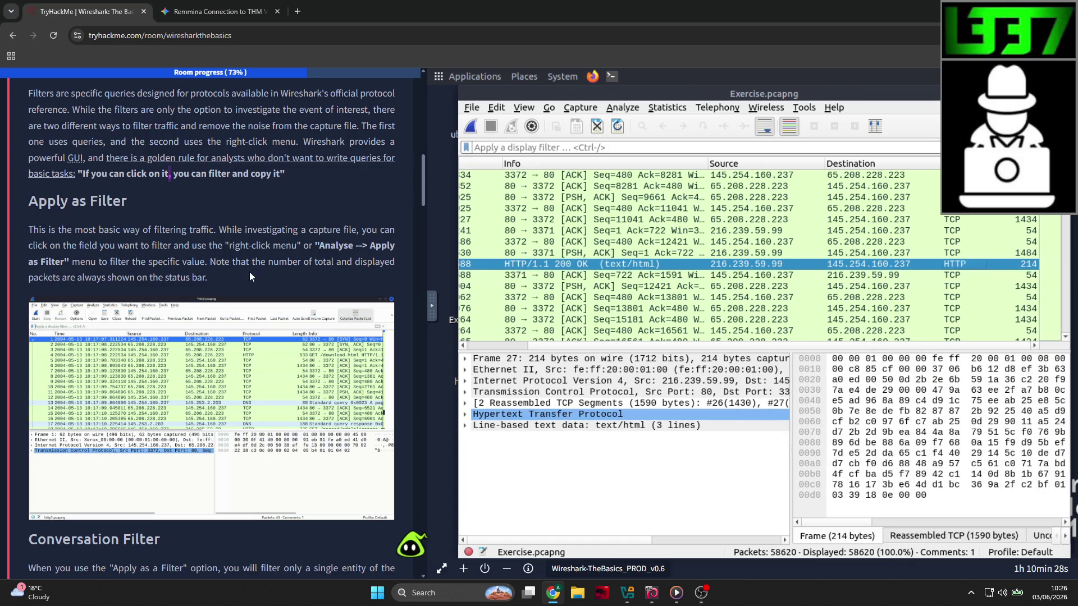
- Highlight the article's sentence about status-bar packet counts and select packet 23
mouse_move(171, 265)
left_mouse_down()
mouse_move(322, 269)
mouse_move(287, 271)
left_mouse_up()
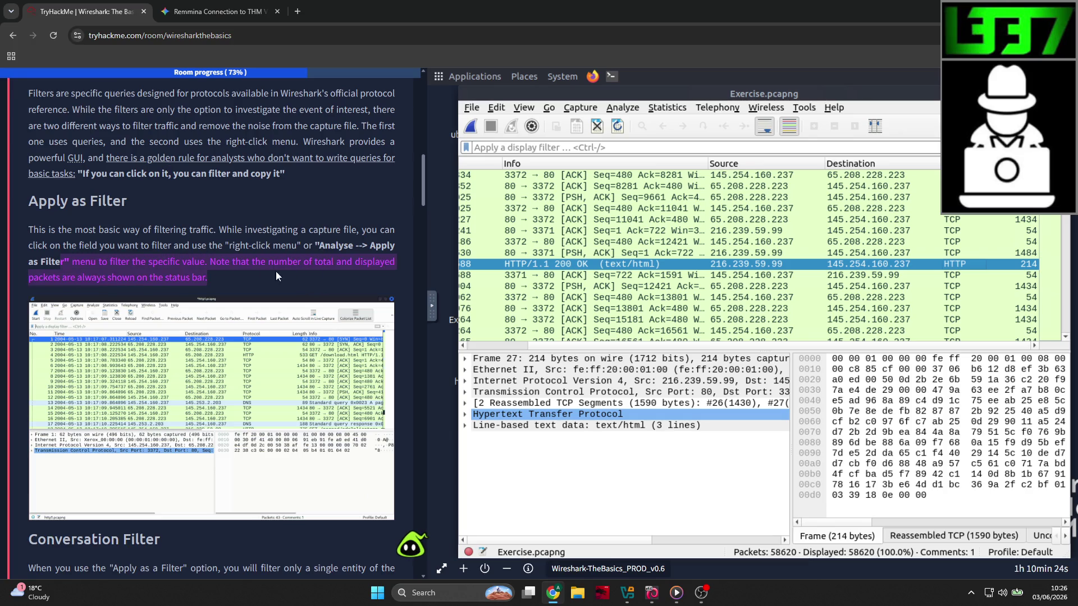
left_click(241, 278)
scroll(243, 276, "down", 2)
scroll(242, 276, "up", 2)
left_click(696, 219)
- Filter to http (1089 packets), sort by Protocol, and select the categories.php request
left_click(611, 148)
type("http")
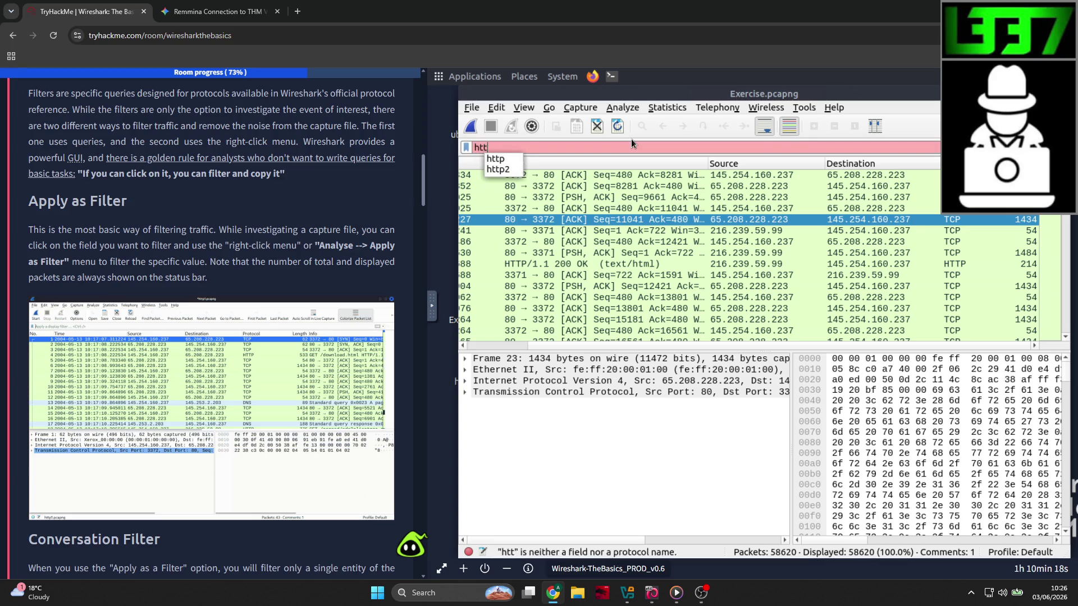
key("Return")
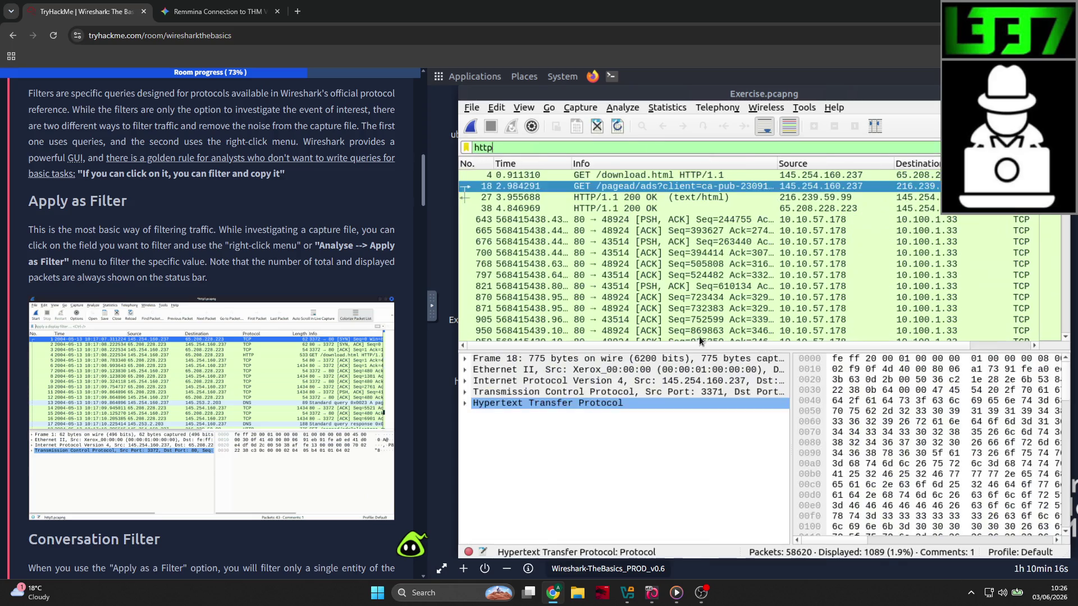
left_click(725, 346)
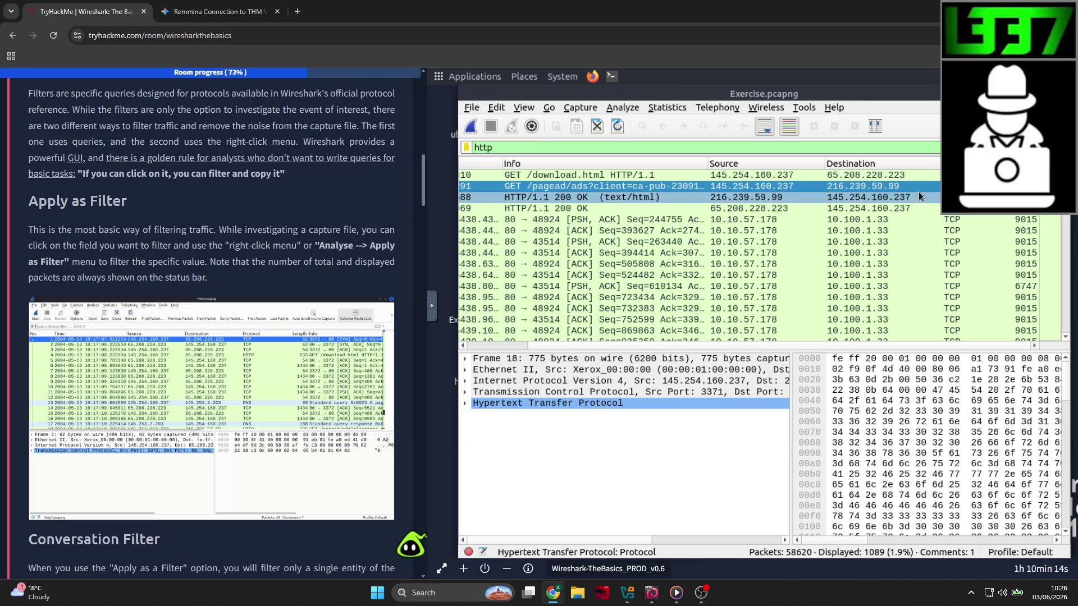
left_click(954, 164)
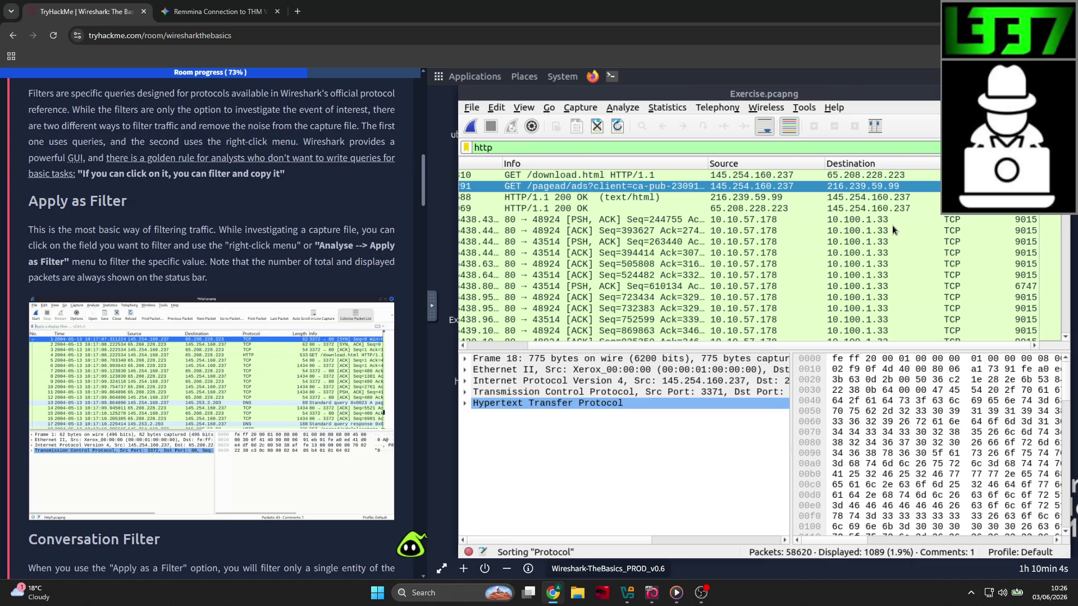
left_click(777, 244)
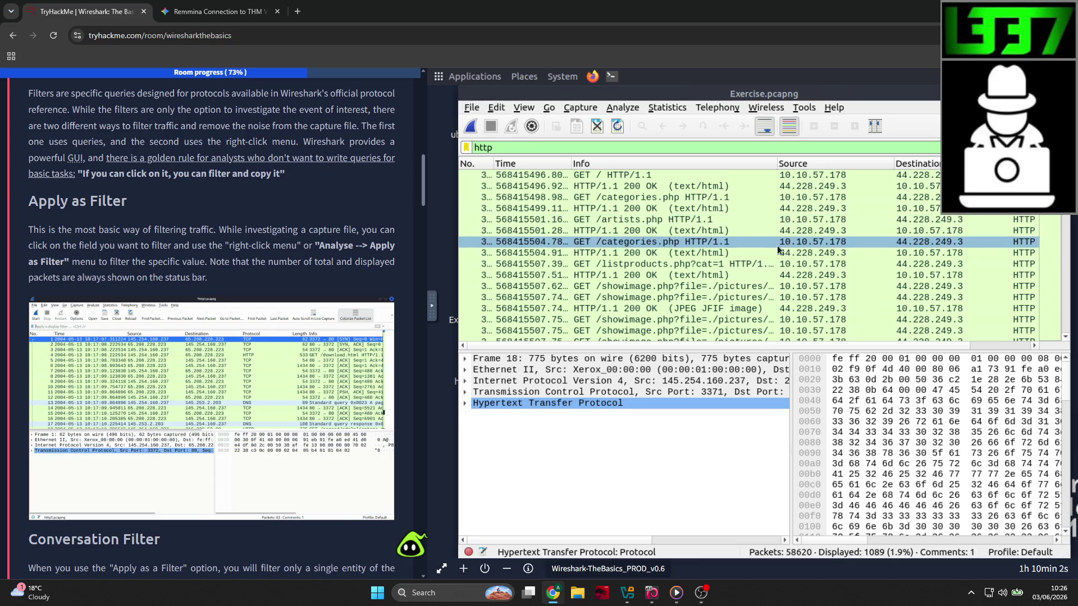
scroll(831, 249, "up", 1)
scroll(838, 247, "up", 2)
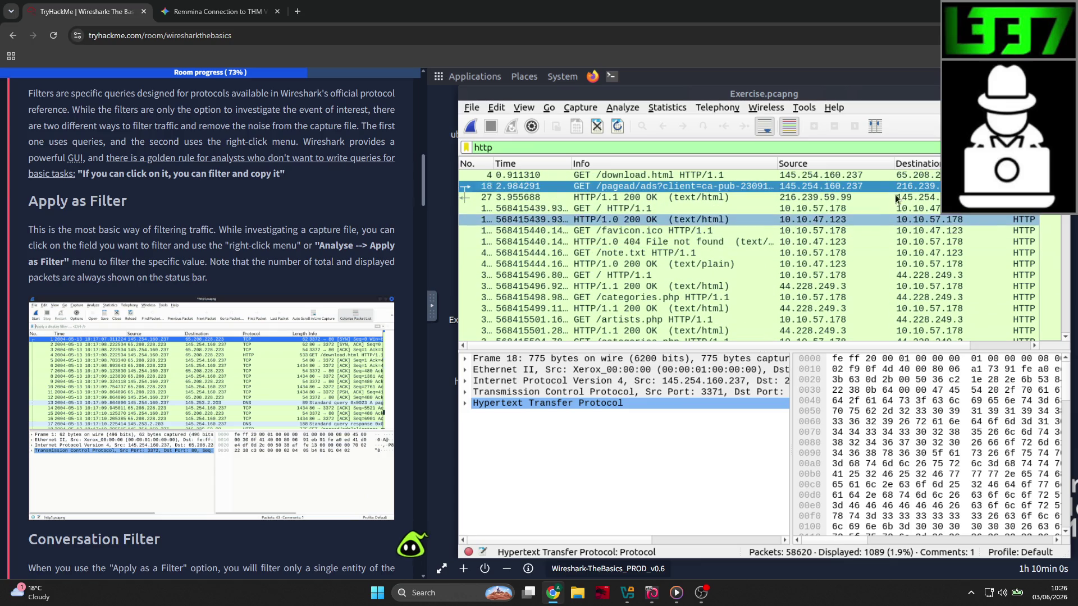
scroll(302, 216, "down", 2)
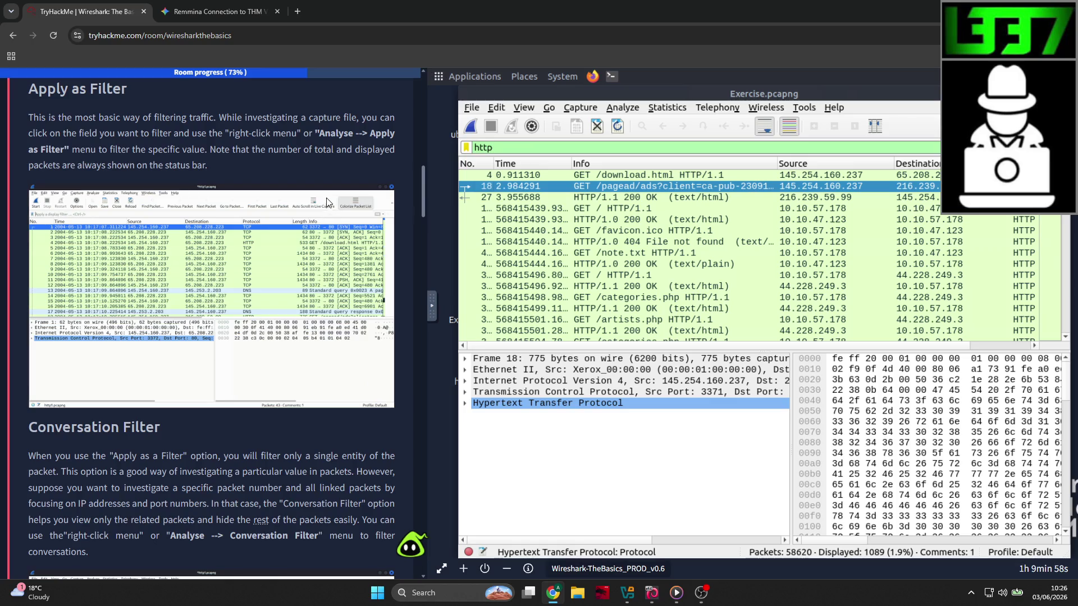
- Scroll the room page and highlight the Apply as a Filter phrases
scroll(330, 198, "down", 2)
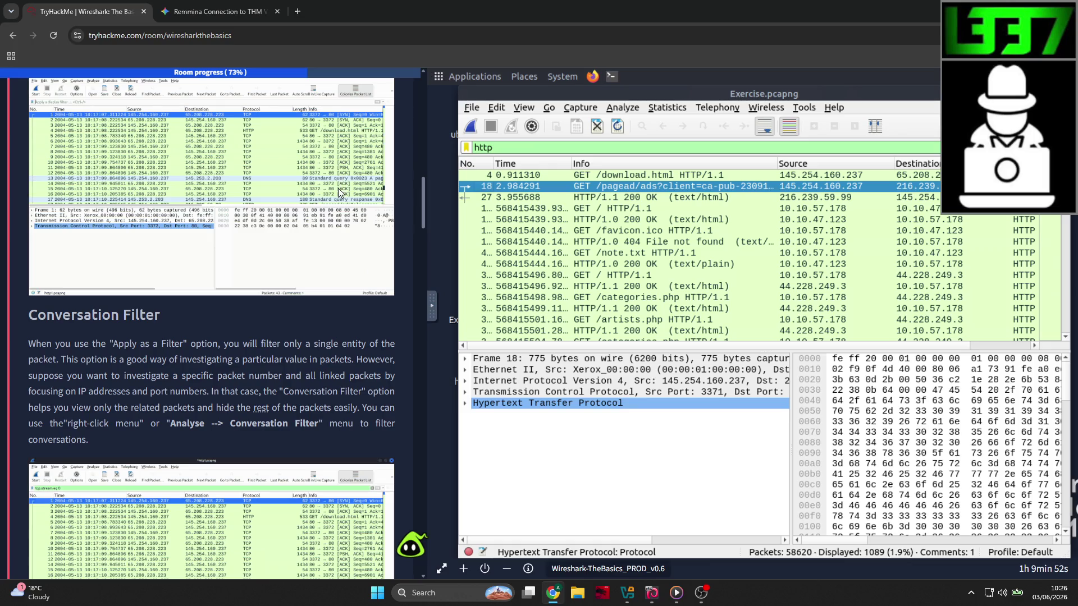
scroll(324, 197, "up", 3)
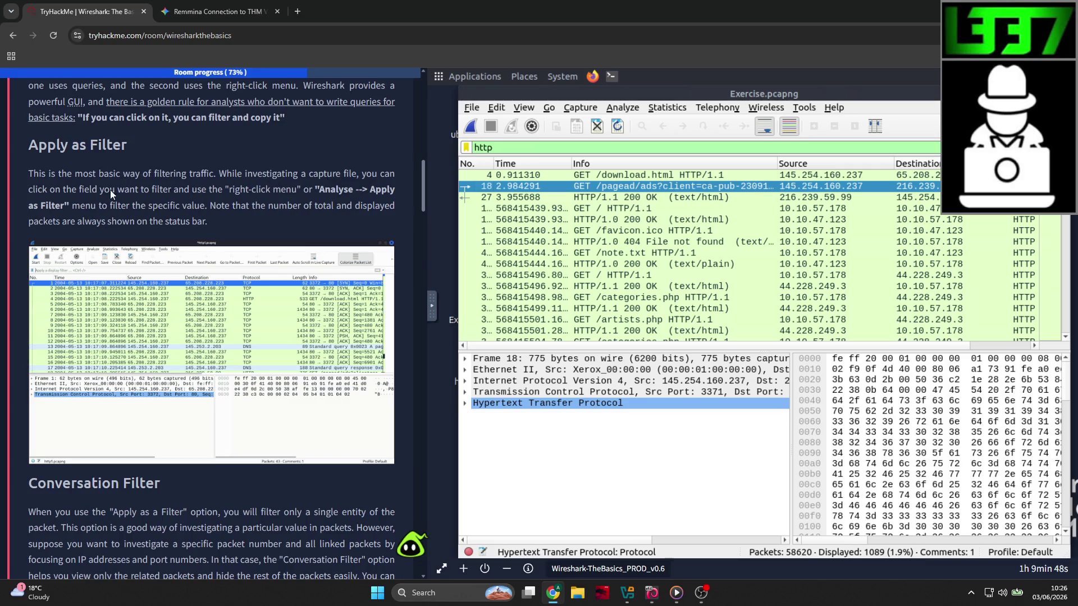
left_click_drag(158, 205, 82, 207)
scroll(211, 205, "down", 2)
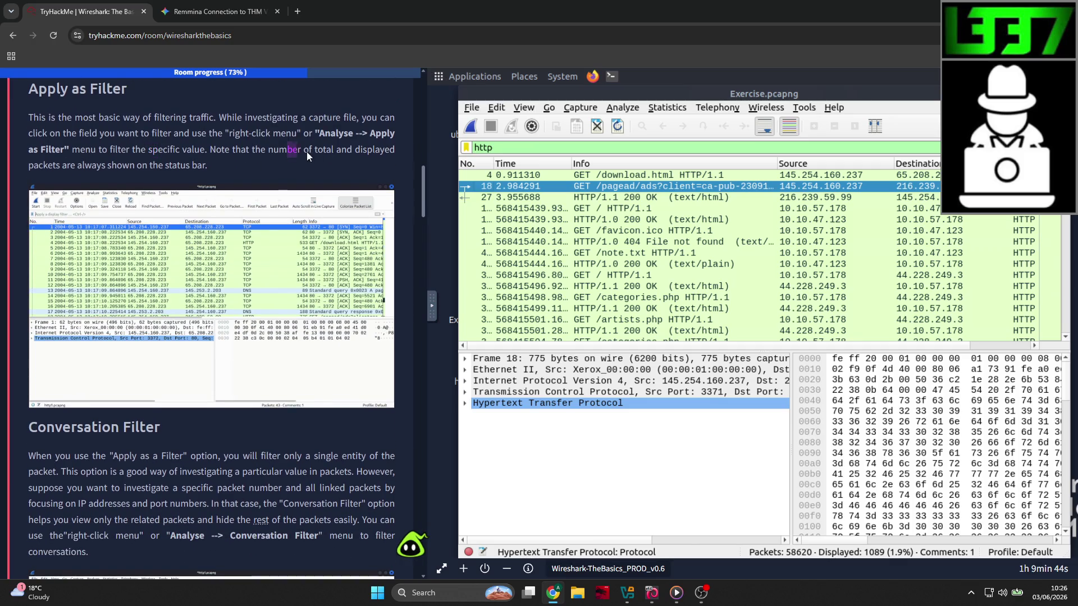
scroll(116, 173, "down", 1)
scroll(119, 180, "down", 3)
left_click_drag(99, 179, 241, 181)
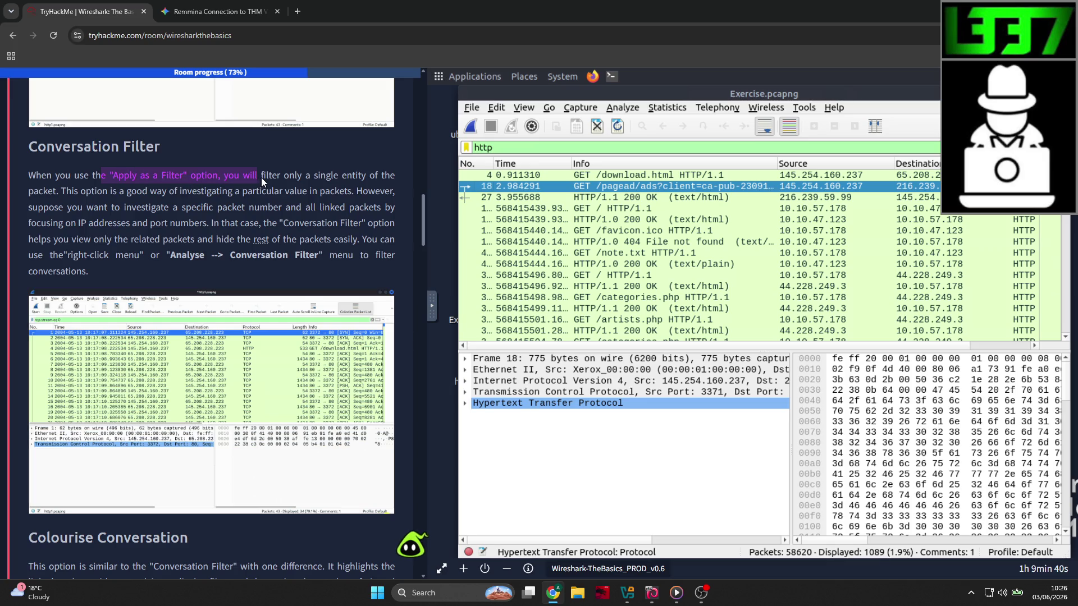
left_click(84, 194)
- Highlight the phrases on investigating values, specific packets, linked packets, and IPs and ports
left_click_drag(142, 190, 323, 194)
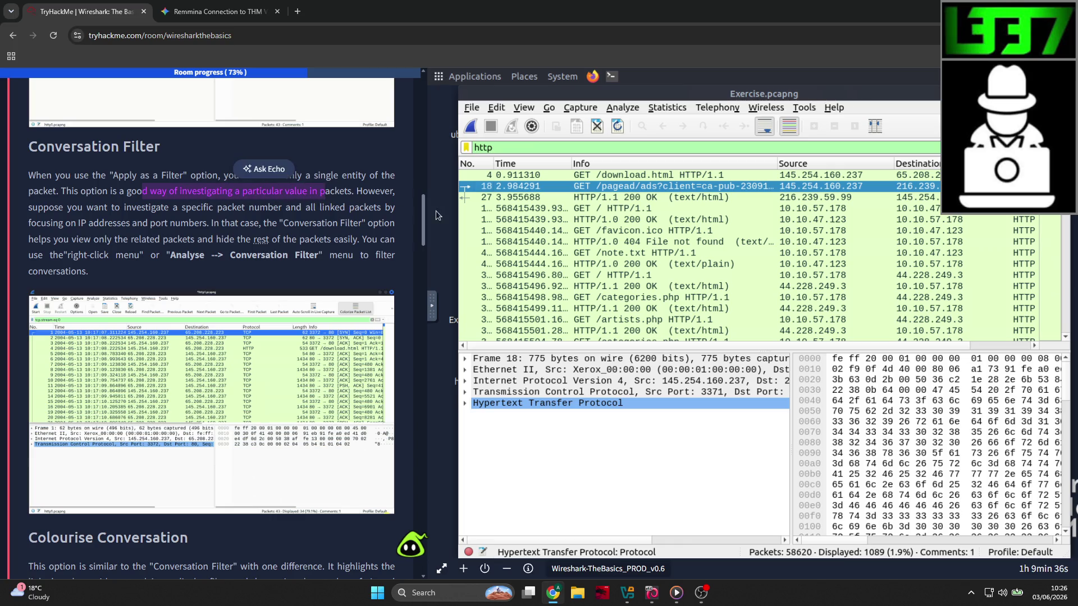
left_click_drag(50, 207, 196, 207)
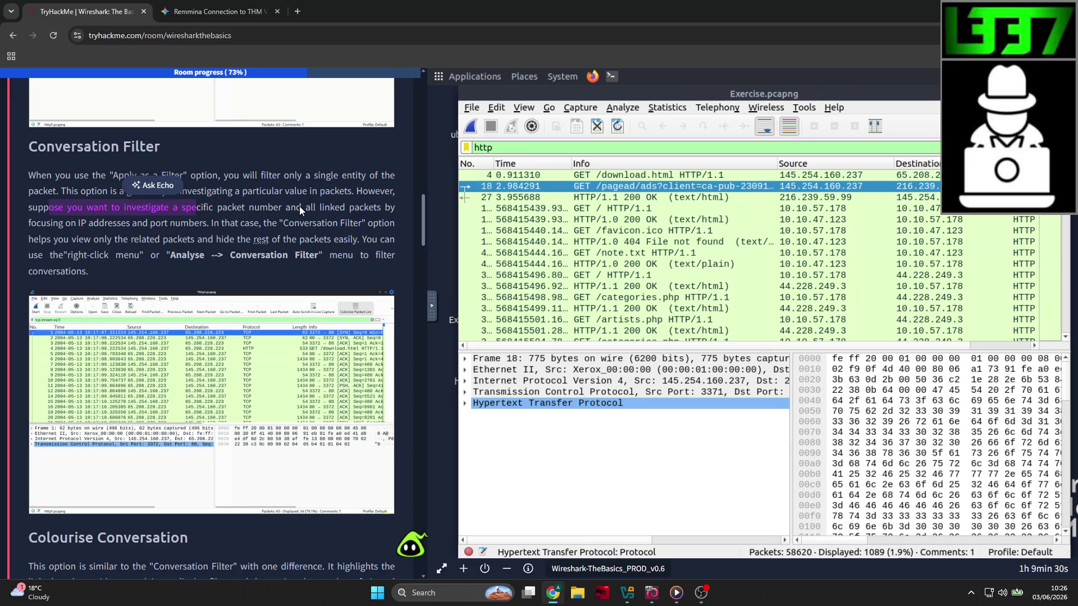
left_click(184, 215)
left_click_drag(285, 207, 373, 207)
left_click(80, 220)
left_click_drag(213, 223, 95, 220)
left_click(302, 227)
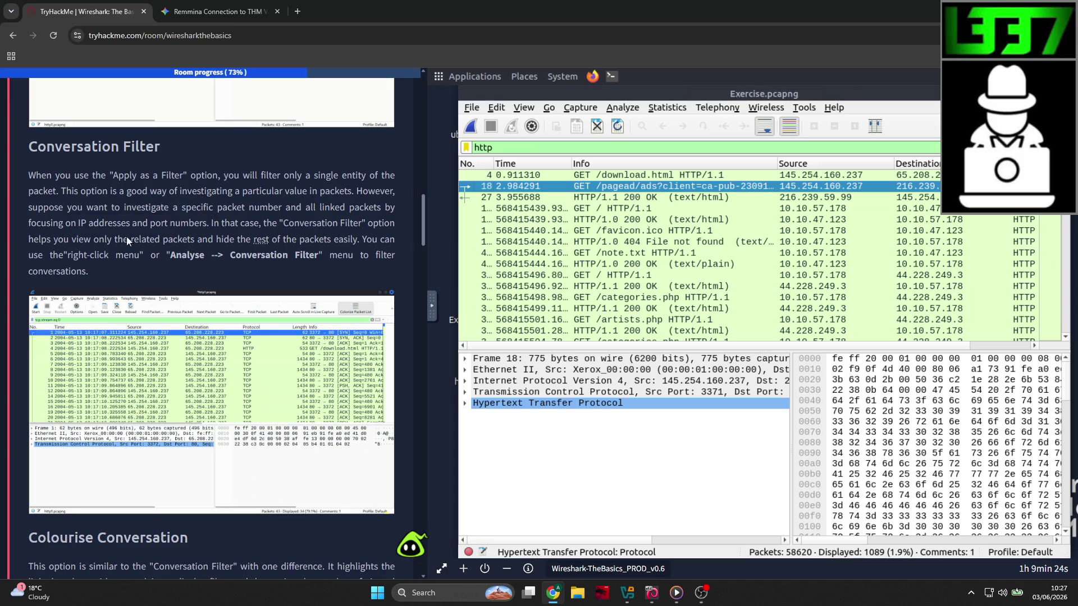
- Highlight the related-packets phrase and the right-click Conversation Filter menu path
left_click_drag(151, 242, 256, 245)
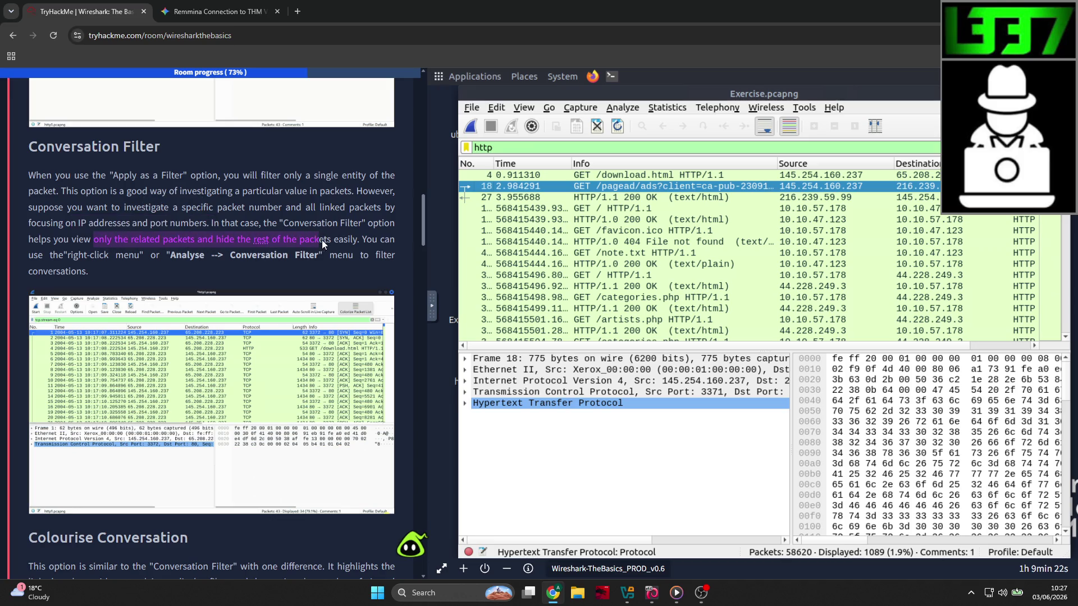
left_click_drag(84, 257, 162, 257)
left_click_drag(250, 258, 279, 257)
left_click(611, 186)
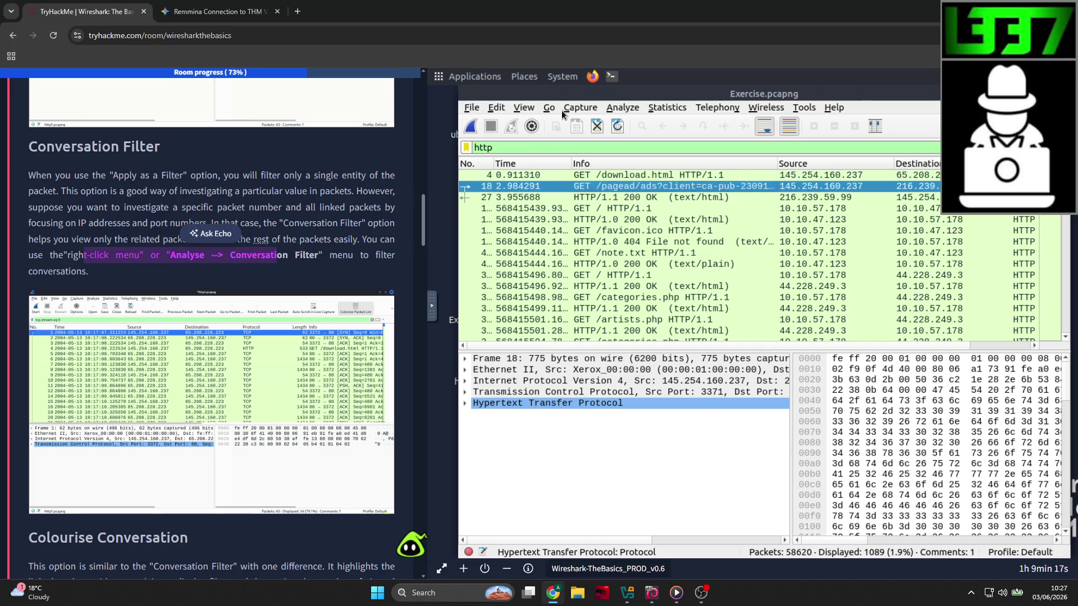
- Apply an IPv4 Conversation Filter from the Analyze menu, then delete it to show all packets
left_click(637, 108)
mouse_move(680, 214)
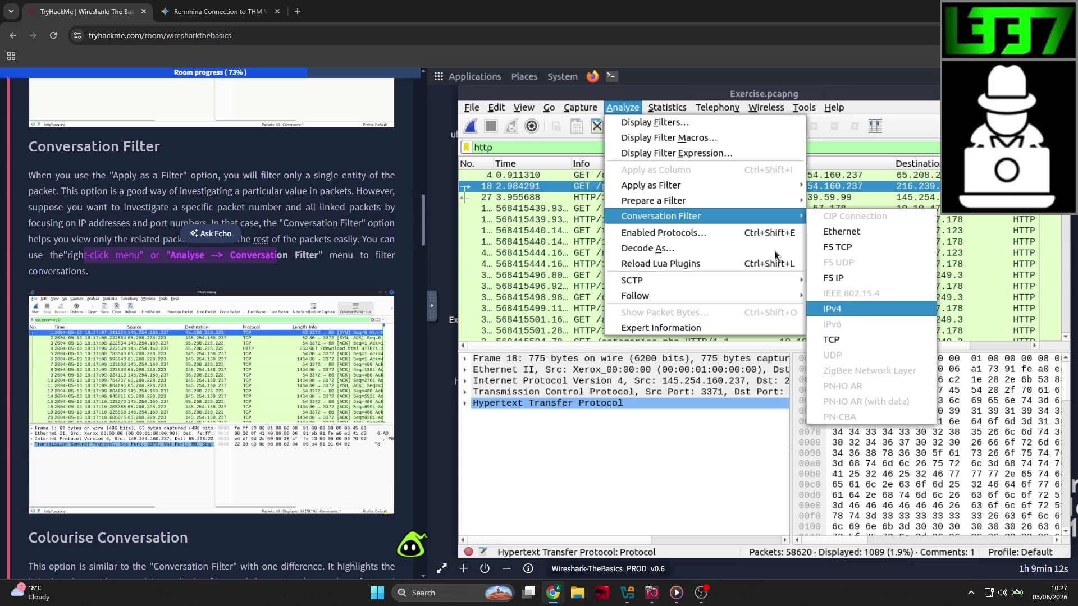
left_click(842, 308)
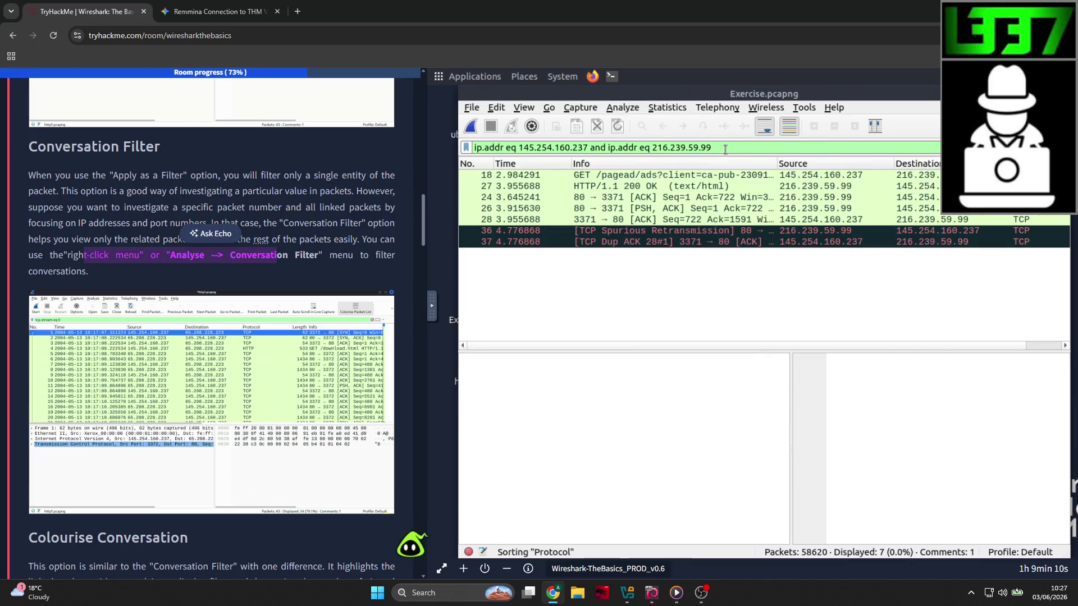
triple_click(665, 145)
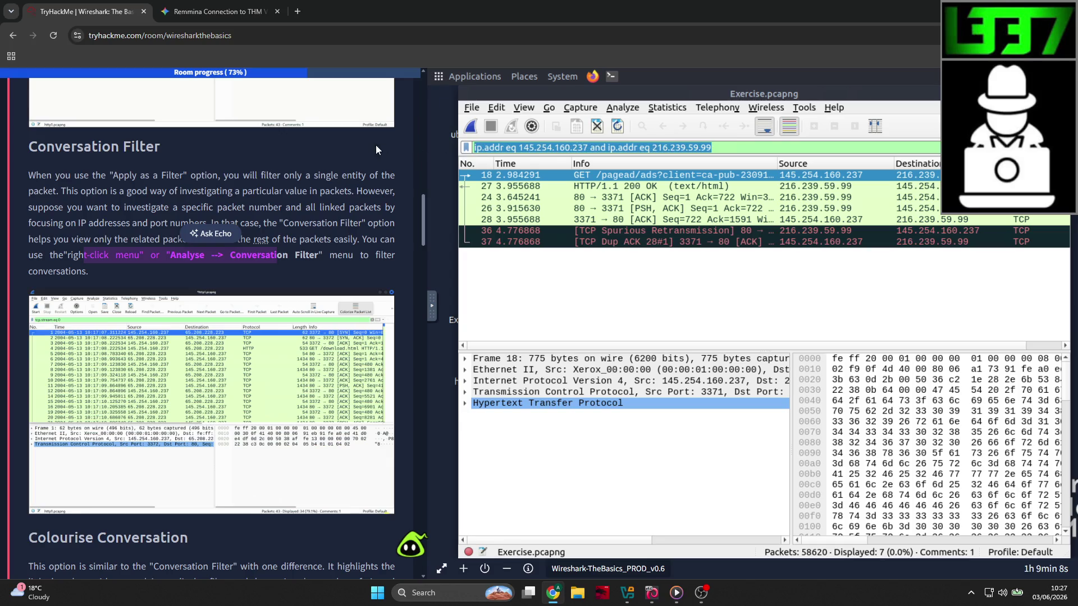
key("BackSpace")
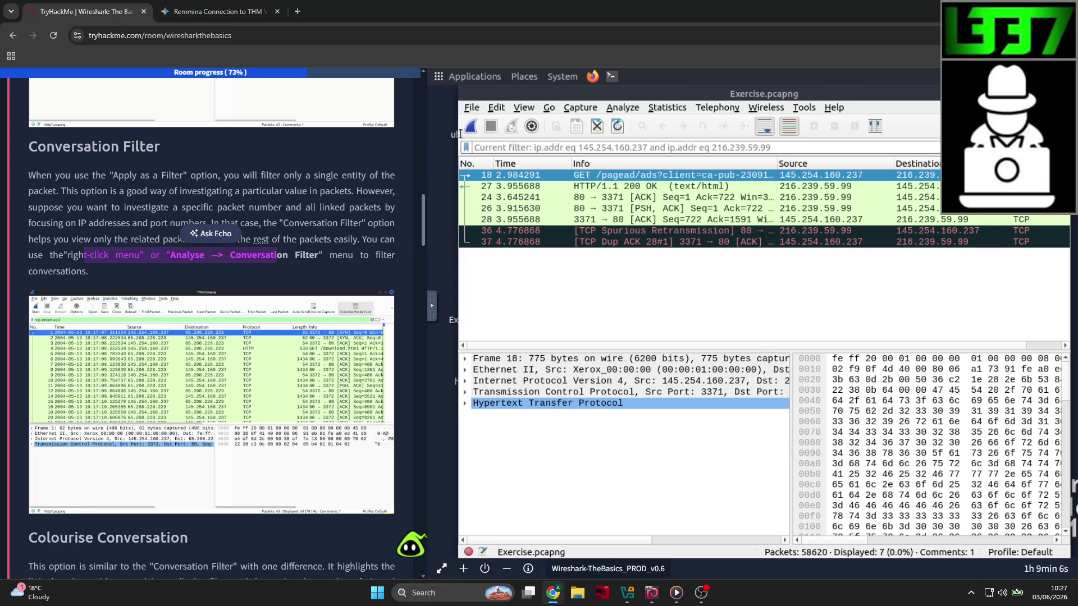
key("Return")
- Scroll the tutorial and highlight the Conversation Filter text about viewing related packets
left_click(248, 242)
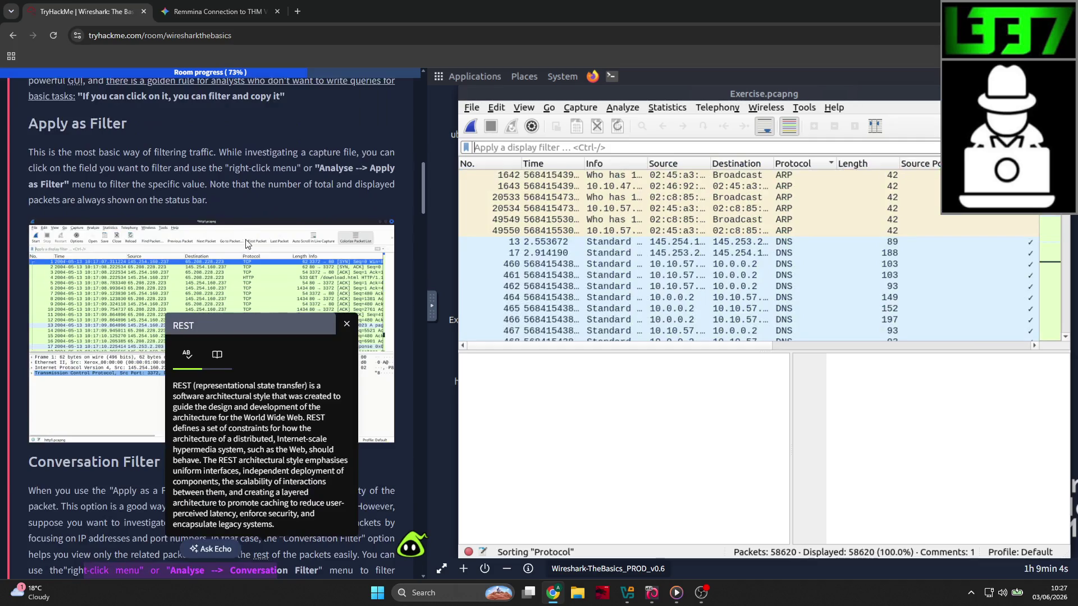
scroll(247, 236, "down", 2)
left_click(142, 362)
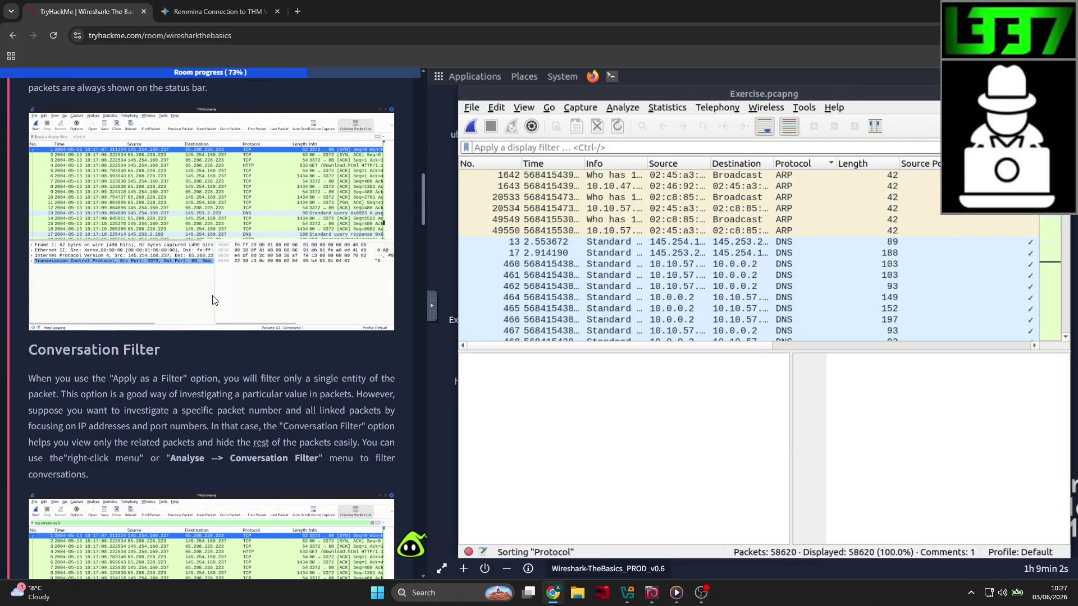
scroll(150, 276, "down", 2)
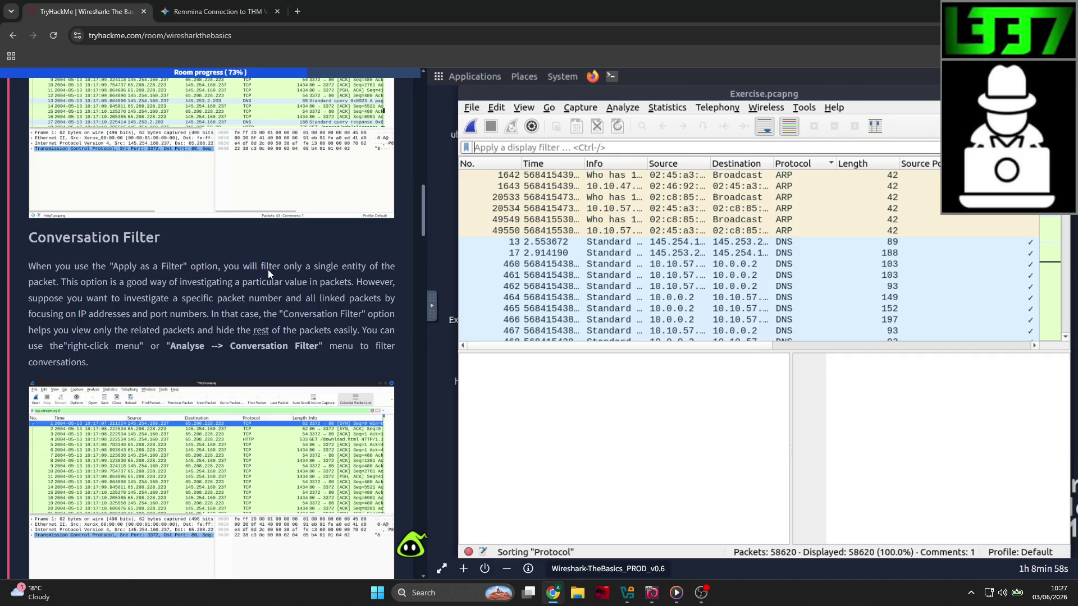
left_click(89, 291)
left_click(342, 285)
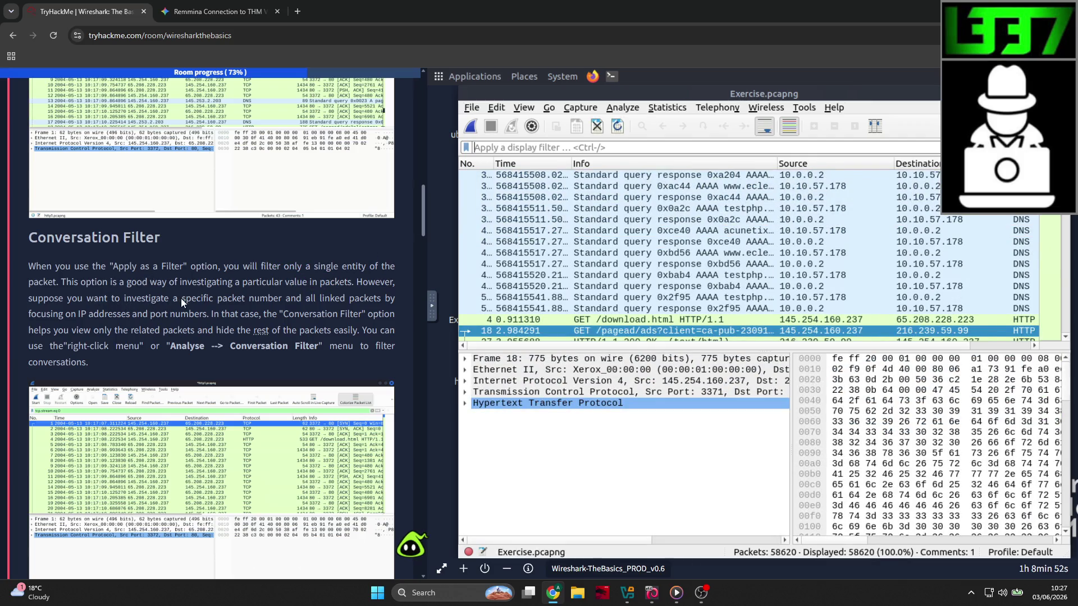
left_click_drag(224, 298, 334, 300)
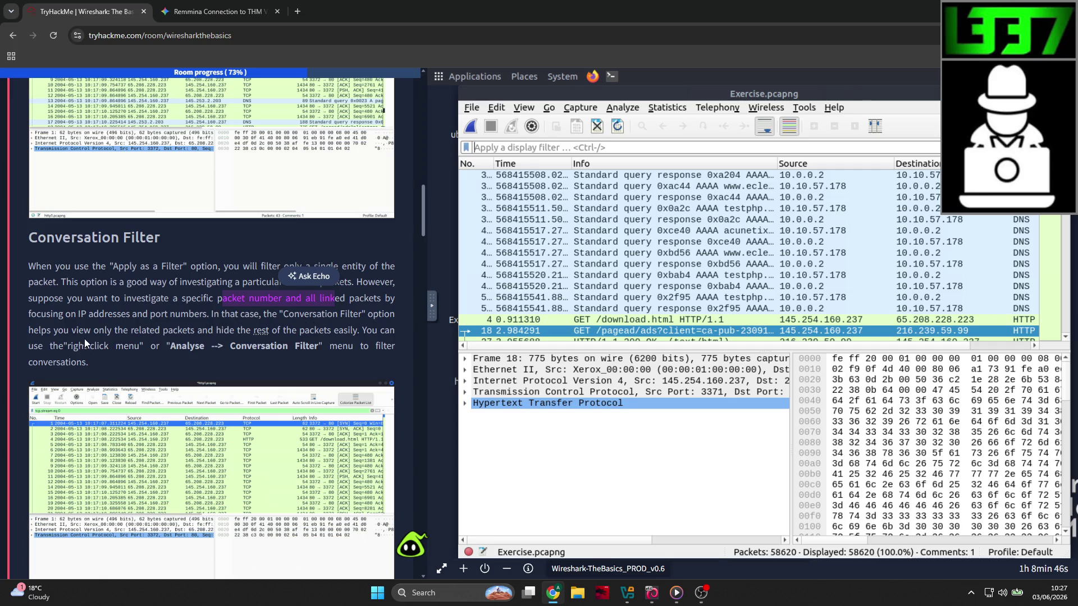
left_click_drag(71, 331, 86, 331)
mouse_move(184, 332)
left_mouse_down()
mouse_move(269, 339)
mouse_move(243, 345)
left_mouse_up()
left_click(96, 353)
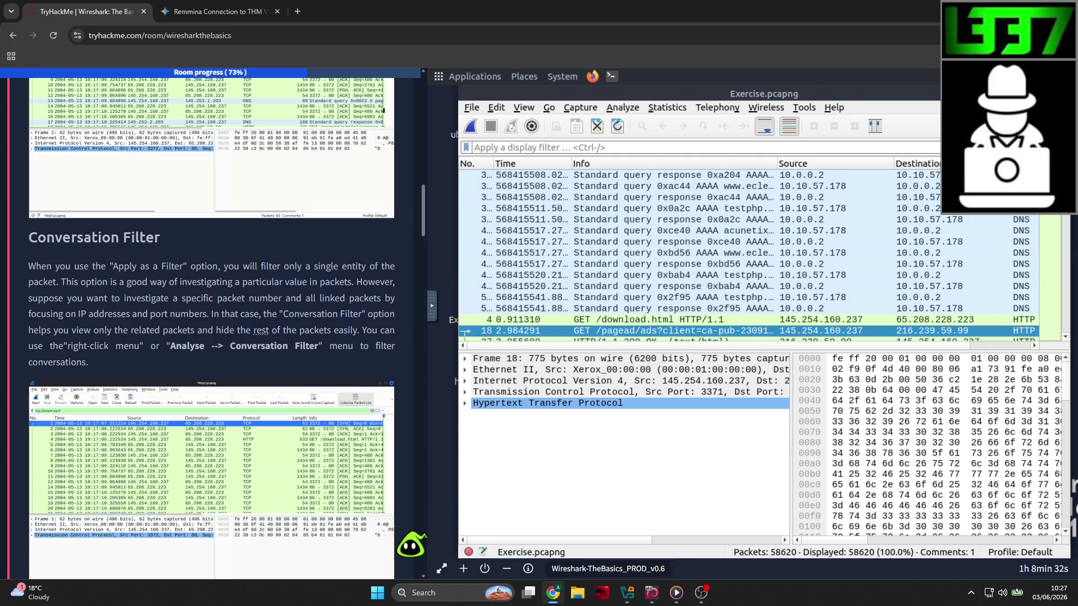
scroll(746, 253, "up", 10)
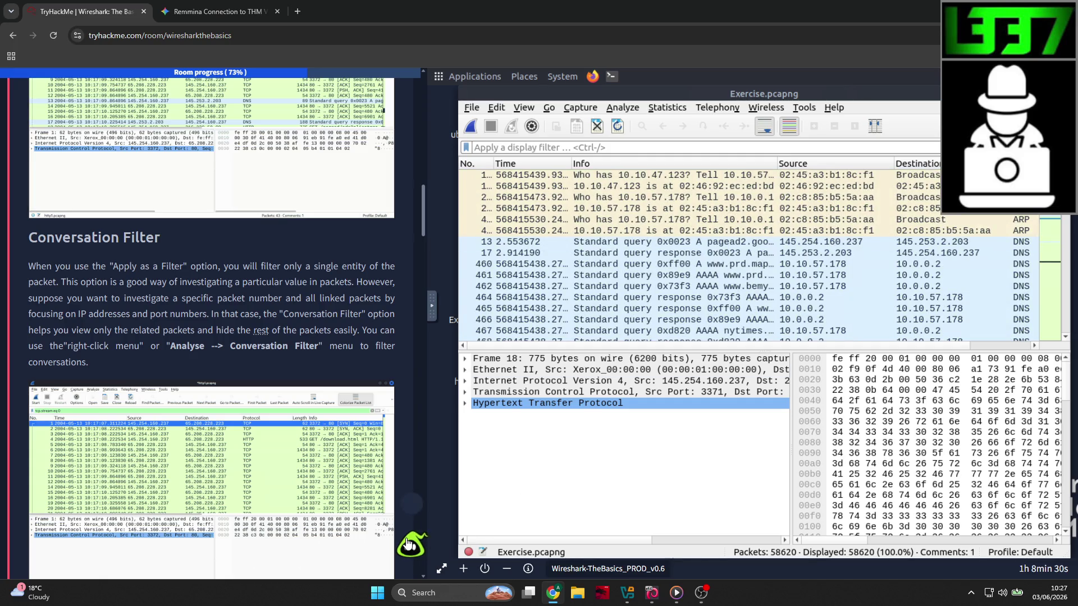
- Ask Echo why Remmina access isn't enabled and the machine is slow, read the reply, close it
left_click(409, 543)
type("why is remina access not enabled ")
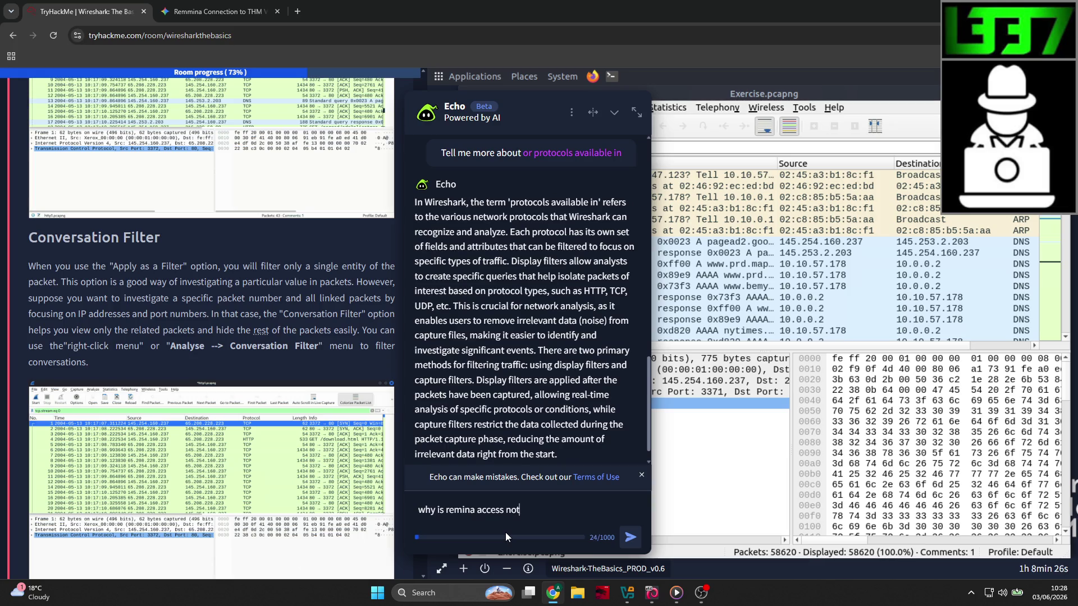
type("for this thm")
type(" , your machine is ")
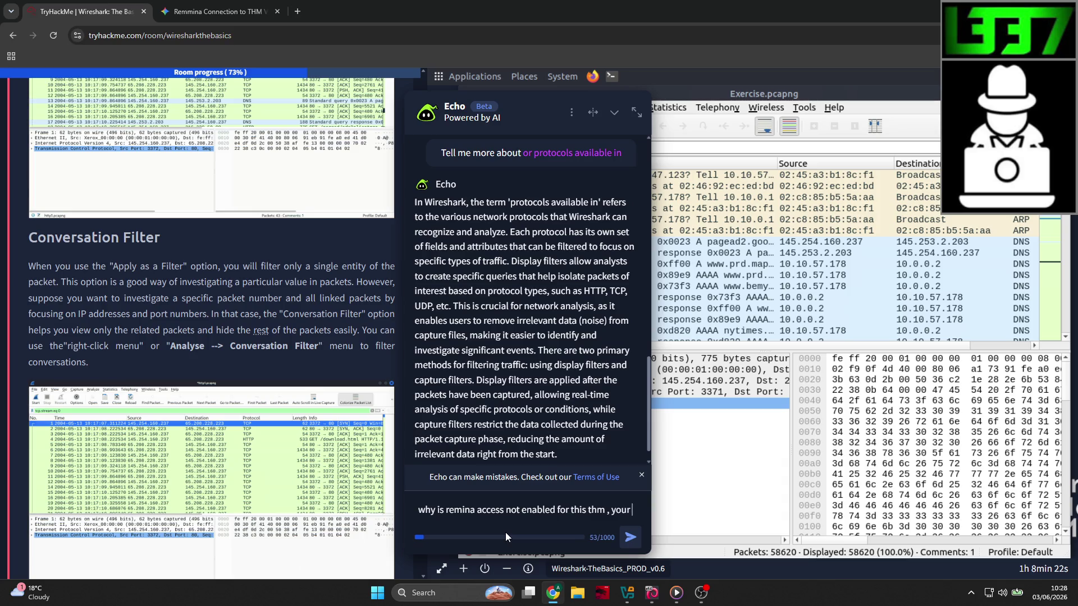
type("slow")
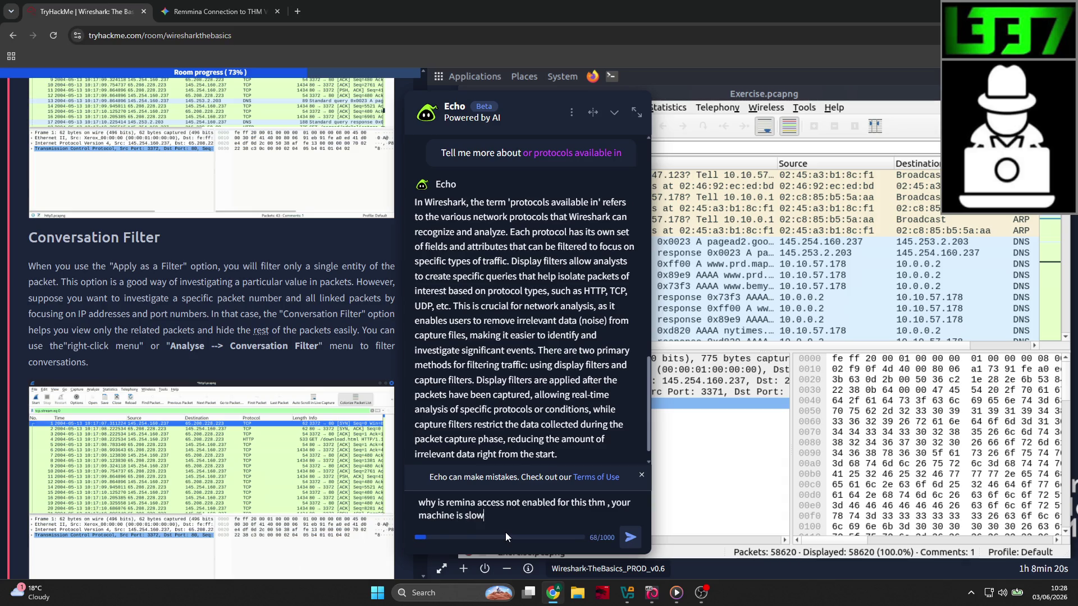
key("Return")
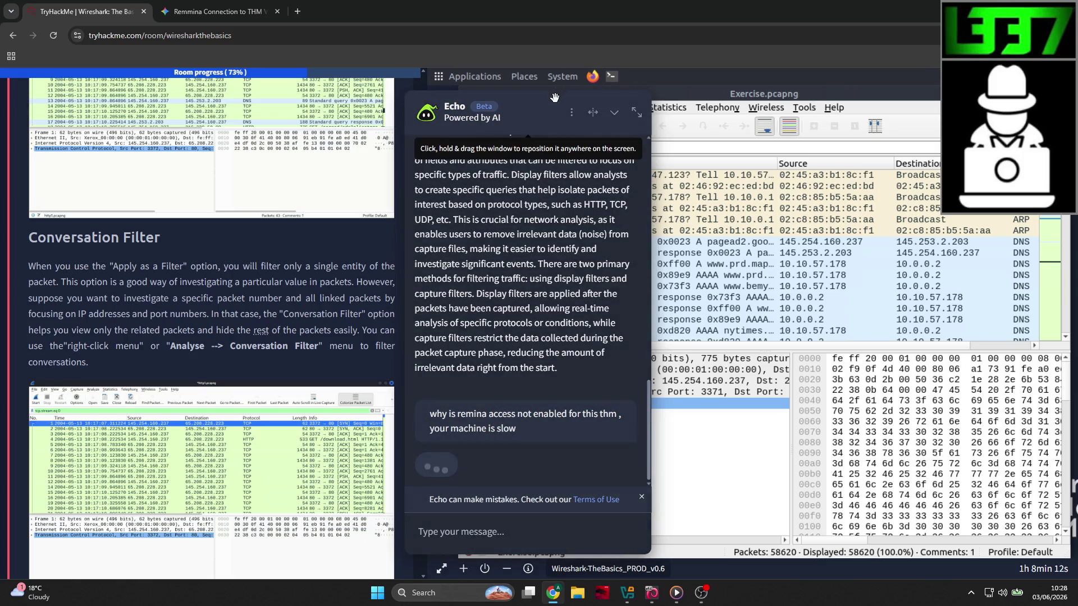
scroll(261, 291, "down", 1)
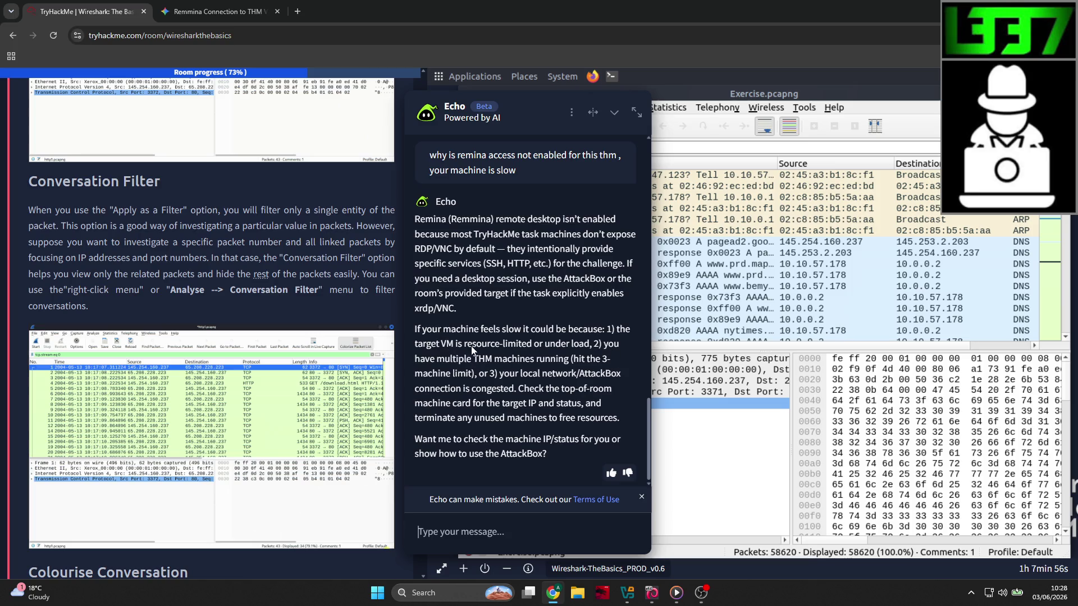
left_click_drag(587, 345, 518, 345)
mouse_move(612, 360)
left_mouse_down()
mouse_move(469, 355)
mouse_move(545, 418)
left_mouse_up()
double_click(492, 373)
left_click(635, 120)
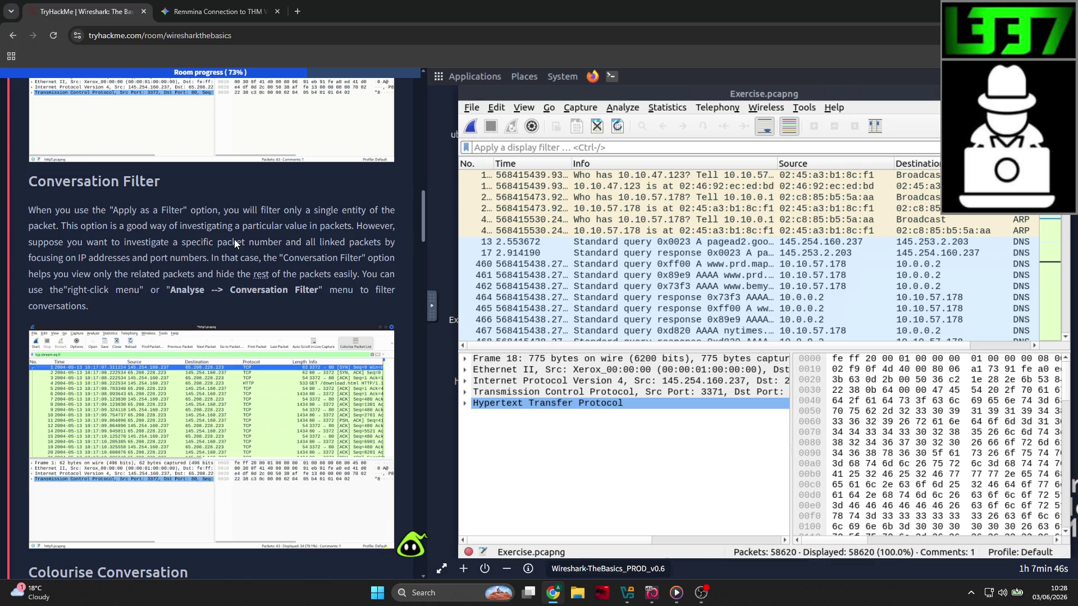
- Filter the list to a TCP packet's IPv4 conversation via Conversation Filter
scroll(208, 235, "down", 2)
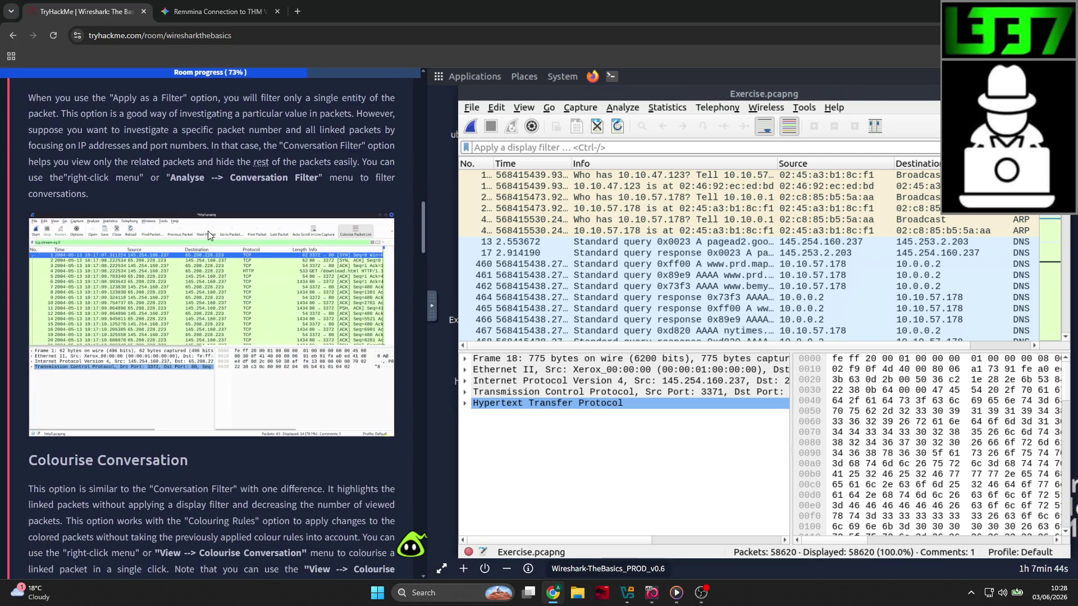
scroll(561, 234, "down", 10)
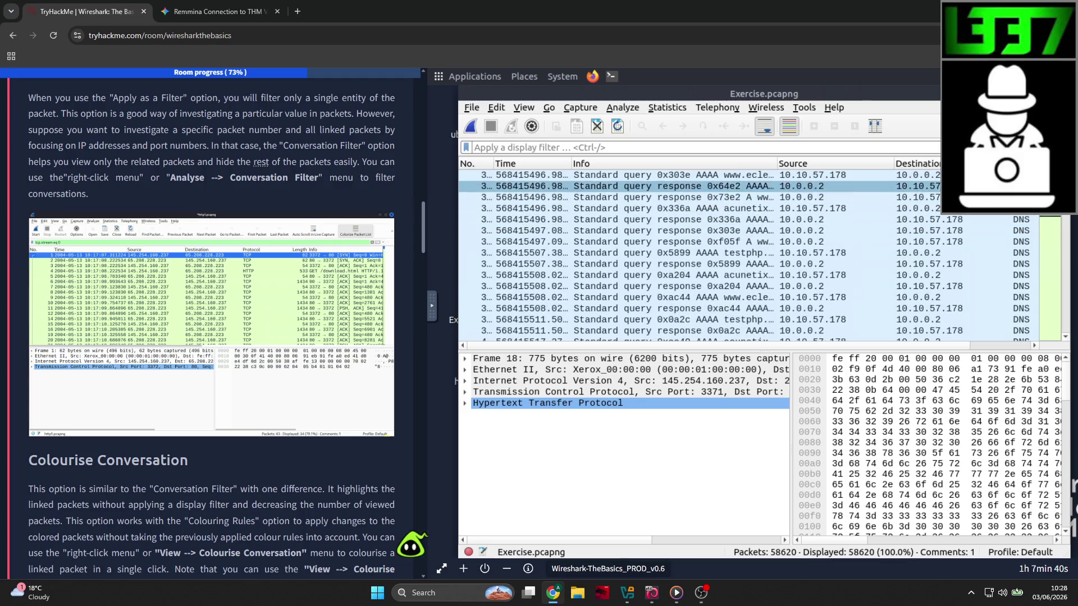
scroll(662, 244, "down", 10)
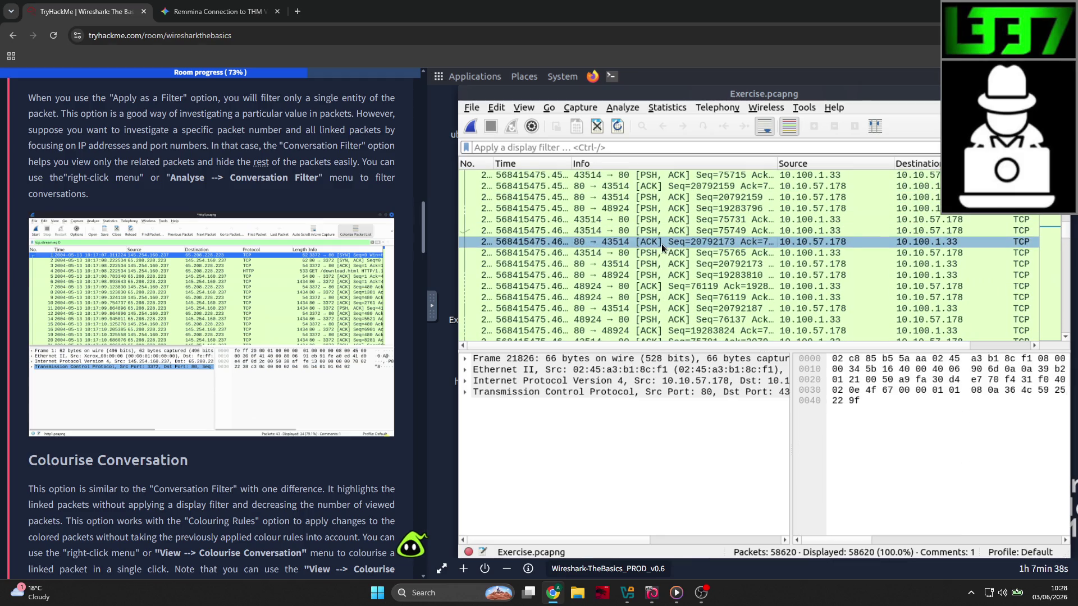
right_click(619, 240)
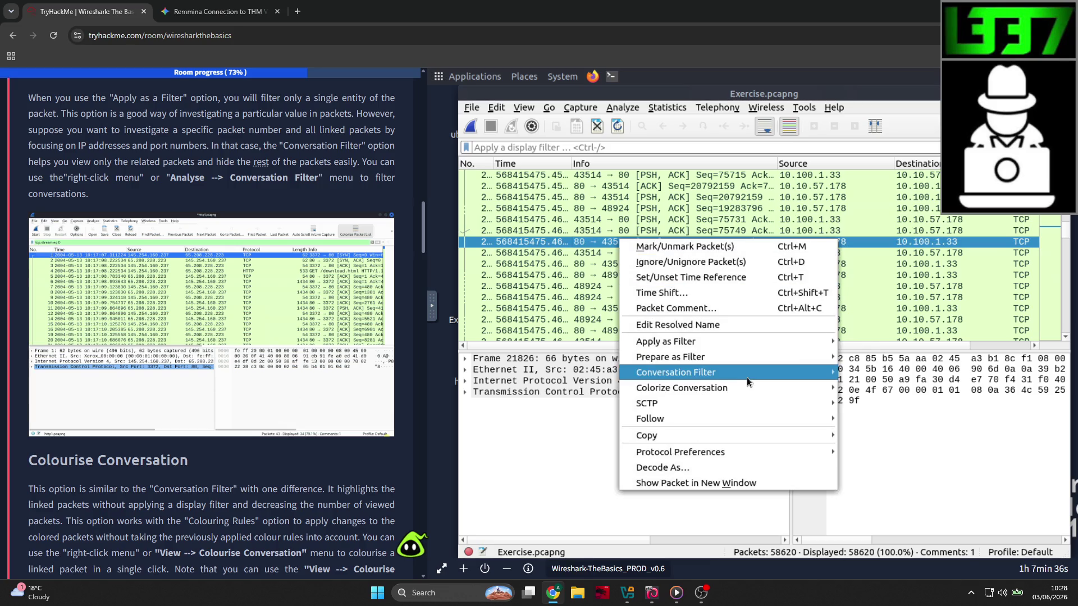
mouse_move(738, 378)
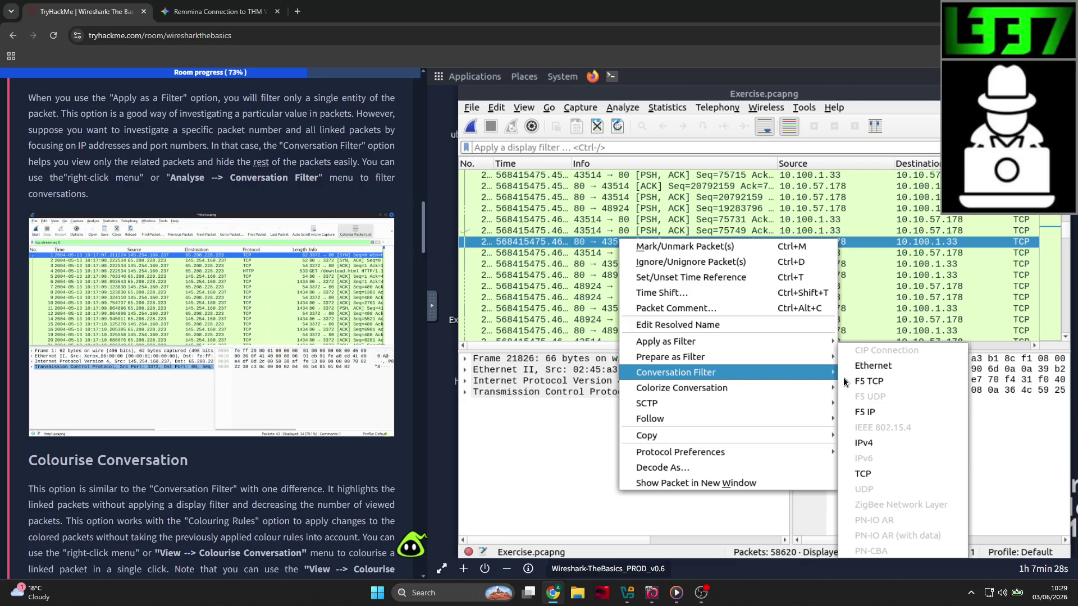
left_click(876, 443)
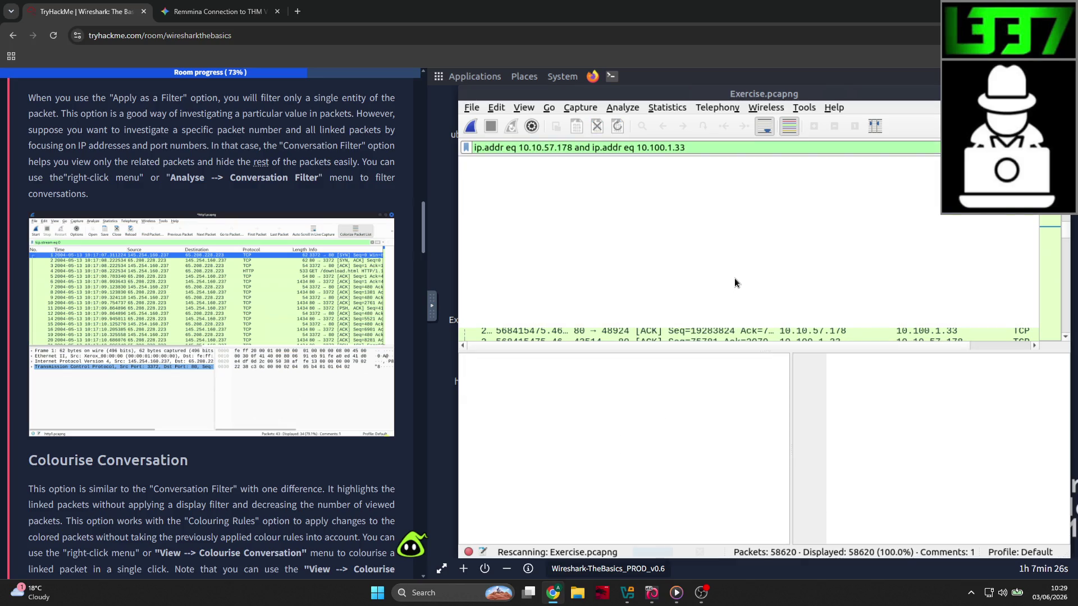
- Scroll the tutorial and highlight lines of its conversation-filter text
scroll(143, 225, "down", 4)
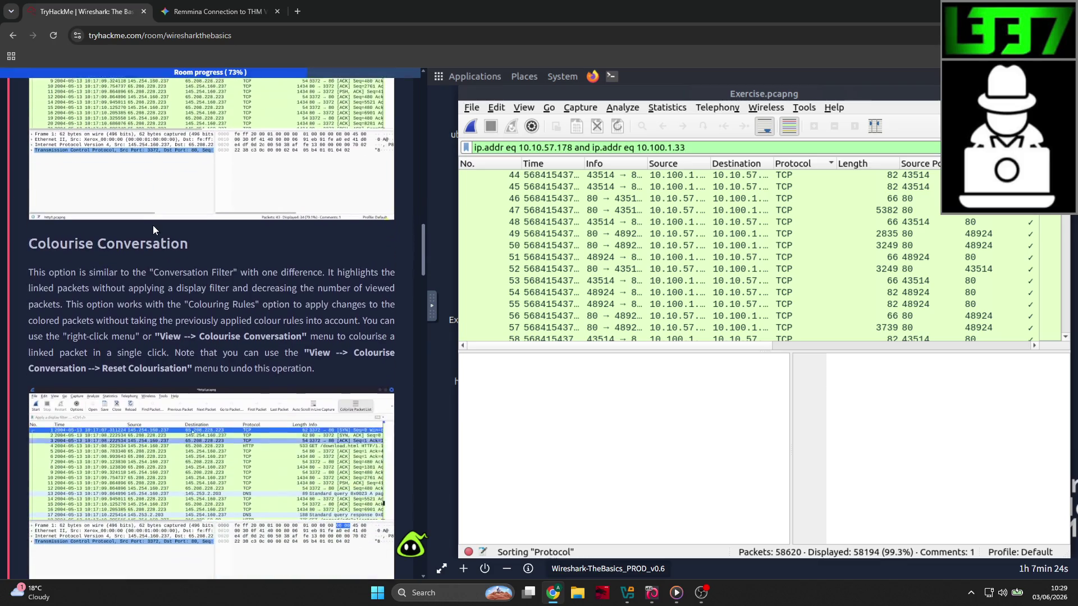
scroll(153, 228, "down", 1)
mouse_move(153, 209)
left_mouse_down()
mouse_move(309, 228)
mouse_move(293, 241)
left_mouse_up()
left_click(293, 241)
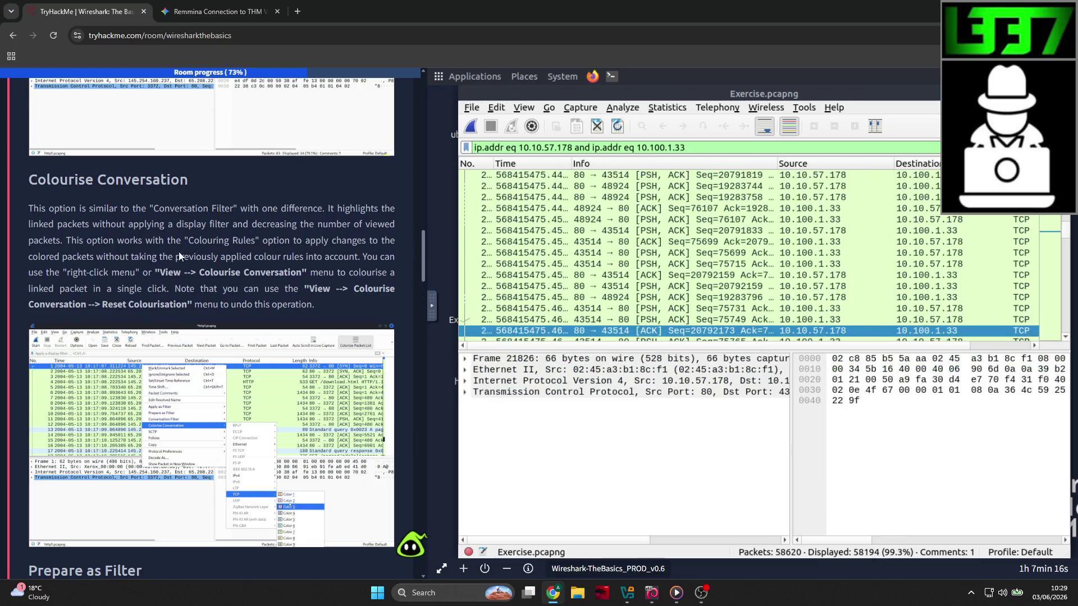
scroll(194, 267, "down", 5)
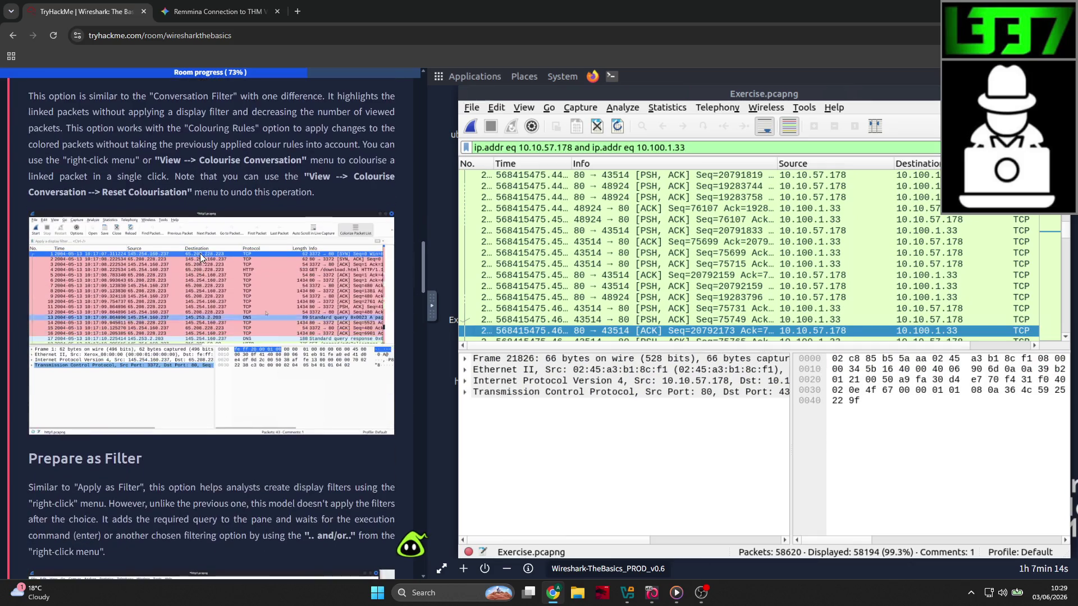
scroll(203, 255, "down", 1)
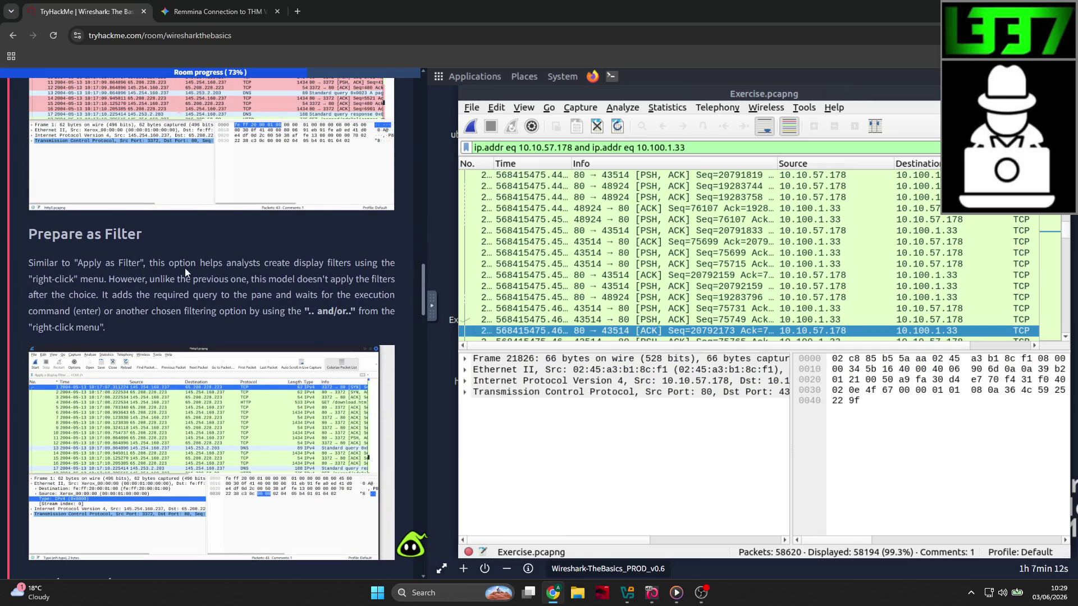
left_click_drag(292, 263, 380, 264)
left_click(133, 267)
- Colour the 10.10.57.178–10.100.1.33 IPv4 conversation with Color 4 and select a purple packet
right_click(635, 254)
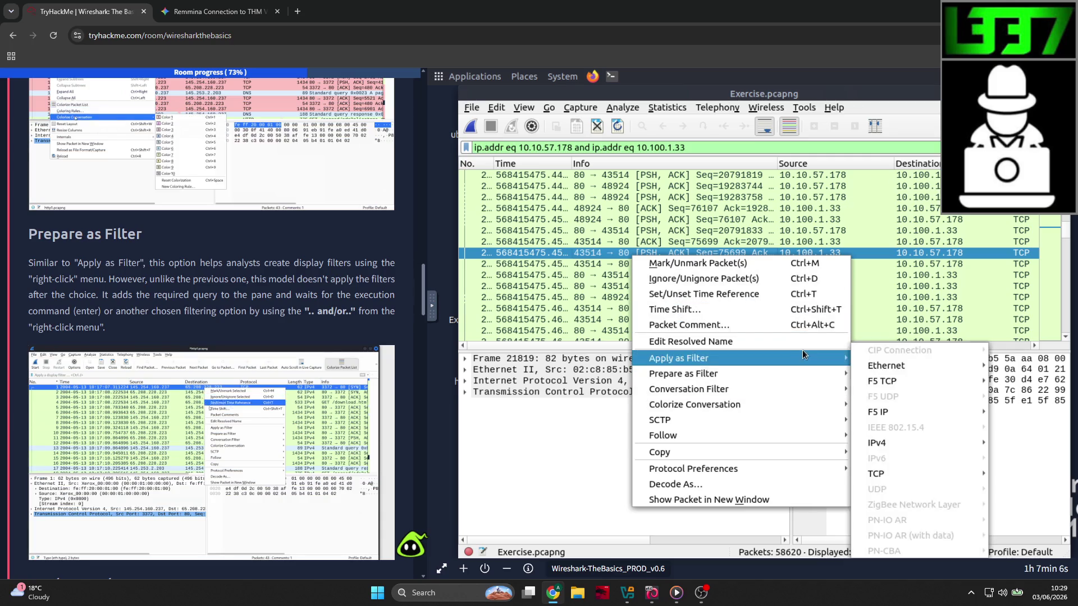
mouse_move(812, 360)
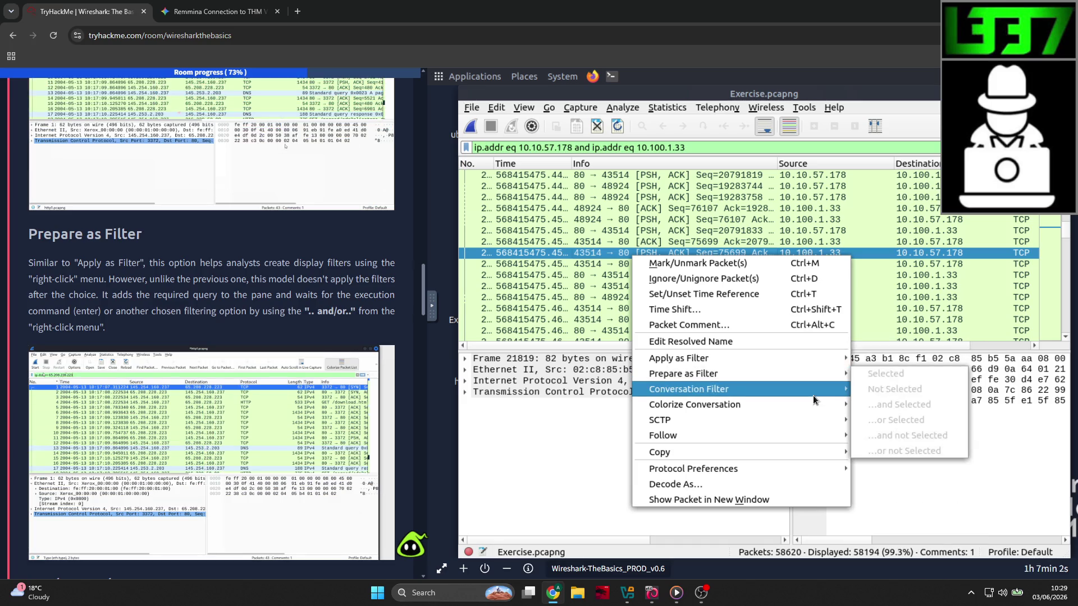
mouse_move(811, 410)
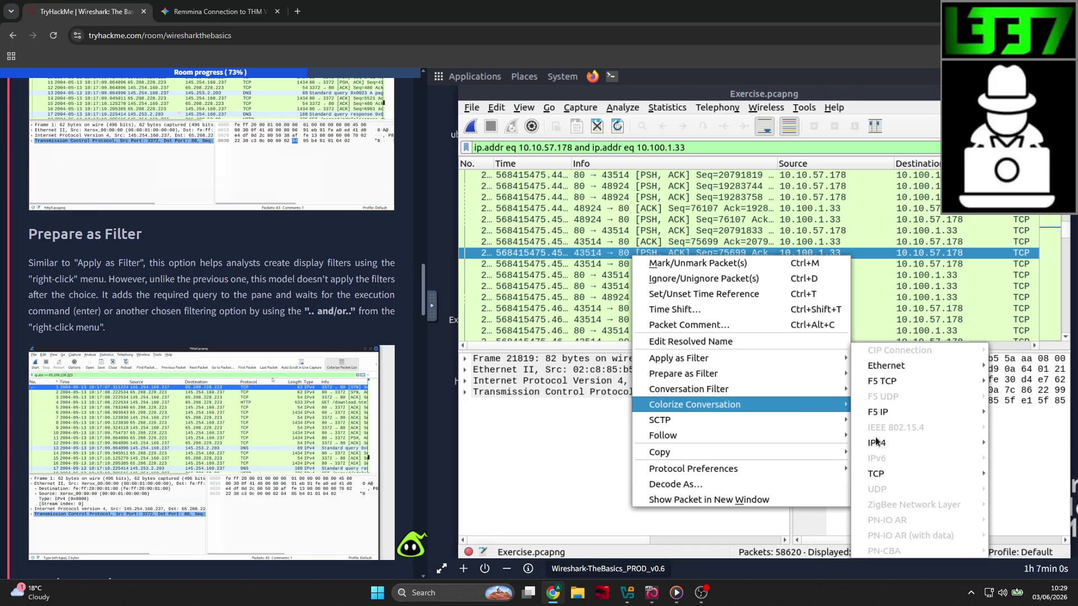
mouse_move(879, 444)
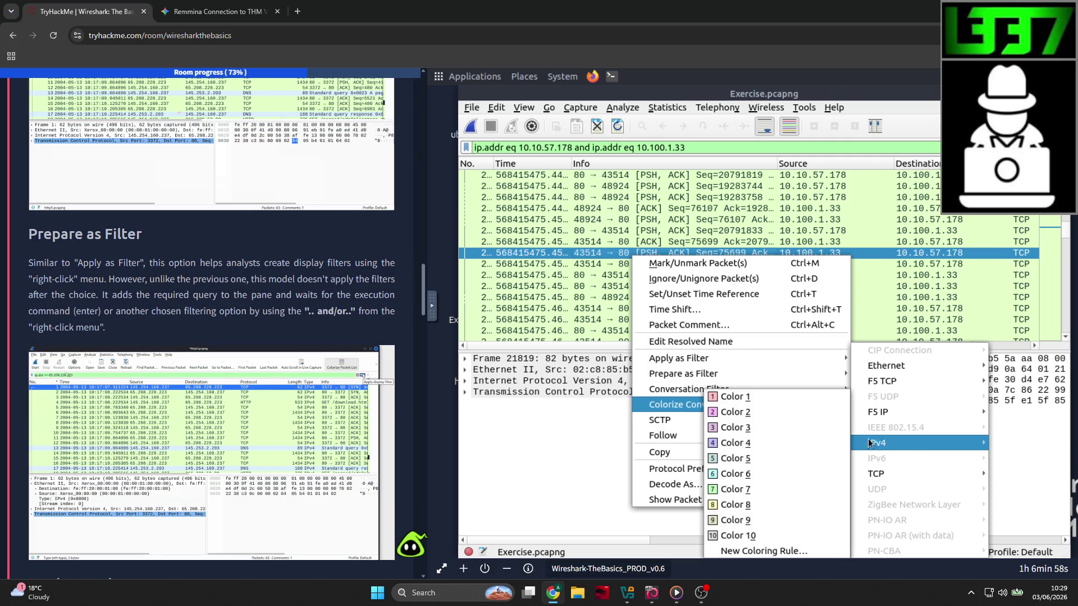
left_click(735, 443)
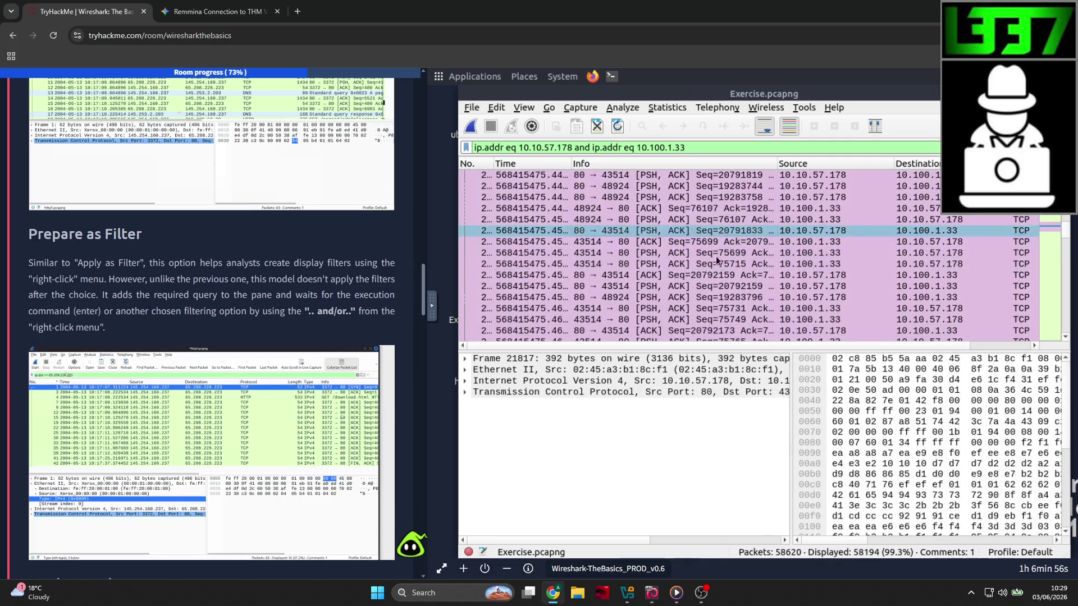
scroll(718, 251, "down", 6)
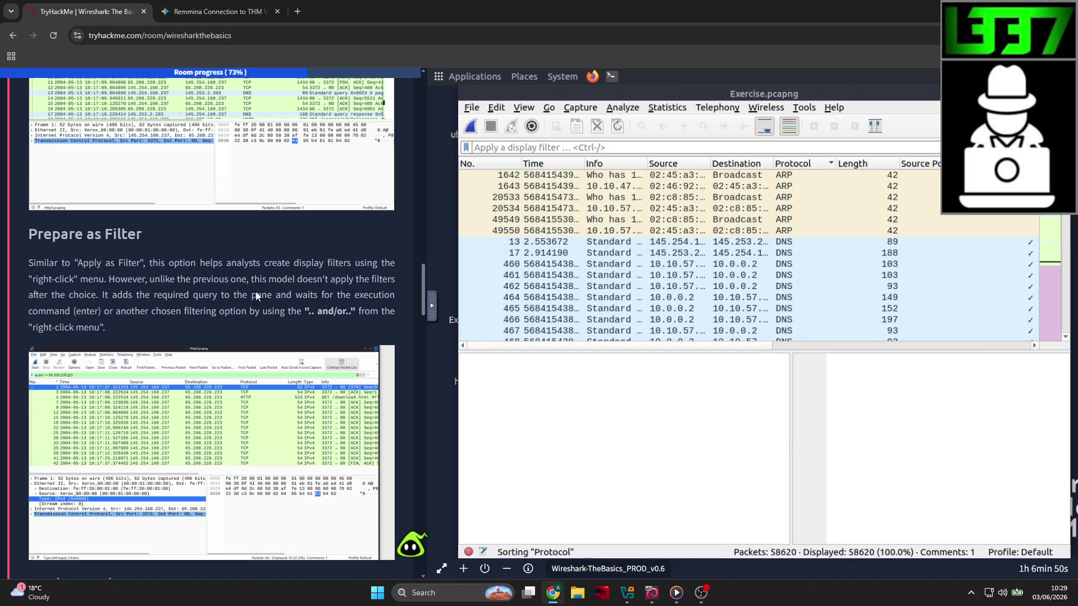
scroll(281, 285, "down", 1)
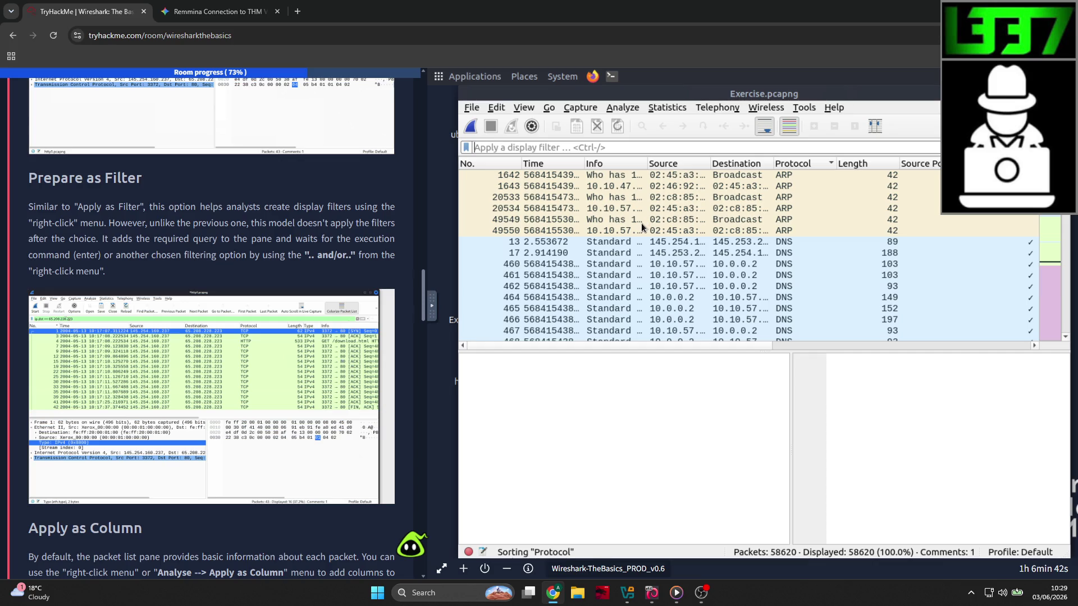
left_click(614, 287)
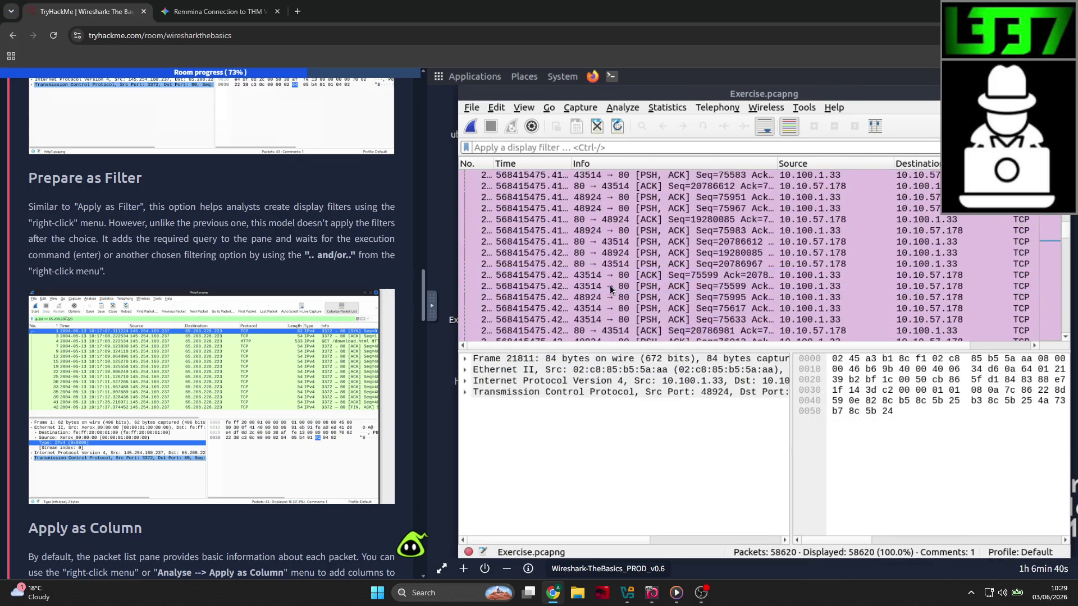
- Apply the first ARP packet's Address Resolution Protocol layer as a filter, leaving 6 packets
key("Home")
left_click(676, 185)
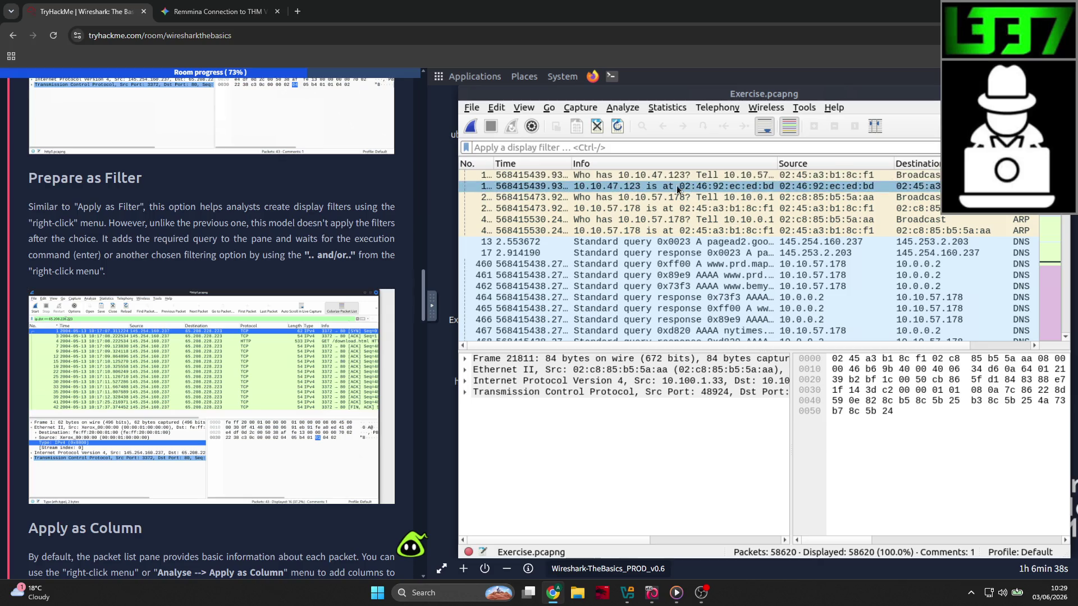
left_click(675, 173)
right_click(550, 382)
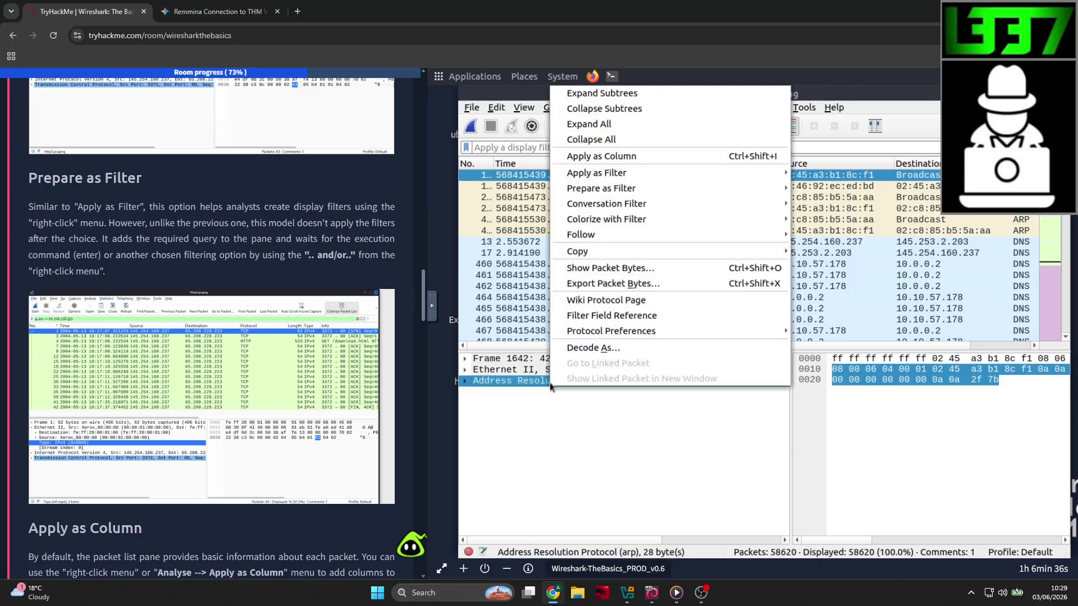
mouse_move(635, 174)
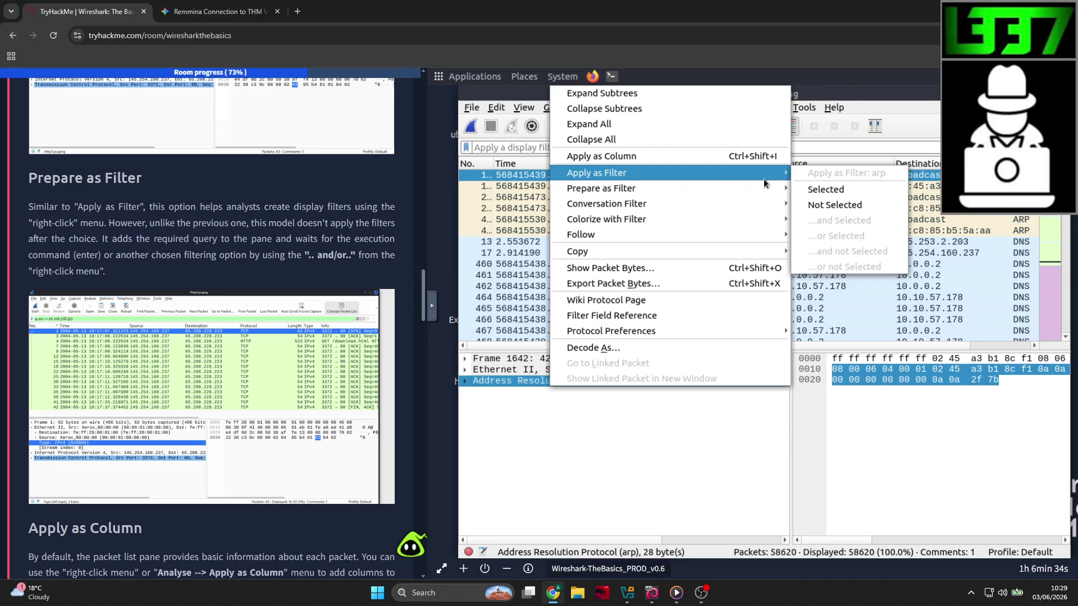
left_click(824, 190)
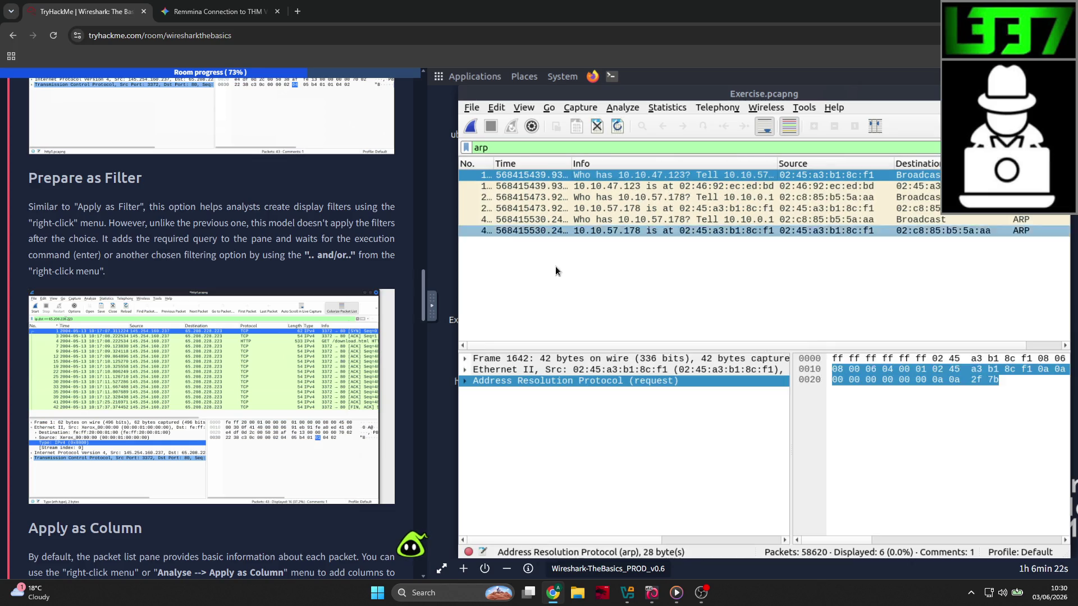
left_click(466, 370)
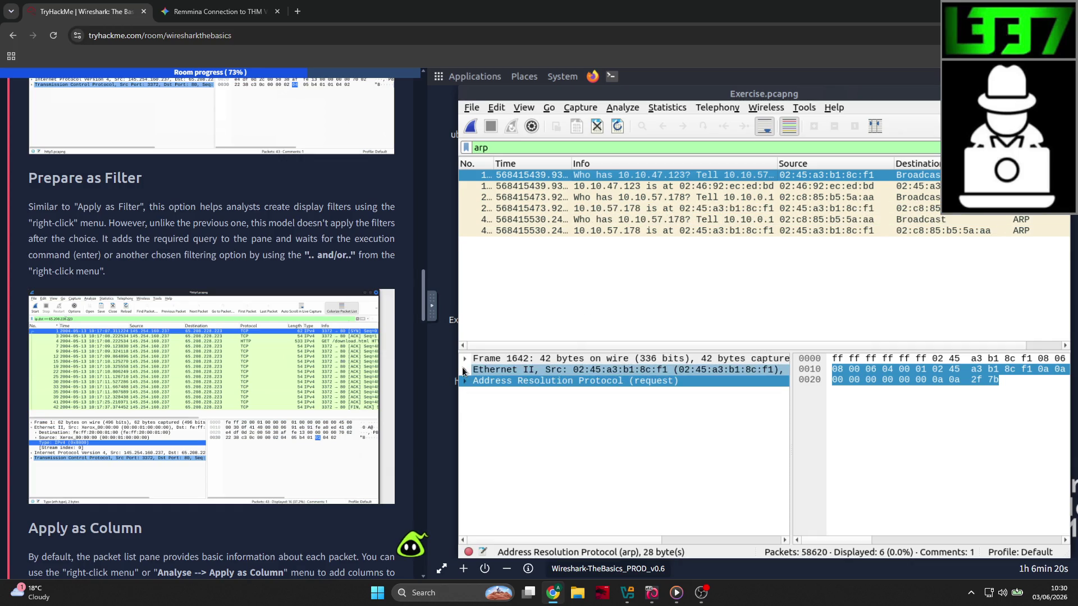
- Apply the Ethernet II layer as a display filter (eth), listing all 58620 packets
left_click(463, 369)
right_click(580, 369)
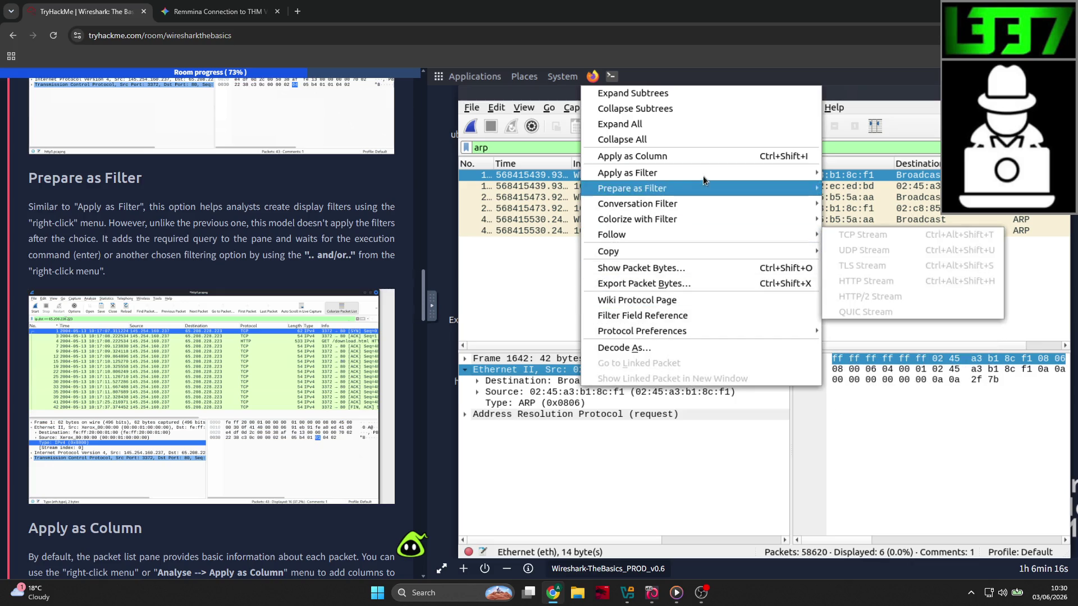
mouse_move(705, 174)
left_click(854, 190)
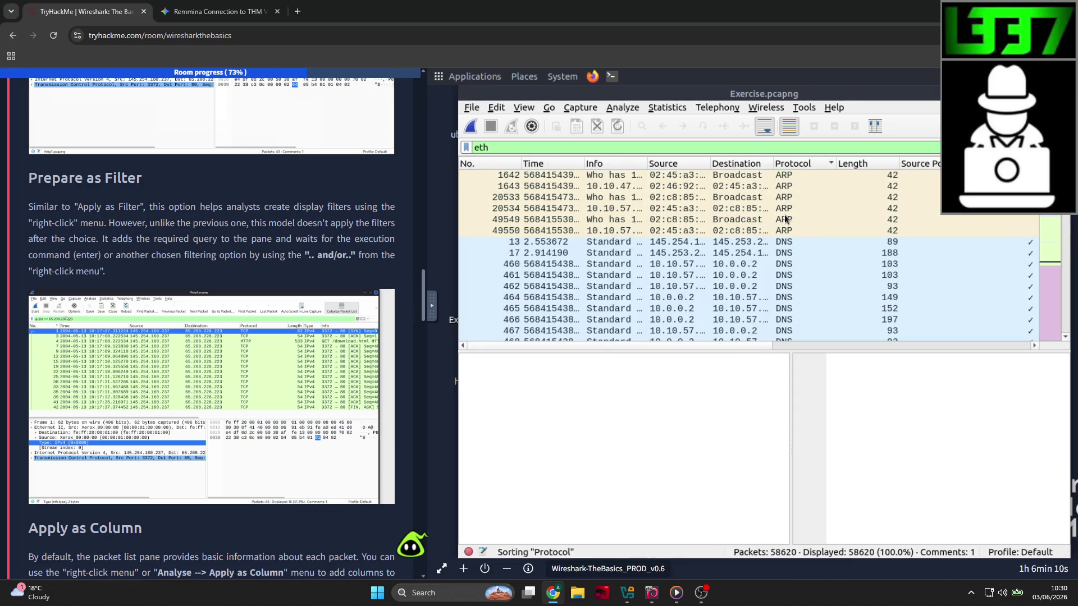
scroll(220, 220, "down", 3)
scroll(221, 220, "down", 3)
scroll(220, 220, "up", 3)
scroll(220, 220, "up", 3)
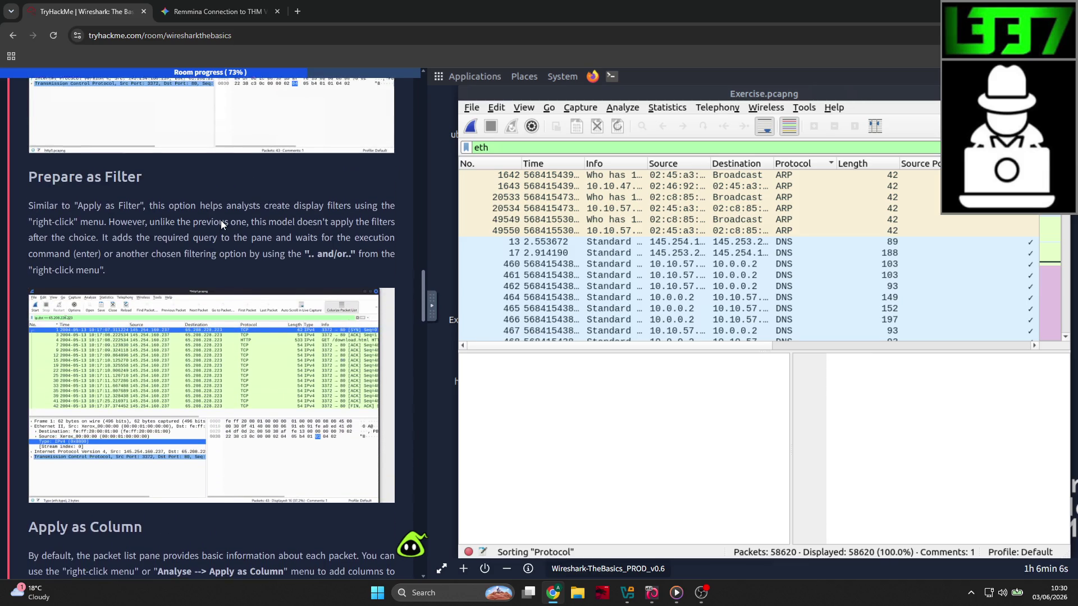
scroll(221, 220, "down", 8)
scroll(220, 220, "up", 7)
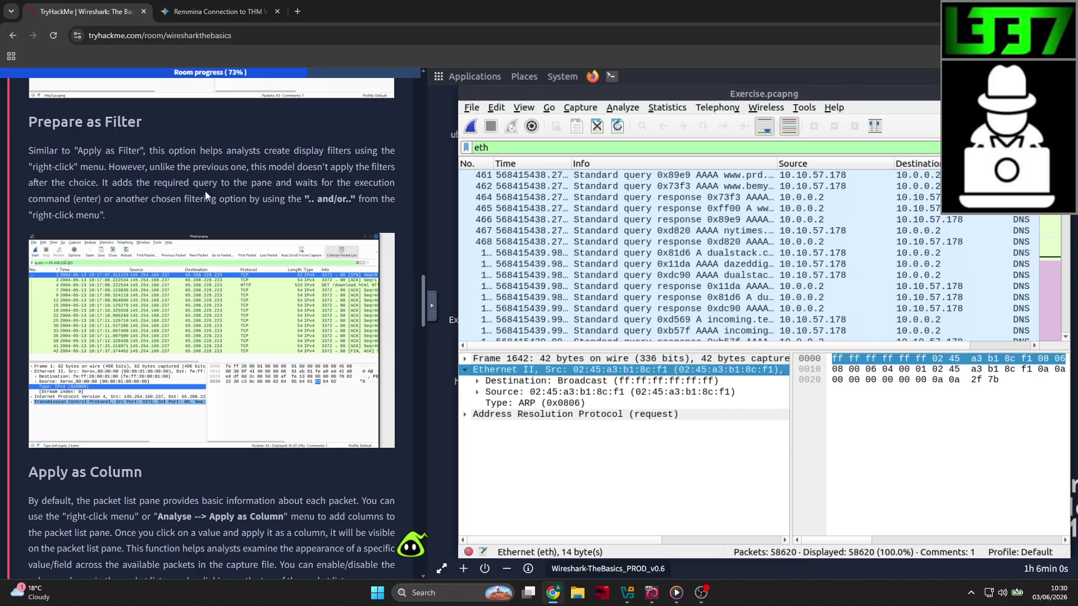
- Select the Address Resolution Protocol layer and bring up its filter options, then dismiss them
left_click(516, 412)
right_click(516, 412)
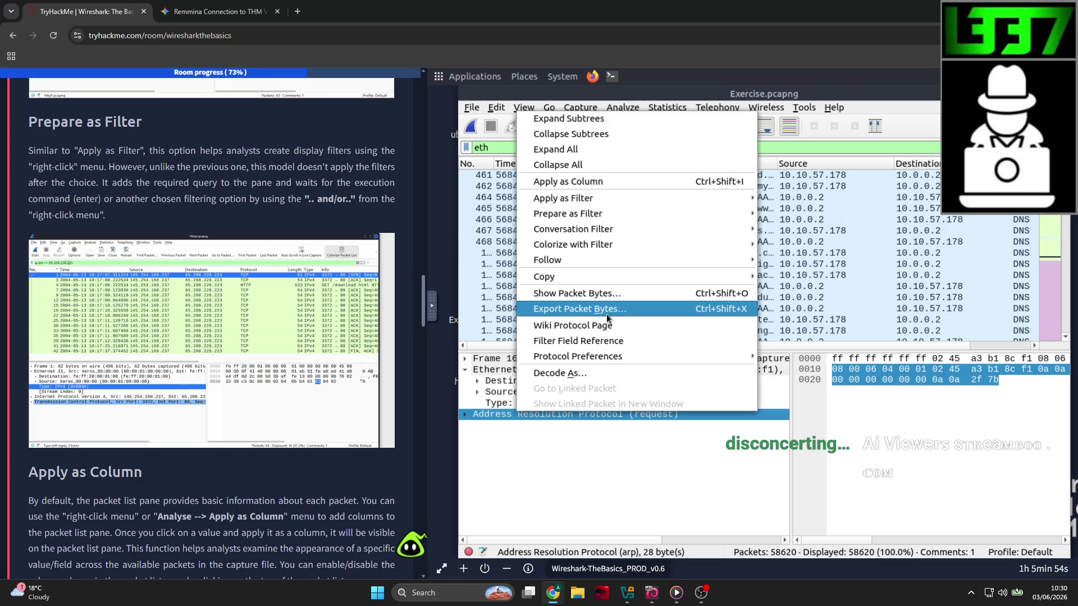
left_click(629, 341)
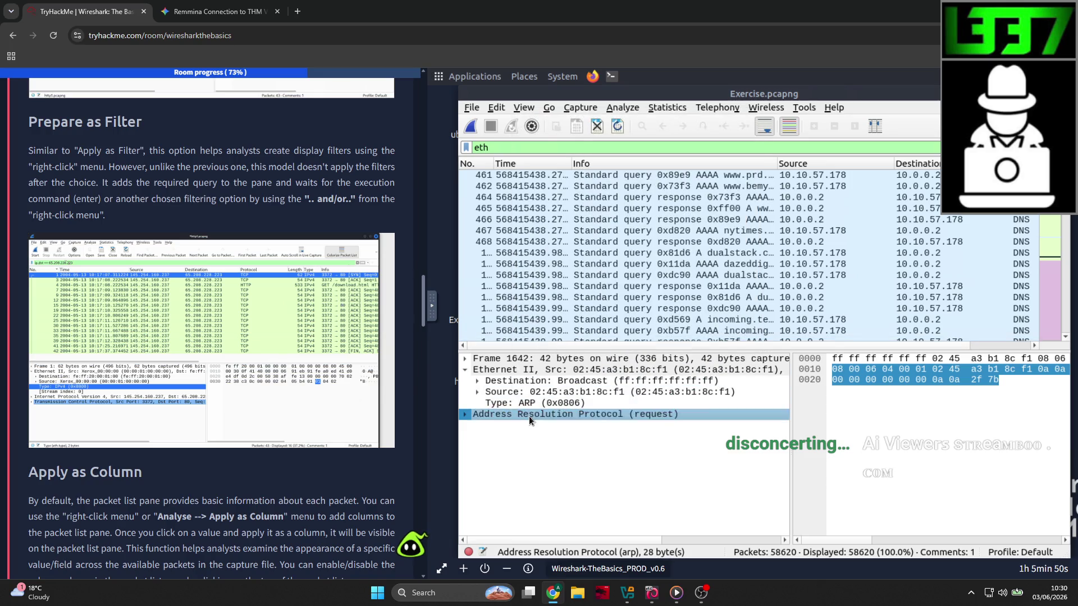
right_click(529, 416)
mouse_move(702, 219)
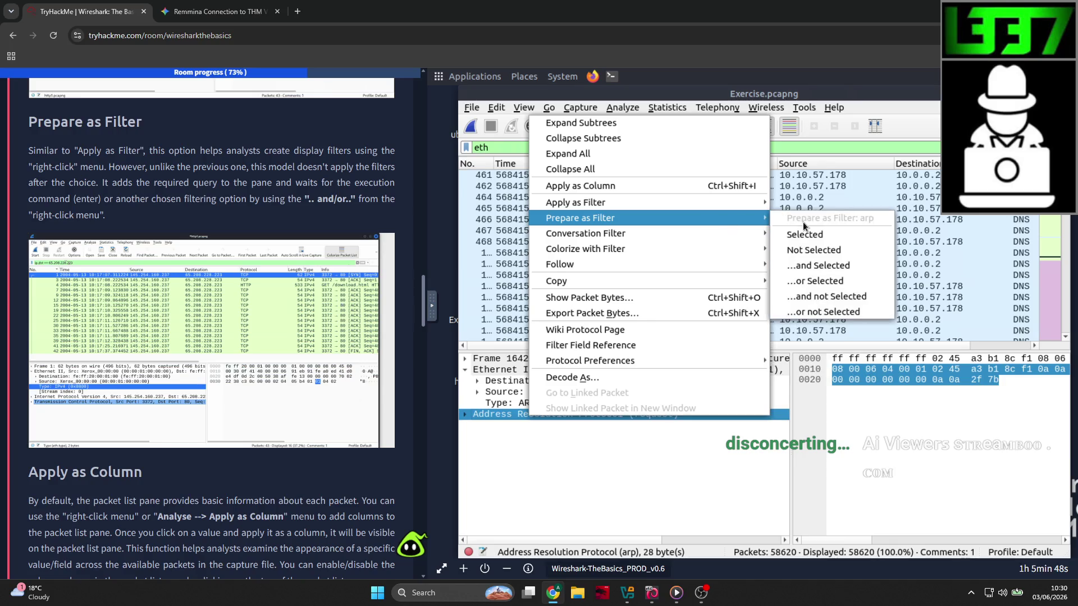
left_click(809, 233)
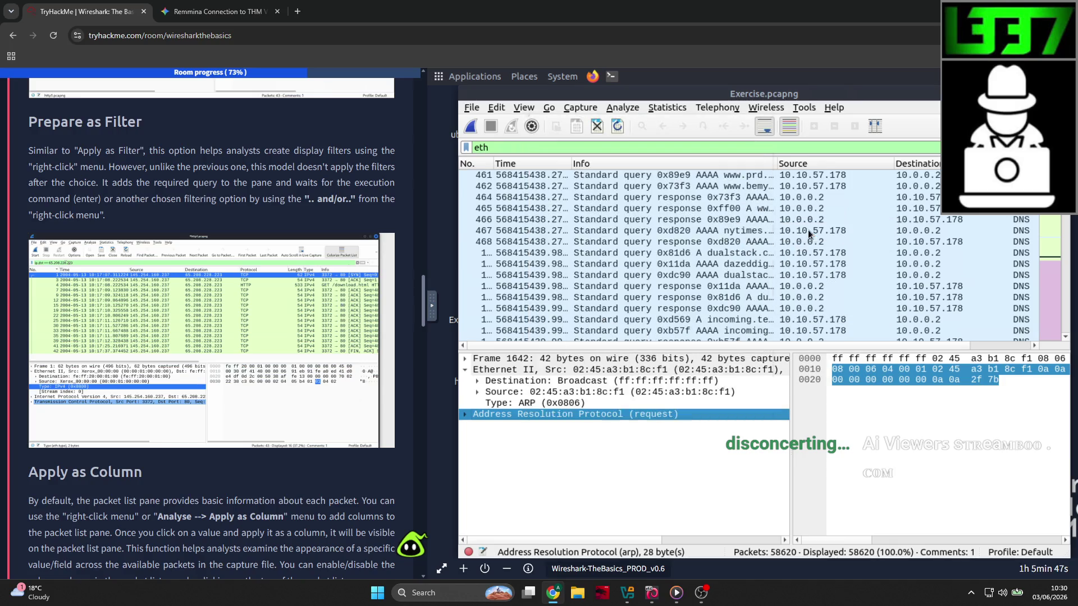
left_click(532, 370)
right_click(558, 371)
key("Escape")
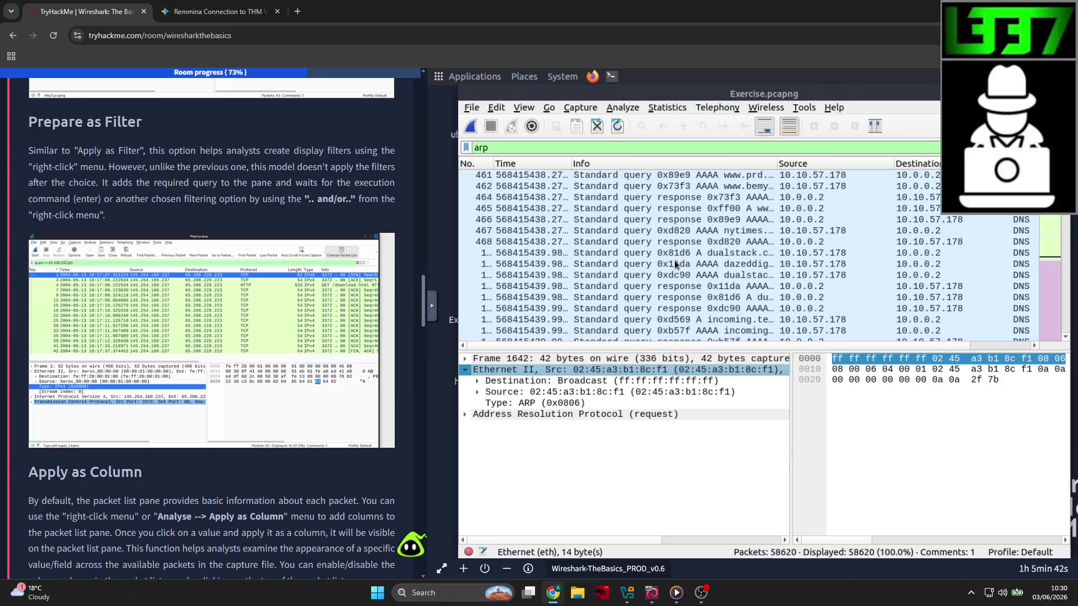
right_click(557, 430)
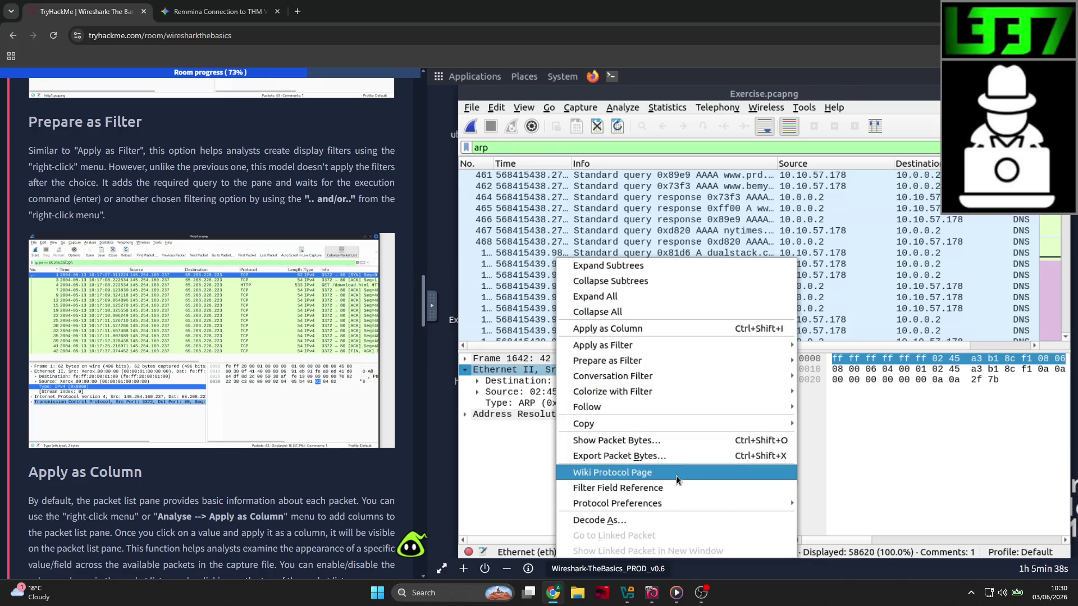
mouse_move(673, 363)
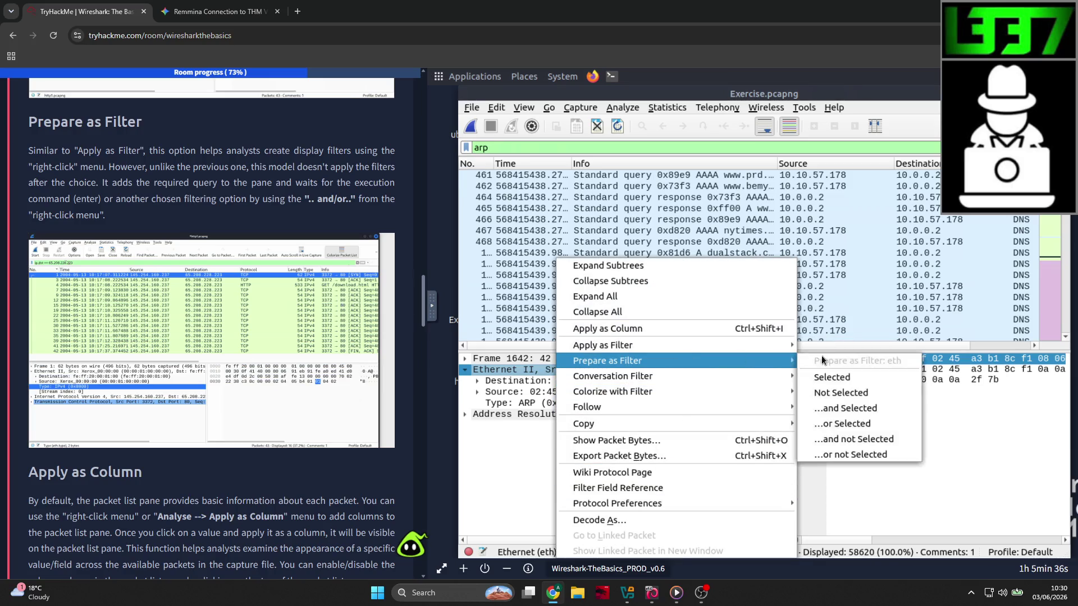
left_click(834, 378)
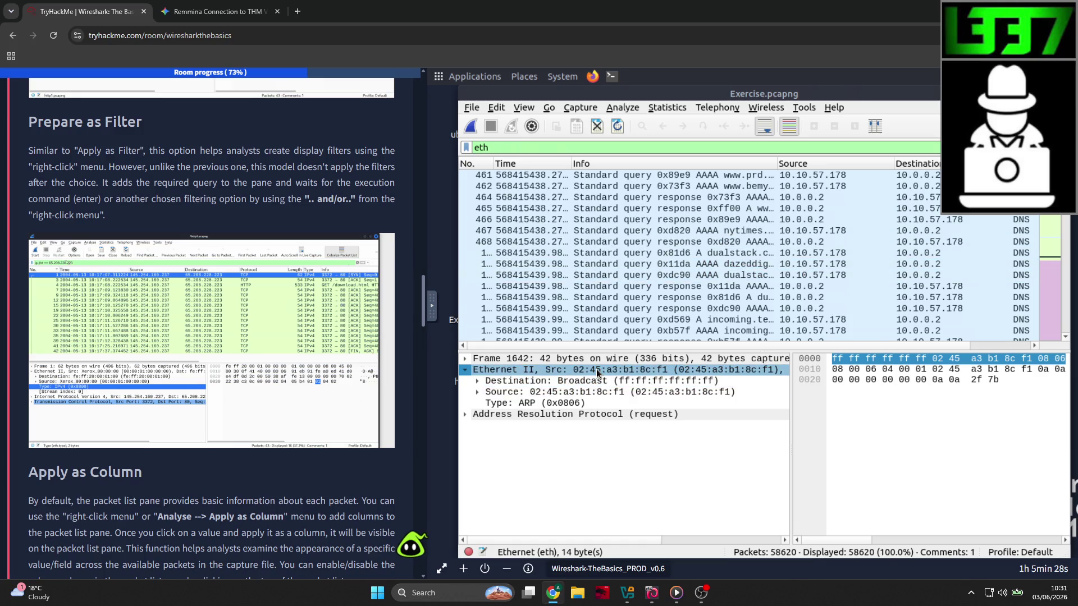
right_click(558, 400)
key("Escape")
right_click(565, 338)
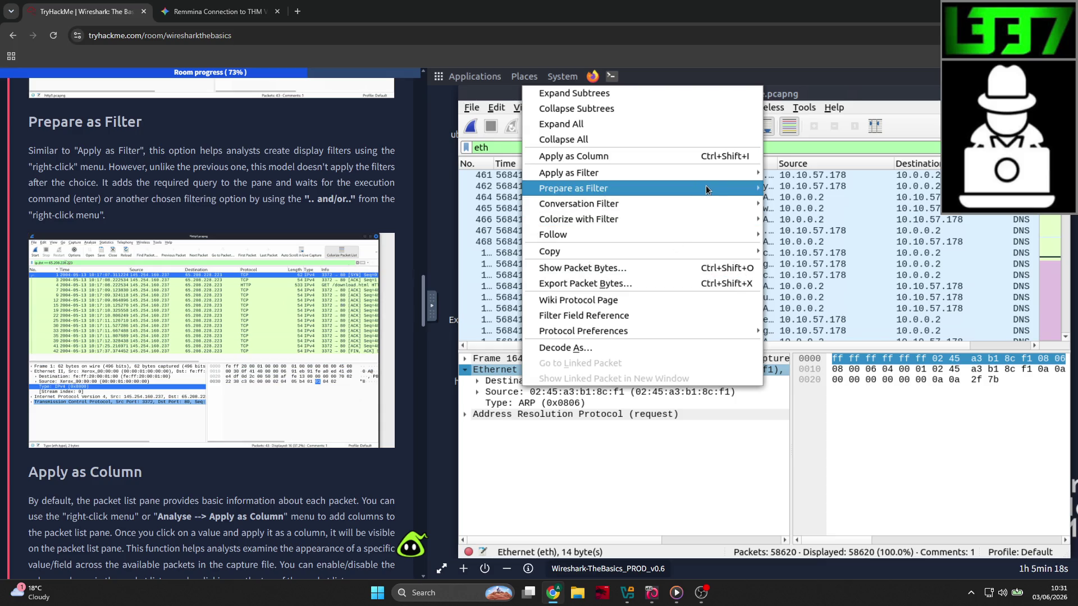
mouse_move(757, 193)
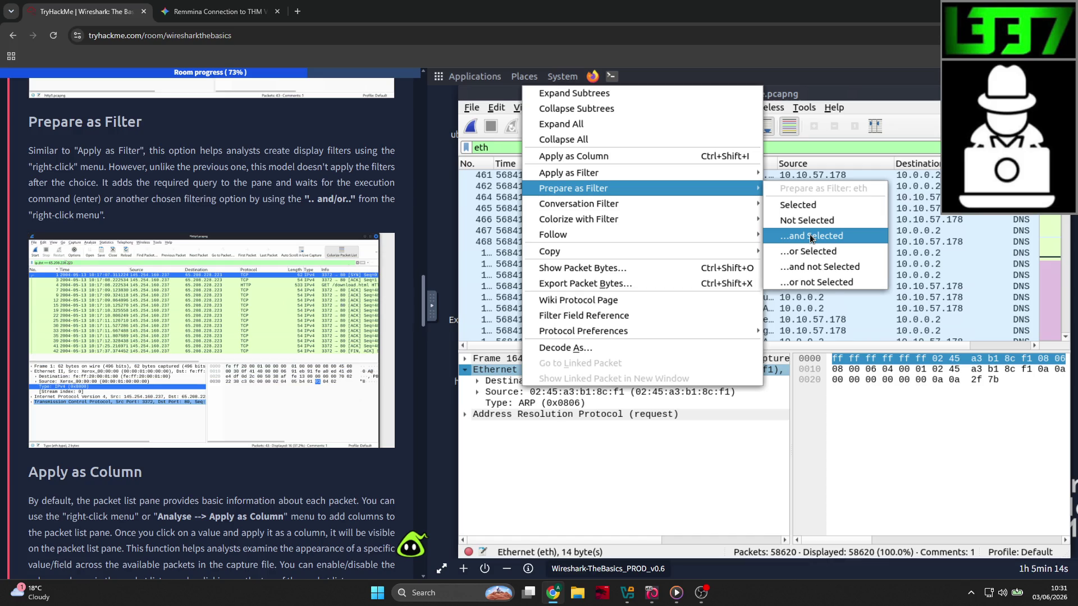
left_click(810, 236)
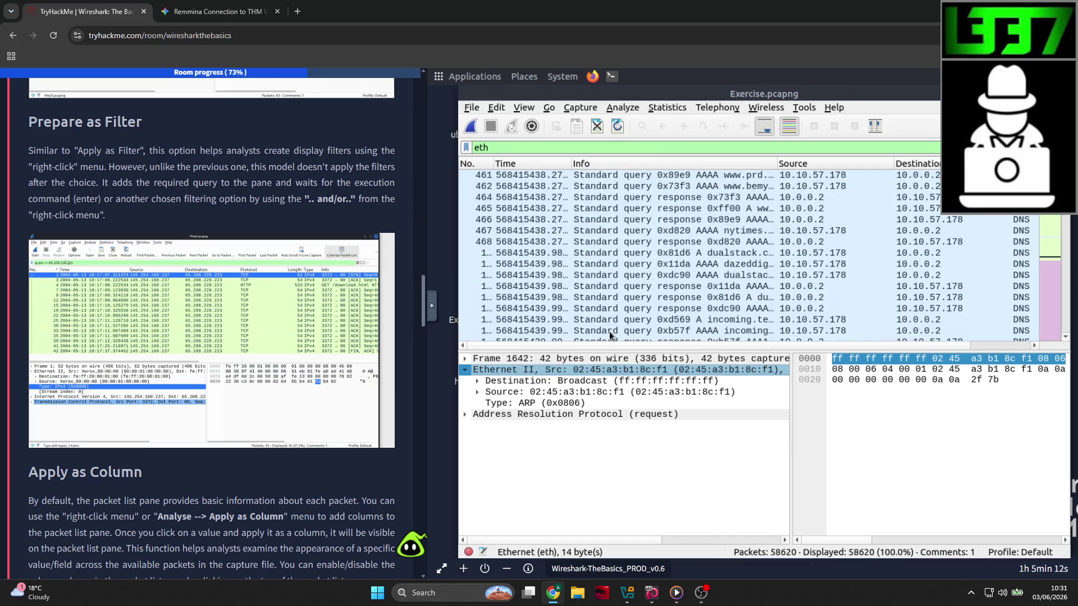
- Select the 0xb57f query packet and prepare a filter from its ARP layer
left_click(610, 331)
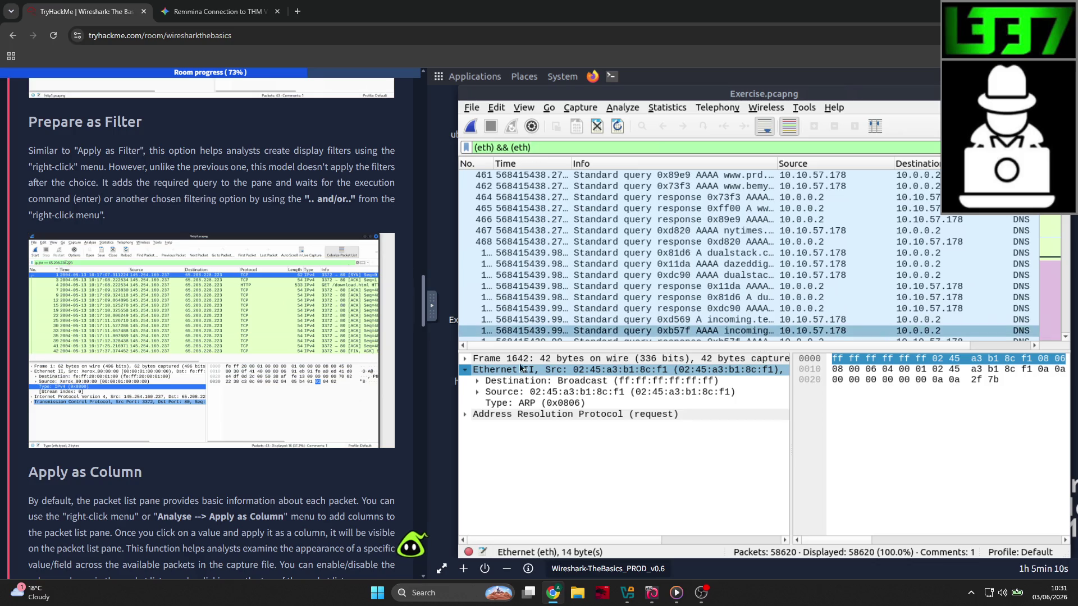
left_click(469, 371)
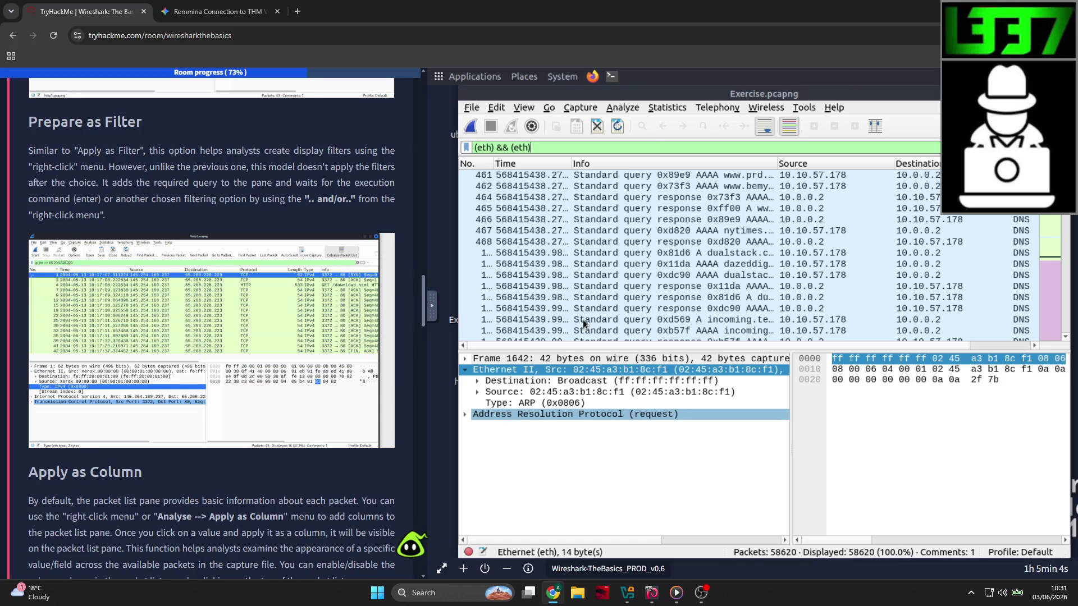
key("End")
key("Menu")
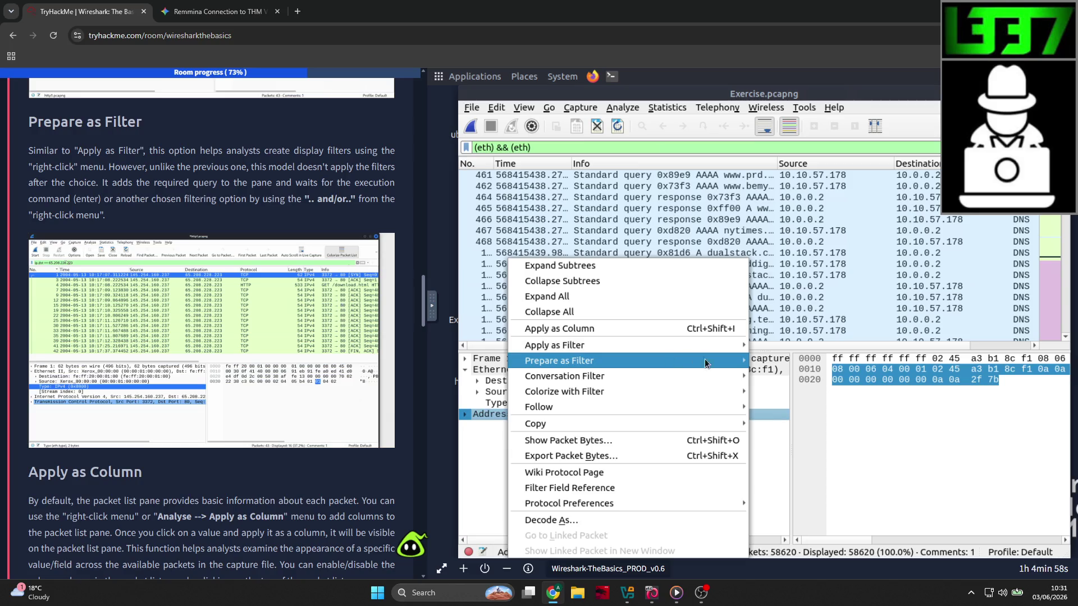
mouse_move(755, 366)
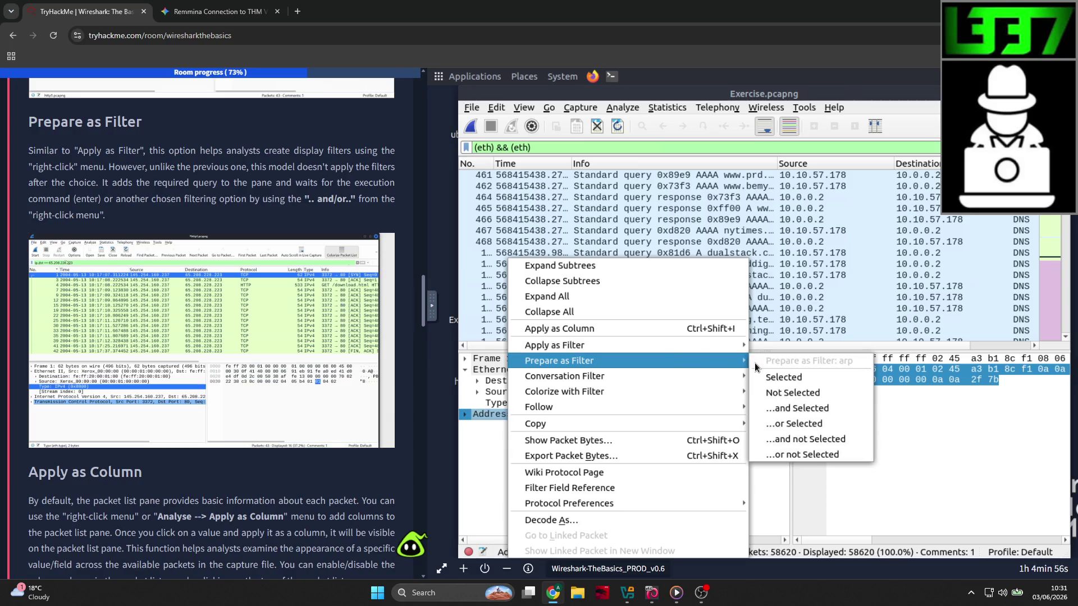
left_click(781, 383)
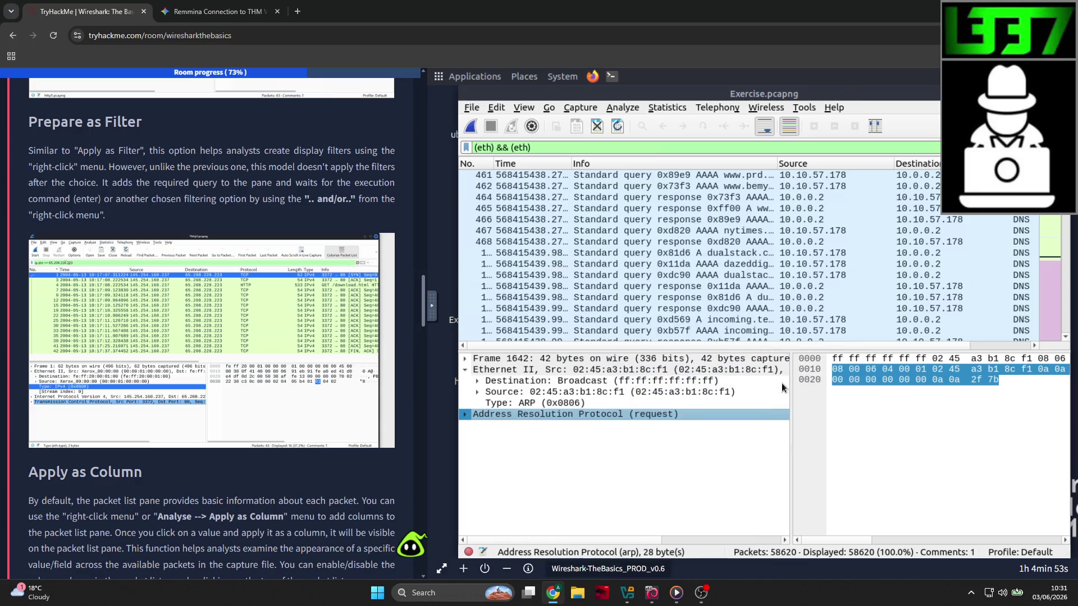
- Replace the filter bar text with arp, then select frame 1642's Ethernet II layer
key("ctrl+a")
type("arp")
left_click(671, 331)
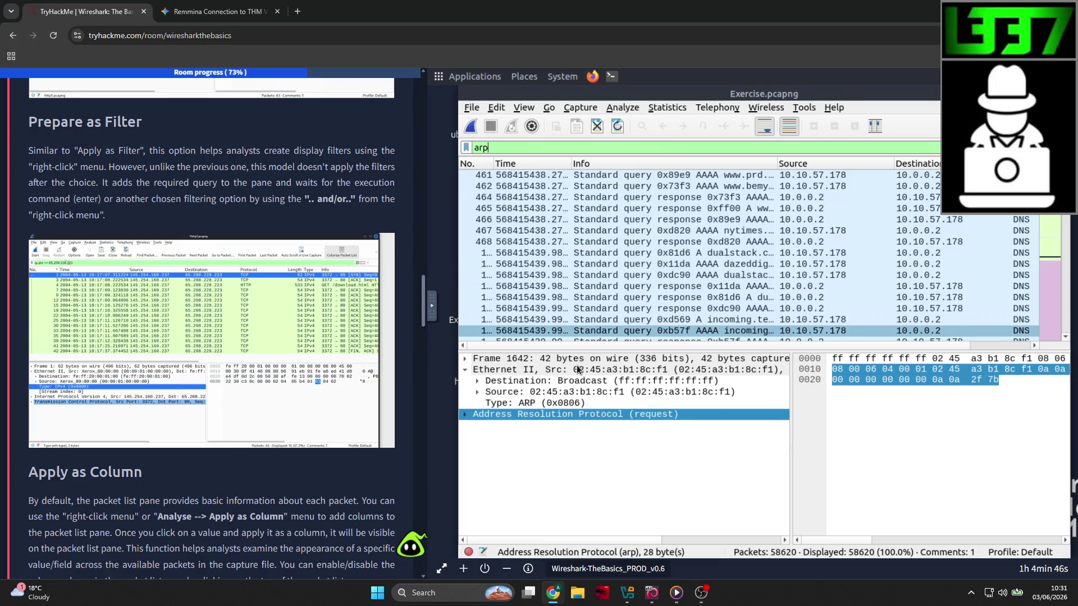
left_click(578, 369)
- Prepare a !(eth) filter from Ethernet II, then enlarge the tutorial's Prepare as Filter screenshot
right_click(583, 374)
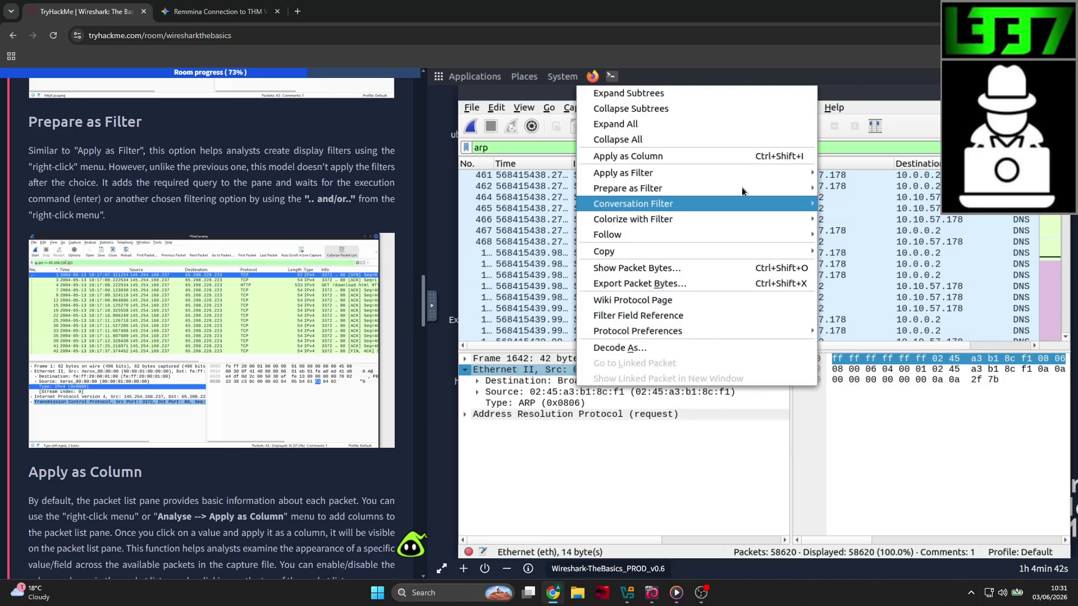
mouse_move(743, 187)
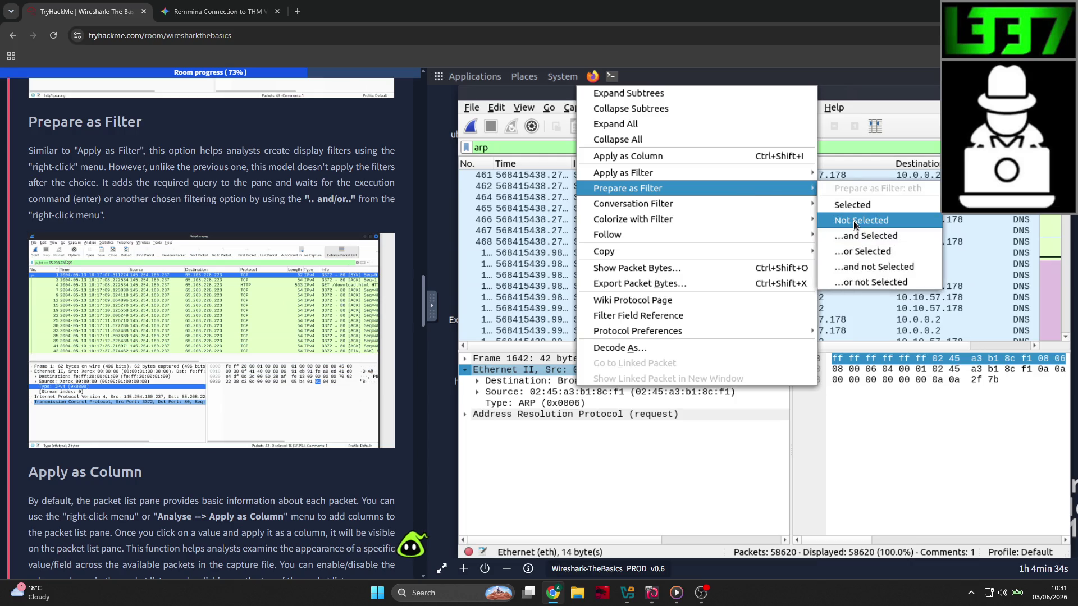
left_click(853, 221)
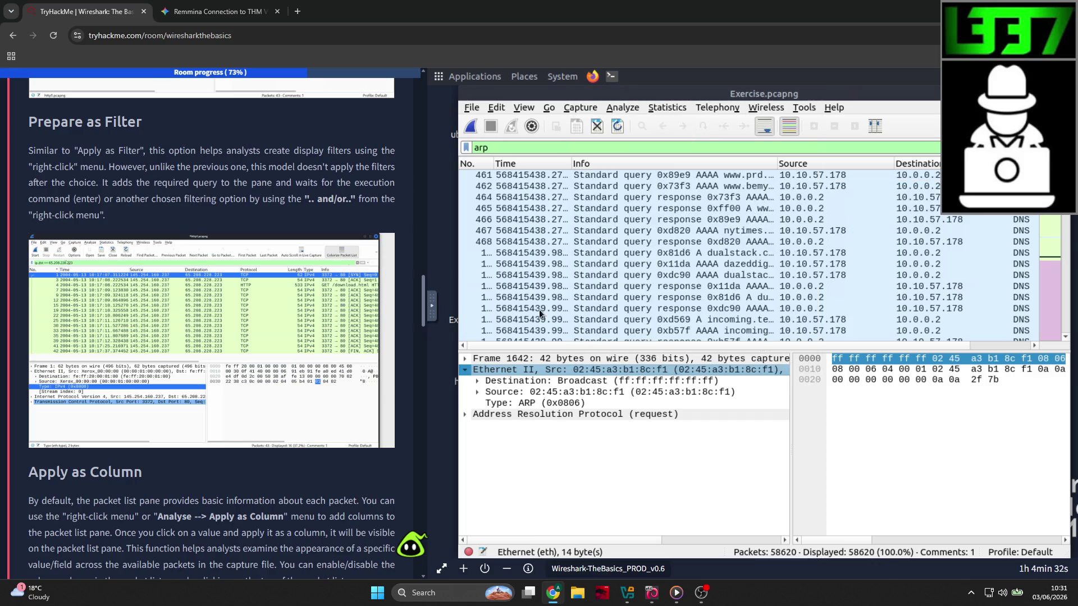
left_click(606, 376)
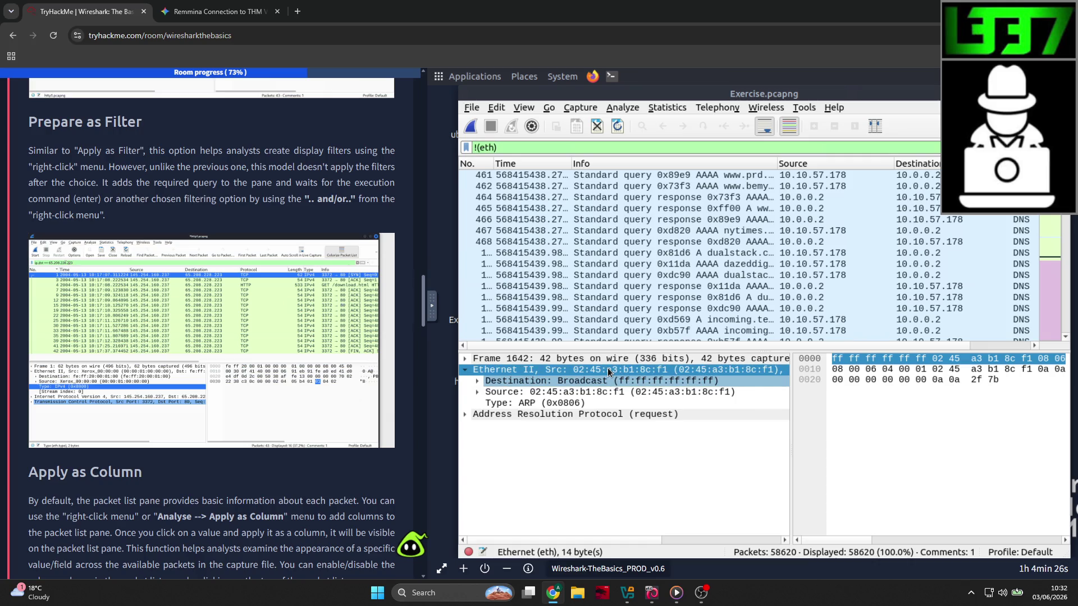
left_click(322, 322)
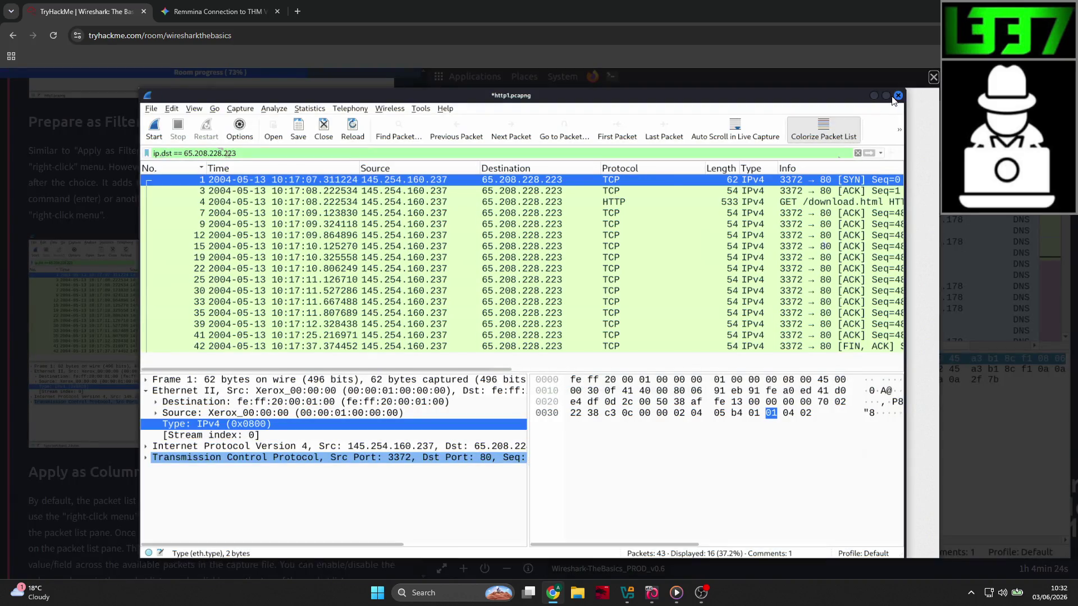
- Close the enlarged screenshot and terminate the attack machine
left_click(932, 79)
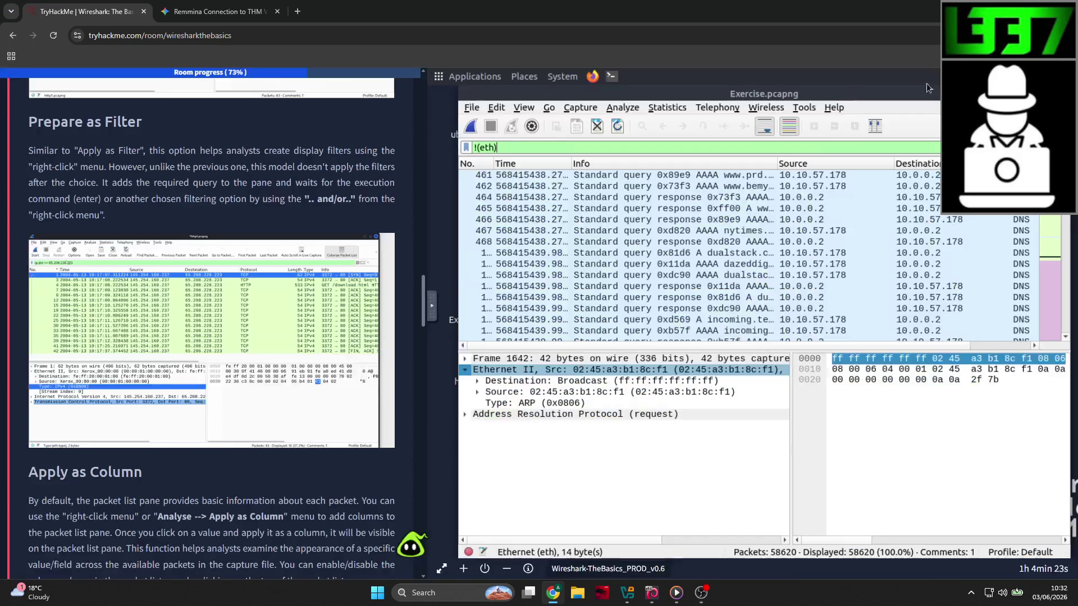
left_click(486, 568)
left_click(617, 361)
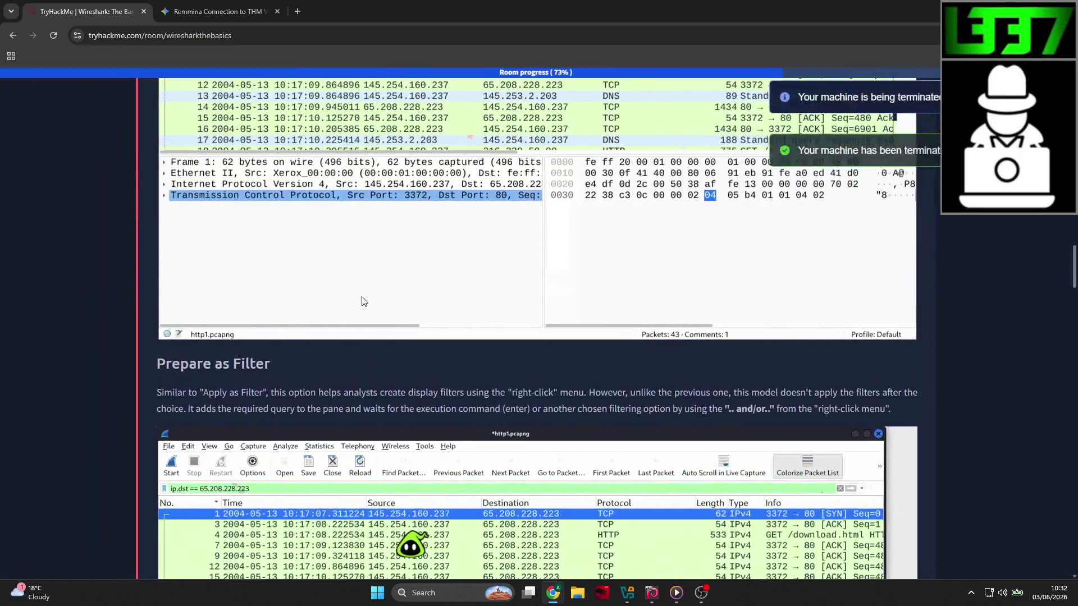
- Start the lab machine from the Introduction task, then collapse that task
scroll(435, 352, "up", 20)
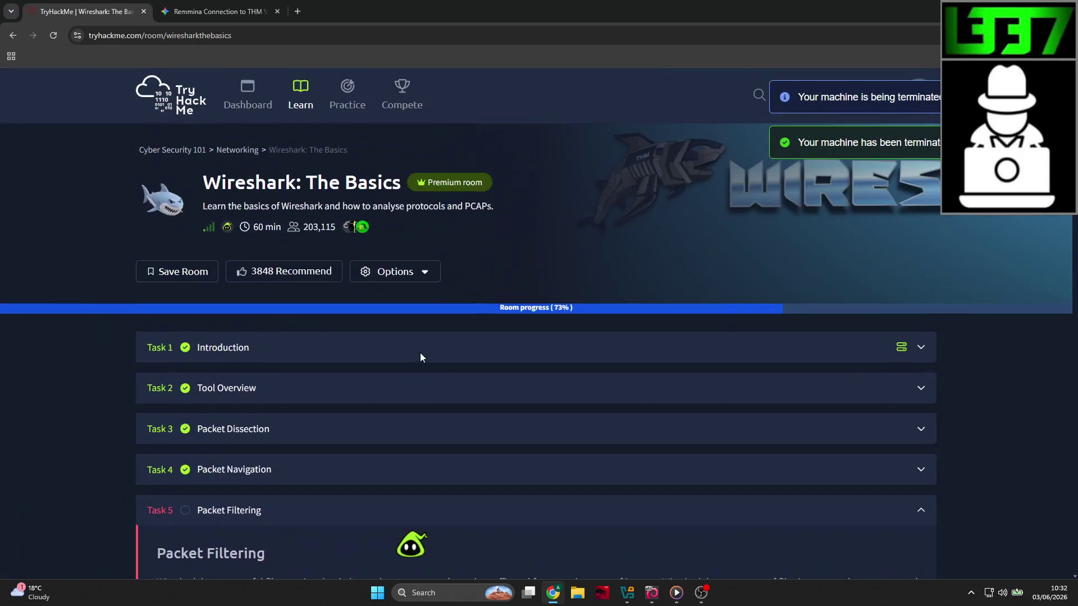
left_click(870, 348)
scroll(478, 303, "down", 2)
left_click(219, 423)
scroll(691, 181, "up", 2)
left_click(921, 250)
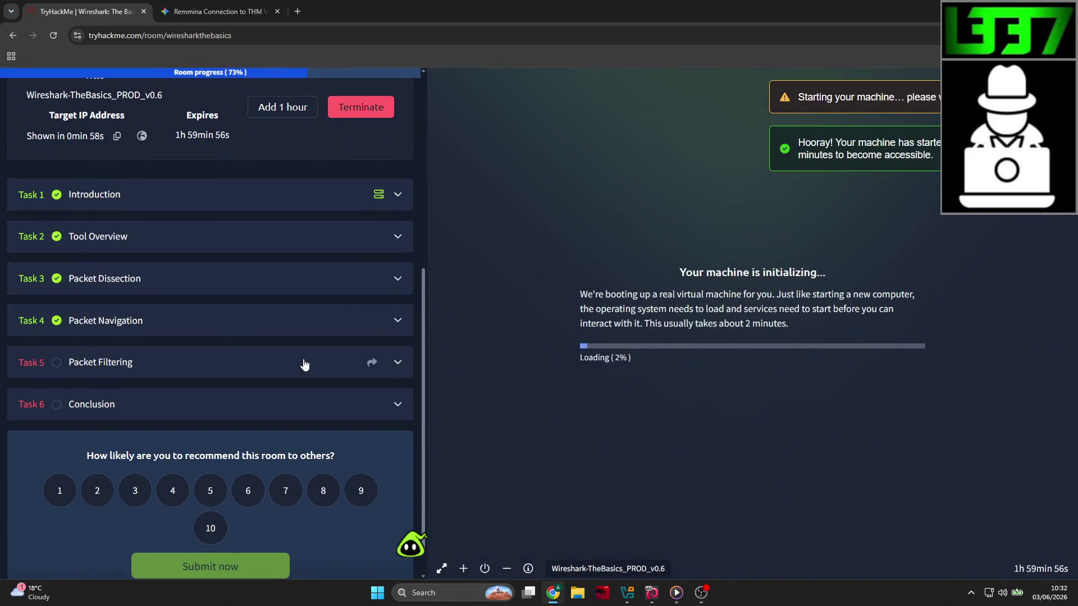
- Expand Task 5 Packet Filtering and read through its tutorial text
left_click(314, 365)
scroll(312, 319, "down", 15)
scroll(328, 284, "down", 15)
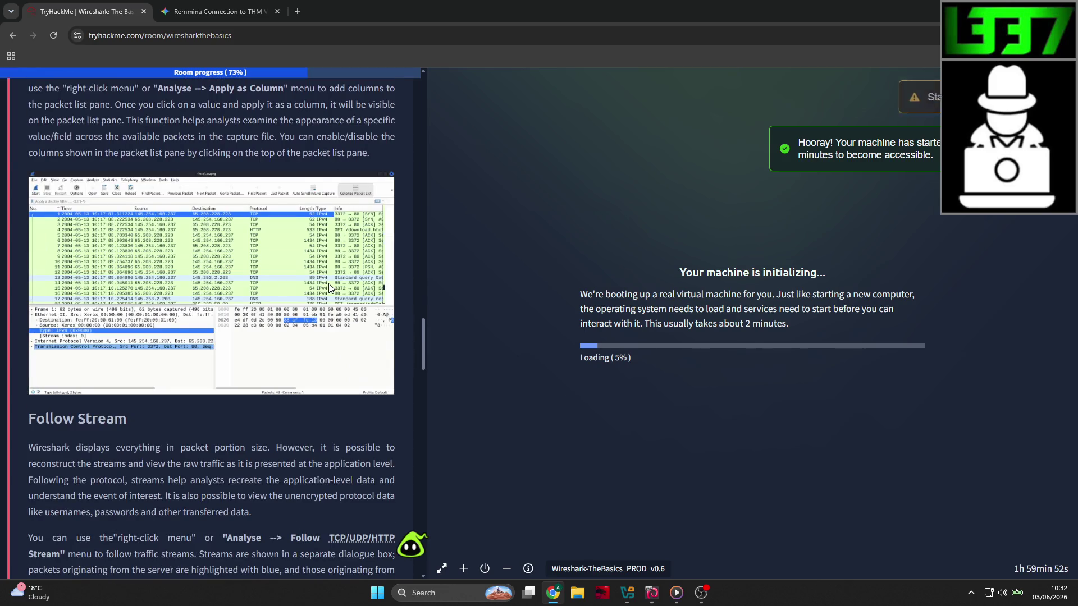
scroll(328, 284, "down", 5)
scroll(329, 284, "up", 7)
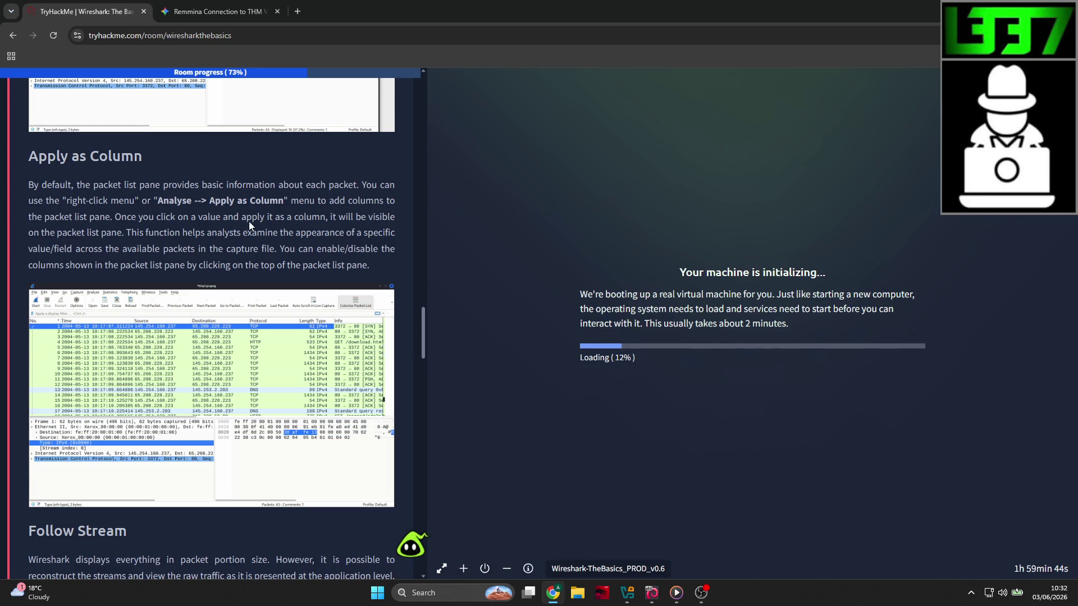
scroll(231, 224, "down", 5)
mouse_move(29, 279)
left_mouse_down()
mouse_move(70, 279)
mouse_move(177, 311)
left_mouse_up()
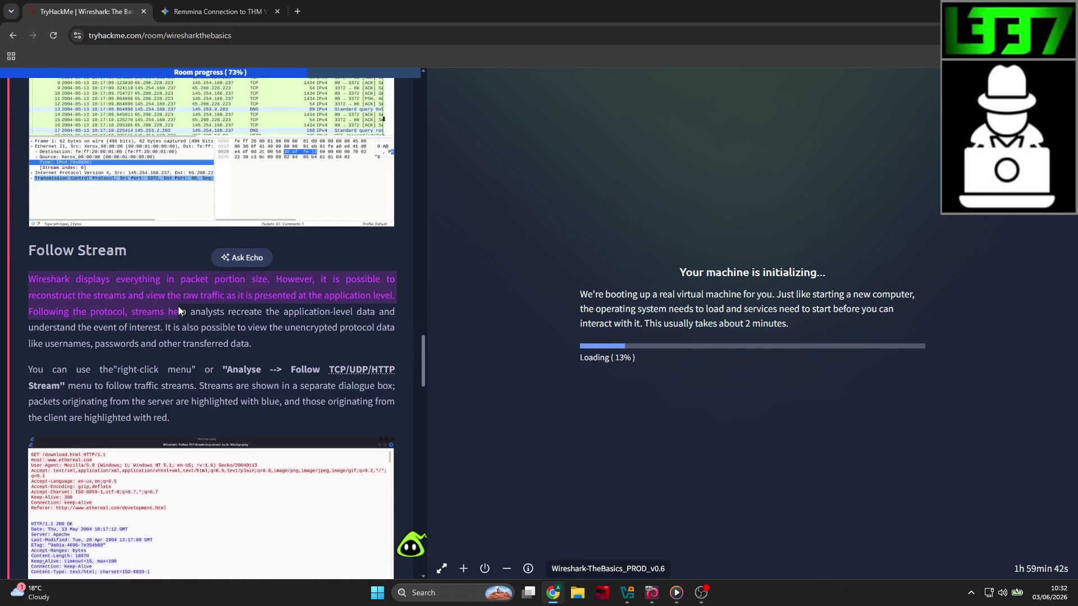
- Clear the text selection and scroll down to 'Answer the questions below'
scroll(178, 310, "down", 10)
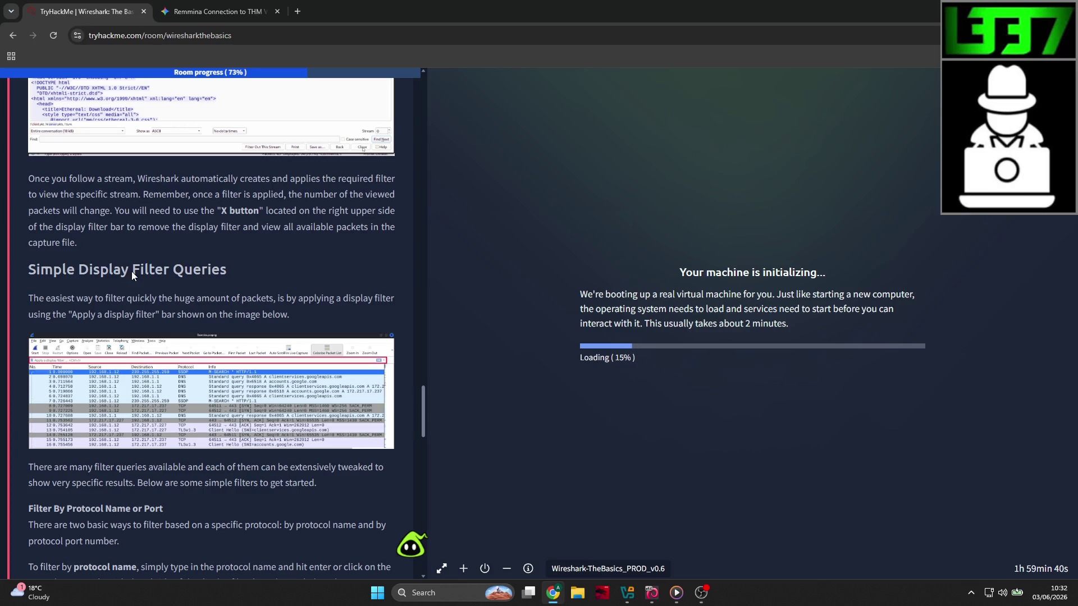
scroll(120, 271, "down", 3)
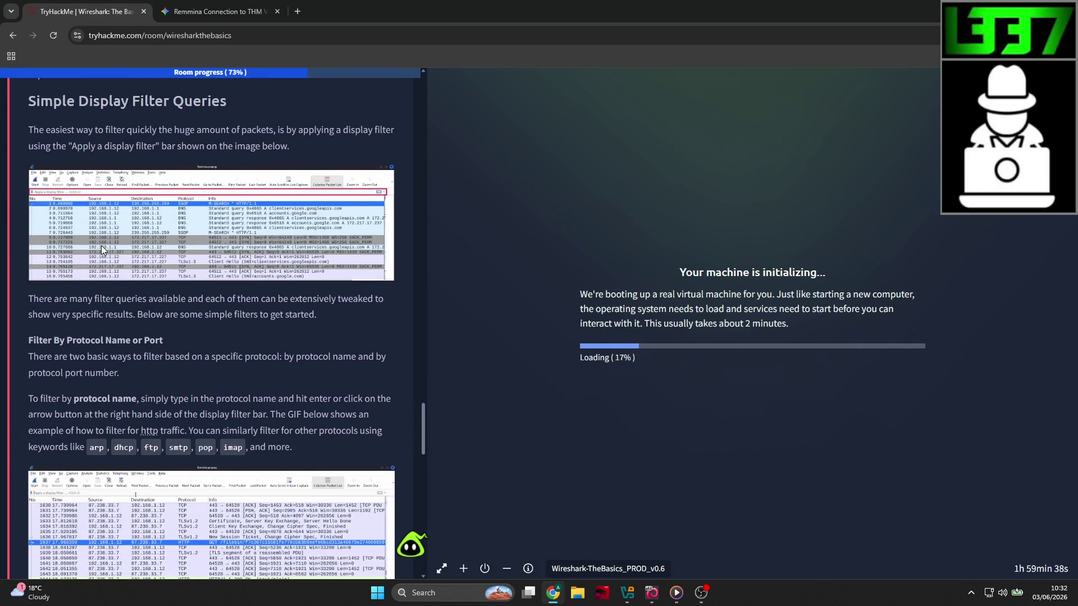
scroll(101, 249, "down", 2)
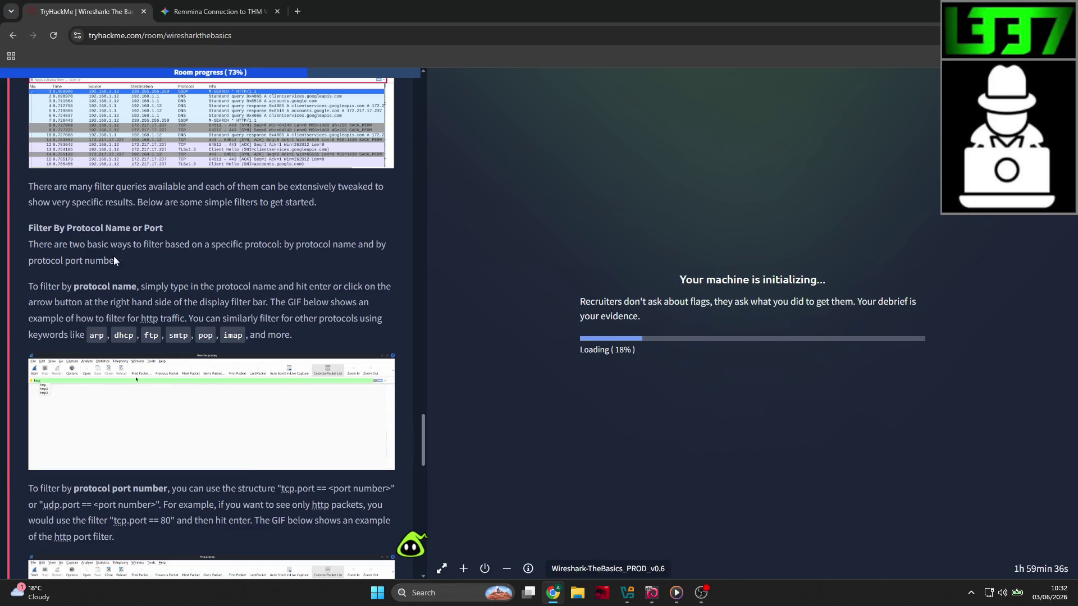
left_click(275, 261)
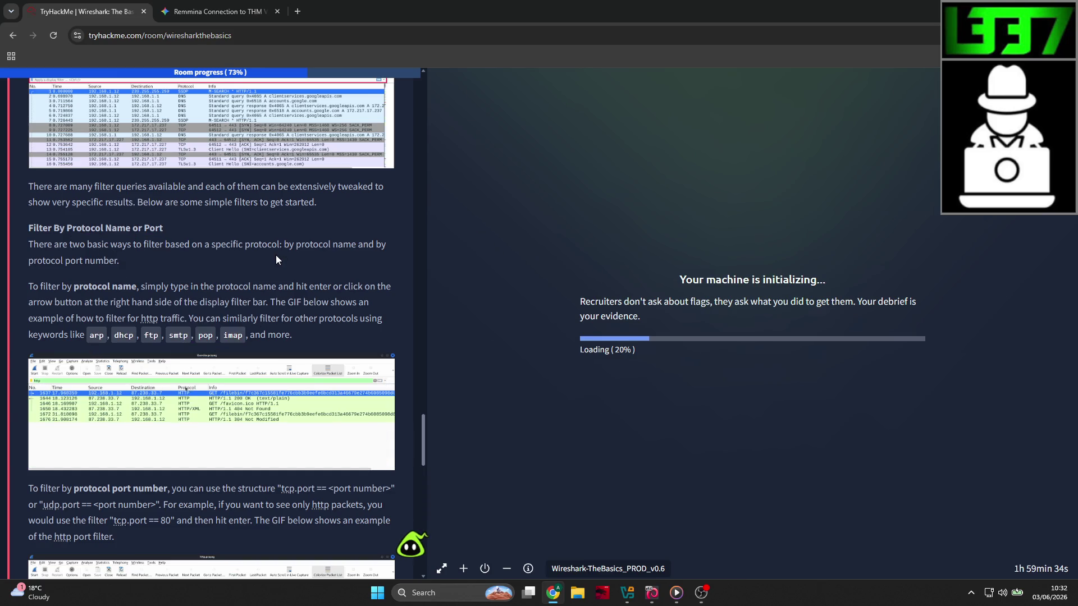
scroll(258, 255, "down", 3)
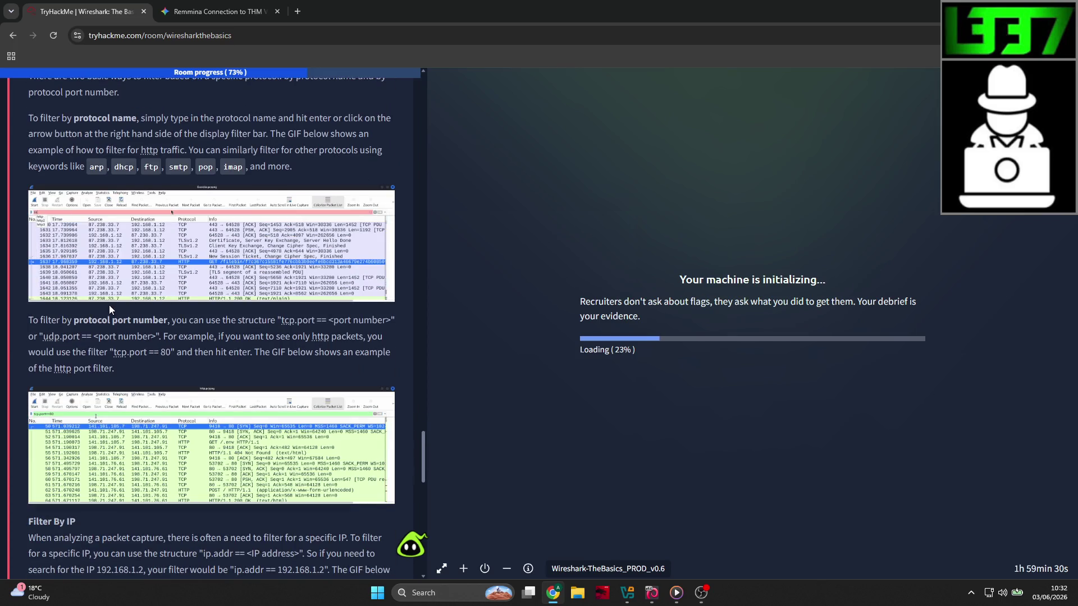
scroll(184, 261, "down", 1)
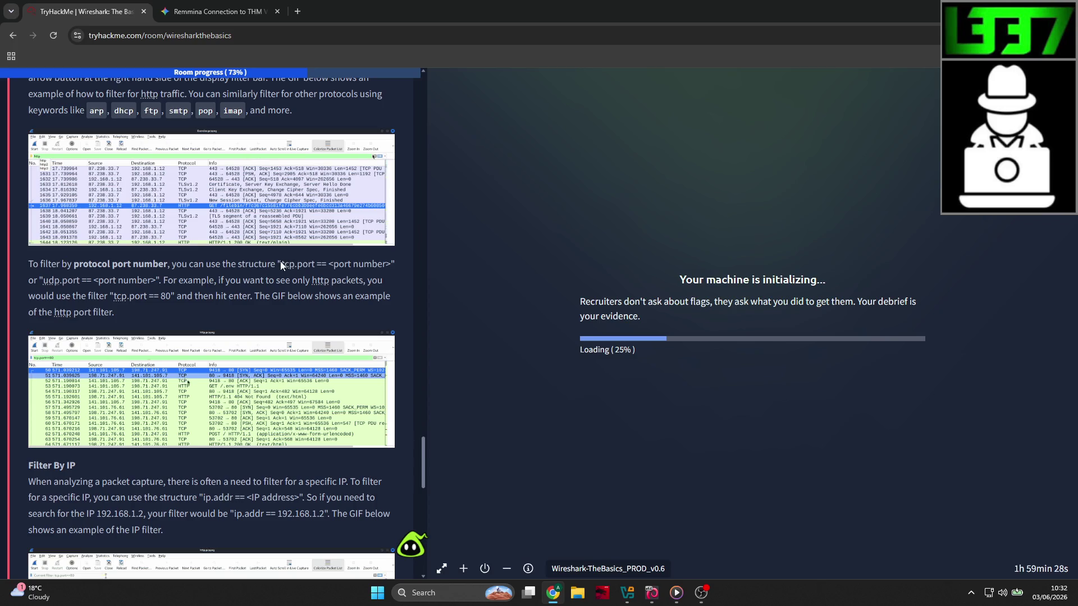
scroll(163, 287, "down", 3)
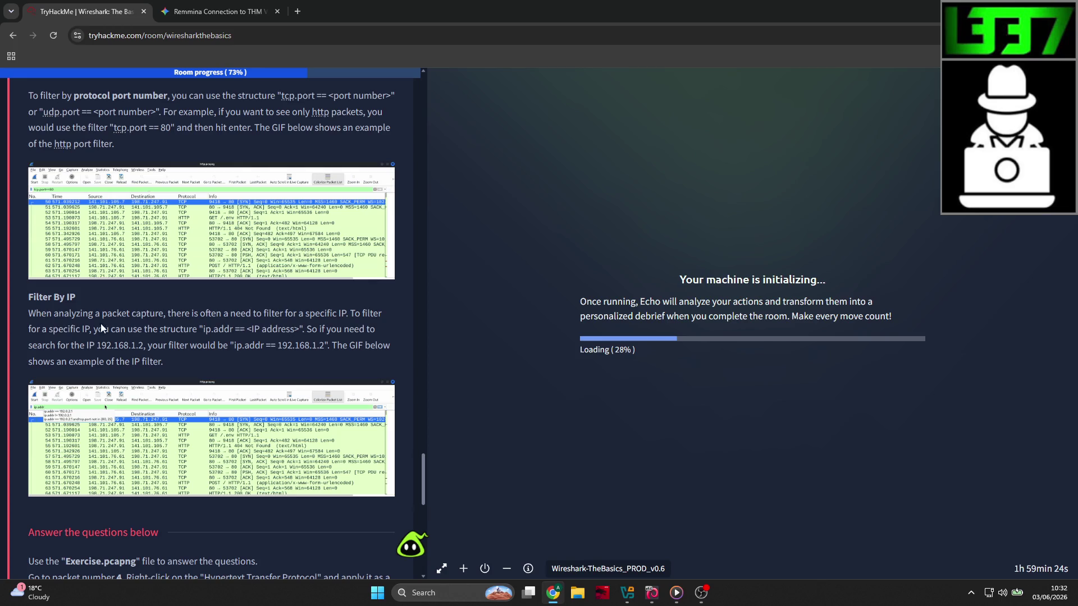
scroll(90, 312, "down", 4)
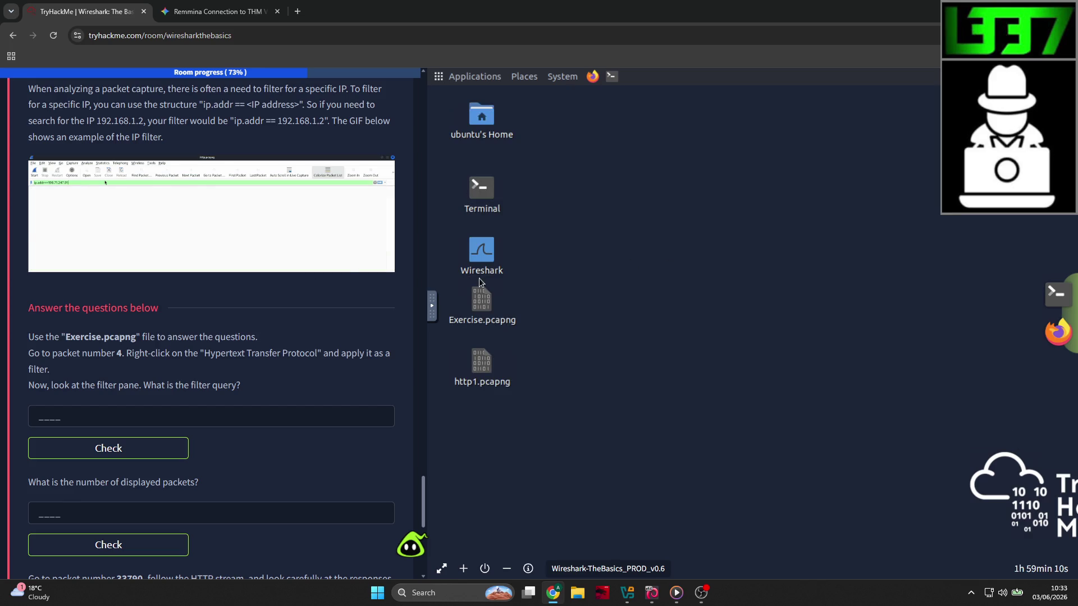
- Launch Wireshark on the lab desktop, open Exercise.pcapng, and select packet 4's HTTP line
double_click(481, 261)
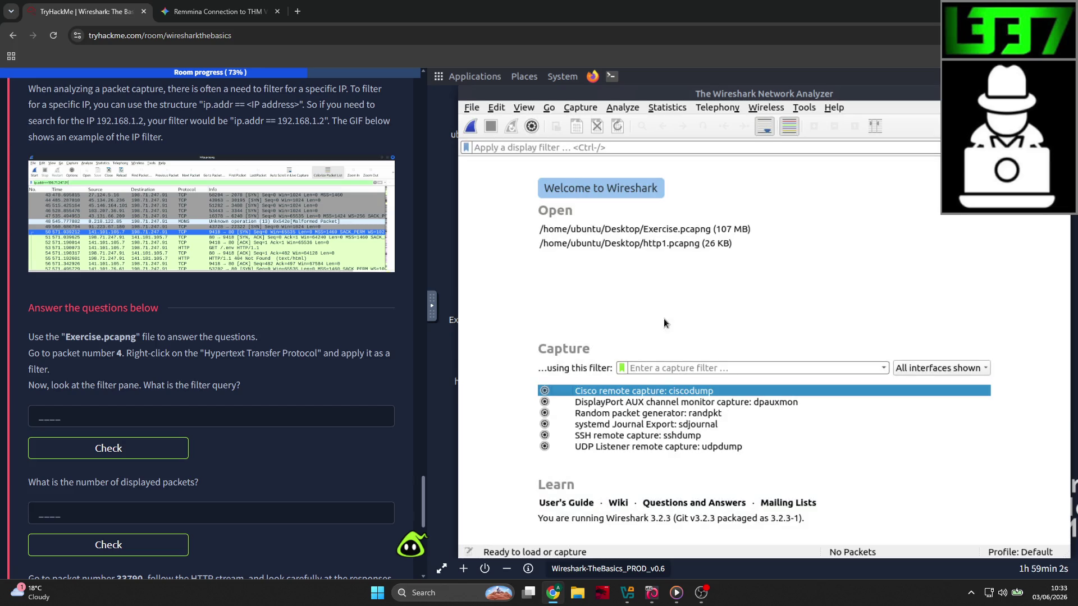
double_click(646, 228)
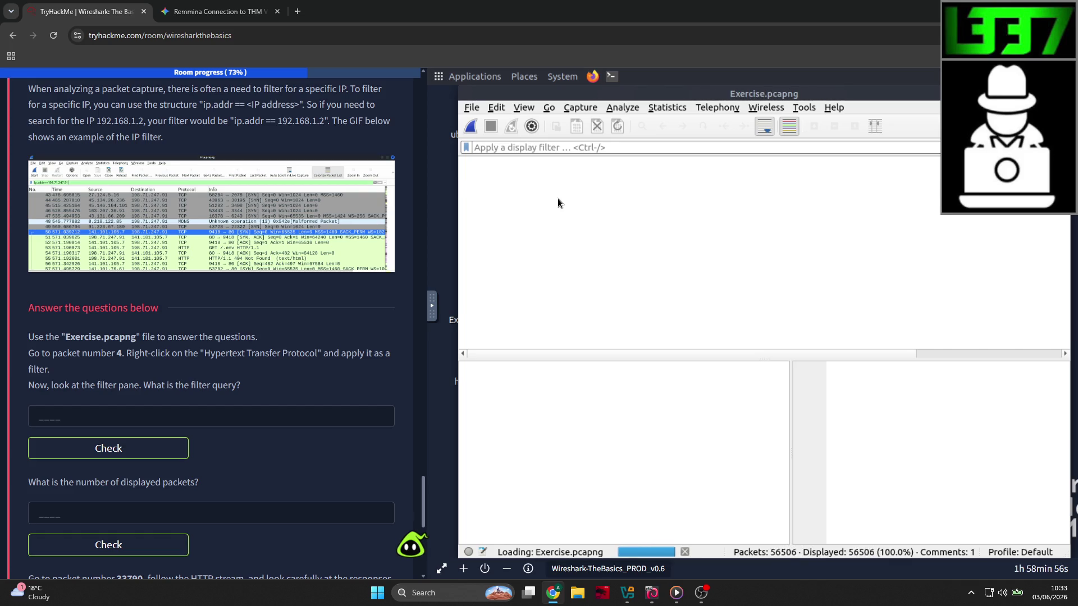
left_click(479, 176)
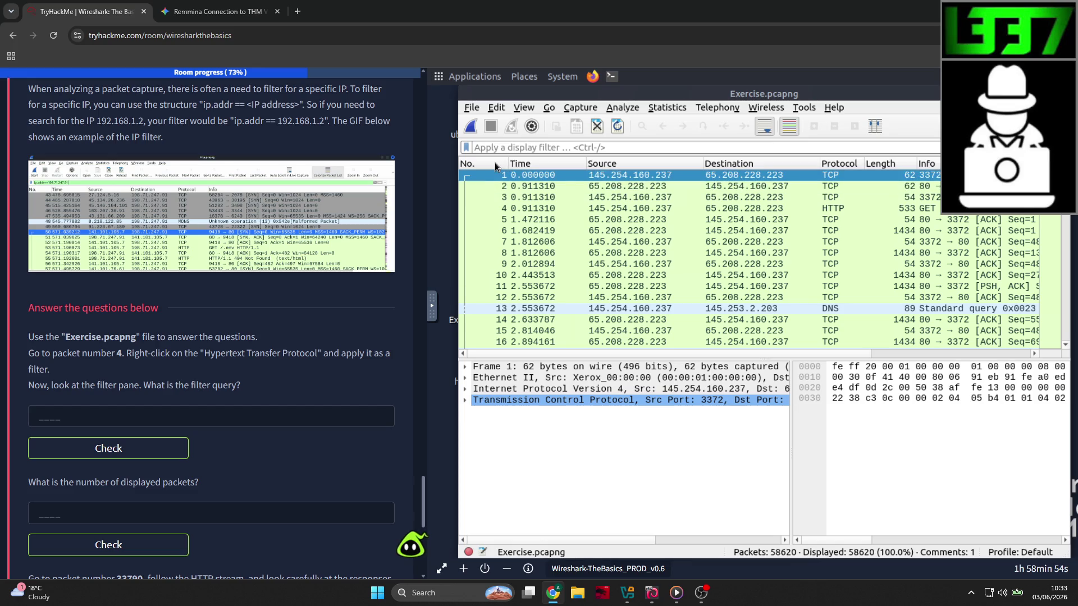
left_click(499, 208)
left_click(569, 411)
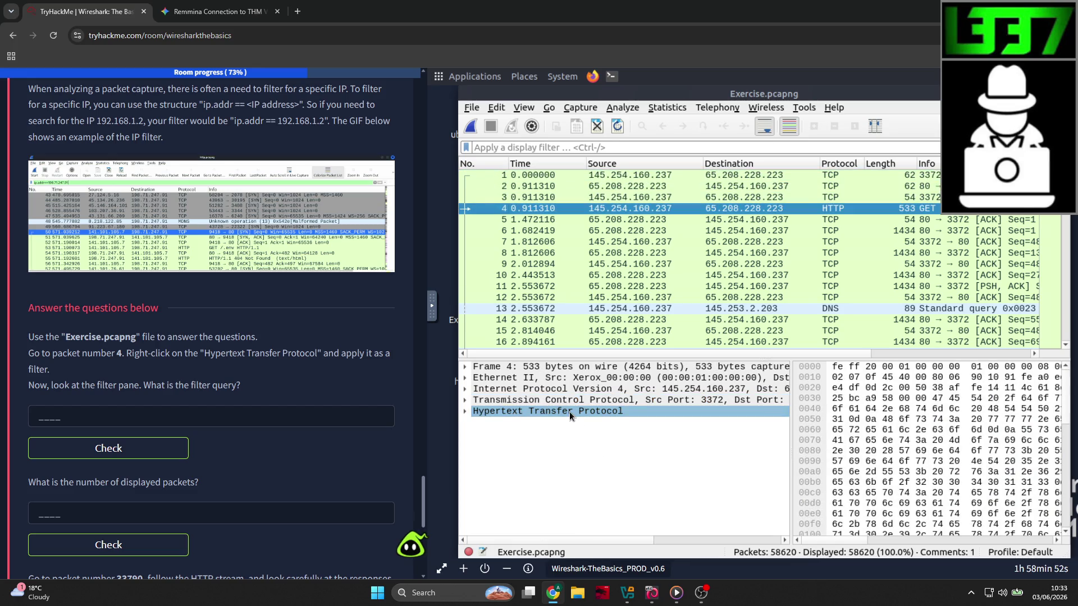
- Apply Hypertext Transfer Protocol as a filter (http), showing 1089 of 58620 packets
right_click(569, 412)
mouse_move(729, 199)
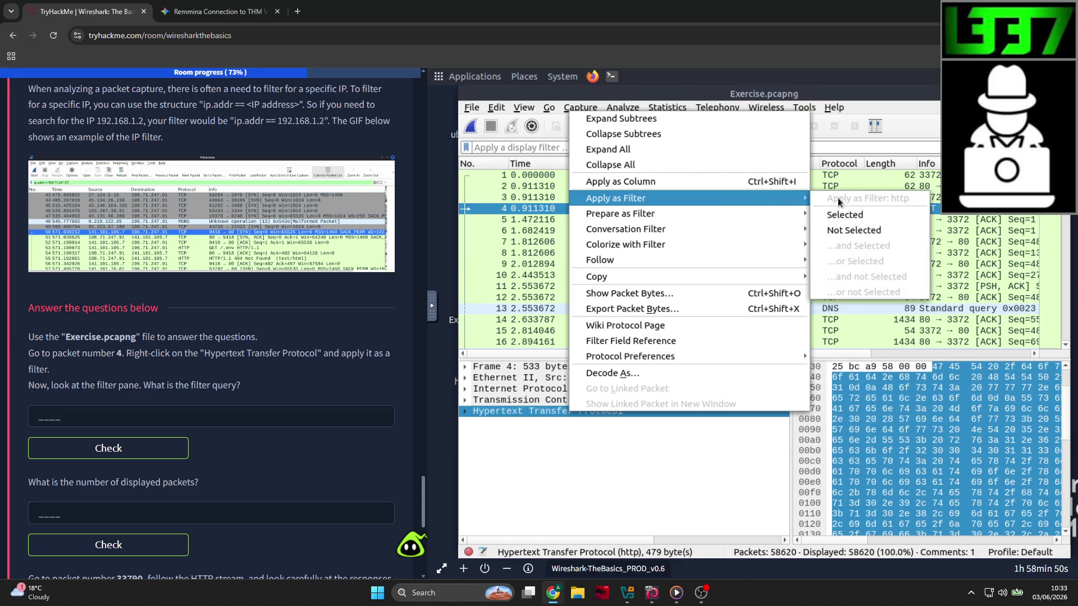
left_click(847, 216)
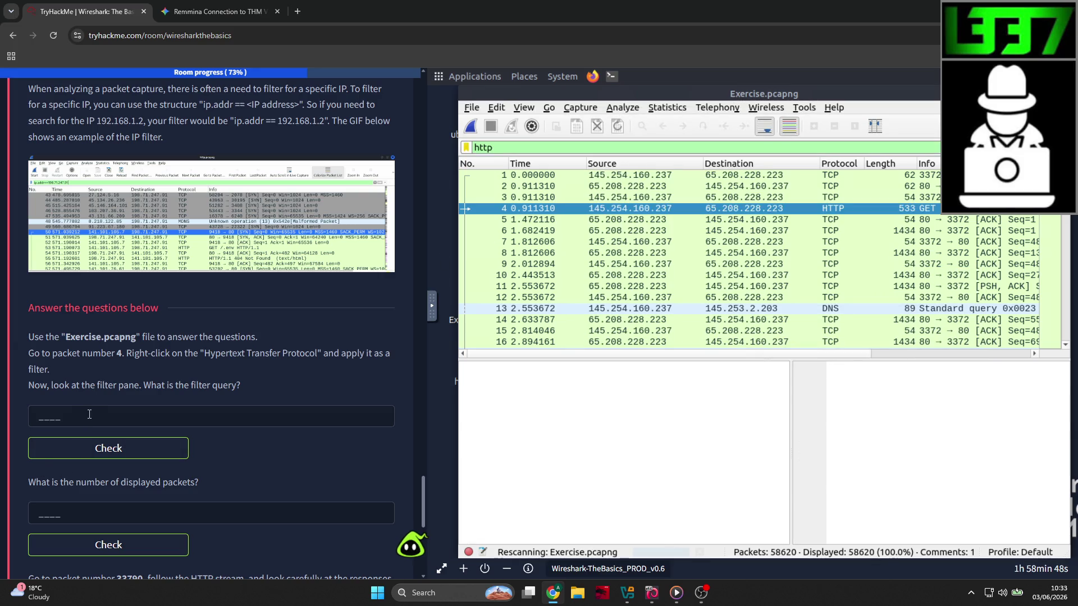
- Submit http as the filter-query answer, then extend the packet selection across 17 packets
left_click(92, 415)
type("ttp")
key("Return")
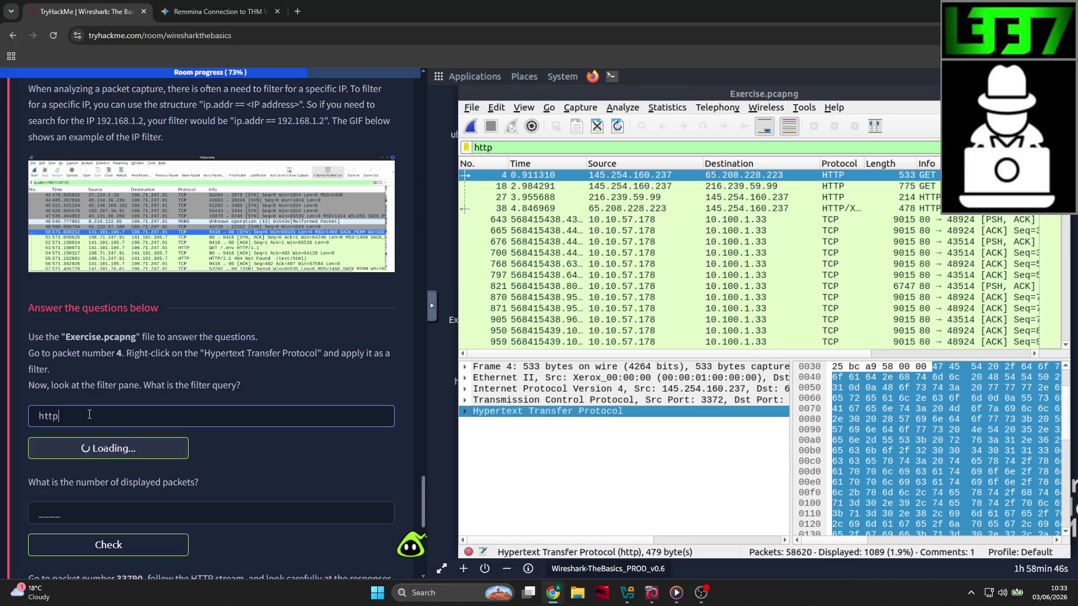
scroll(302, 315, "down", 2)
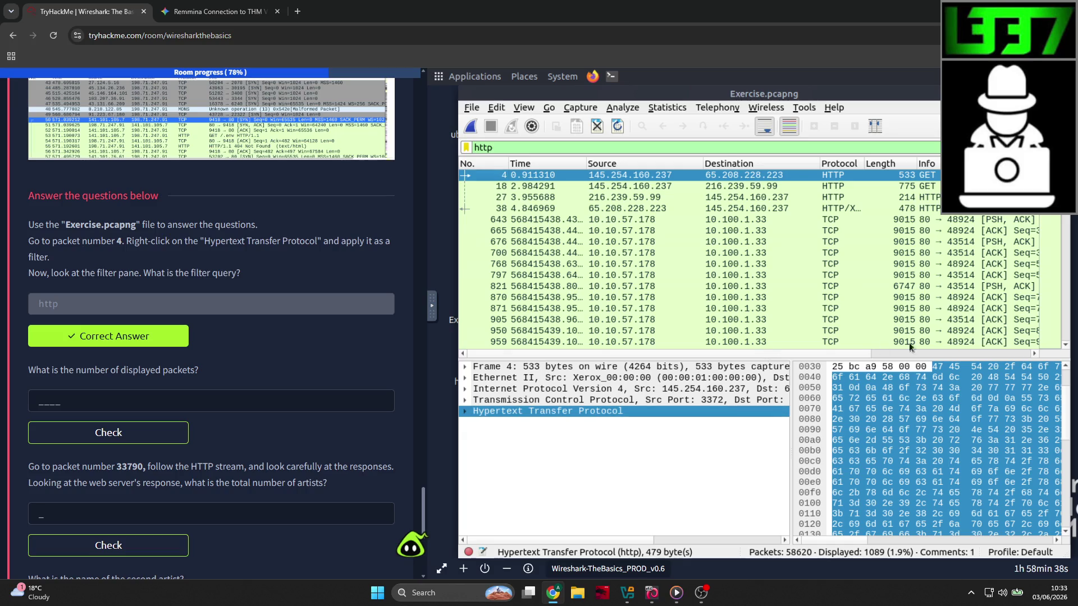
scroll(880, 344, "right", 5)
scroll(634, 332, "left", 4)
scroll(635, 332, "left", 4)
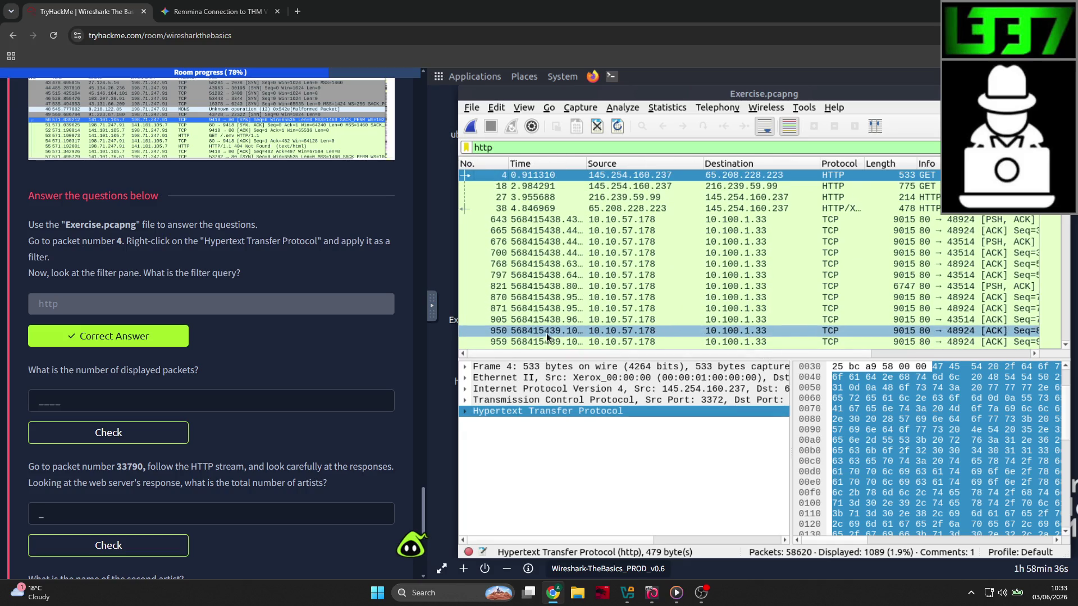
scroll(624, 285, "down", 20)
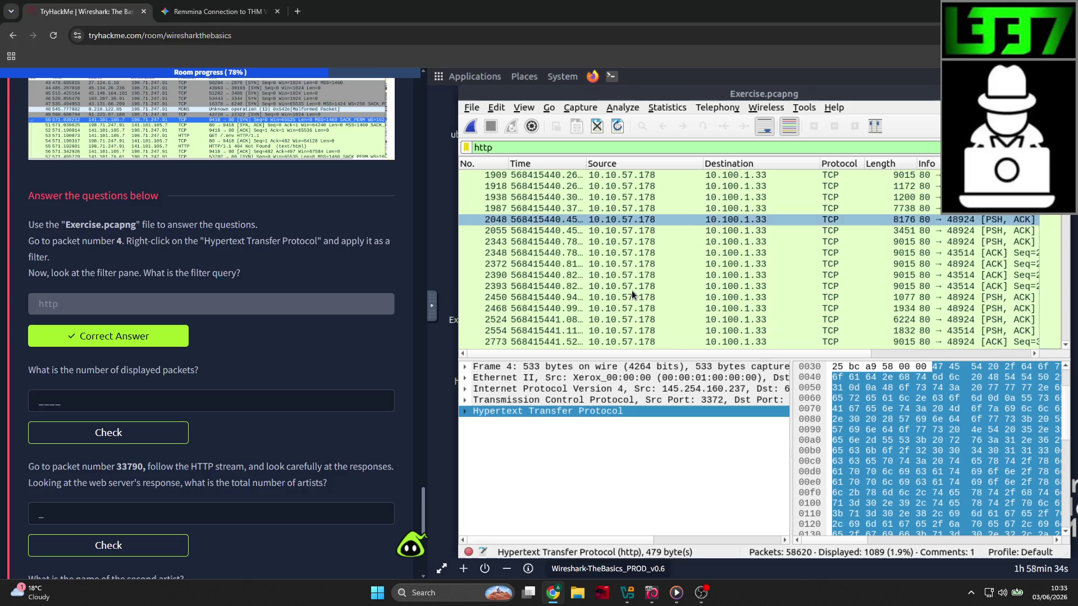
scroll(751, 224, "up", 20)
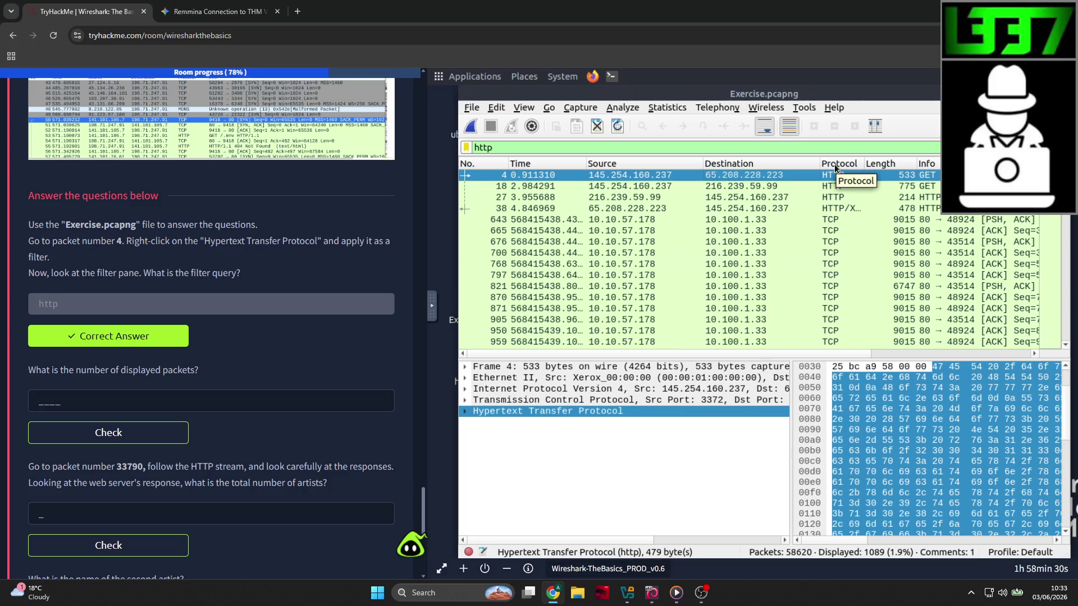
key("shift+Page_Down")
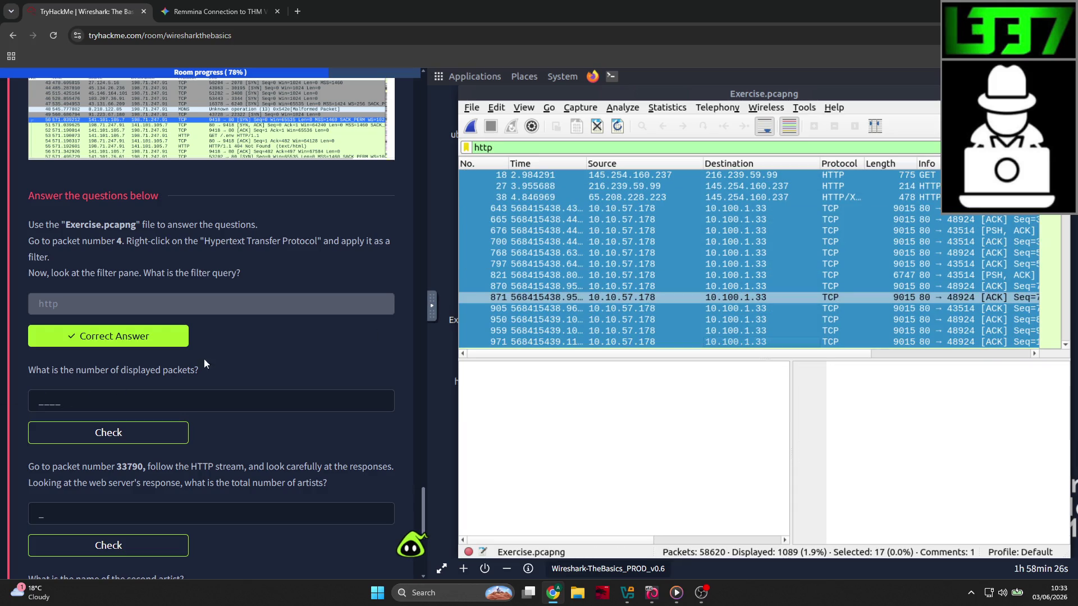
- Submit 1089 as the number of displayed packets
left_click(622, 288)
left_click(136, 401)
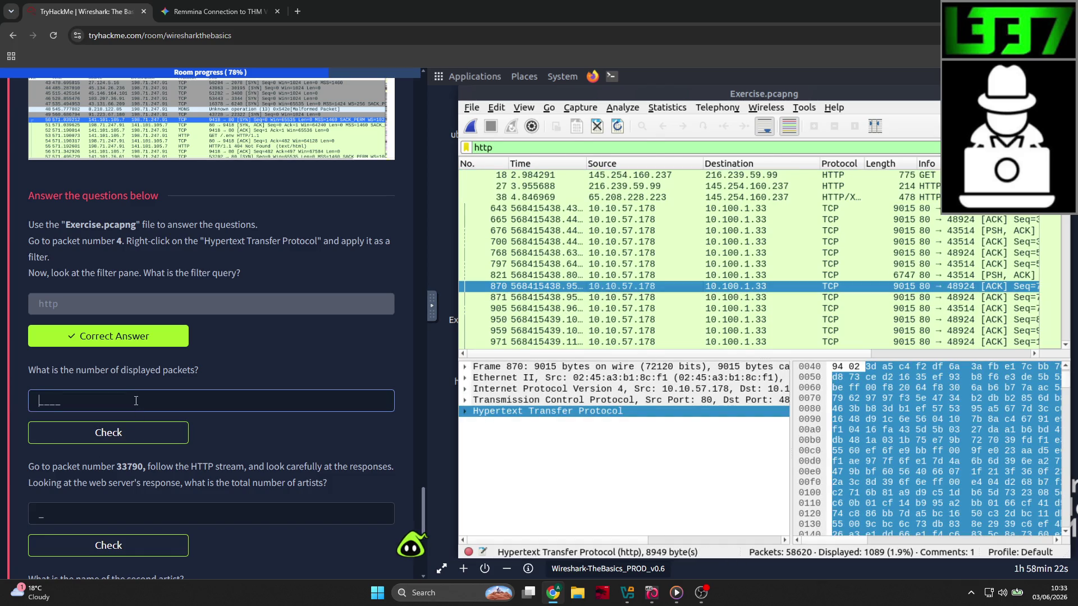
type("89")
key("Return")
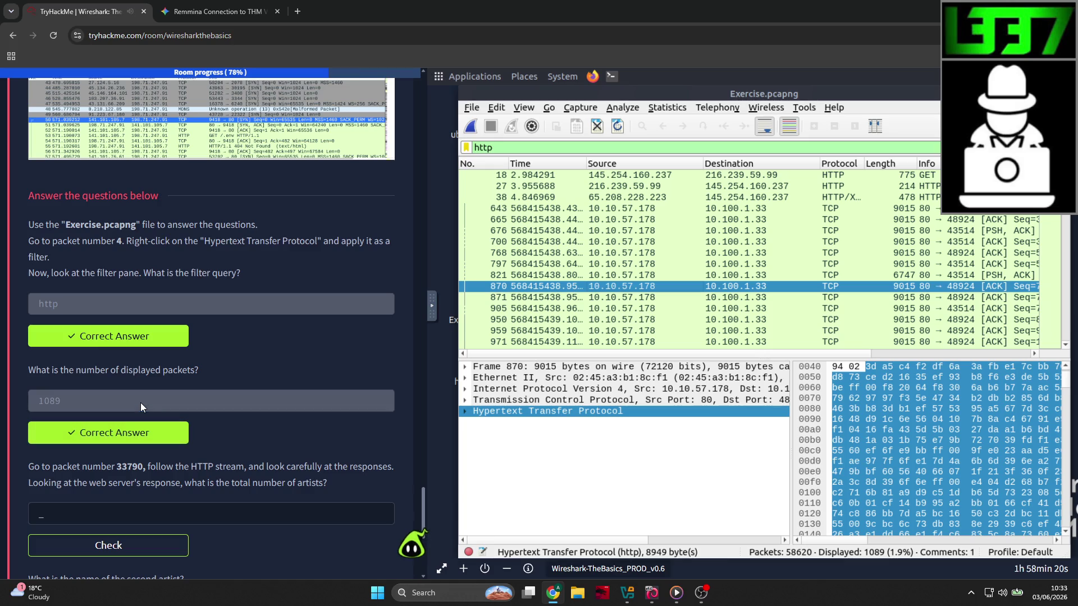
scroll(181, 382, "down", 2)
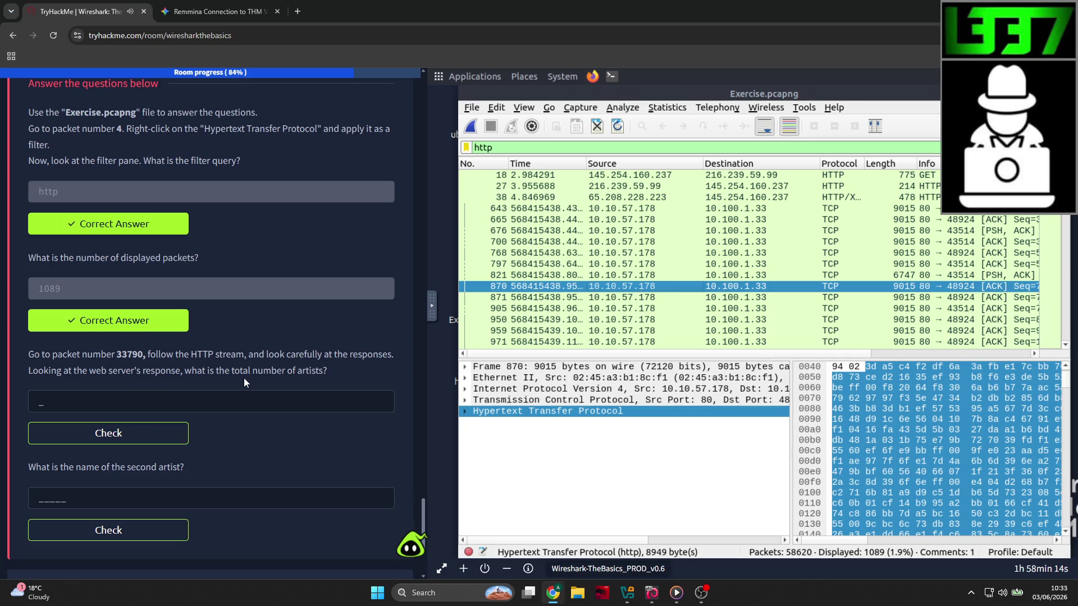
- Delete the http filter text and sort packets by the No. column in descending order
left_click_drag(552, 148, 414, 149)
key("BackSpace")
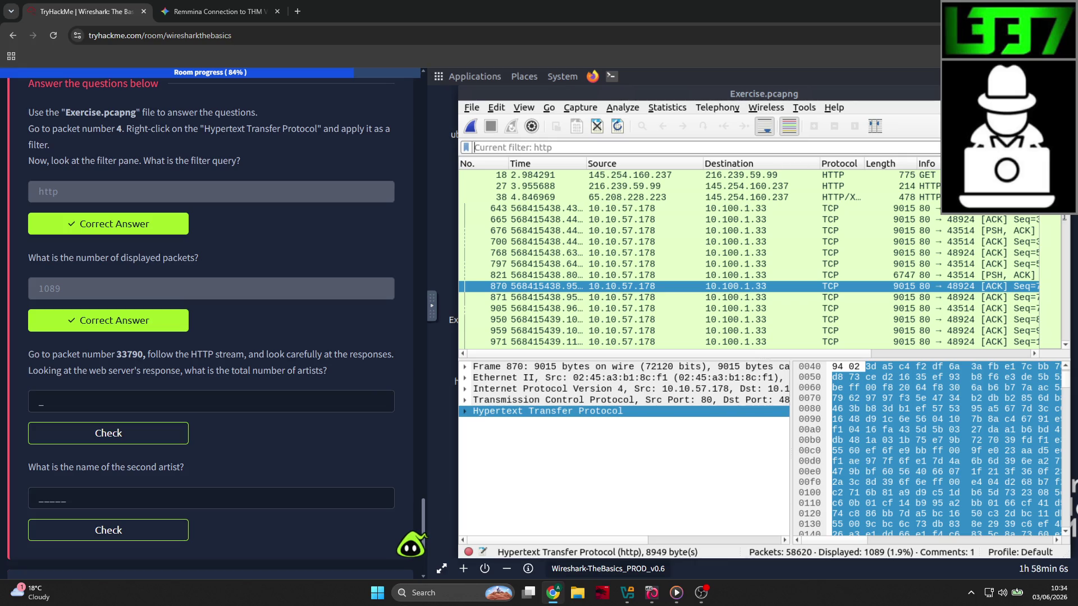
scroll(522, 224, "up", 1)
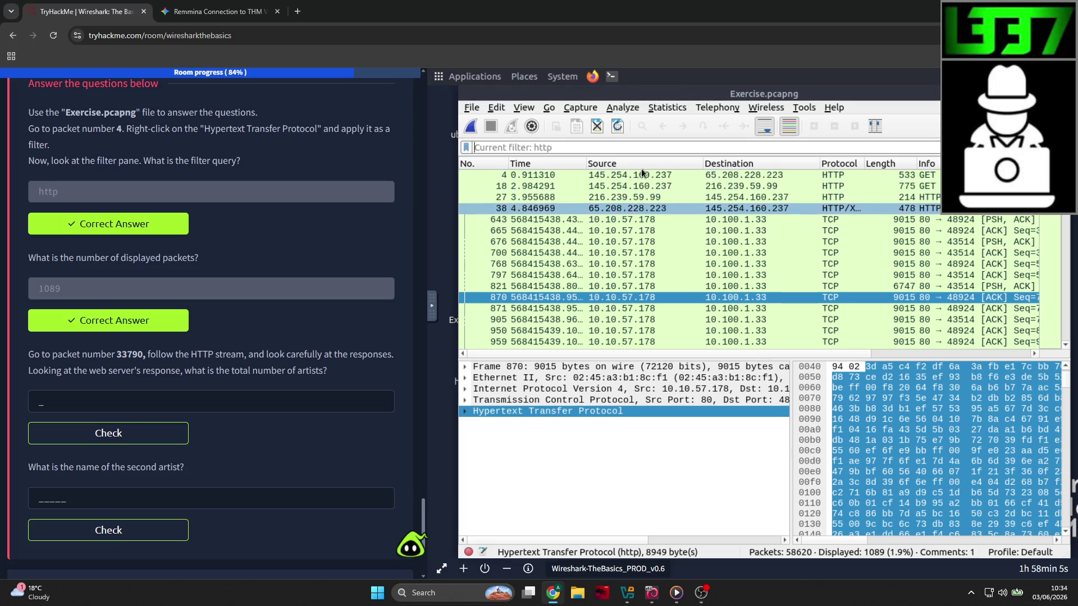
left_click(476, 163)
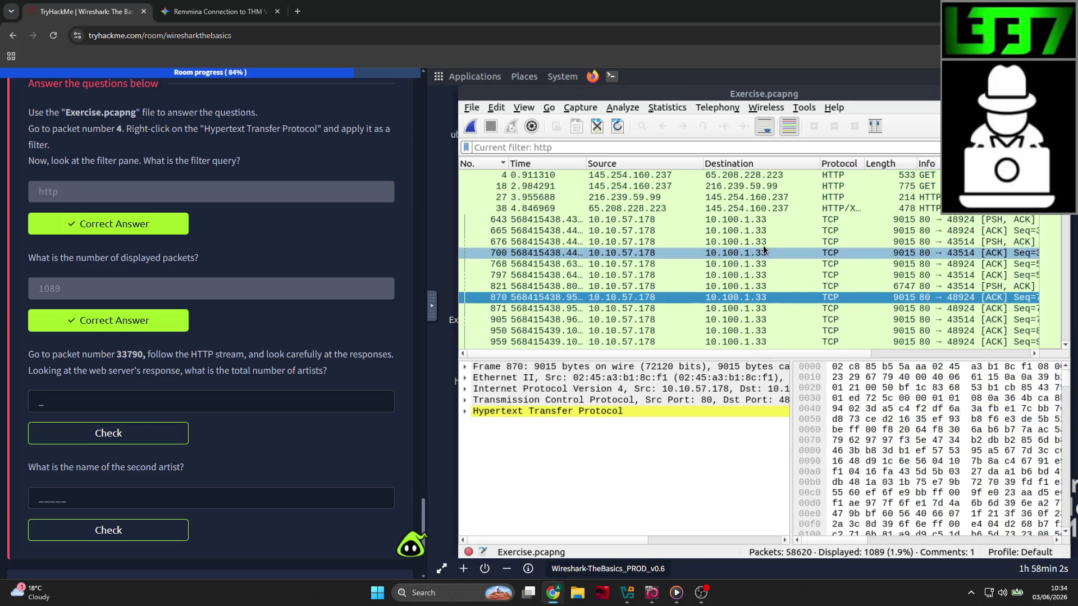
scroll(859, 237, "down", 5)
scroll(857, 237, "up", 5)
left_click(486, 164)
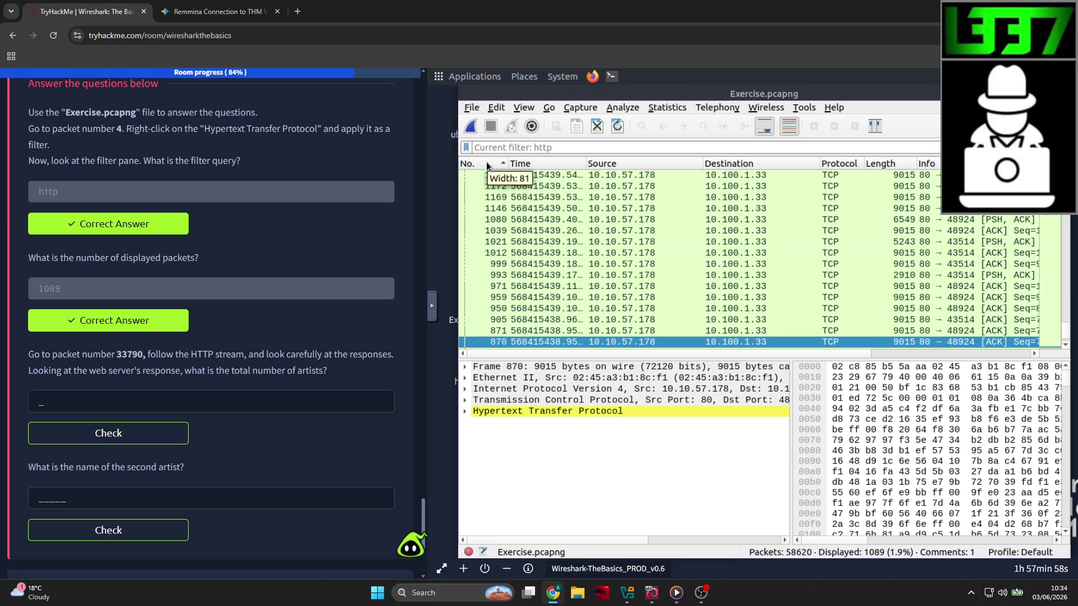
left_click(487, 164)
scroll(610, 200, "up", 3)
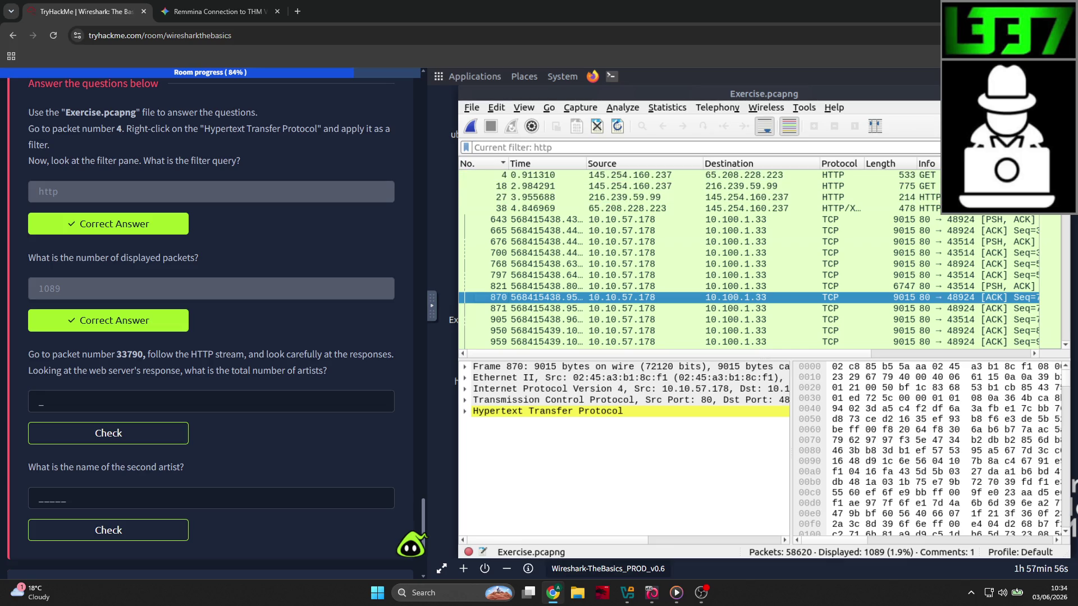
- Clear the http filter to show all 58620 packets and scroll to packet 33790
key("Return")
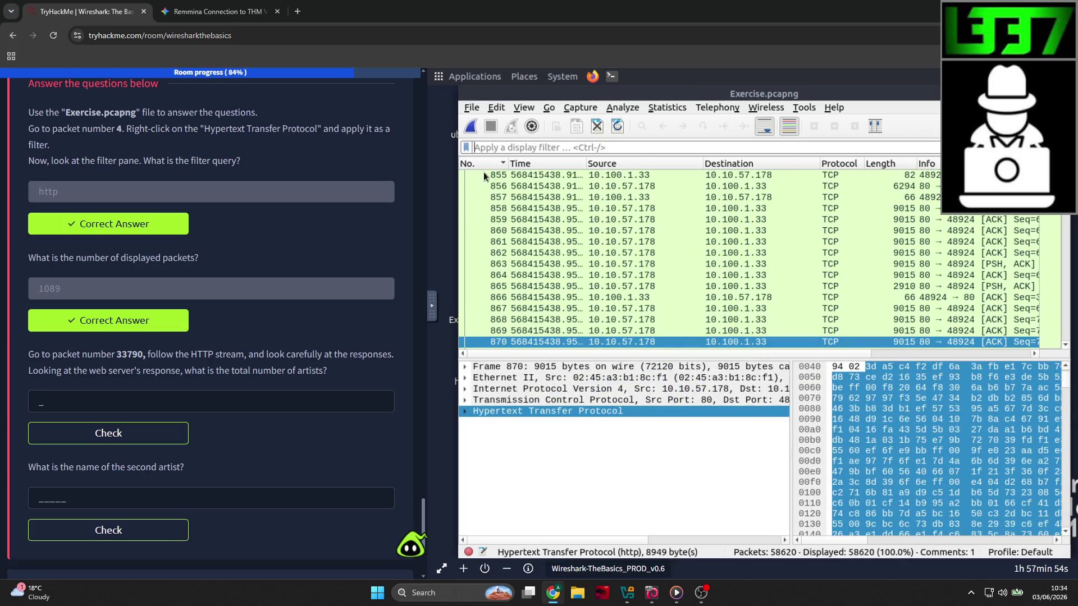
scroll(480, 173, "down", 12)
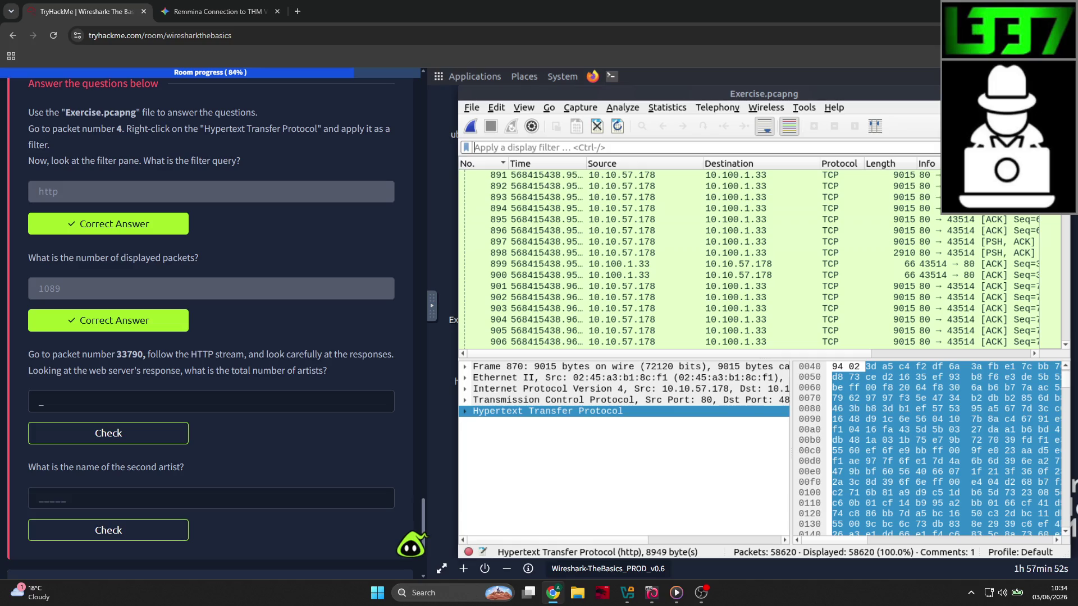
mouse_move(1065, 177)
left_mouse_down()
mouse_move(1066, 301)
mouse_move(1071, 268)
left_mouse_up()
scroll(774, 265, "up", 5)
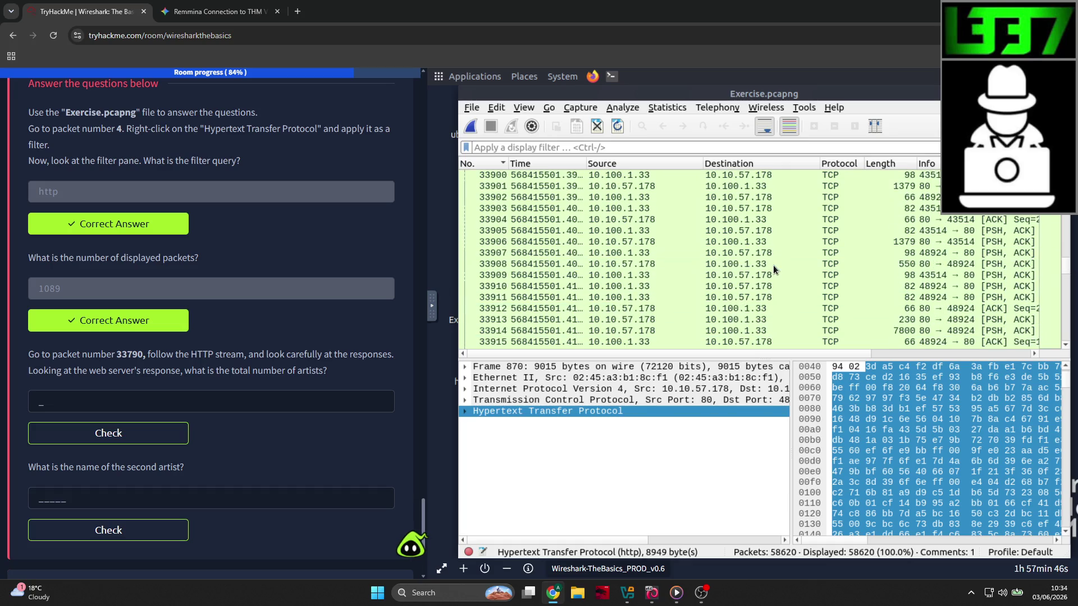
scroll(772, 265, "up", 20)
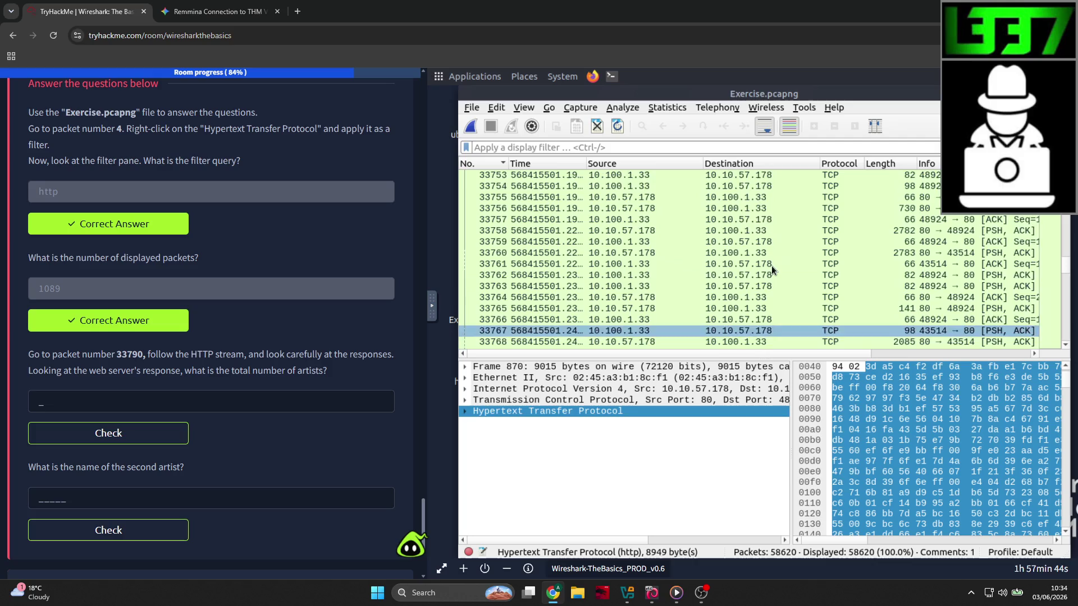
scroll(762, 264, "down", 11)
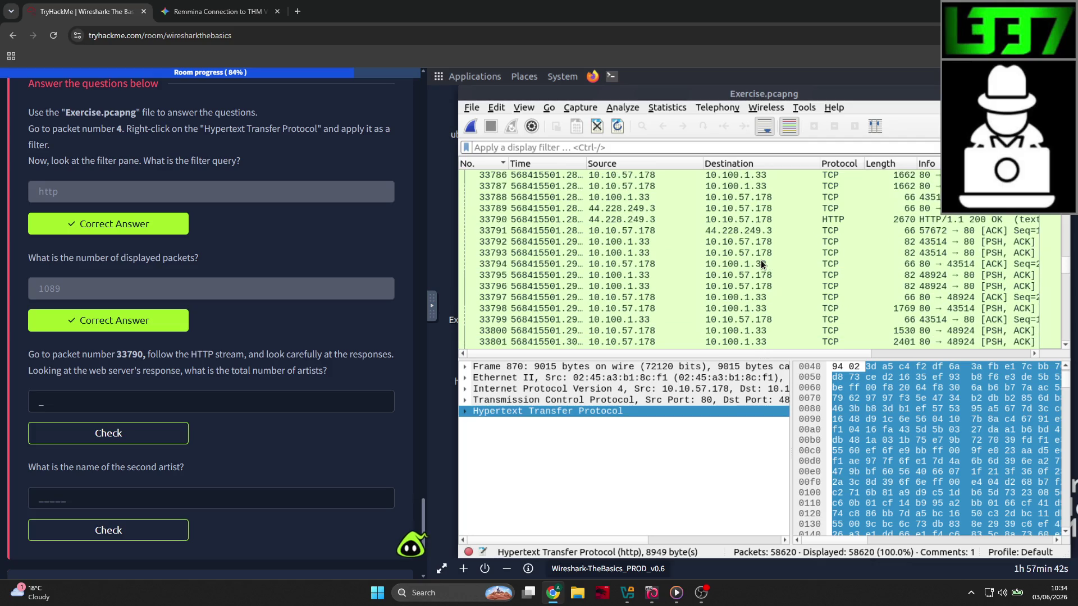
- Follow the HTTP stream of packet 33790, the HTTP 200 OK response
left_click(551, 220)
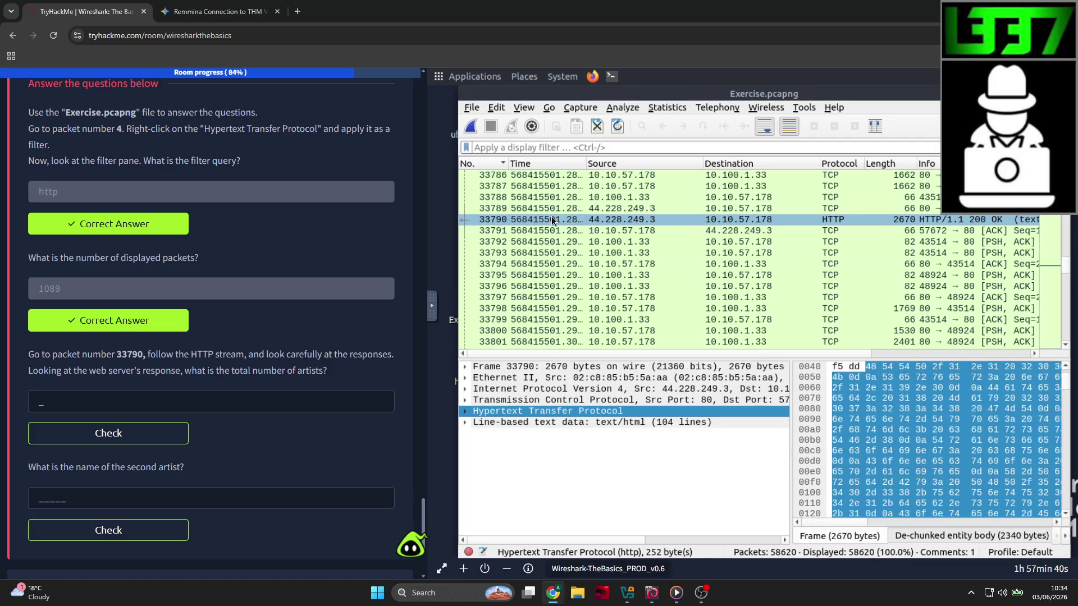
right_click(552, 219)
mouse_move(720, 393)
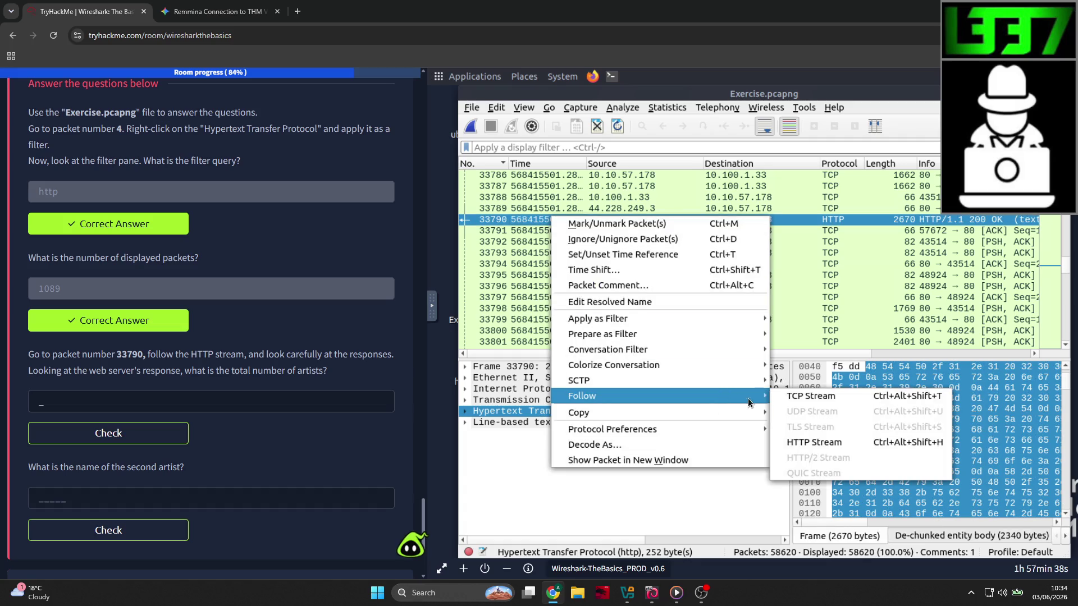
left_click(826, 442)
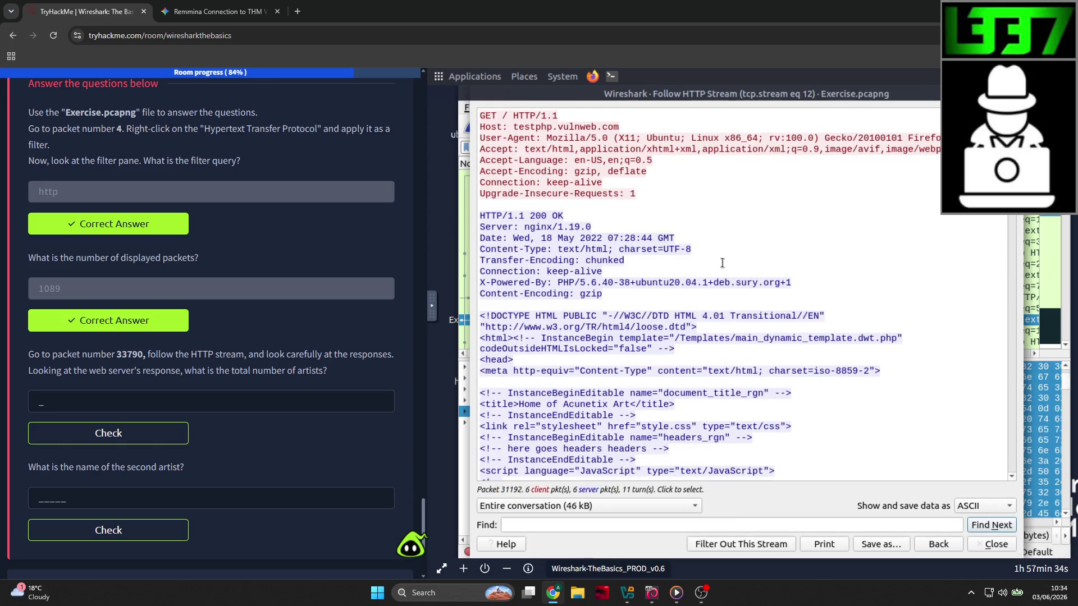
- Search the followed stream for 'artist' and jump to the first match
scroll(717, 259, "down", 3)
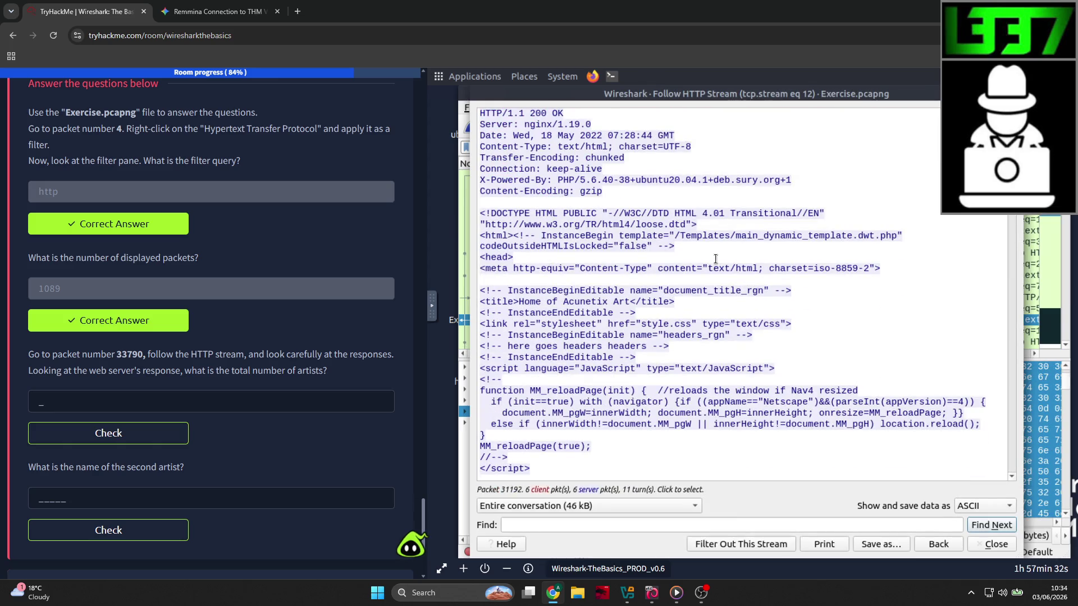
scroll(716, 259, "down", 4)
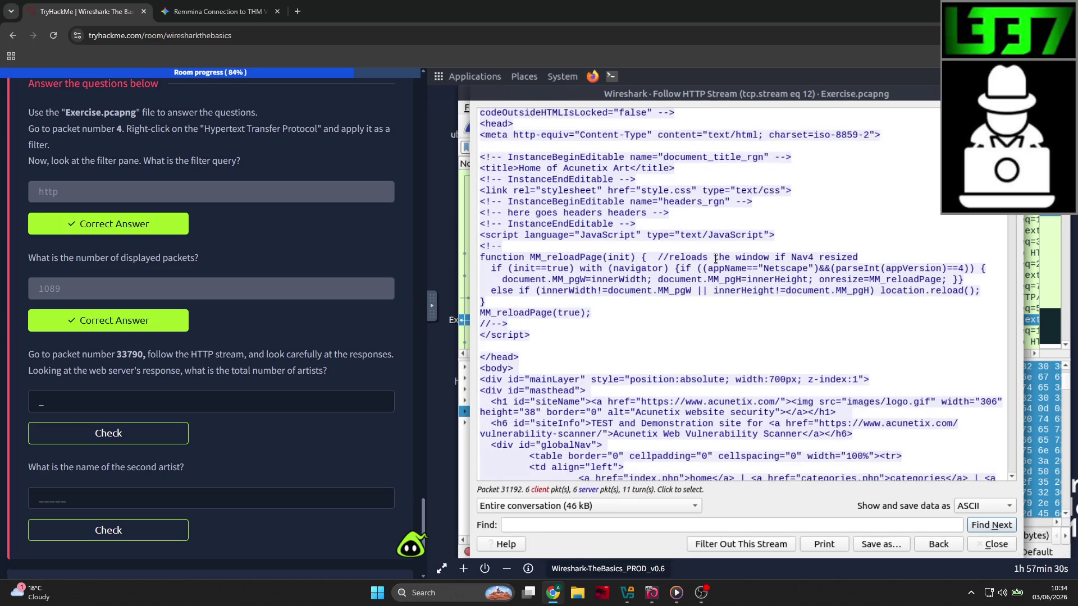
scroll(716, 259, "down", 12)
scroll(716, 259, "down", 9)
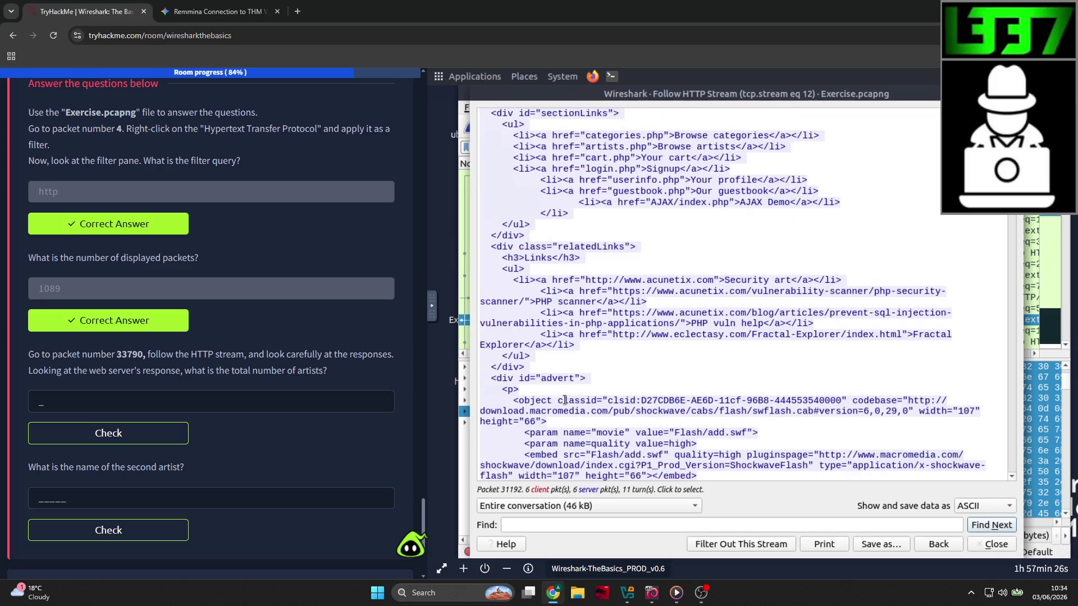
left_click(580, 530)
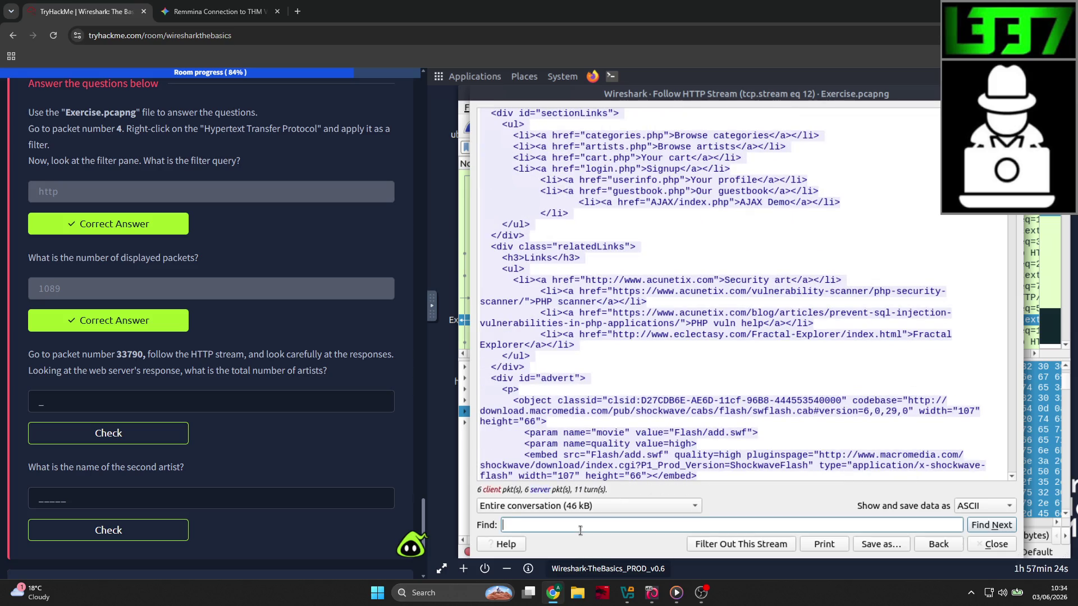
type("ist")
key("Return")
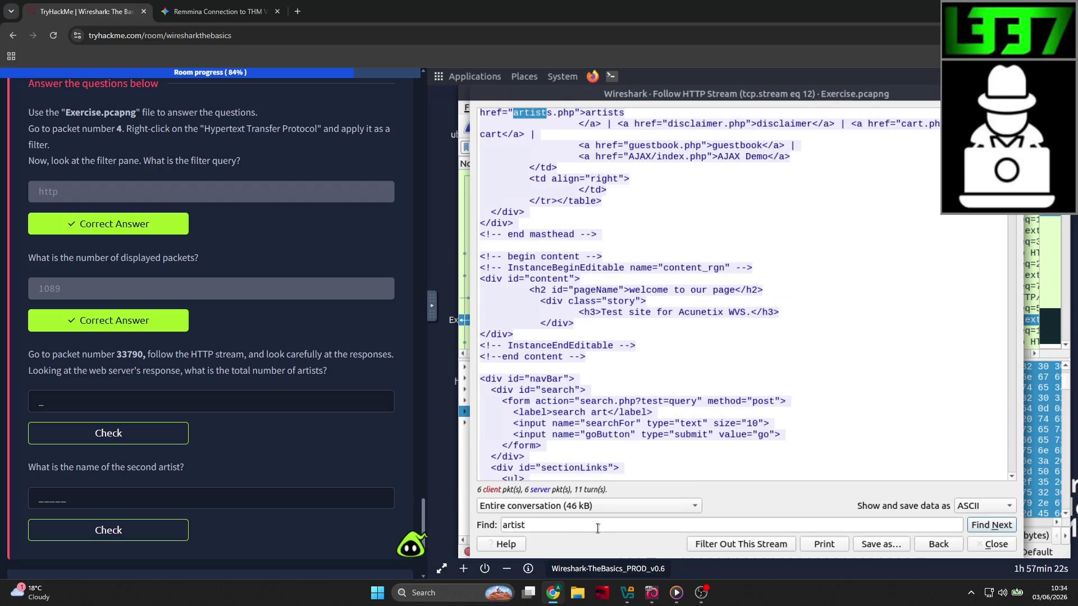
- Step through the next several 'artist' matches with Find Next
scroll(602, 192, "up", 1)
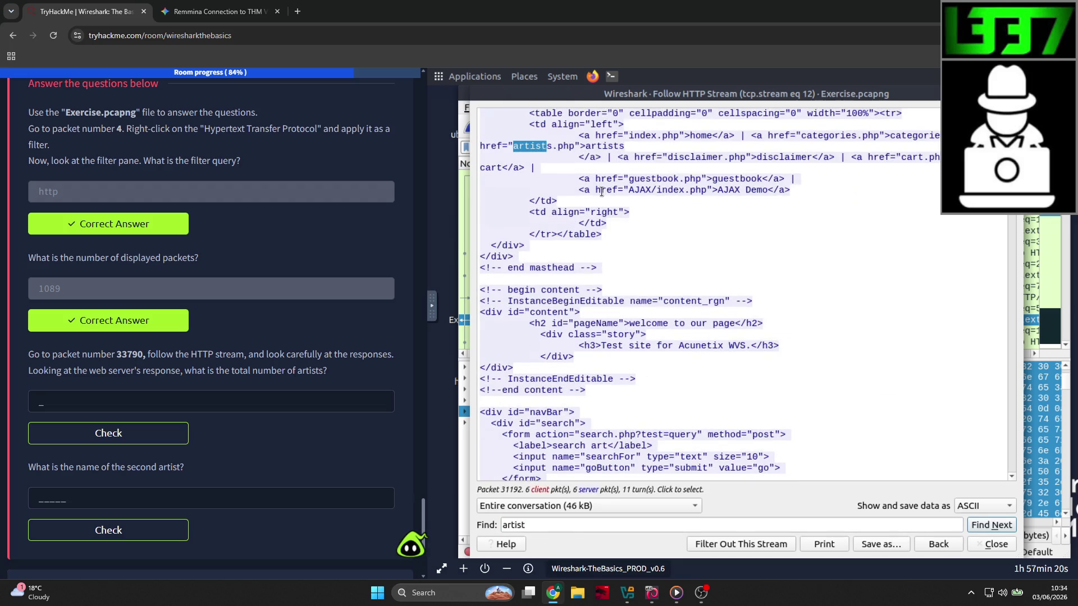
scroll(595, 169, "up", 1)
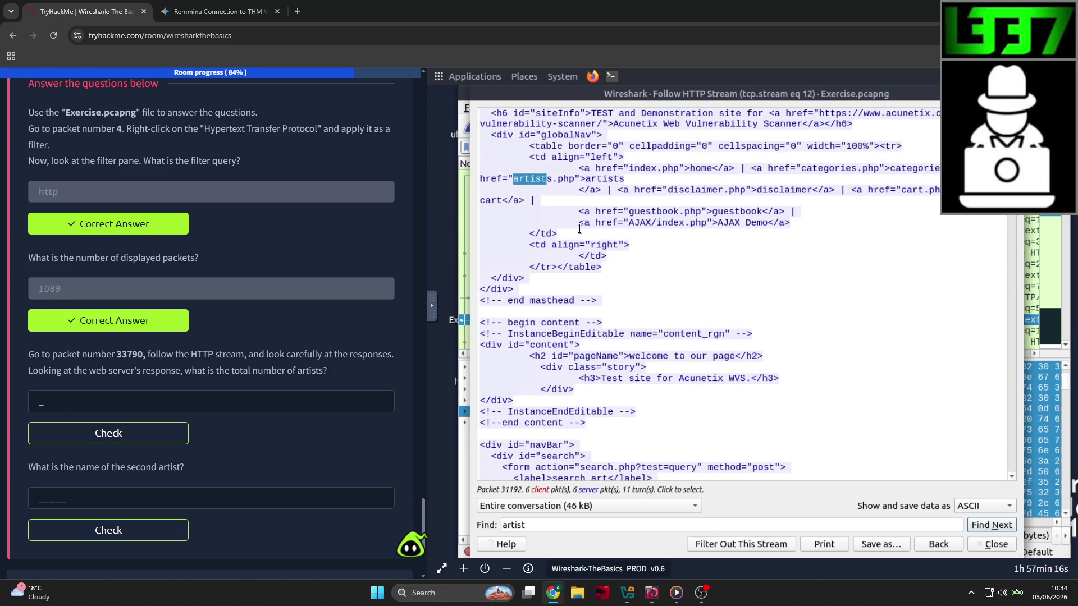
scroll(580, 234, "down", 9)
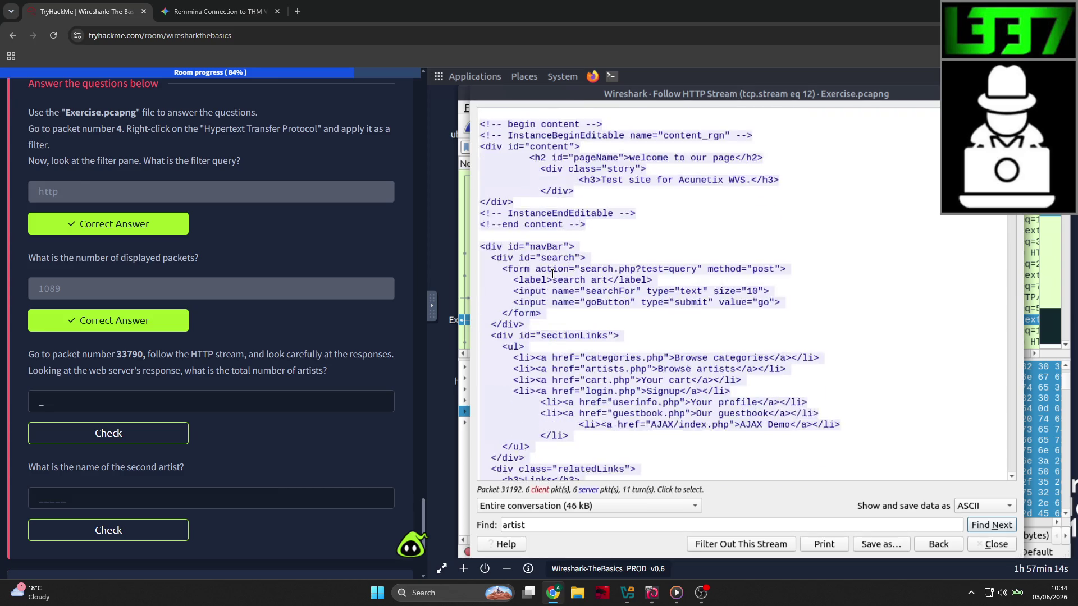
left_click(980, 524)
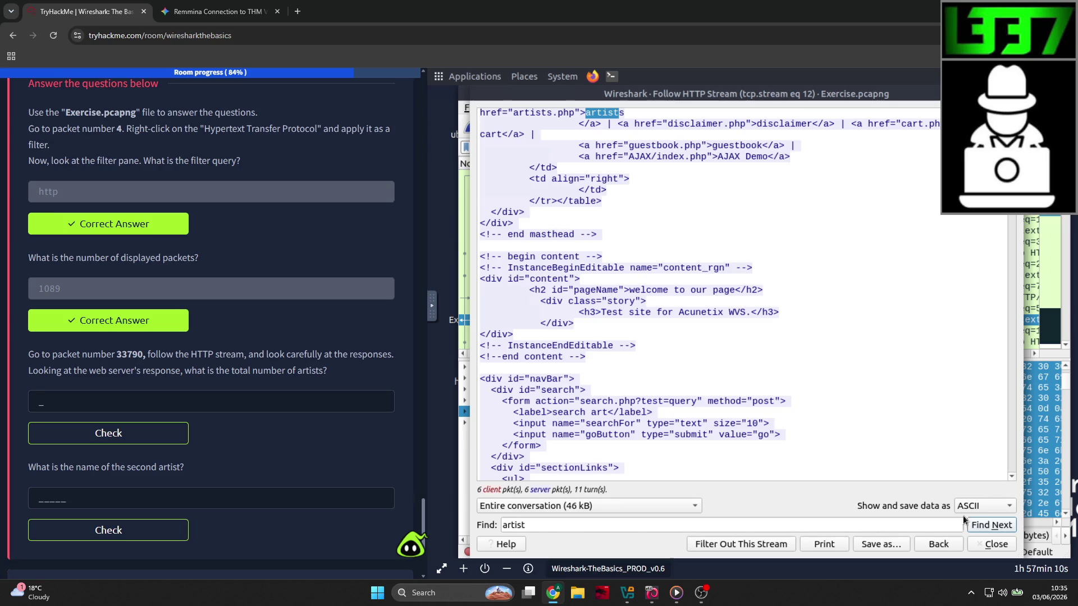
left_click(574, 526)
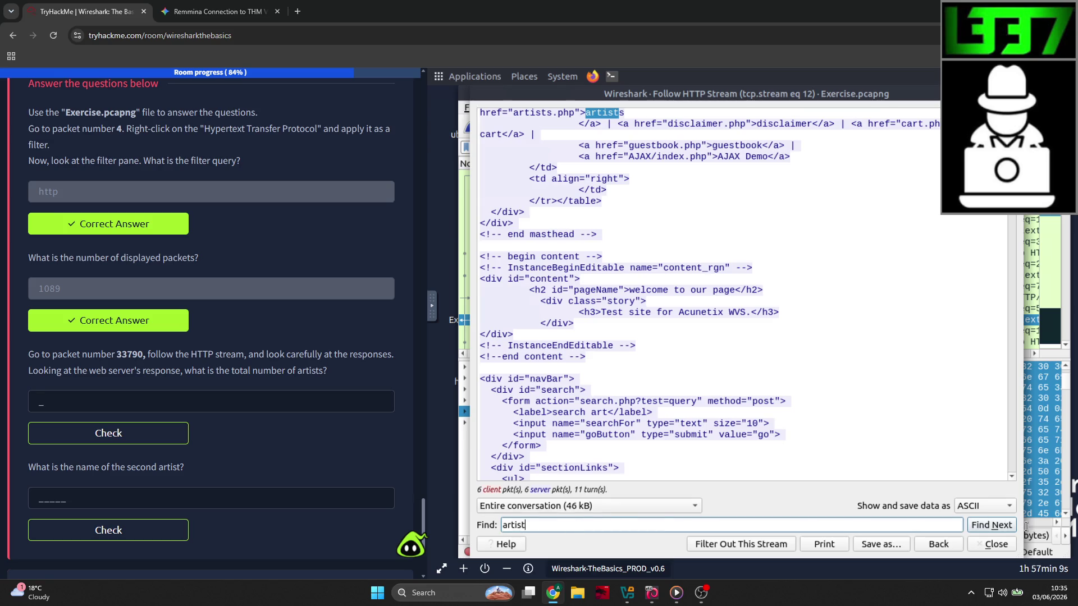
left_click(997, 526)
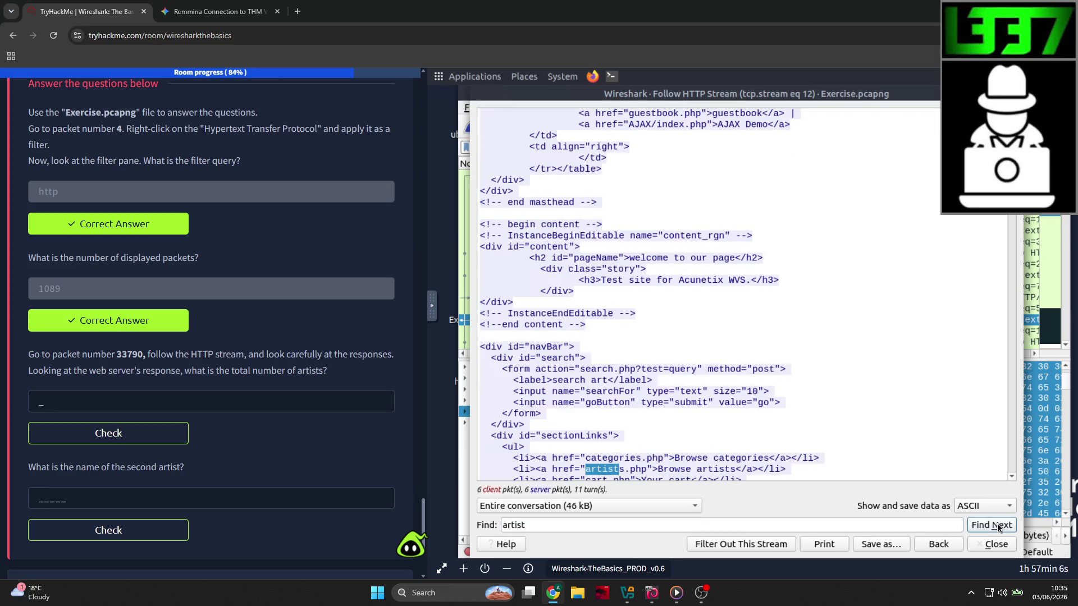
left_click(997, 526)
left_click(997, 526)
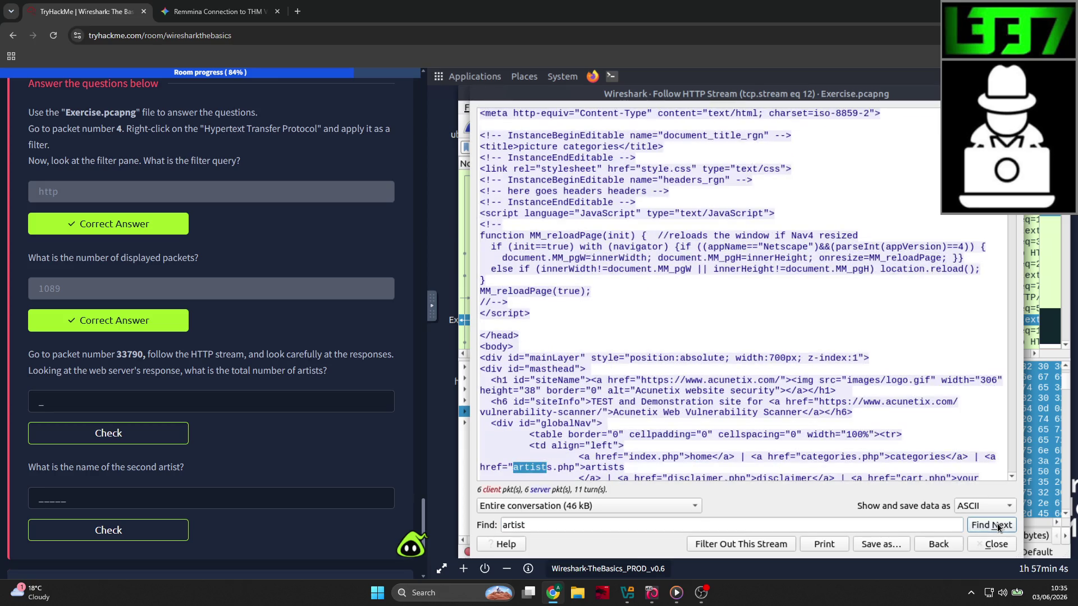
left_click(997, 526)
left_click(997, 526)
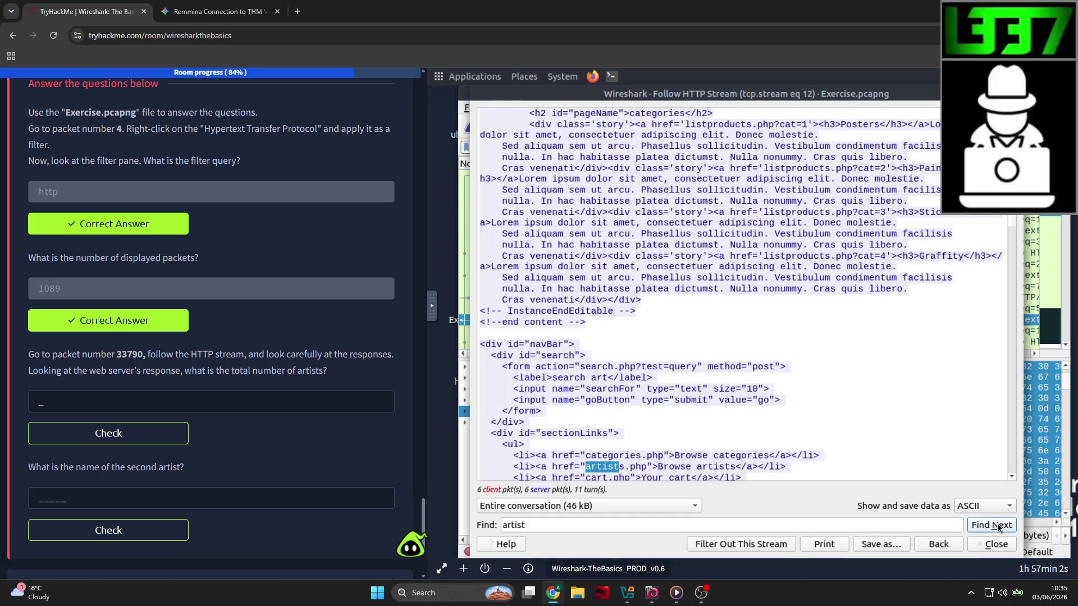
left_click(997, 526)
left_click(997, 525)
left_click(997, 525)
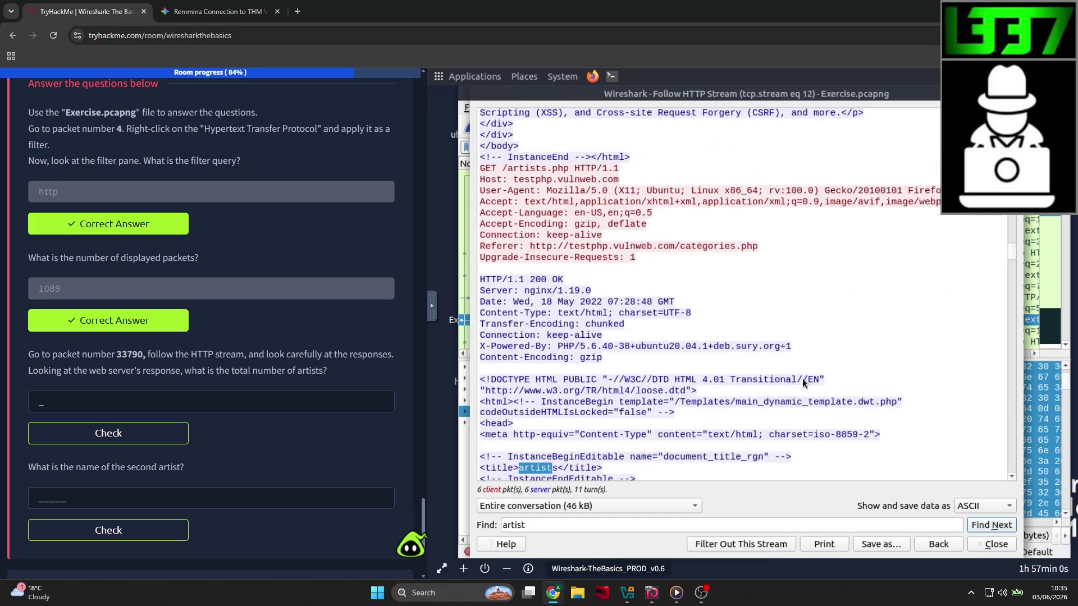
- Continue to the artists.php response listing r4w8173, Blad3 and lyzae
scroll(825, 390, "down", 9)
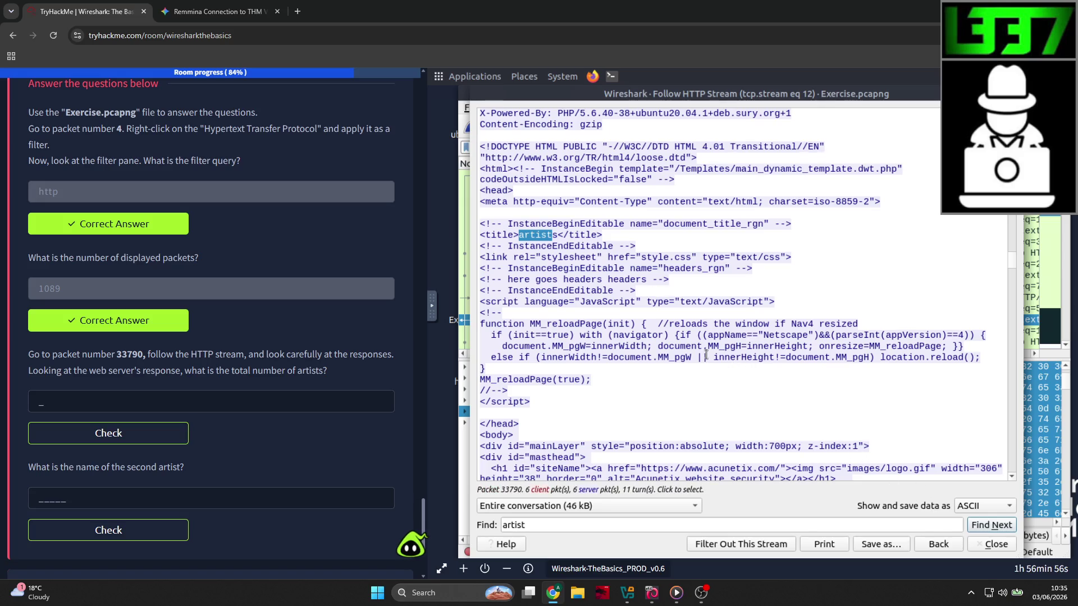
left_click(991, 525)
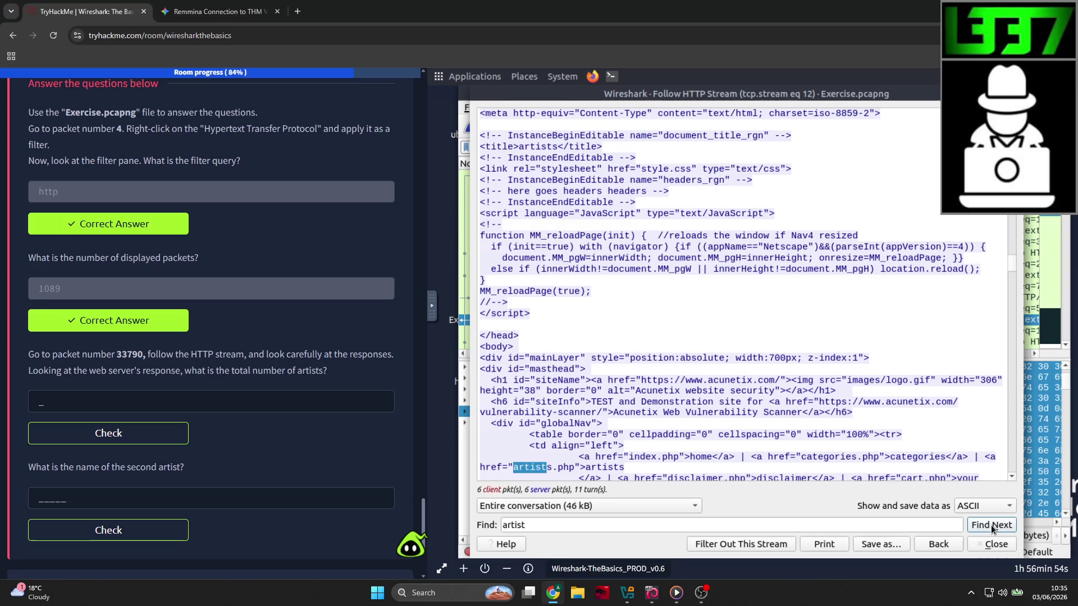
left_click(991, 525)
left_click(991, 524)
left_click(991, 524)
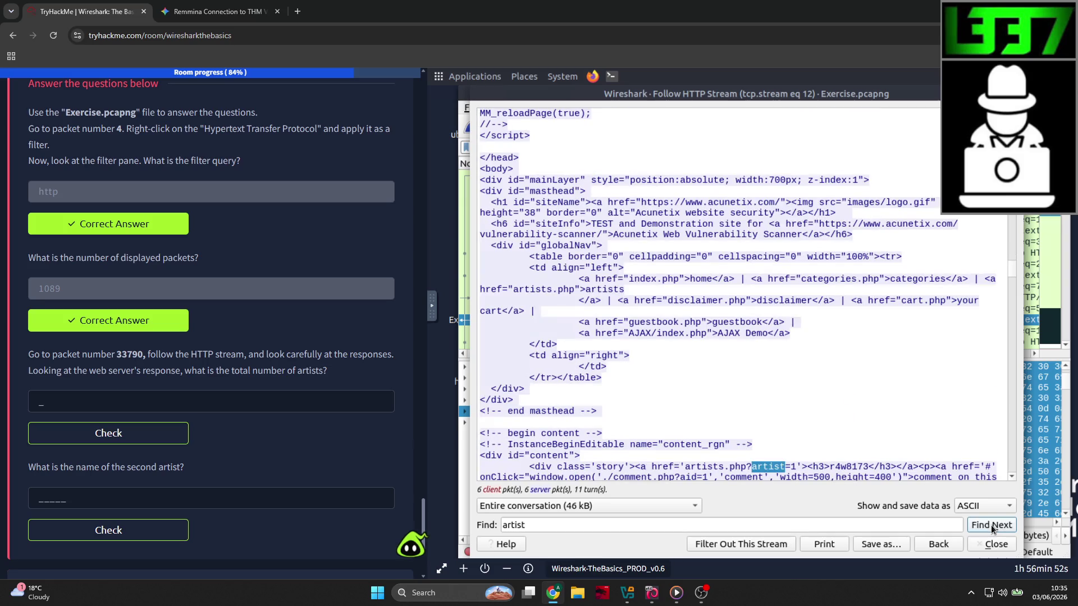
left_click(992, 525)
left_click(991, 525)
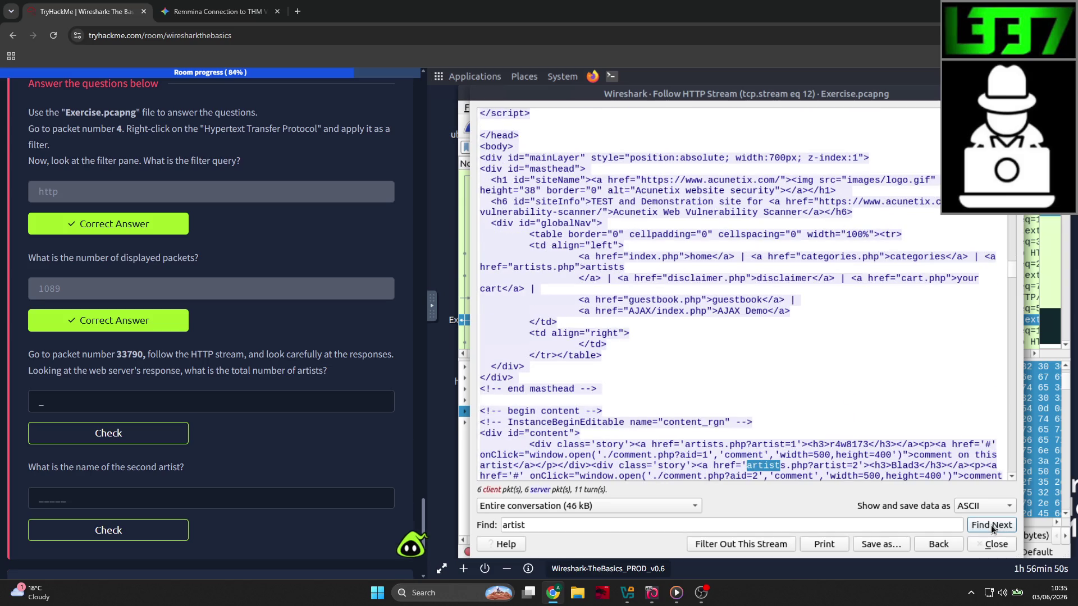
left_click(992, 525)
scroll(778, 368, "down", 3)
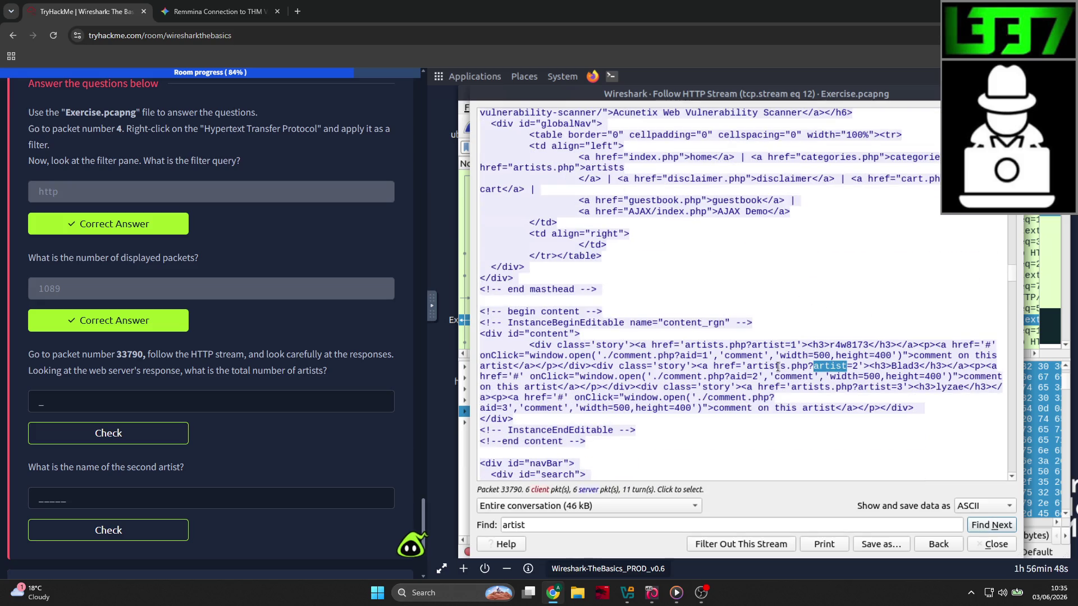
- Enter 2 as the total number of artists, which TryHackMe marks incorrect
left_click(140, 401)
type("2")
left_click(108, 433)
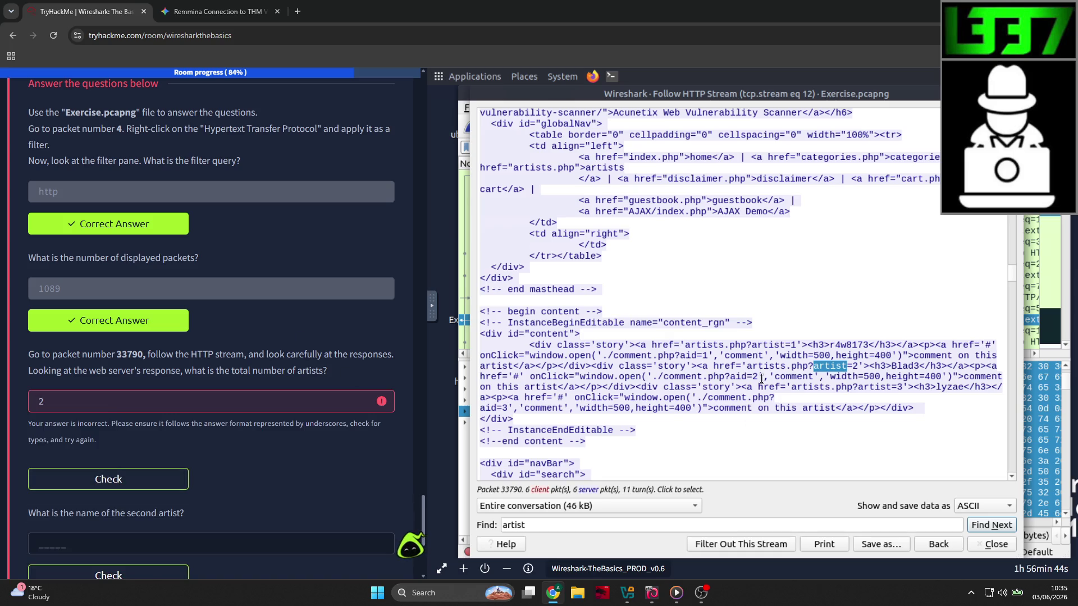
- Highlight text on the artist=2 entry line in the stream, then return to the search field
left_click(865, 369)
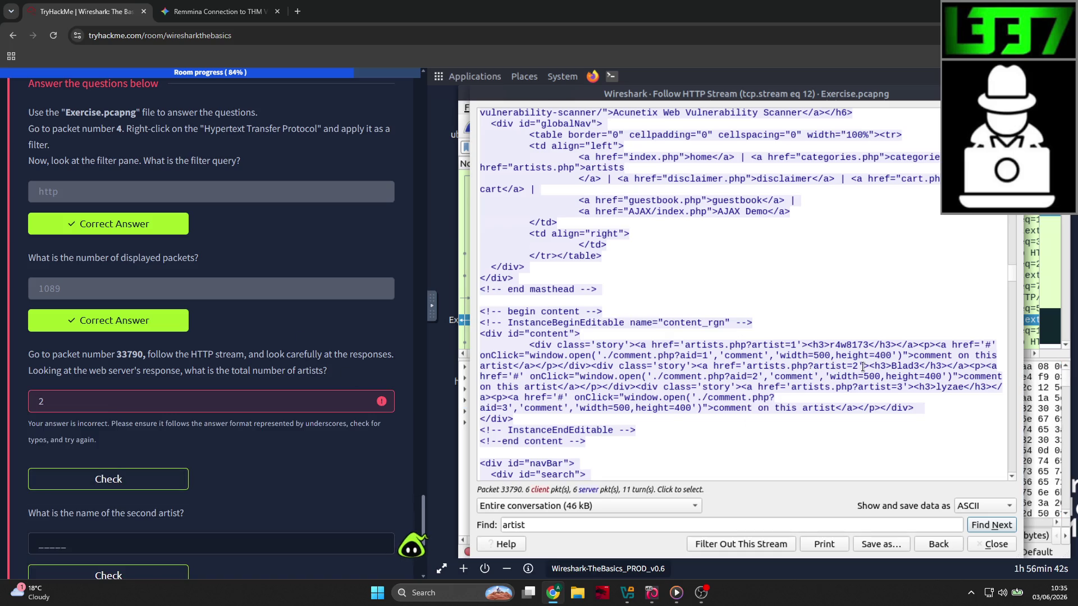
left_click_drag(864, 368, 813, 368)
left_click(795, 345)
scroll(775, 346, "down", 2)
left_click(539, 525)
- Complete the search term 'artists' and step through the first matches in the stream
type("s")
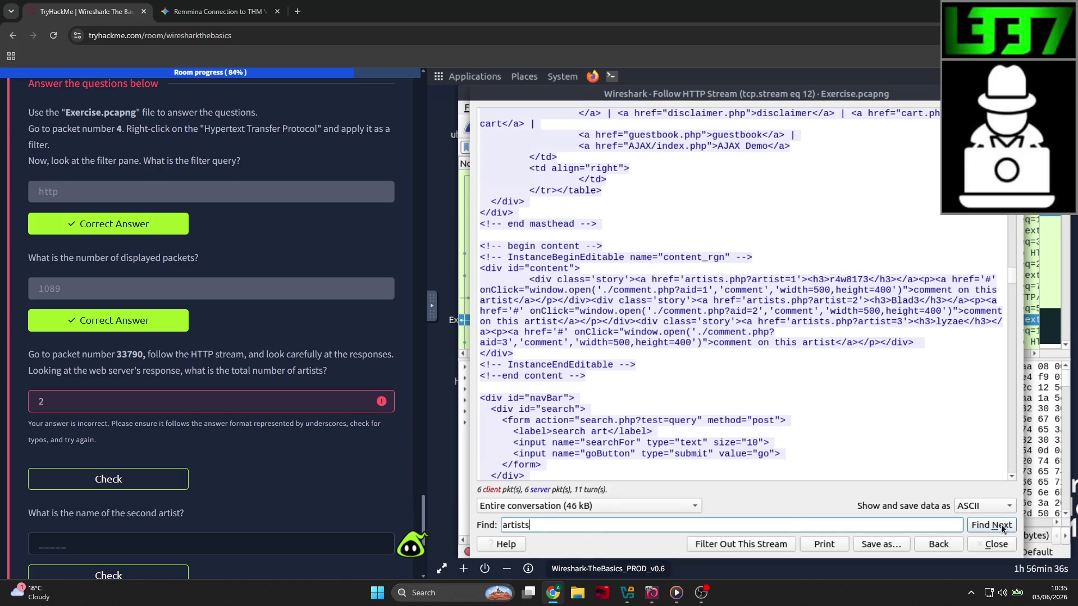
left_click(1002, 528)
left_click(1002, 528)
left_click(1002, 527)
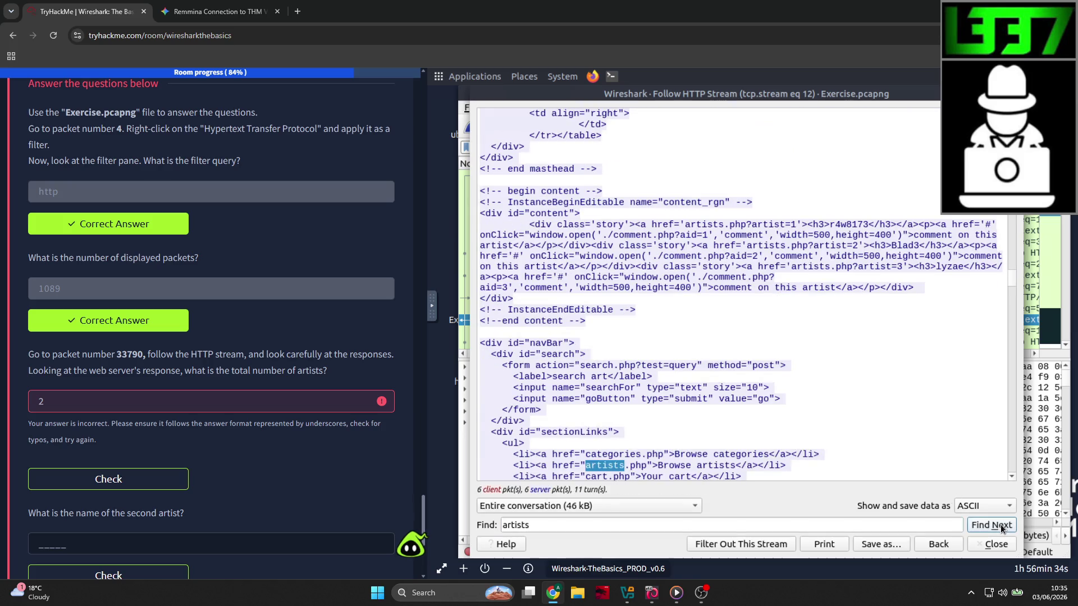
left_click(1002, 527)
scroll(758, 359, "down", 2)
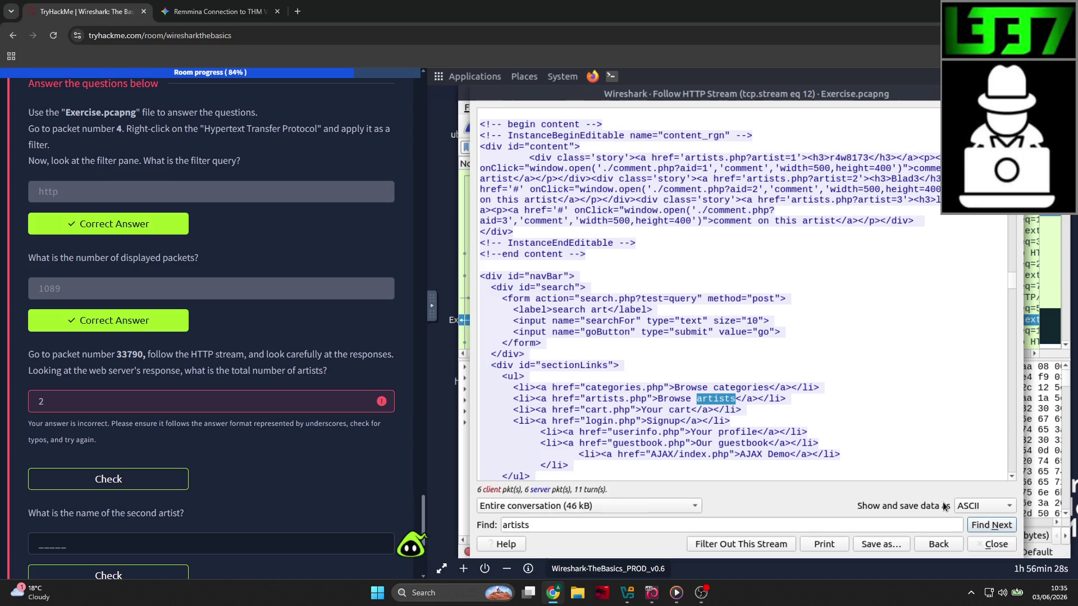
- Keep stepping through the following 'artists' matches further down the stream
left_click(977, 525)
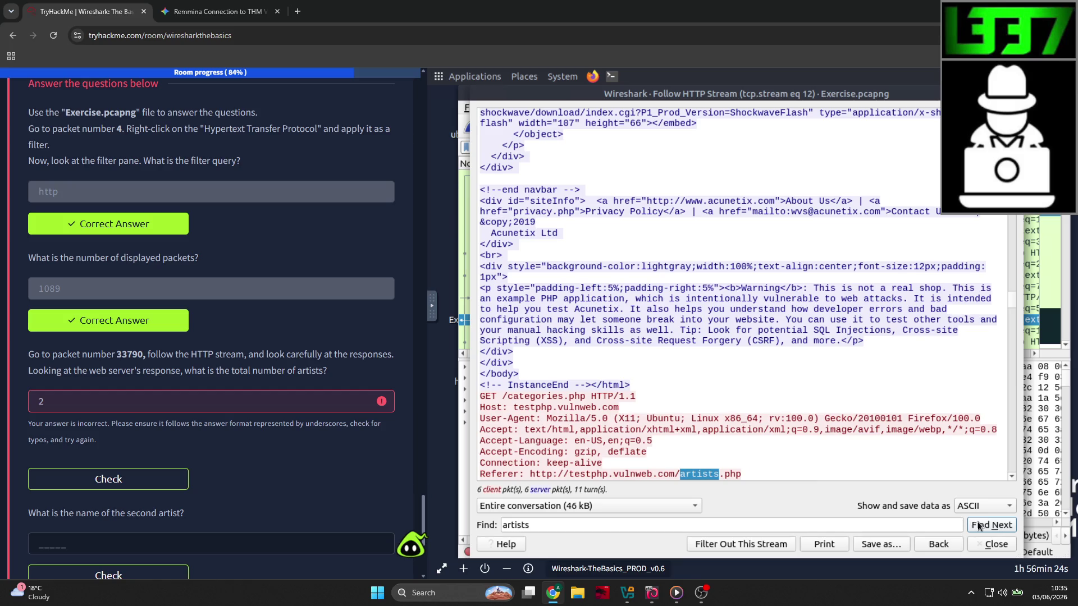
left_click(978, 523)
left_click(978, 523)
left_click(978, 523)
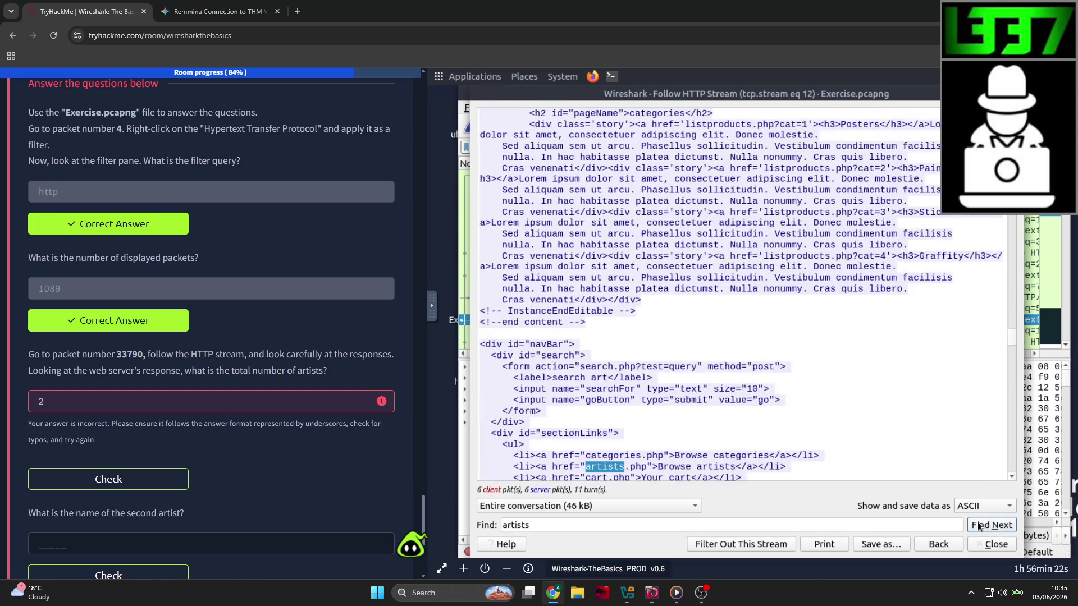
left_click(978, 523)
left_click(977, 523)
left_click(978, 524)
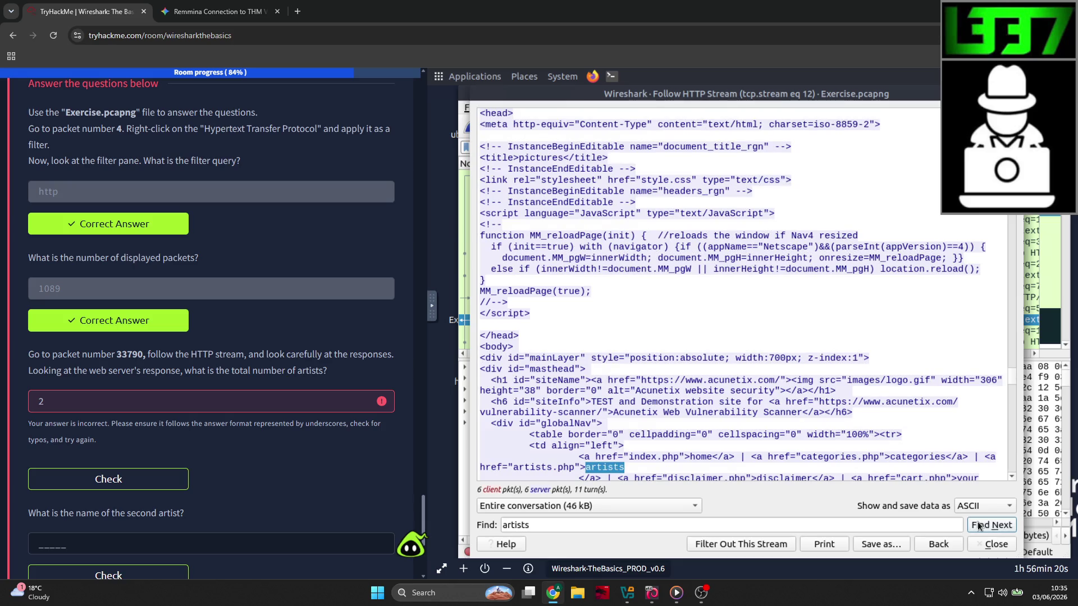
left_click(977, 523)
- Step through the artist links of the listed paintings lower in the page
scroll(733, 340, "down", 4)
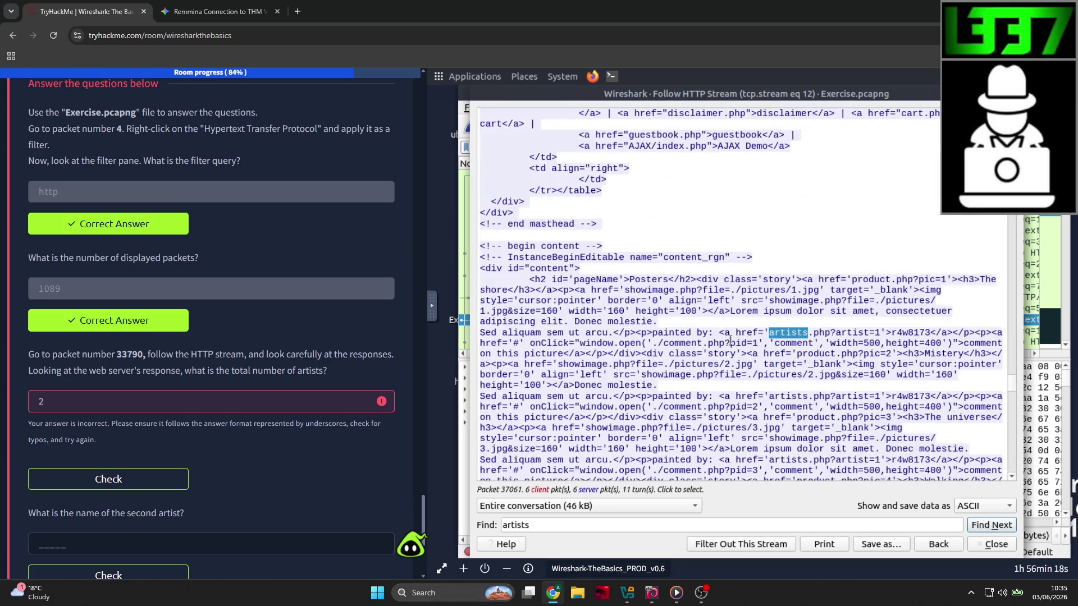
scroll(609, 286, "down", 2)
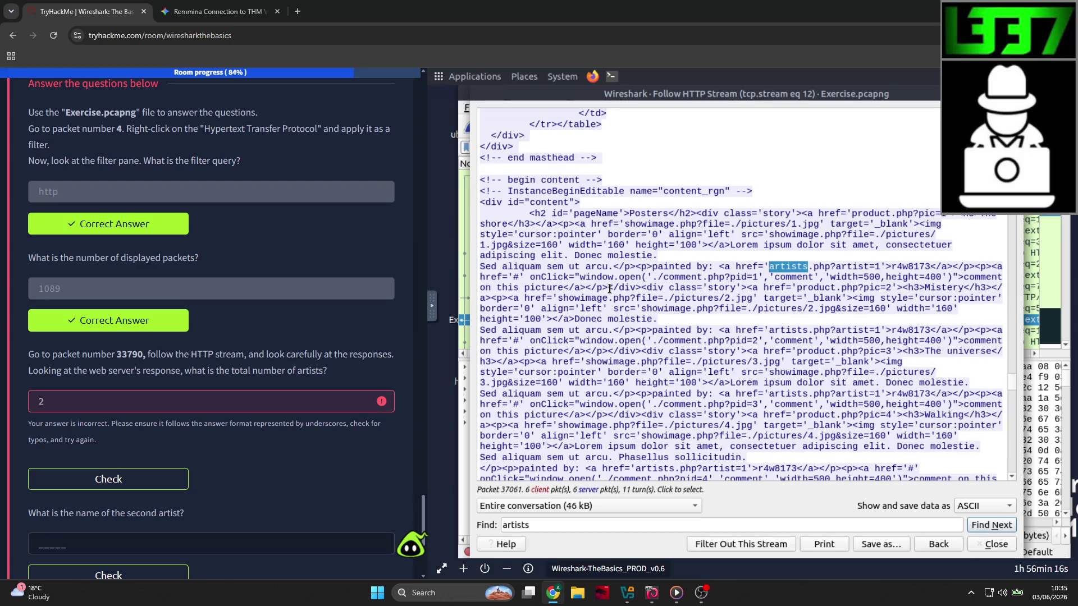
scroll(853, 382, "down", 1)
scroll(851, 377, "down", 3)
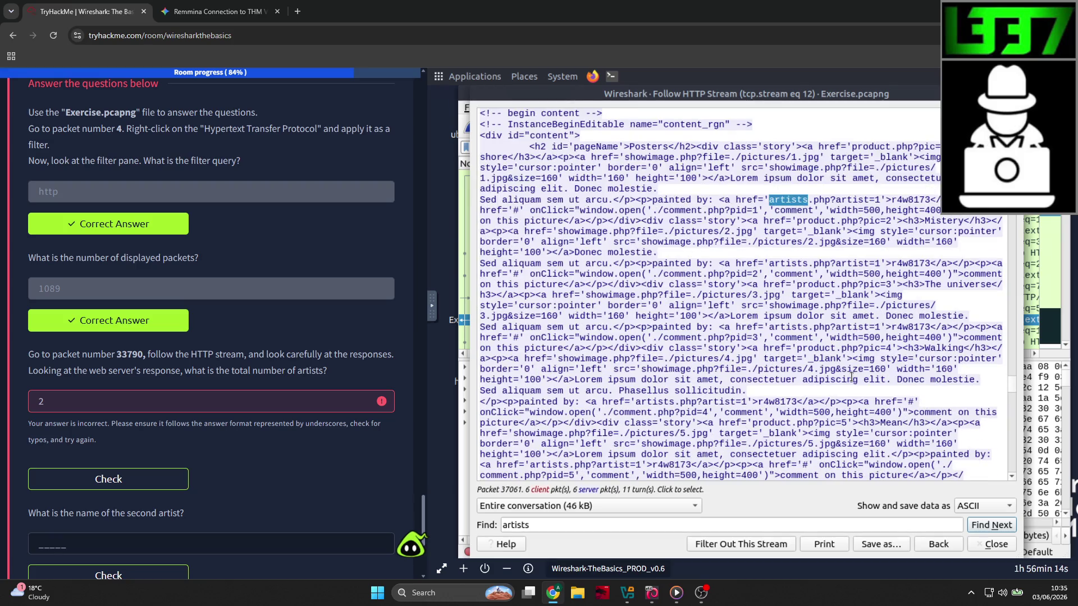
scroll(851, 377, "down", 3)
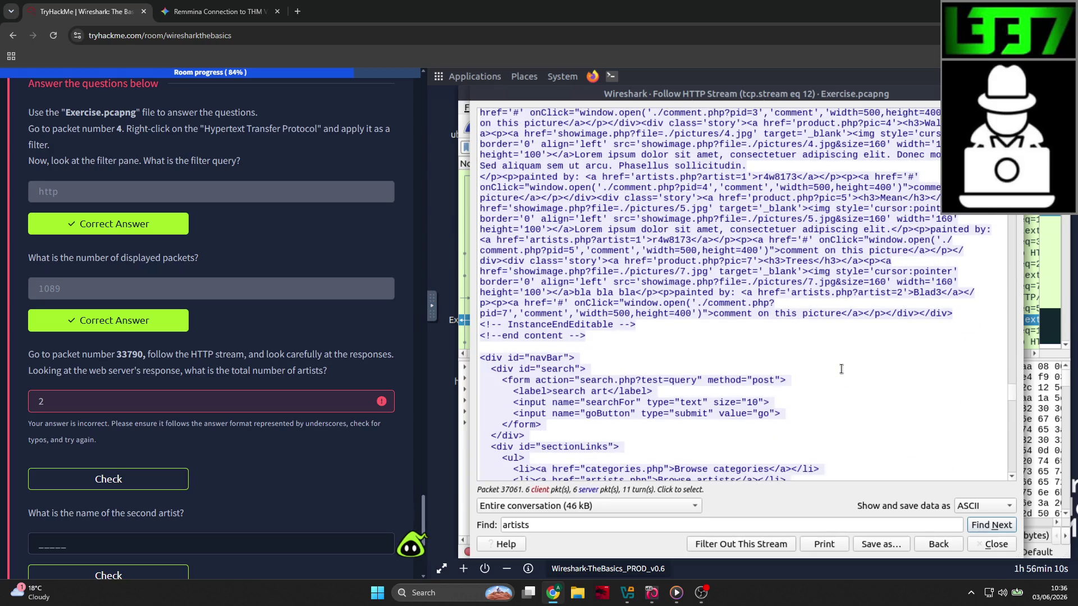
scroll(841, 375, "down", 5)
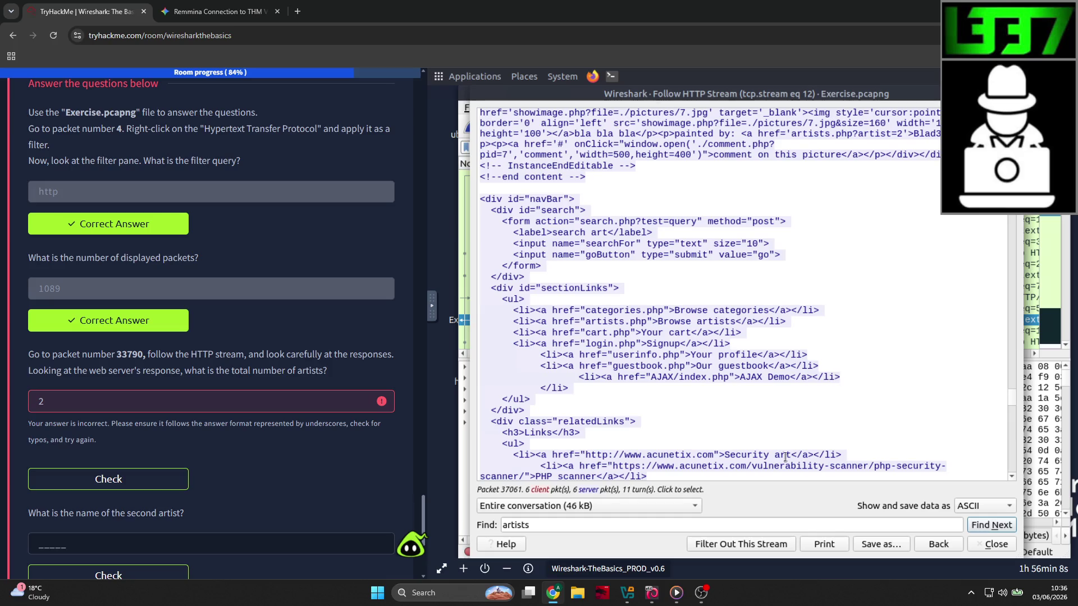
left_click(982, 525)
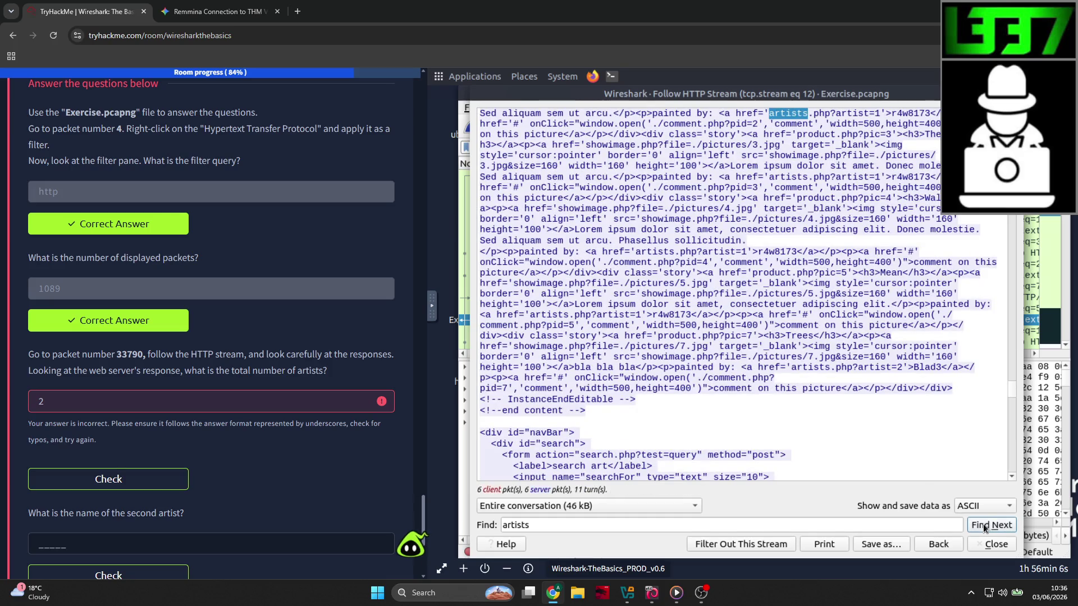
left_click(983, 526)
left_click(983, 526)
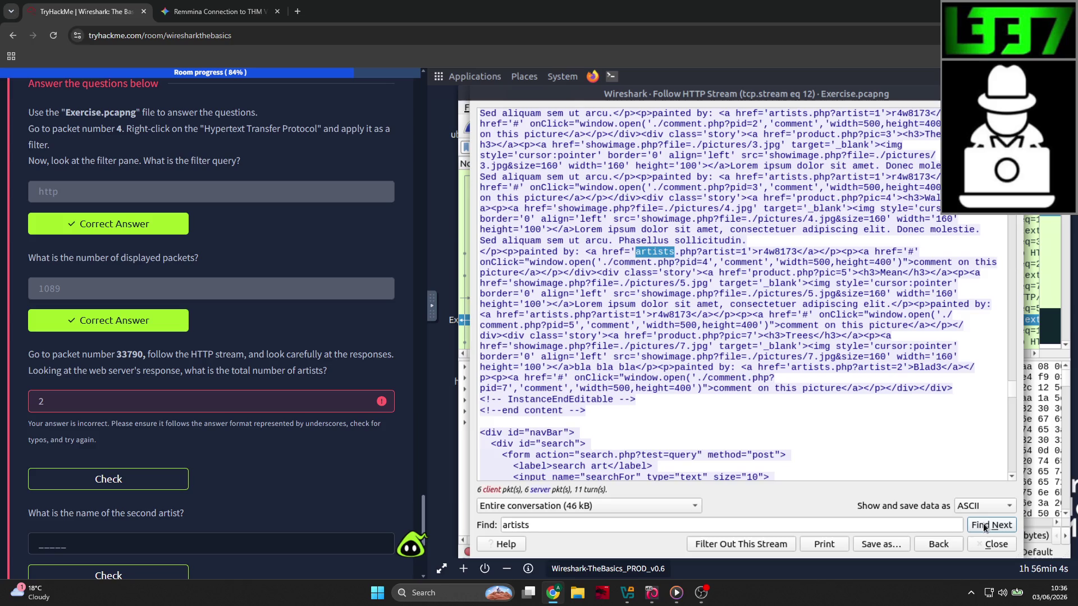
left_click(983, 526)
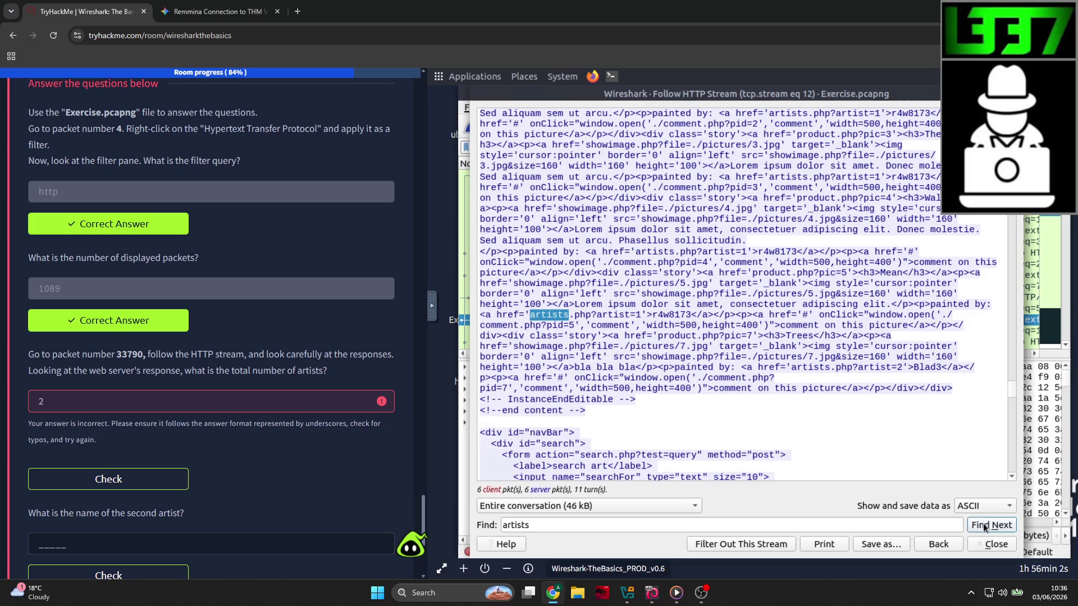
- Step through the Posters artist links, wrapping back to the masthead artists.php link
left_click(983, 523)
left_click(983, 523)
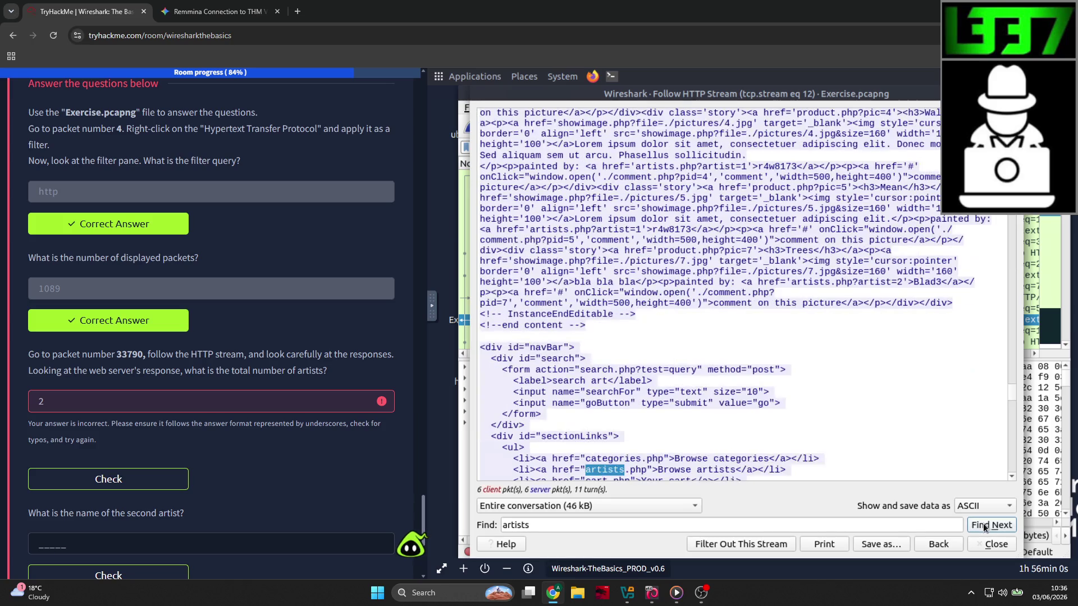
left_click(982, 523)
left_click(983, 523)
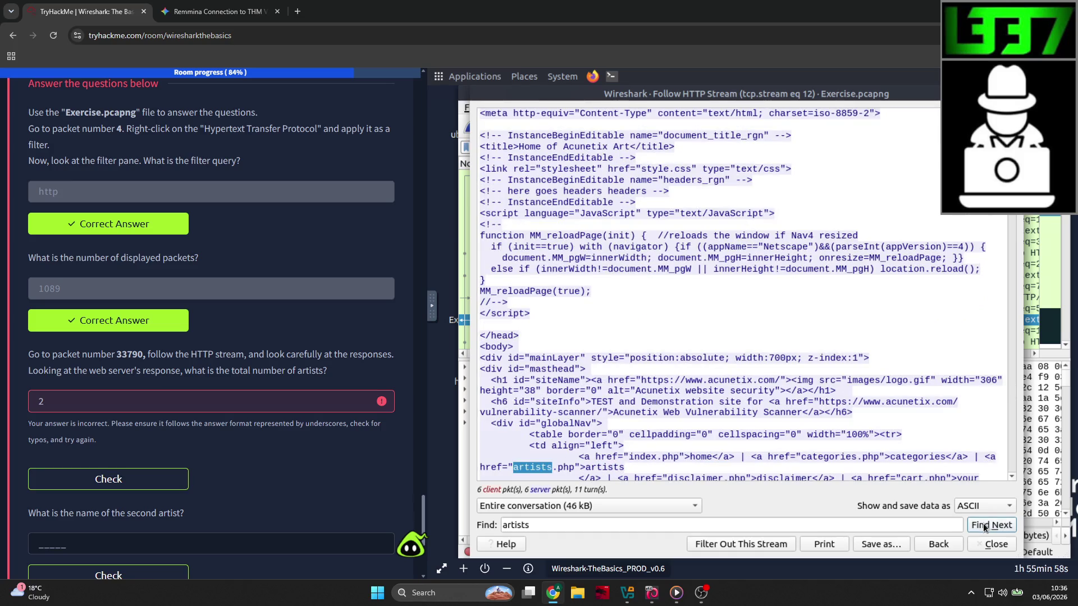
left_click(983, 523)
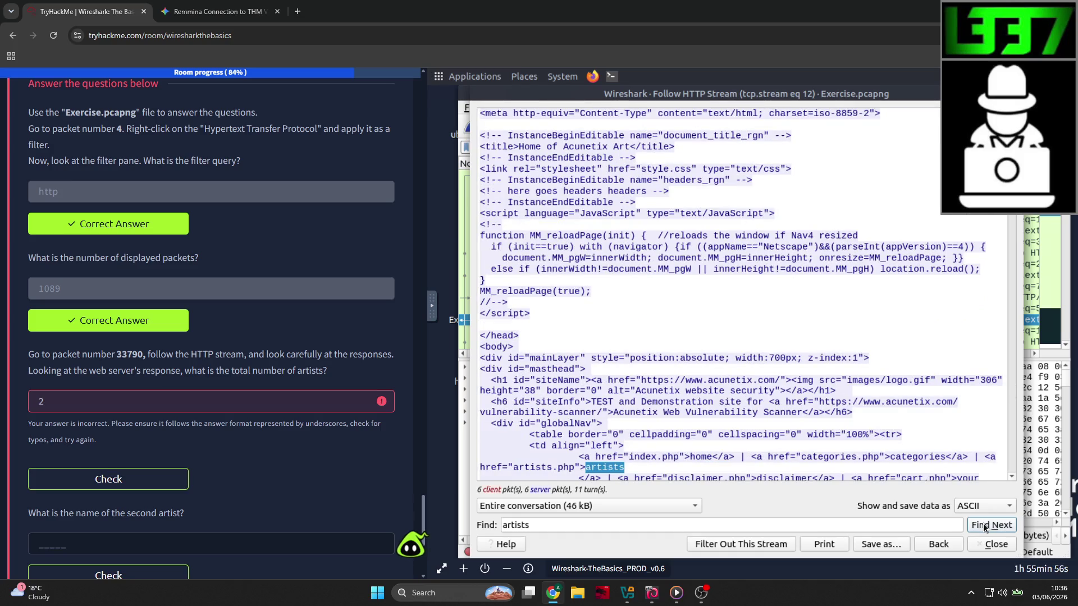
scroll(786, 365, "down", 5)
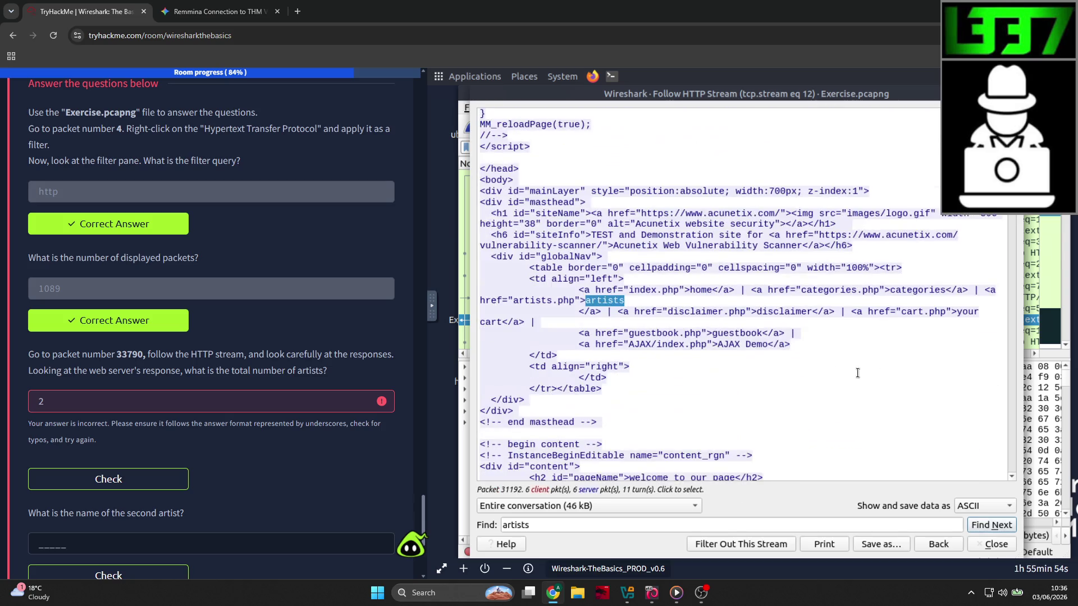
left_click_drag(1025, 226, 1039, 389)
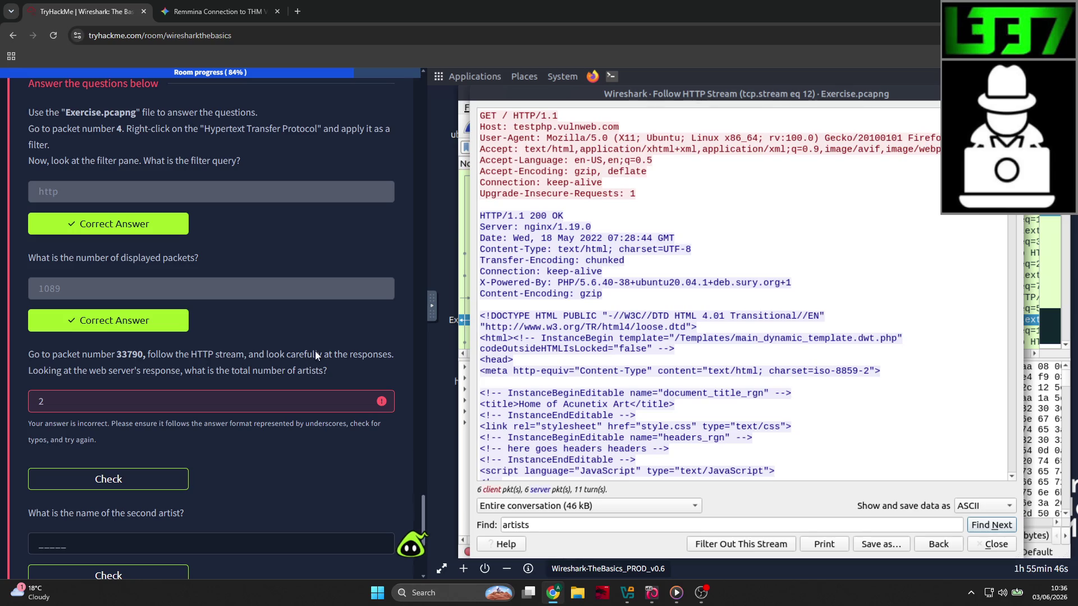
left_click(685, 248)
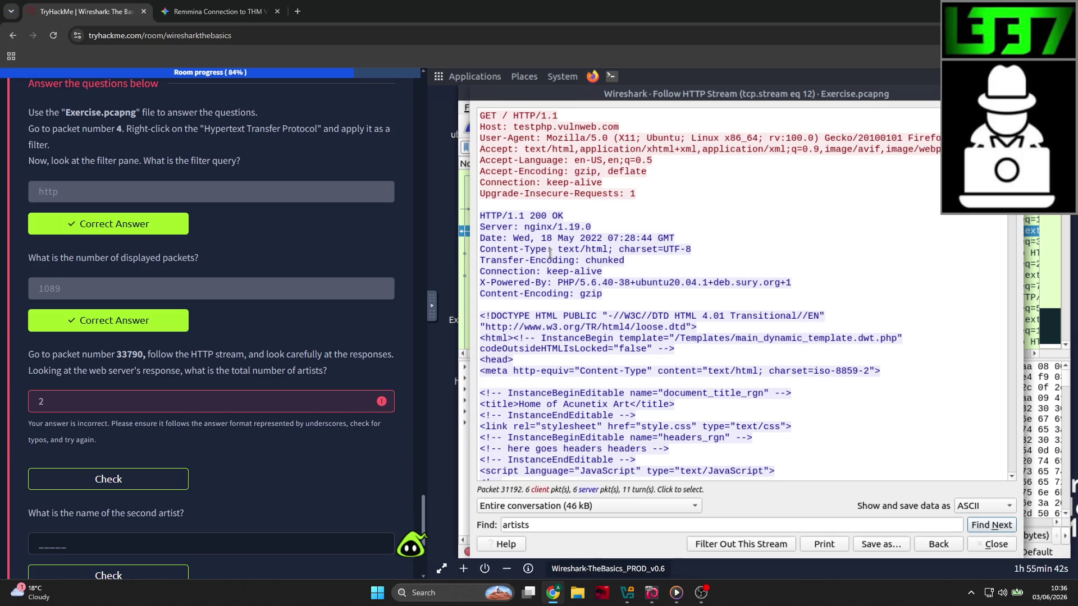
scroll(538, 248, "down", 1)
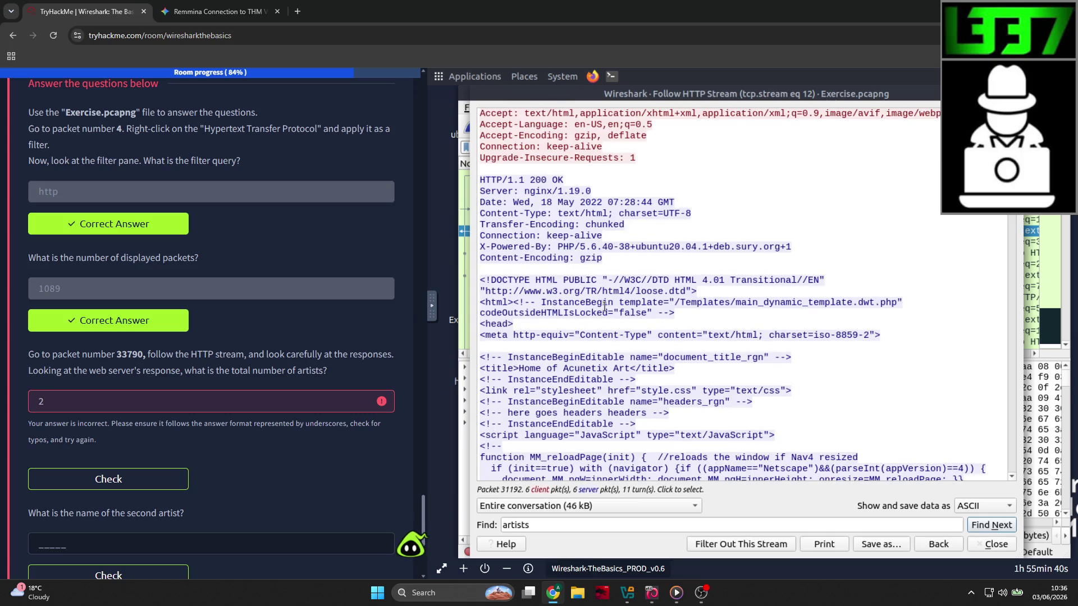
scroll(561, 295, "down", 1)
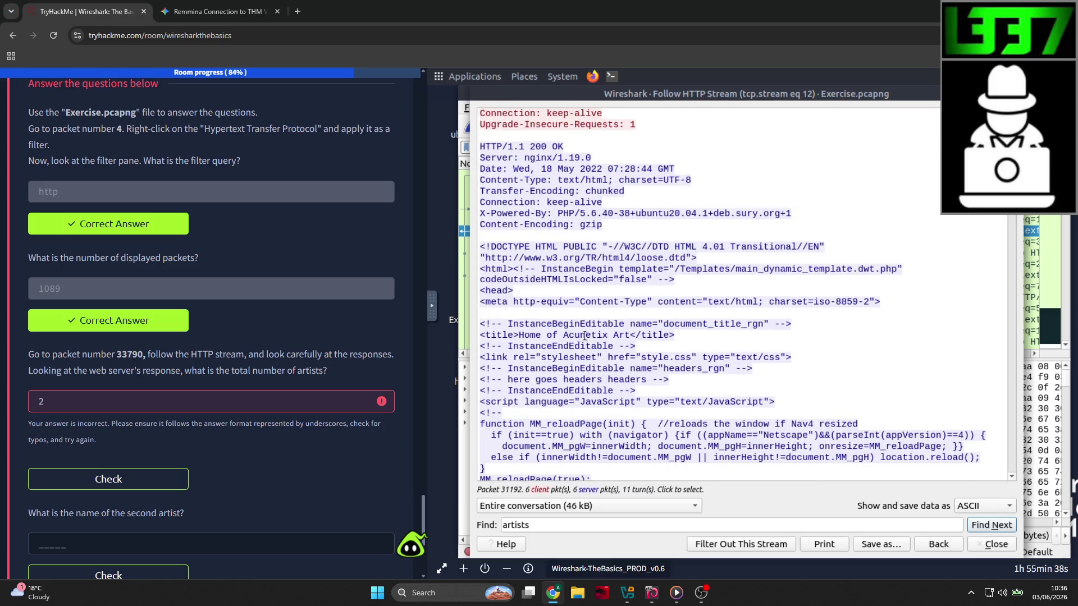
scroll(559, 354, "down", 2)
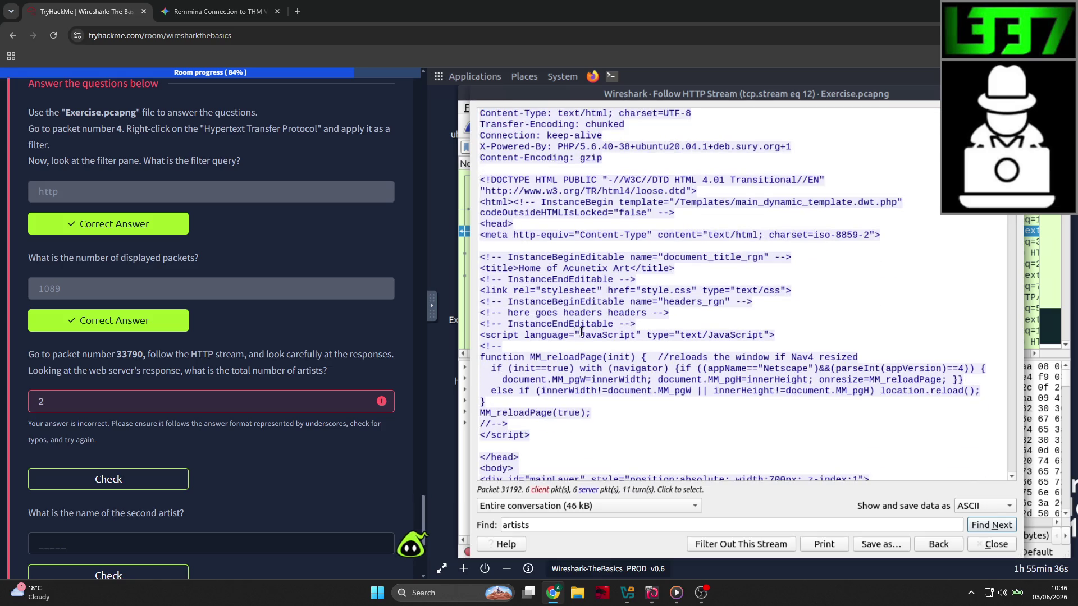
scroll(571, 334, "down", 1)
scroll(571, 334, "down", 2)
scroll(568, 331, "down", 1)
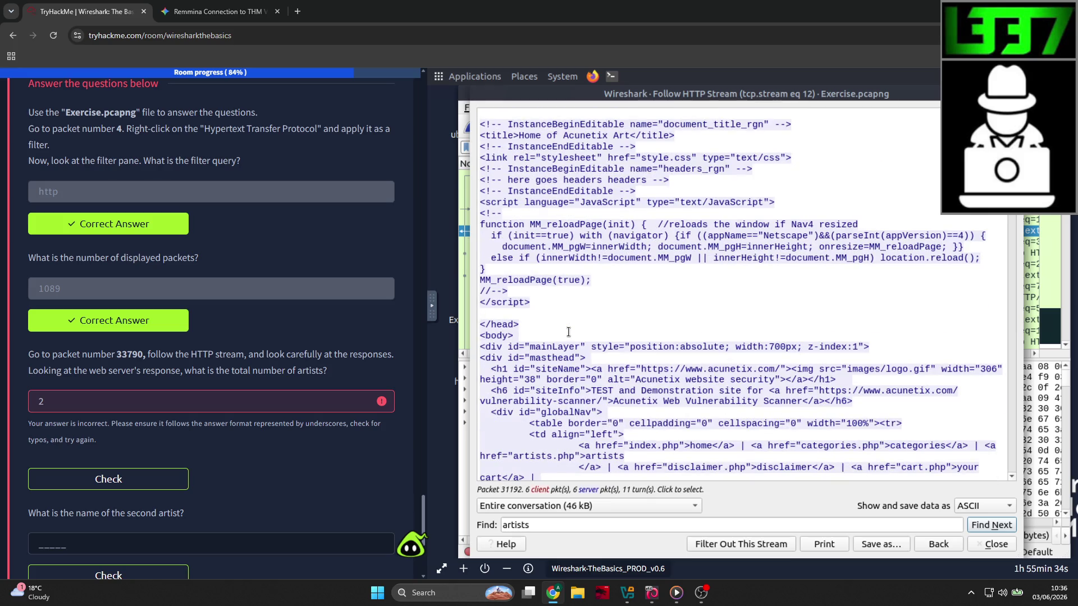
scroll(568, 331, "down", 2)
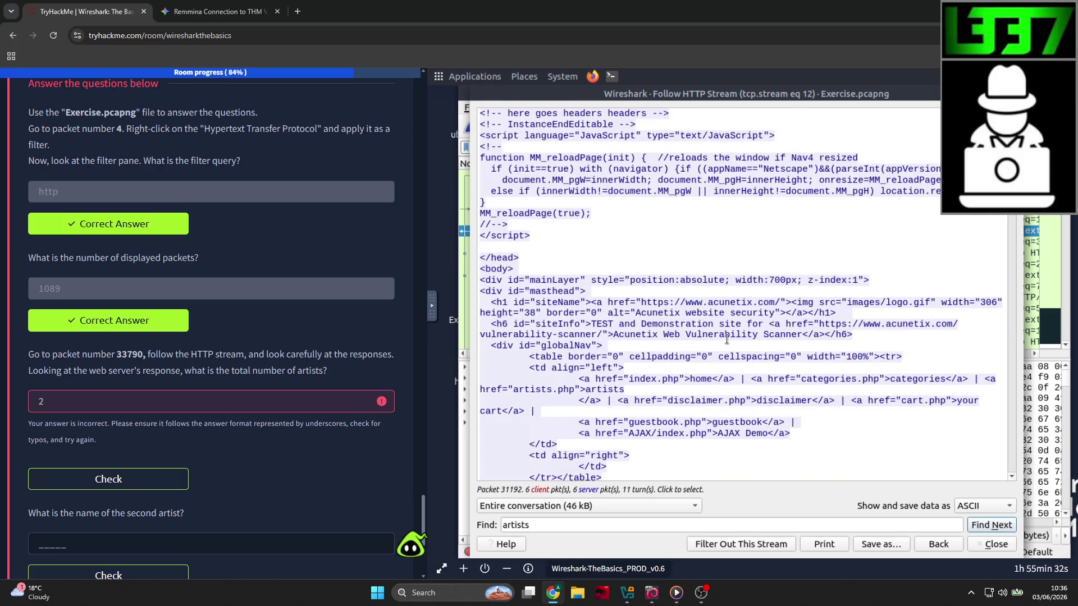
scroll(669, 330, "down", 2)
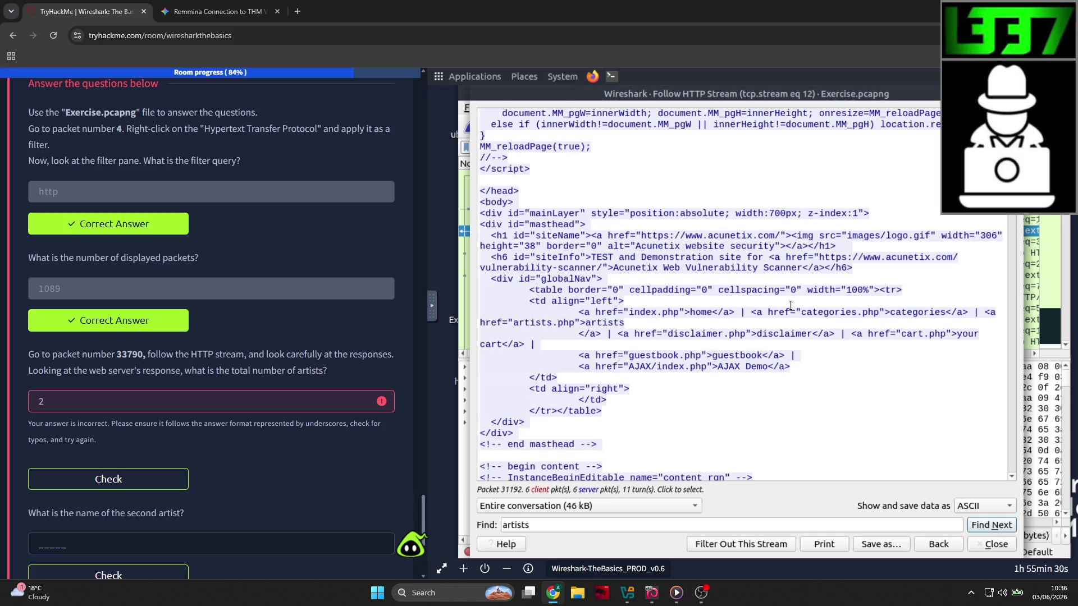
scroll(651, 320, "down", 9)
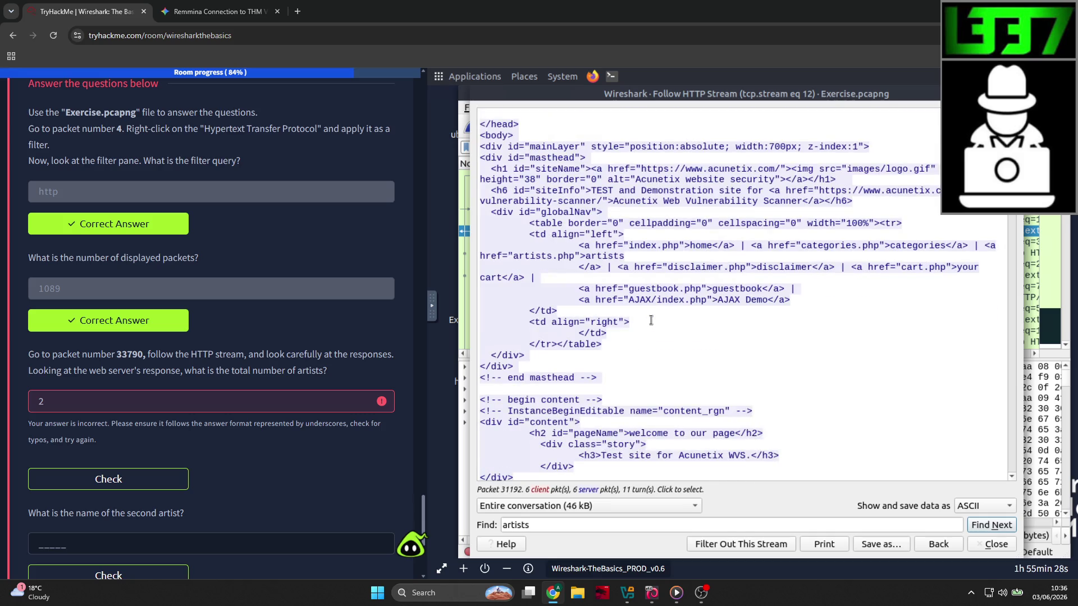
scroll(651, 321, "down", 5)
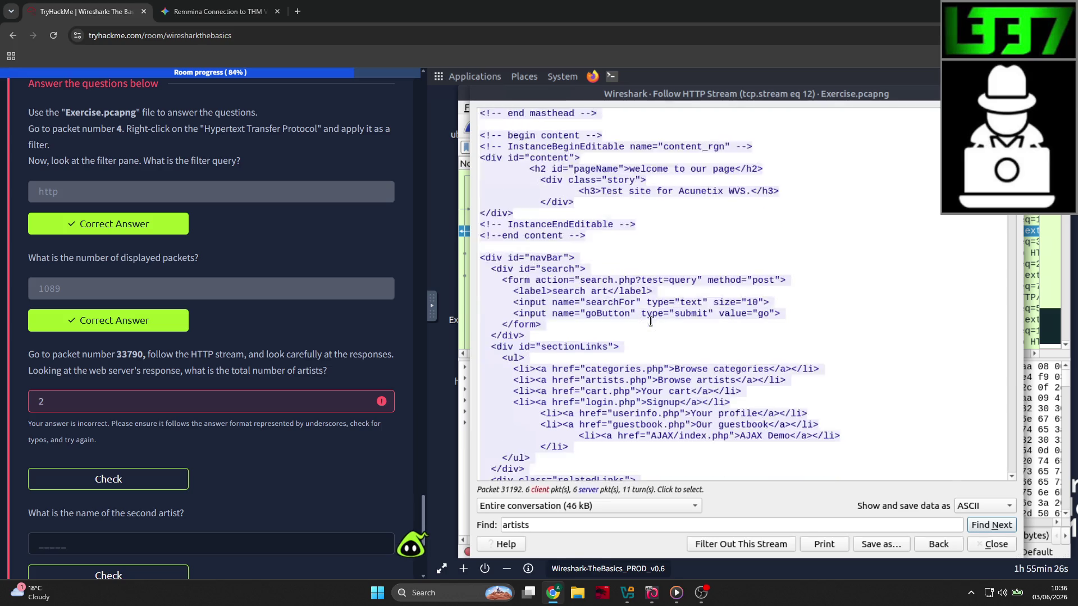
scroll(650, 321, "down", 2)
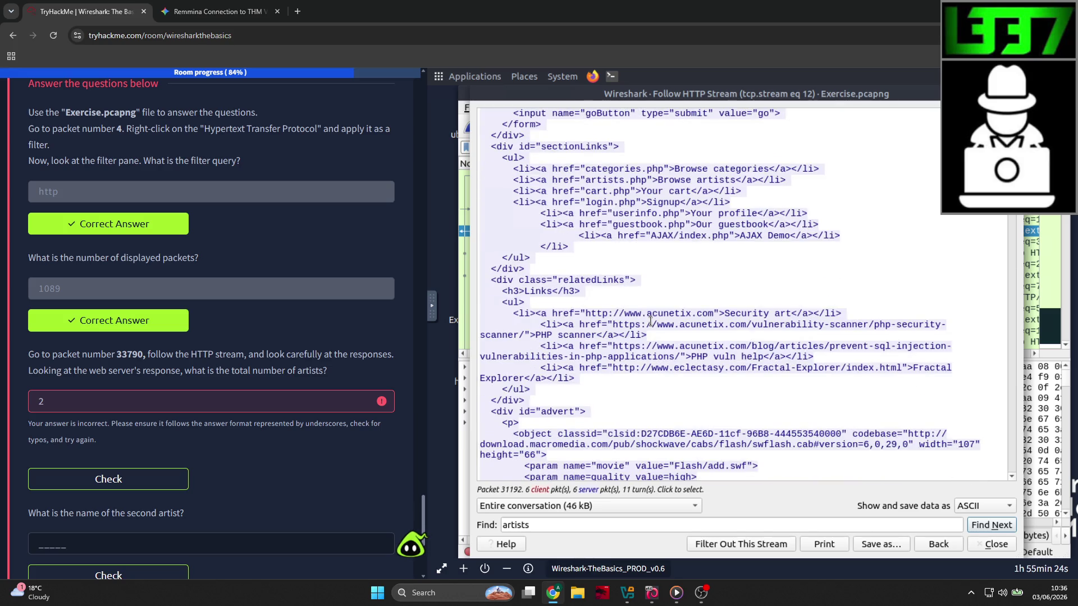
scroll(651, 321, "down", 2)
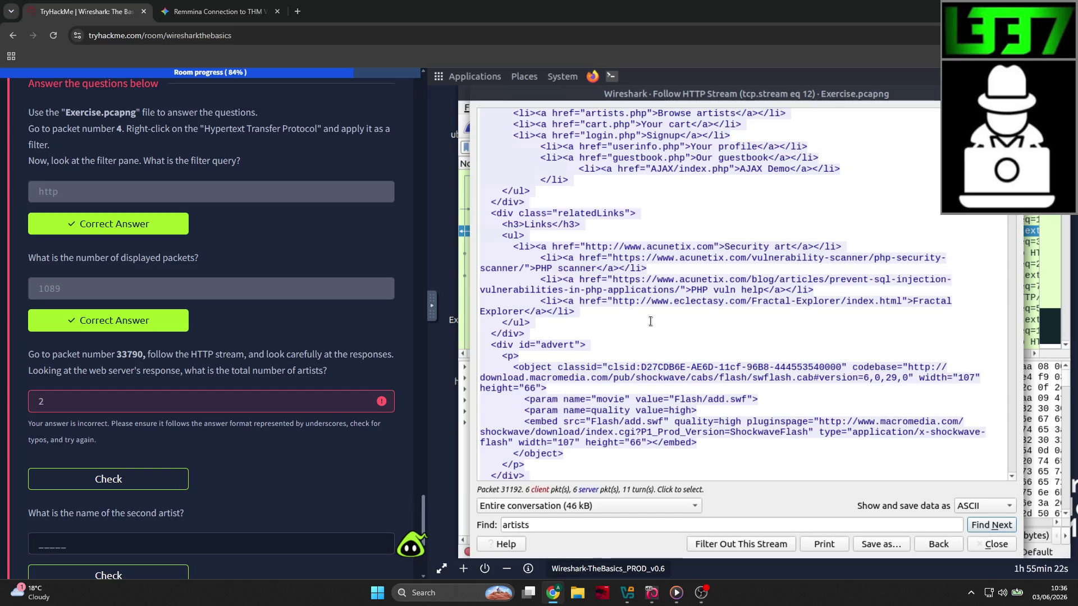
scroll(650, 321, "down", 5)
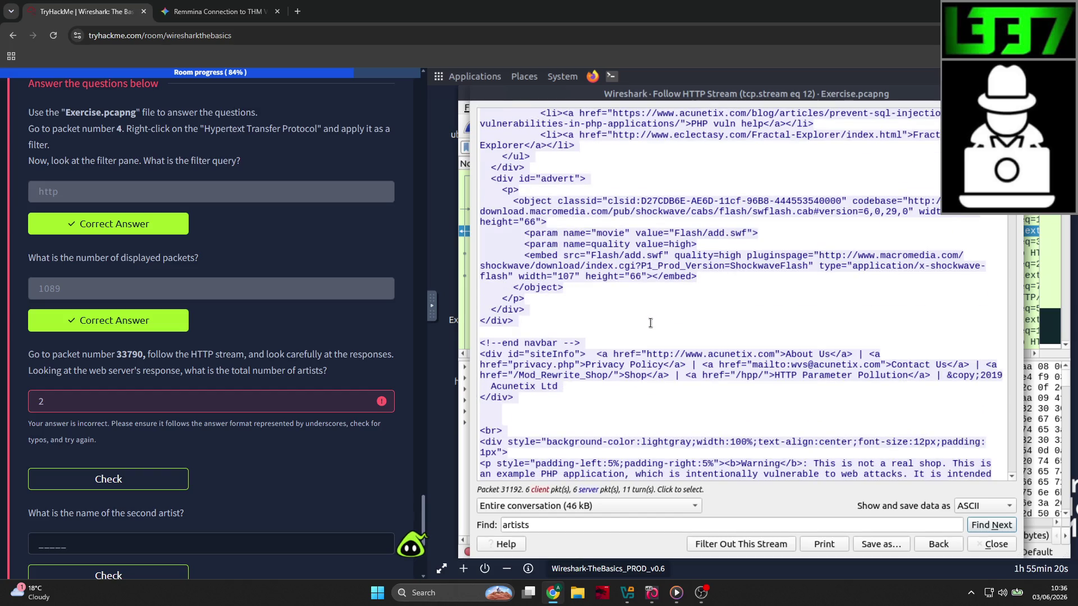
scroll(651, 323, "down", 5)
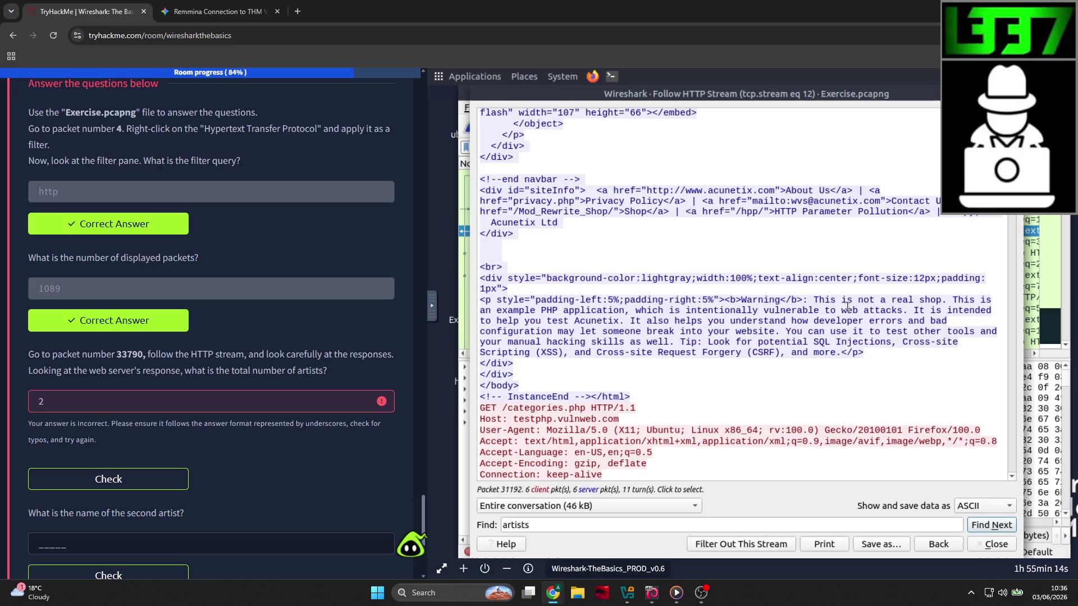
- Read the warning paragraph, then scroll down the task page to the artists question
left_click_drag(648, 310, 754, 315)
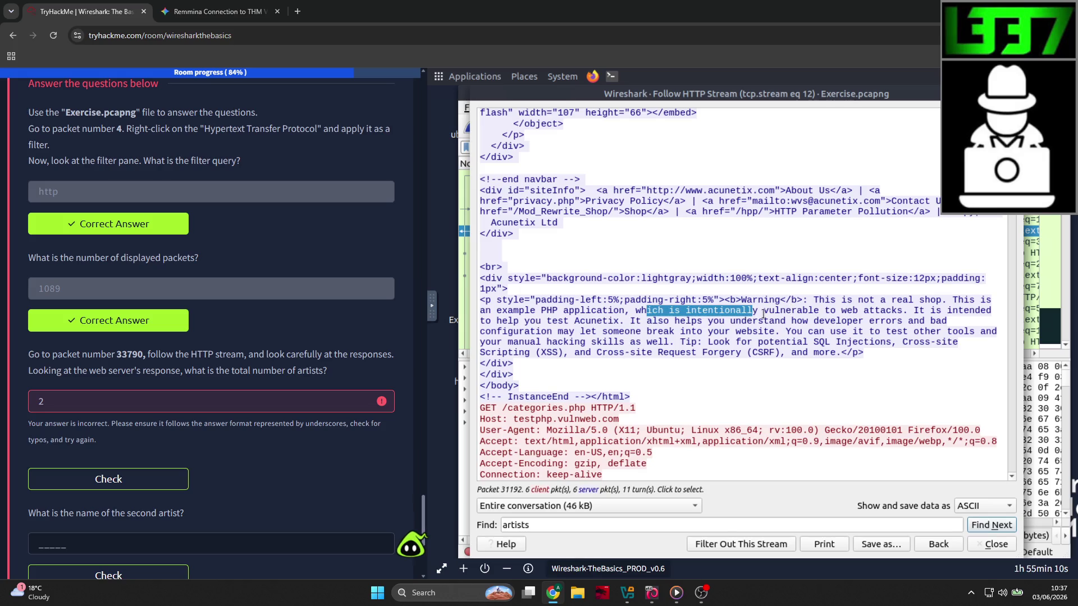
left_click(589, 323)
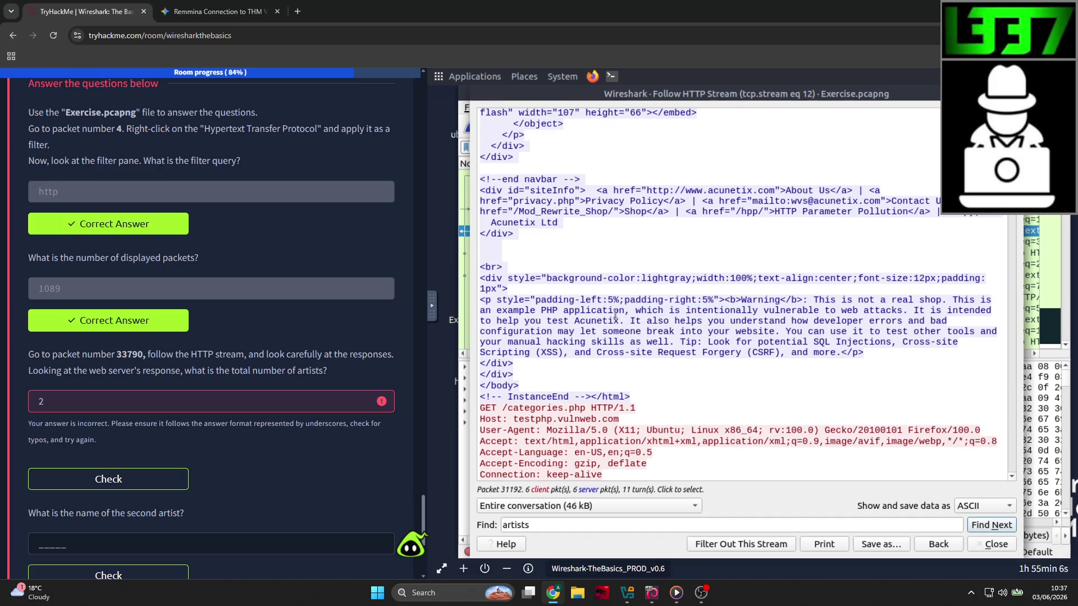
scroll(611, 311, "down", 2)
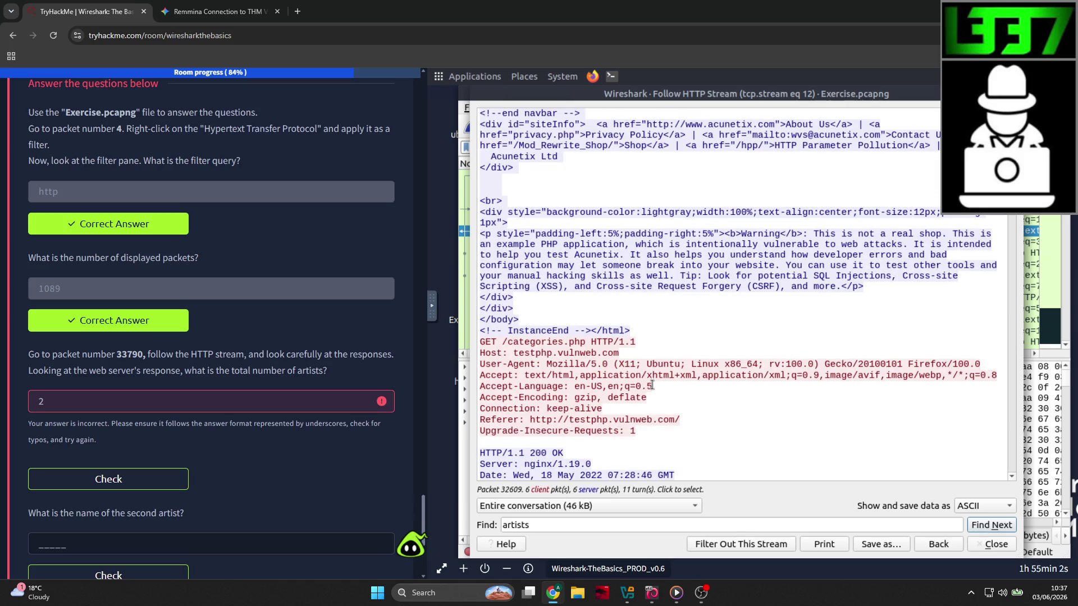
scroll(651, 385, "down", 2)
scroll(652, 384, "down", 2)
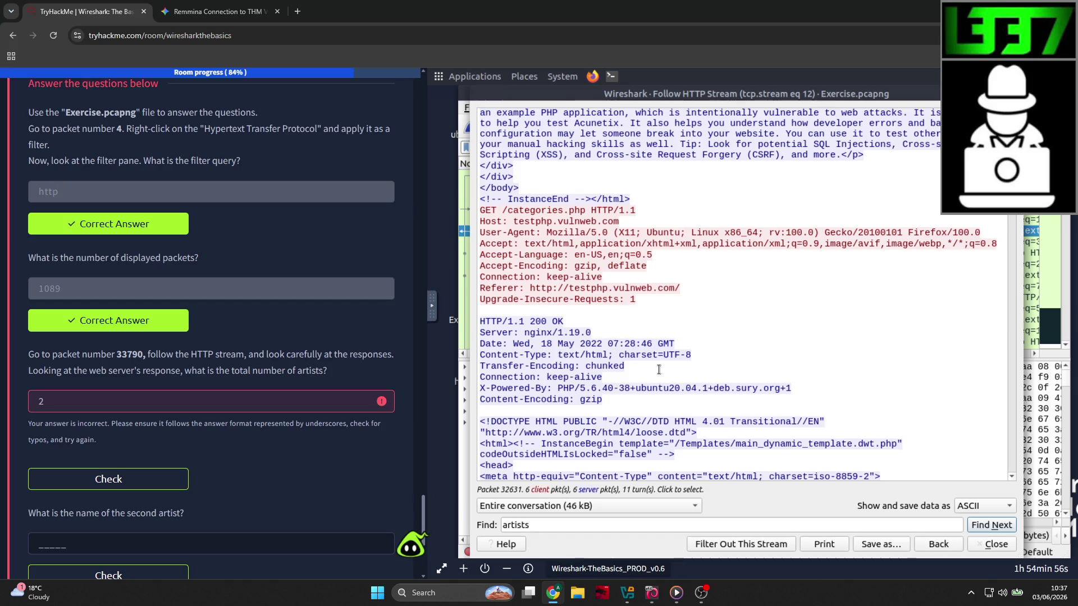
scroll(656, 358, "down", 2)
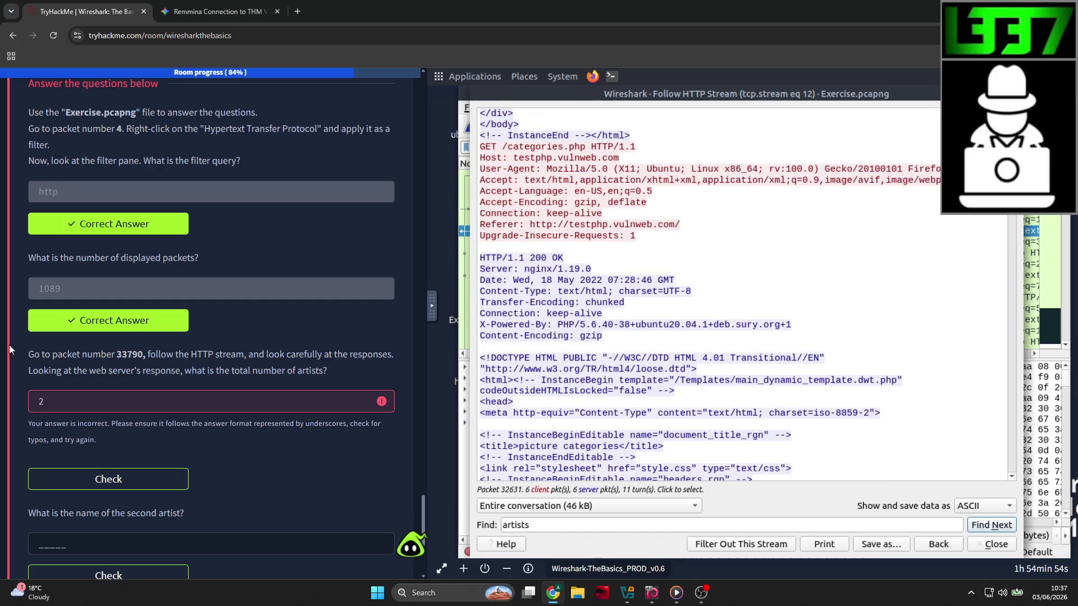
- Submit 4 as the total number of artists; it is marked incorrect
left_click(117, 401)
key("BackSpace")
type("r")
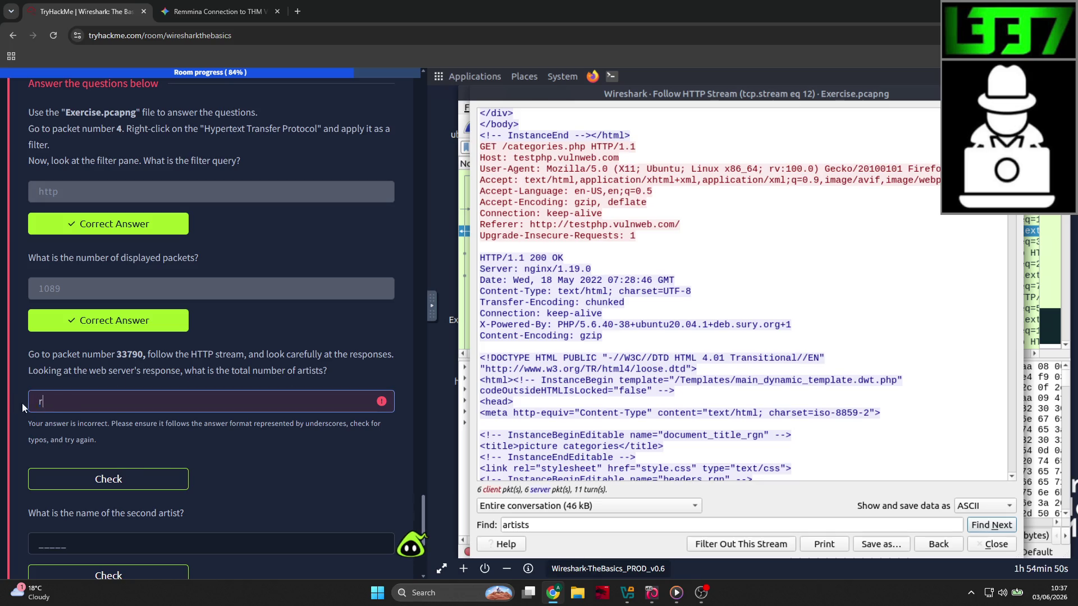
type("34")
key("Return")
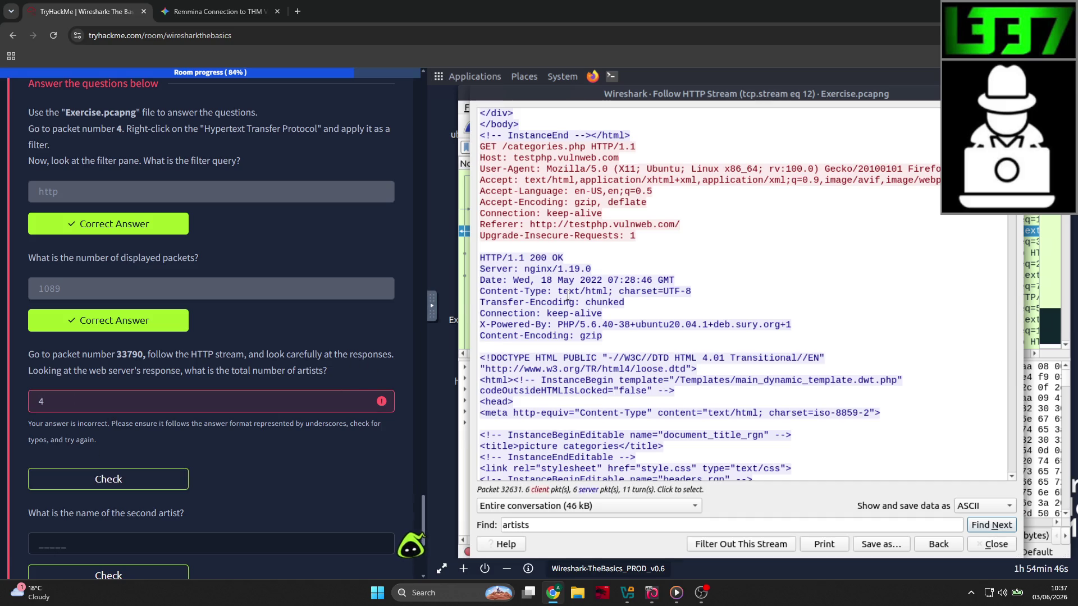
scroll(568, 292, "down", 1)
scroll(569, 293, "down", 1)
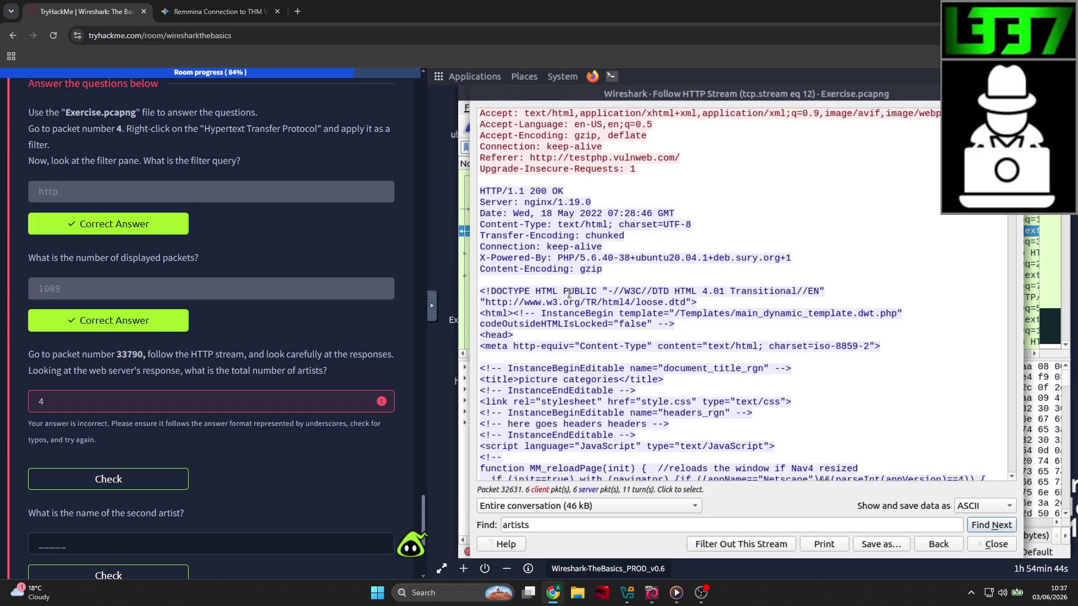
scroll(569, 292, "down", 1)
scroll(568, 292, "down", 1)
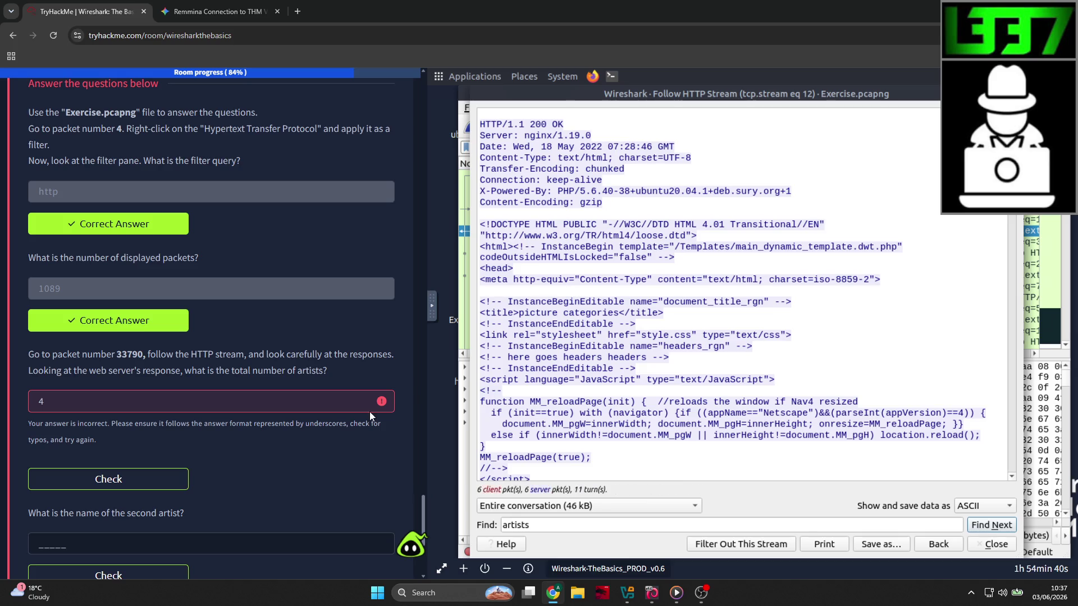
scroll(642, 275, "down", 8)
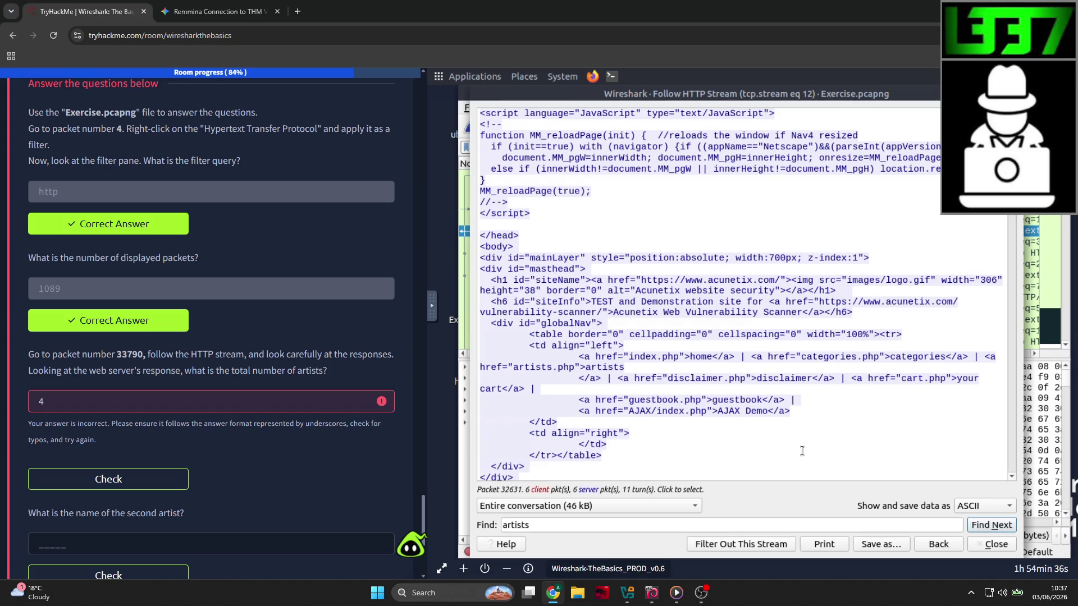
scroll(801, 448, "down", 3)
- Step through the 'artists' search matches until the GET /artists.php request appears
left_click(983, 527)
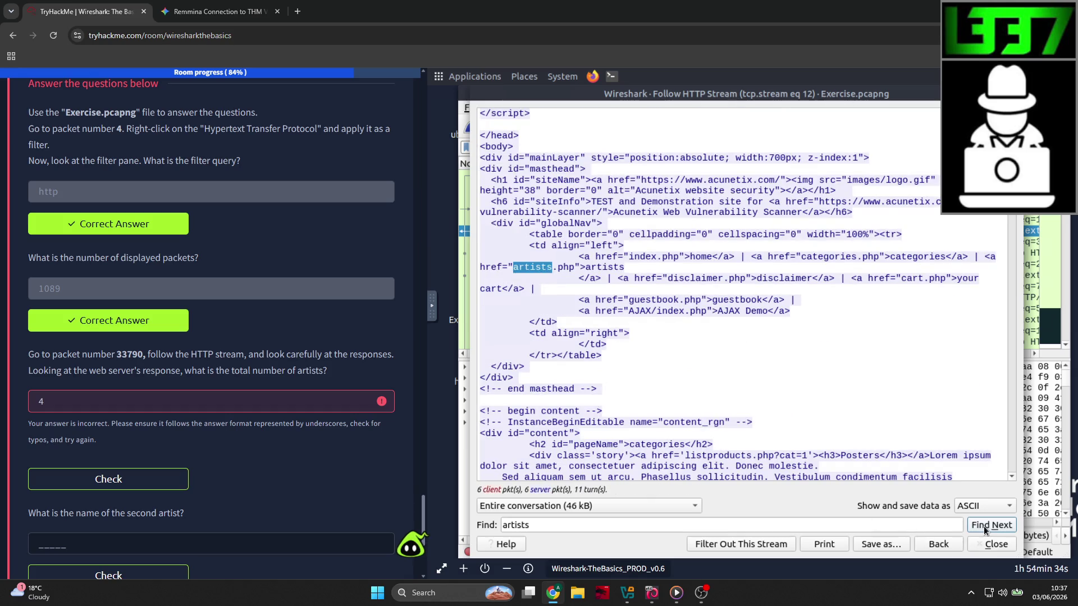
left_click(984, 526)
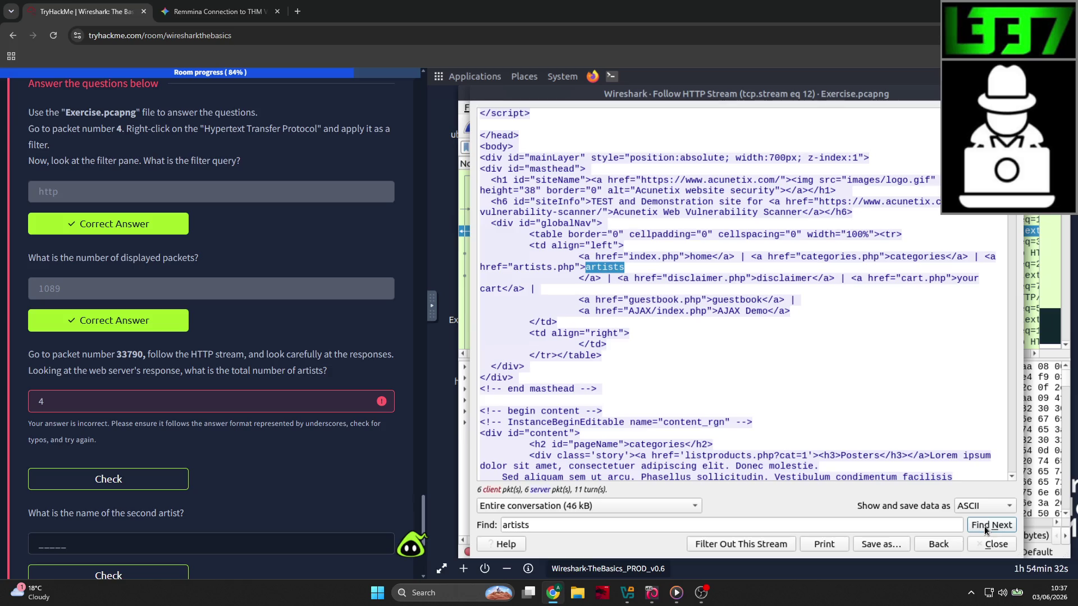
left_click(985, 526)
left_click(985, 527)
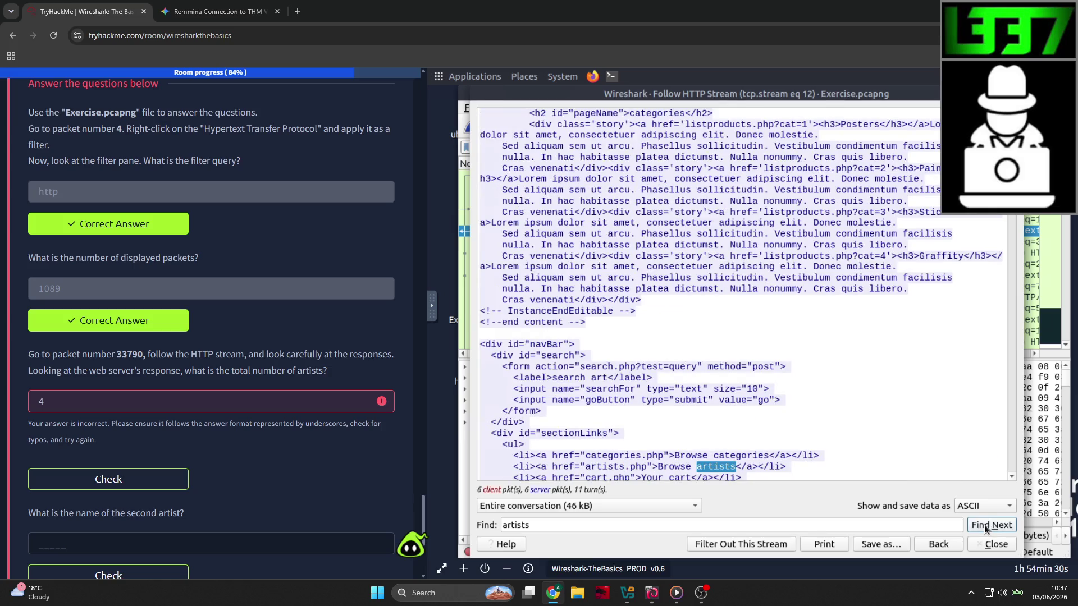
left_click(985, 526)
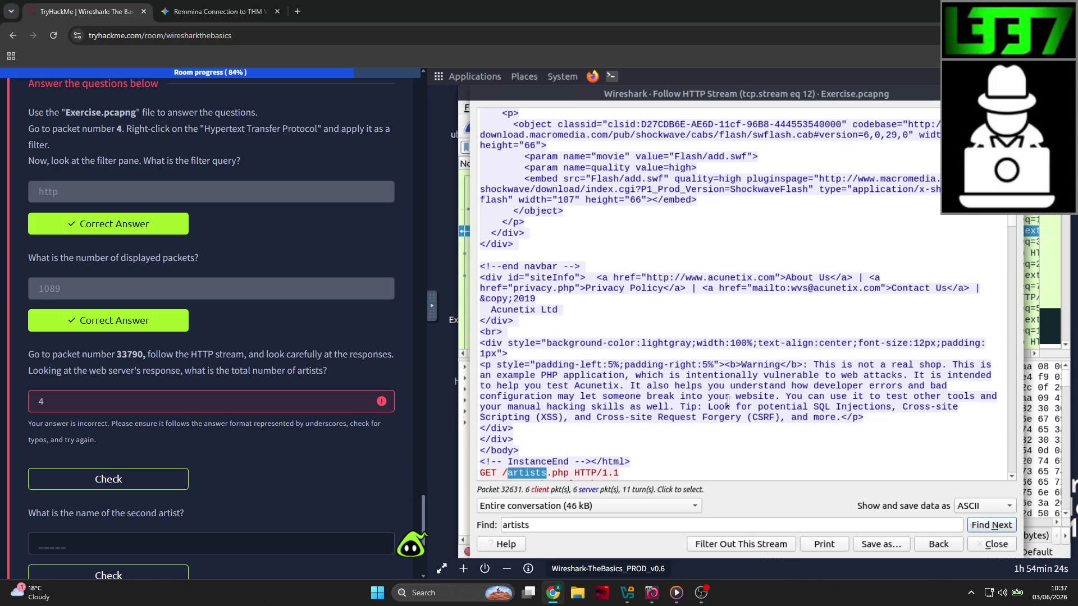
- Scroll through the /artists.php response to view its listed artist entries
scroll(728, 401, "down", 2)
scroll(728, 402, "down", 3)
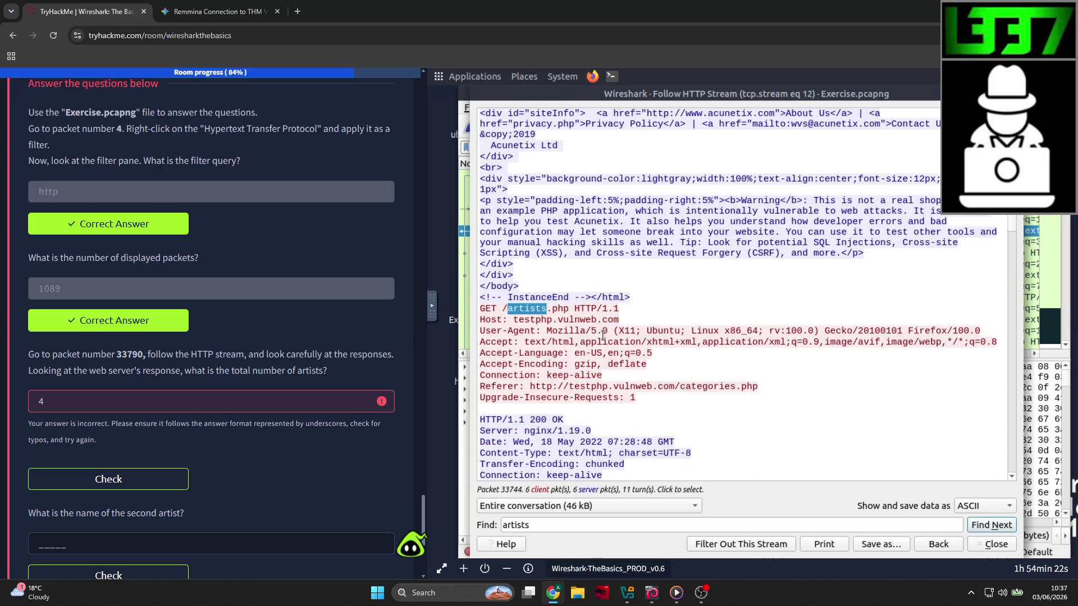
scroll(599, 353, "down", 2)
scroll(594, 353, "down", 4)
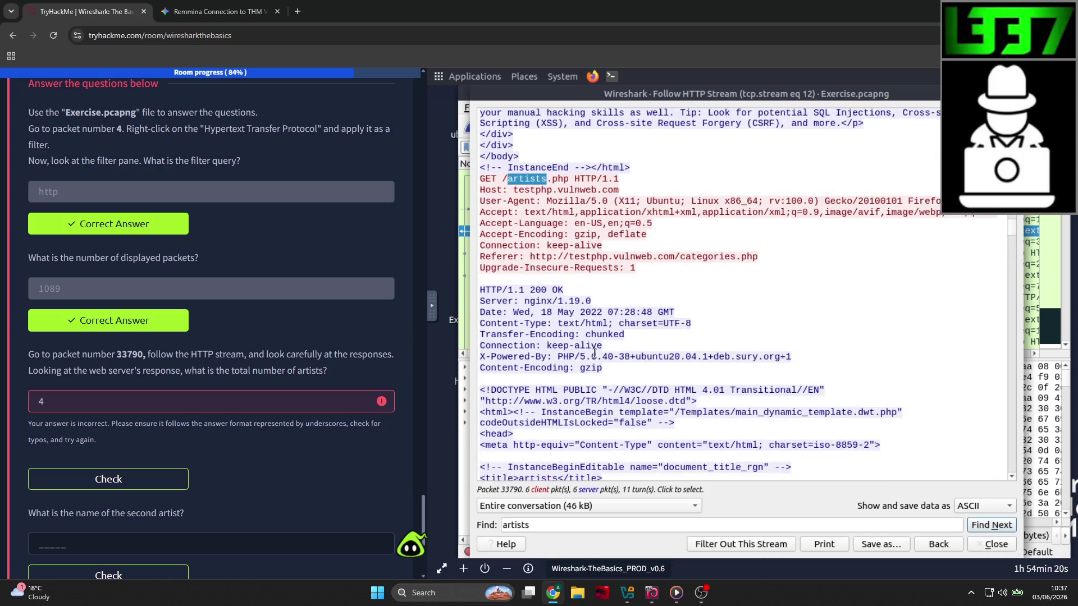
scroll(1013, 228, "up", 5)
left_click_drag(1012, 228, 1012, 209)
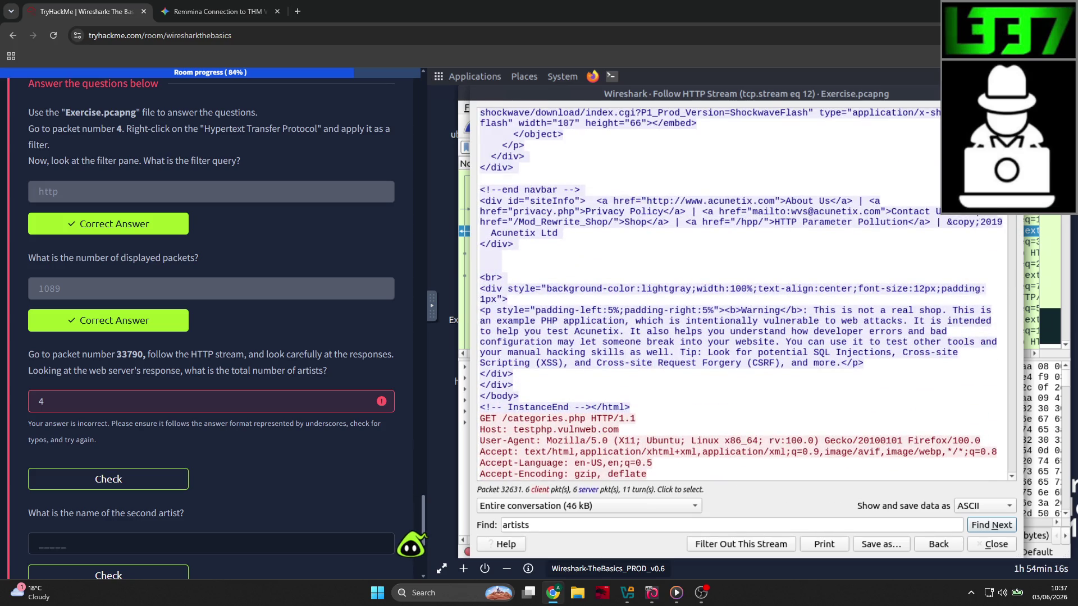
scroll(1012, 214, "down", 5)
scroll(1012, 213, "up", 10)
scroll(1023, 225, "down", 10)
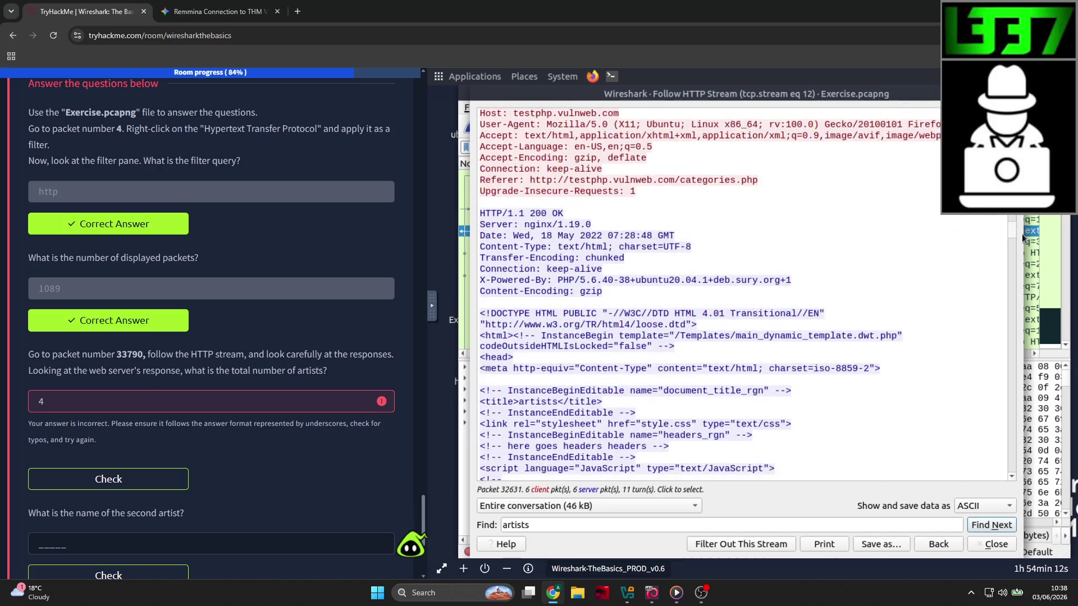
scroll(1022, 228, "up", 6)
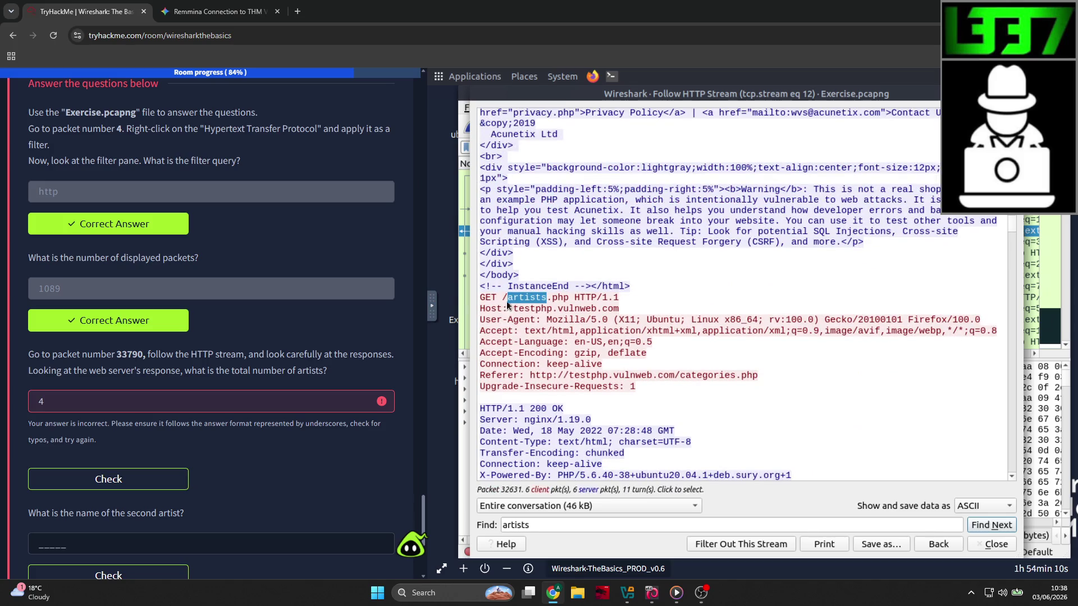
scroll(608, 294, "down", 6)
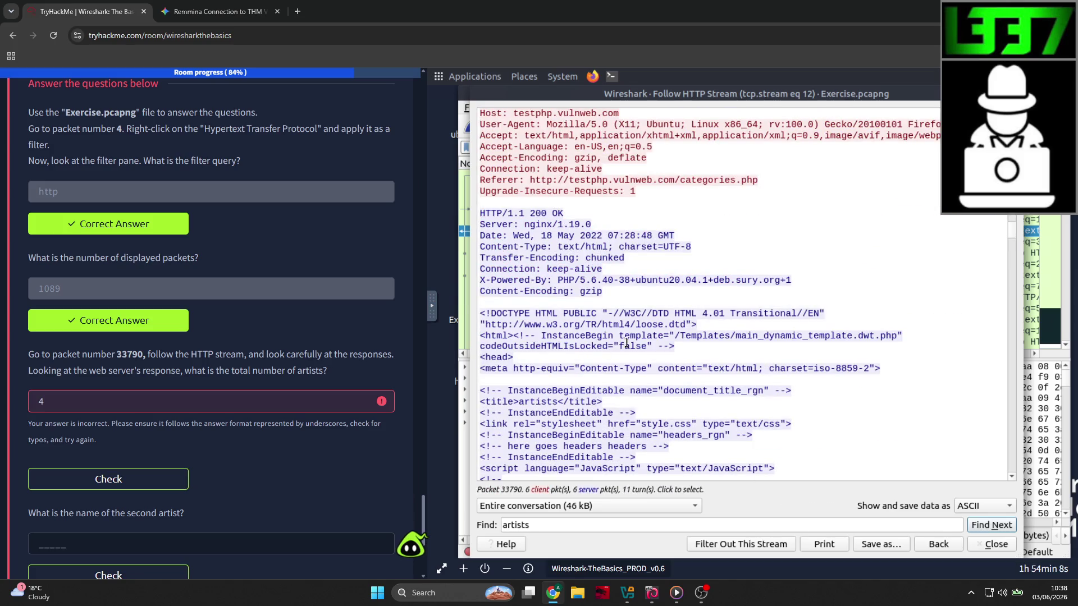
scroll(627, 344, "down", 9)
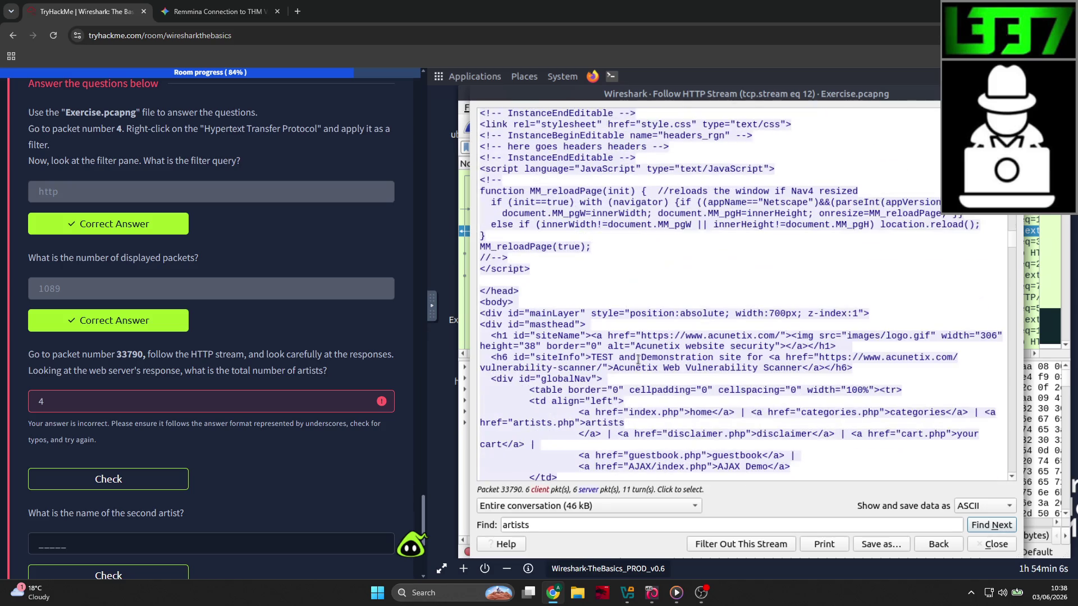
right_click(643, 360)
- Dismiss the text menu and inspect the beginning of the stream's HTML page
left_click(592, 308)
scroll(1009, 286, "down", 15)
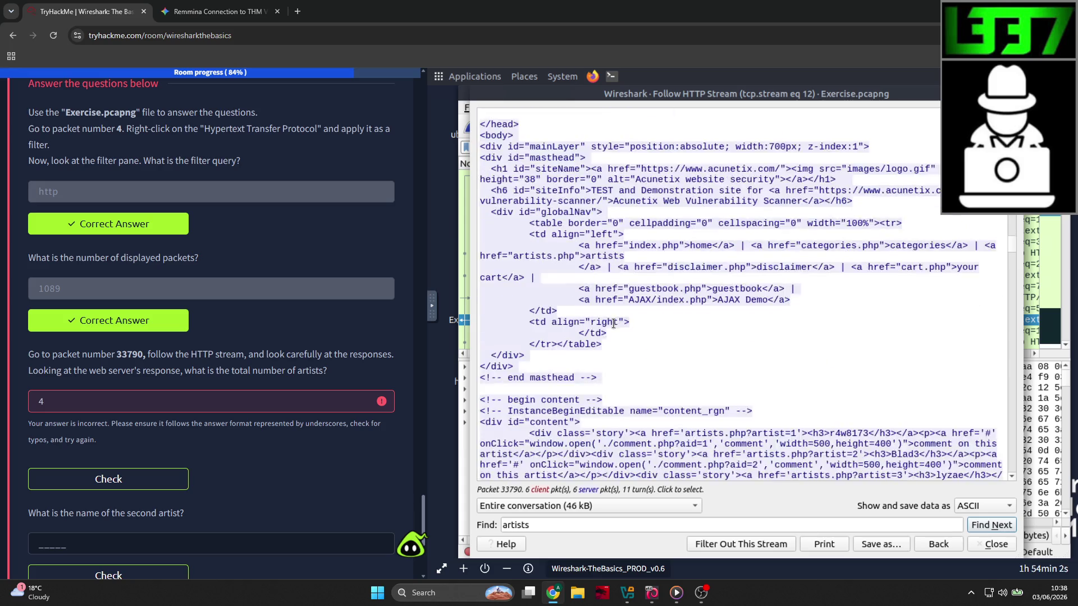
mouse_move(1012, 261)
left_mouse_down()
mouse_move(1019, 278)
mouse_move(1022, 267)
left_mouse_up()
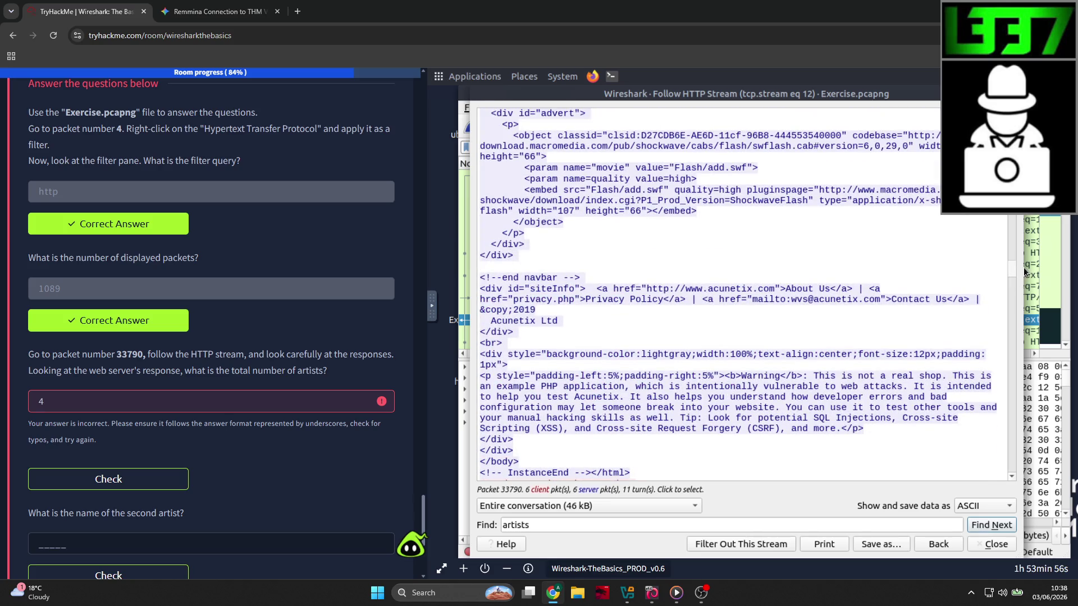
scroll(1022, 267, "up", 5)
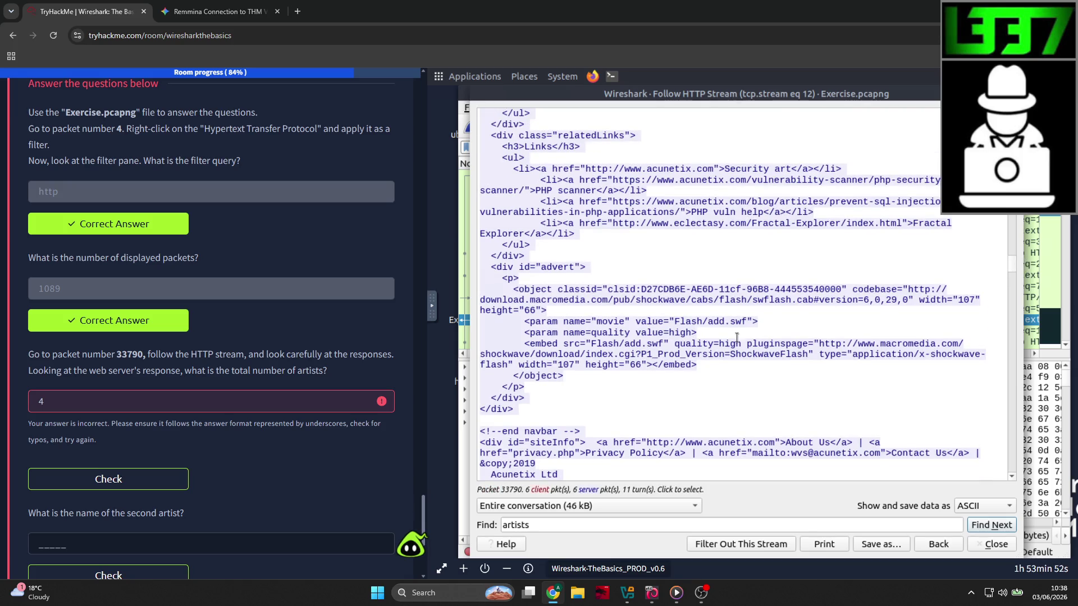
scroll(621, 361, "down", 10)
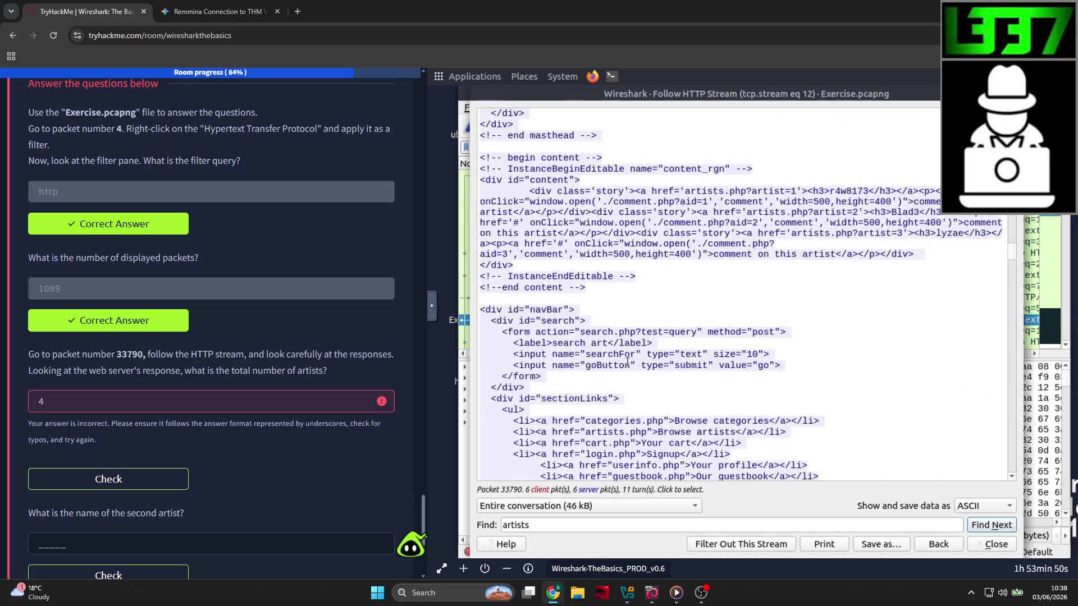
scroll(621, 361, "up", 2)
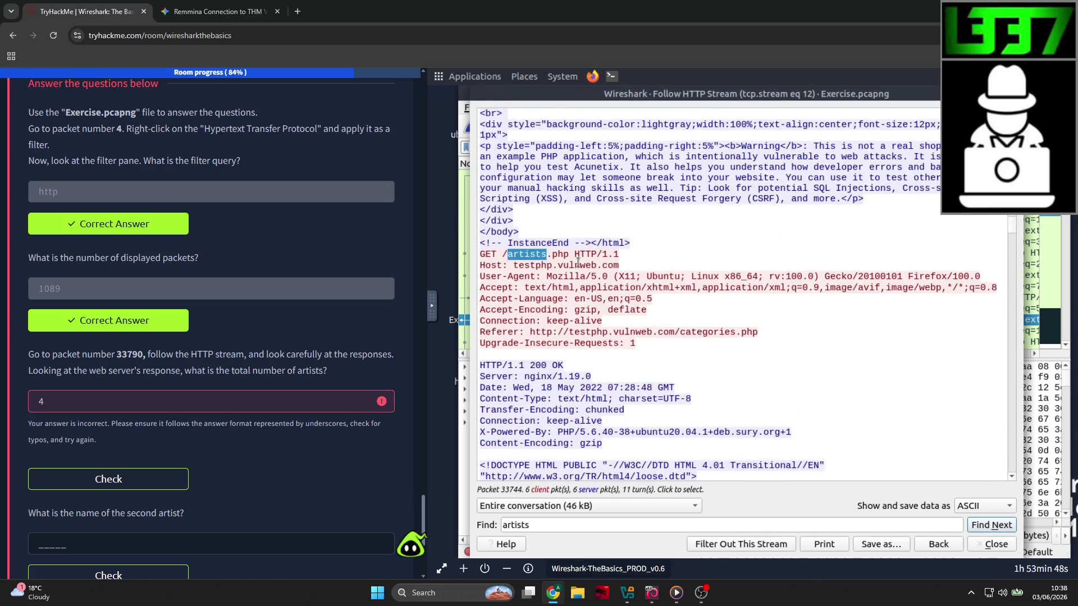
left_click_drag(507, 243, 619, 255)
left_click(621, 266)
scroll(582, 311, "down", 2)
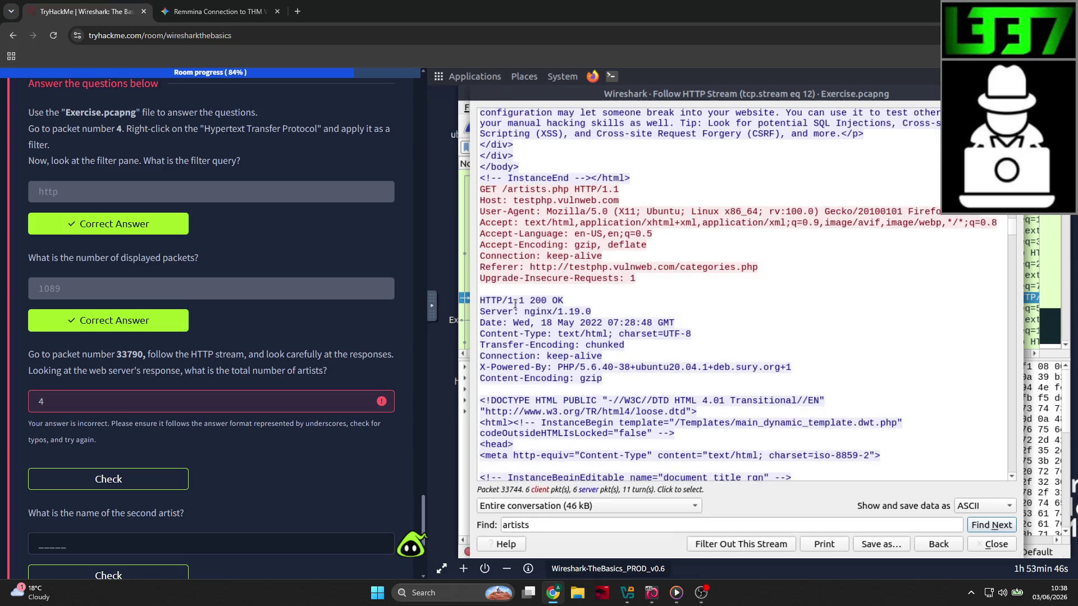
scroll(520, 308, "down", 1)
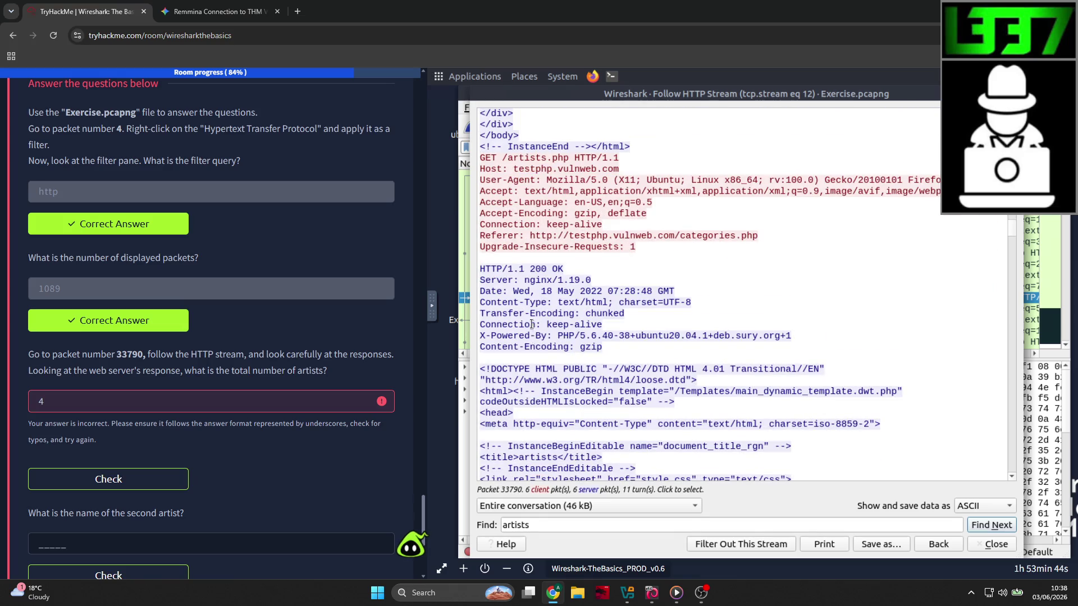
scroll(534, 306, "down", 2)
mouse_move(537, 303)
left_mouse_down()
mouse_move(658, 304)
mouse_move(768, 324)
left_mouse_up()
left_click(577, 312)
- Scroll down through the categories page to its Browse artists link text
scroll(581, 312, "down", 1)
scroll(673, 314, "down", 1)
scroll(645, 308, "up", 1)
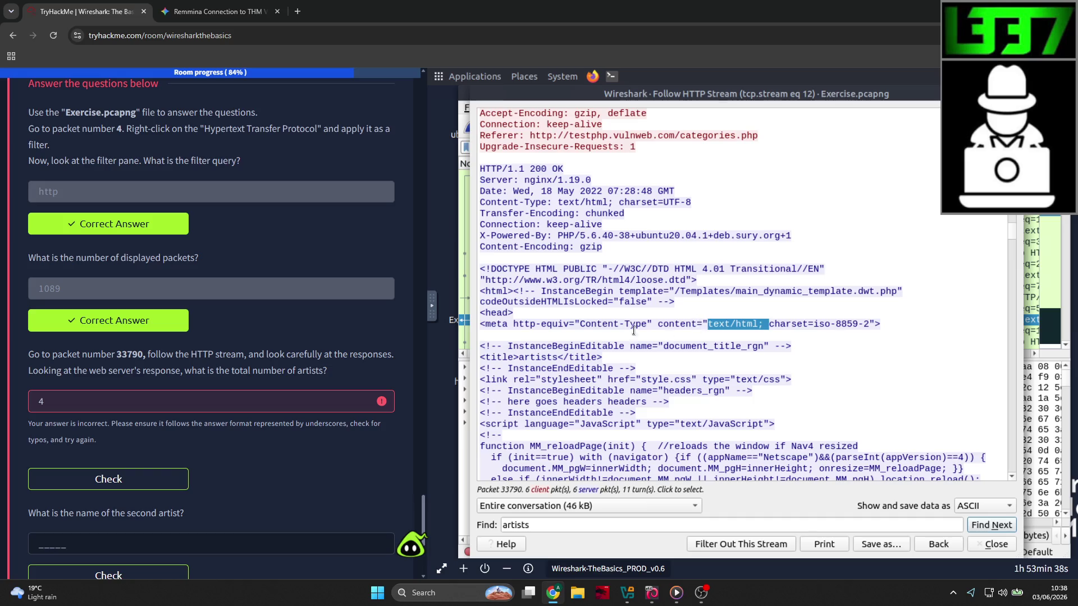
scroll(557, 365, "down", 2)
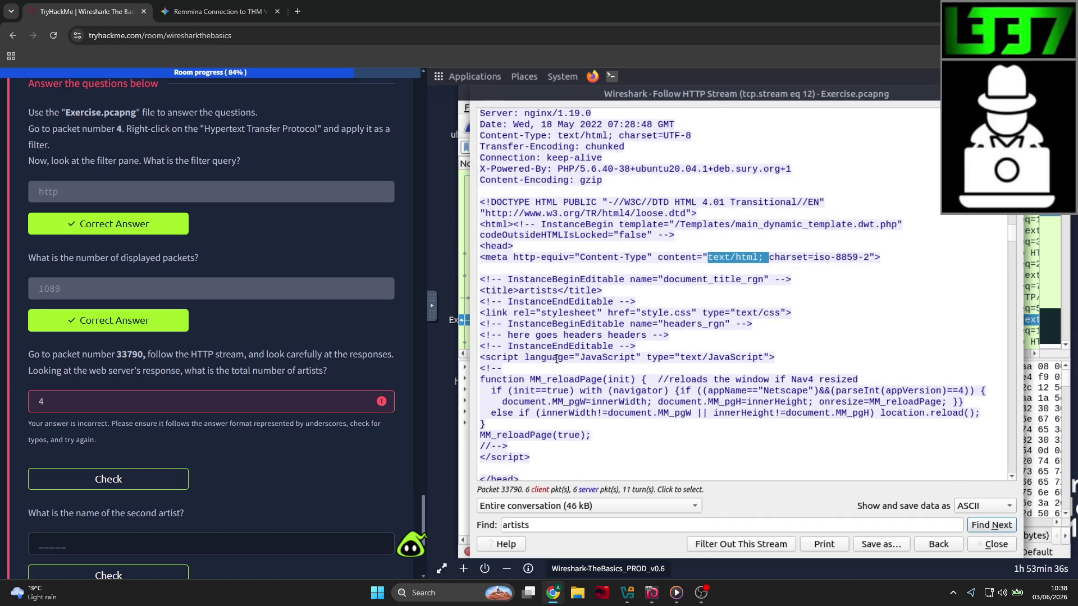
scroll(557, 359, "down", 6)
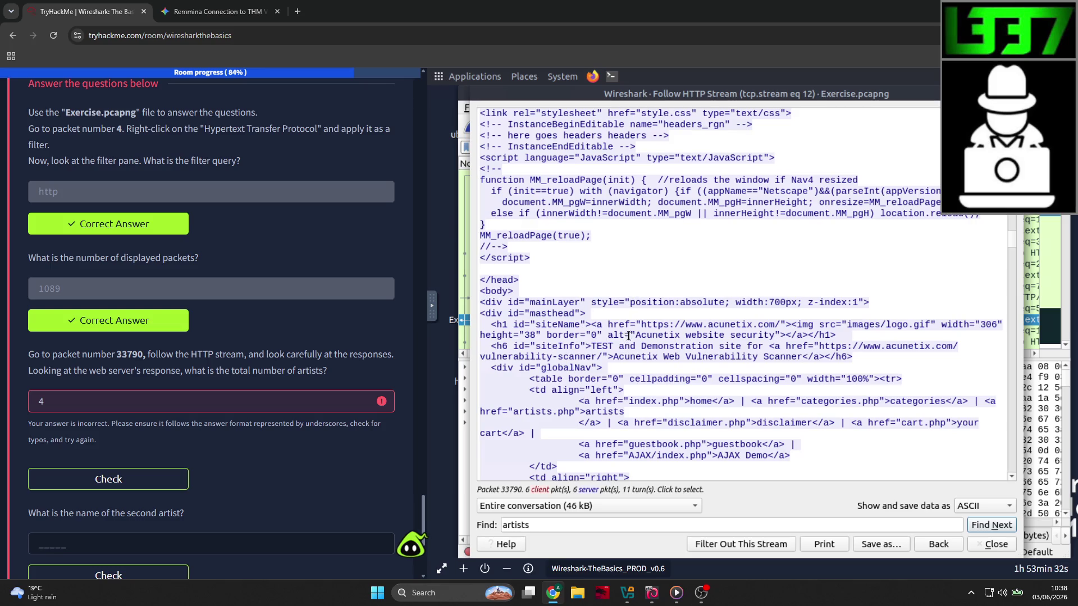
scroll(689, 337, "up", 6)
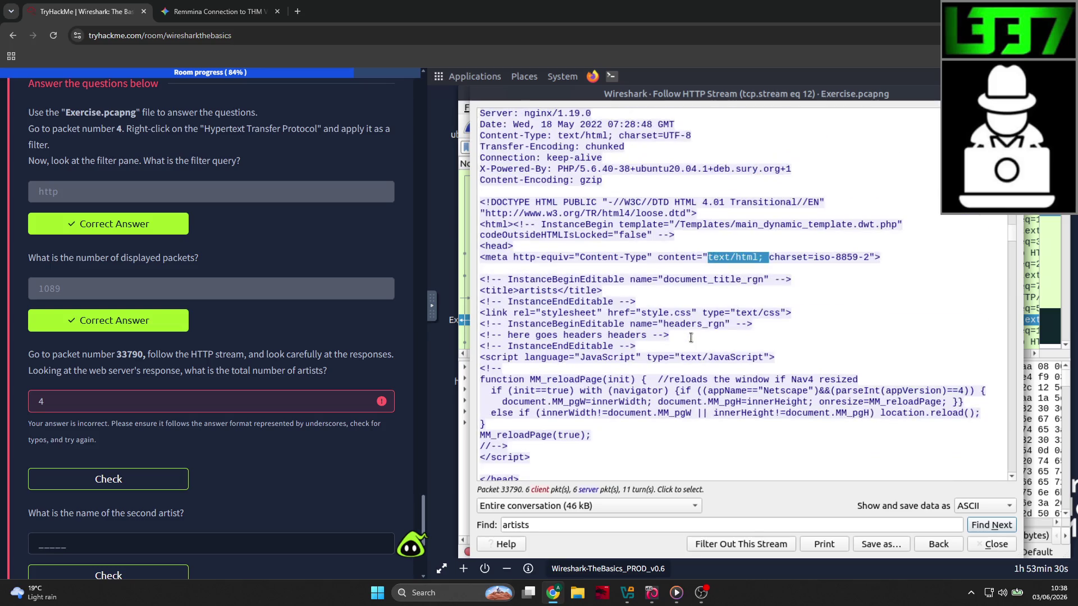
scroll(694, 336, "up", 5)
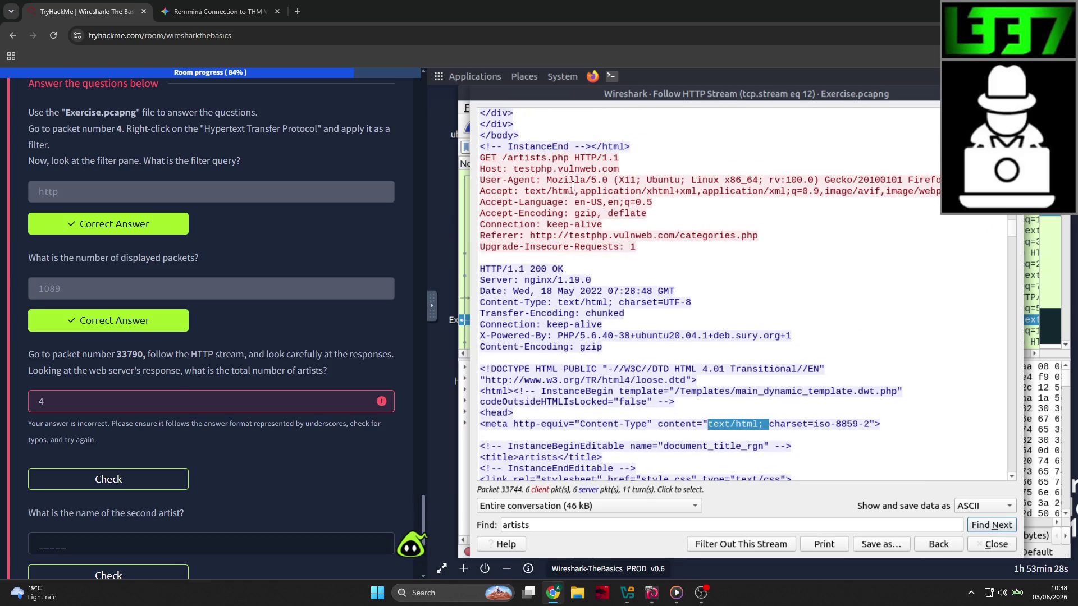
scroll(547, 287, "down", 9)
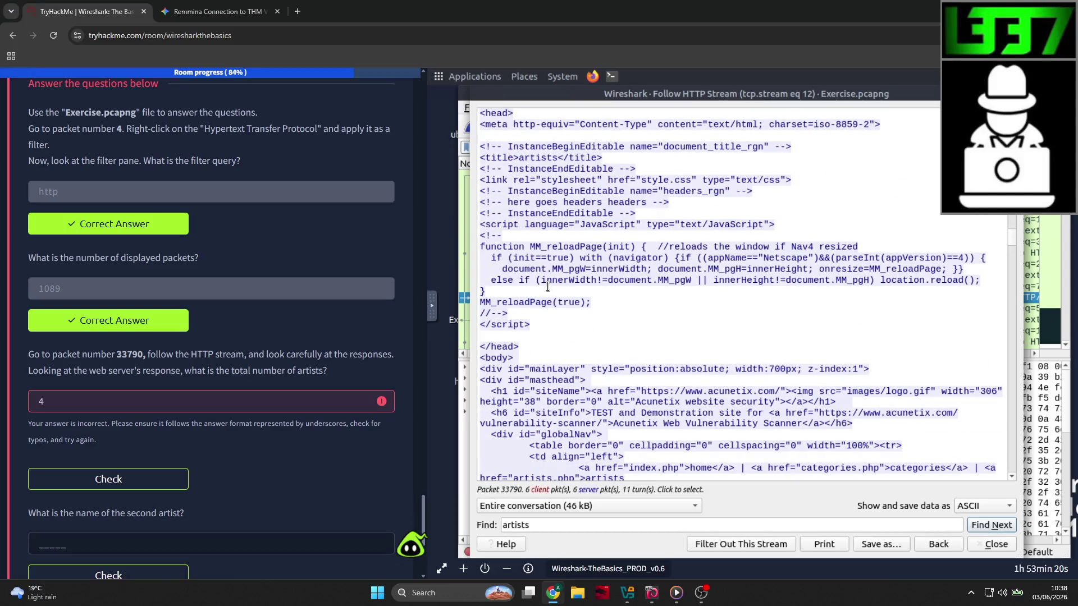
scroll(547, 286, "down", 2)
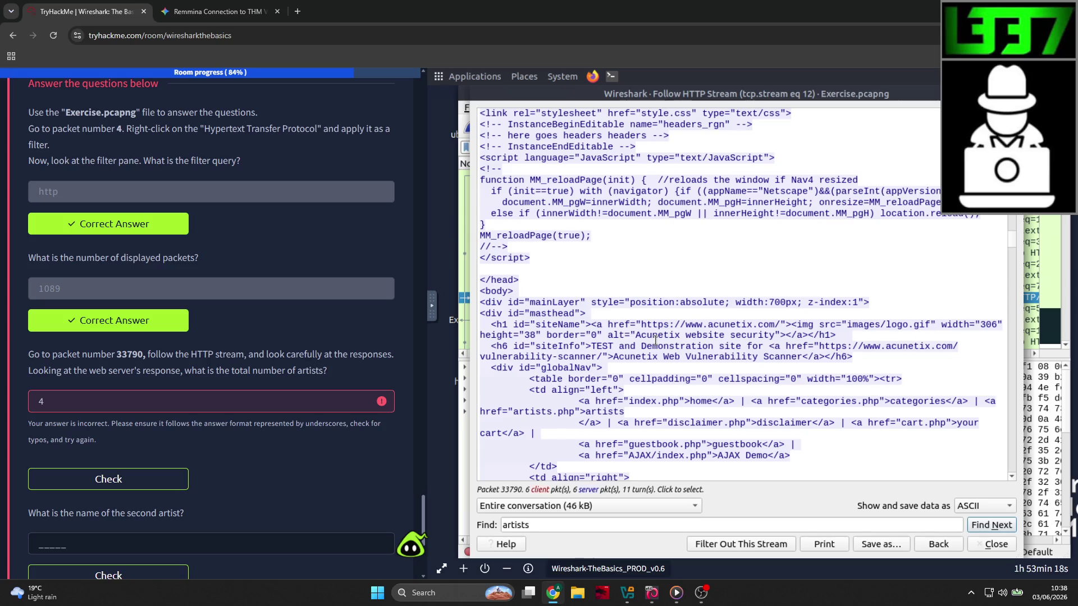
scroll(655, 340, "down", 1)
scroll(646, 311, "down", 3)
scroll(646, 310, "down", 1)
scroll(646, 311, "down", 1)
scroll(576, 353, "down", 2)
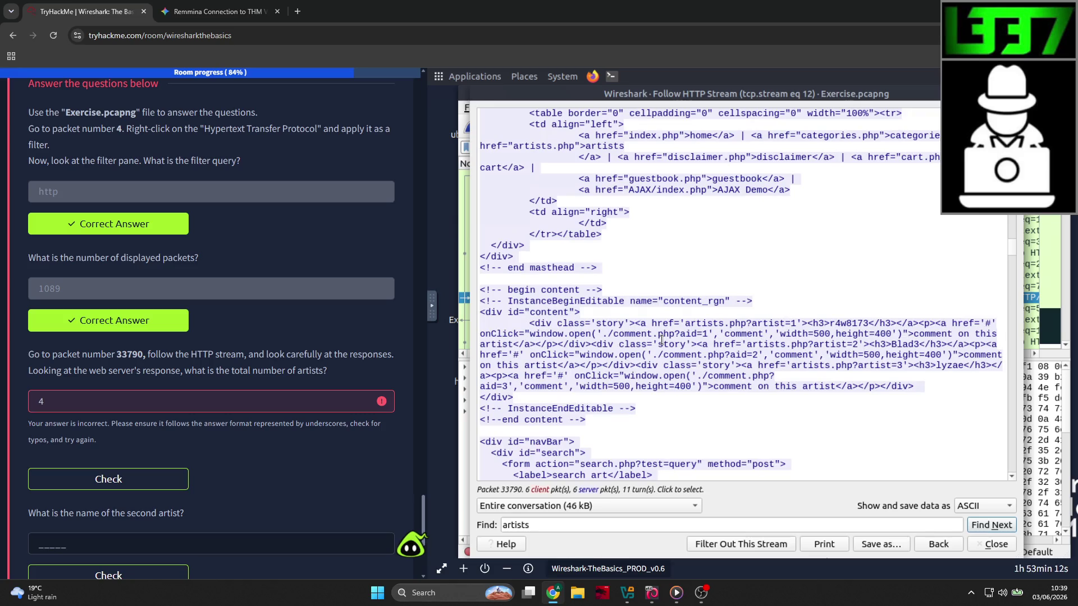
scroll(692, 353, "down", 1)
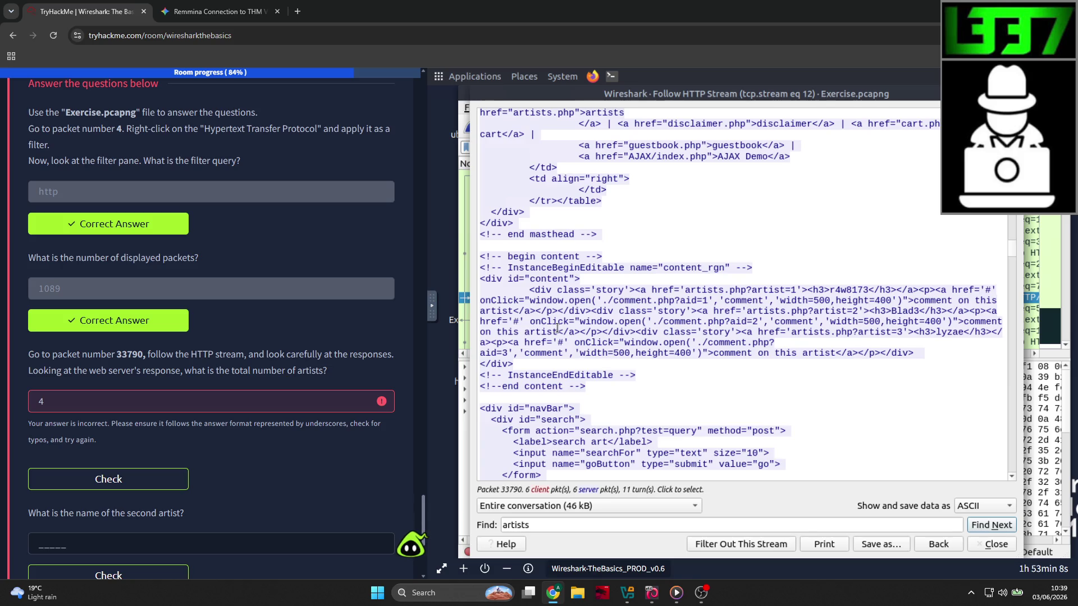
scroll(559, 327, "down", 1)
scroll(560, 326, "down", 3)
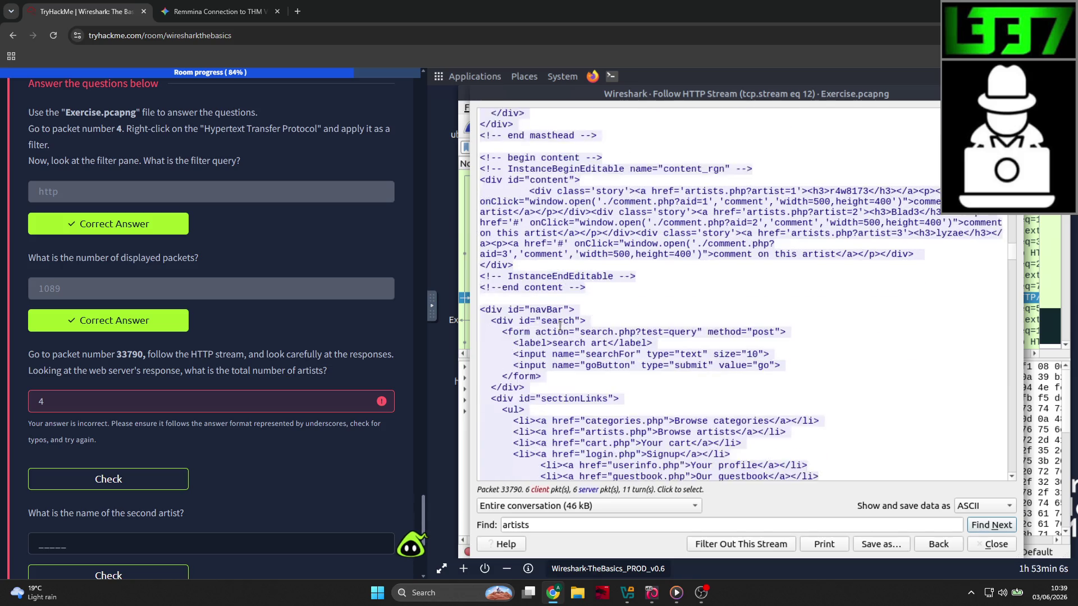
scroll(560, 324, "down", 1)
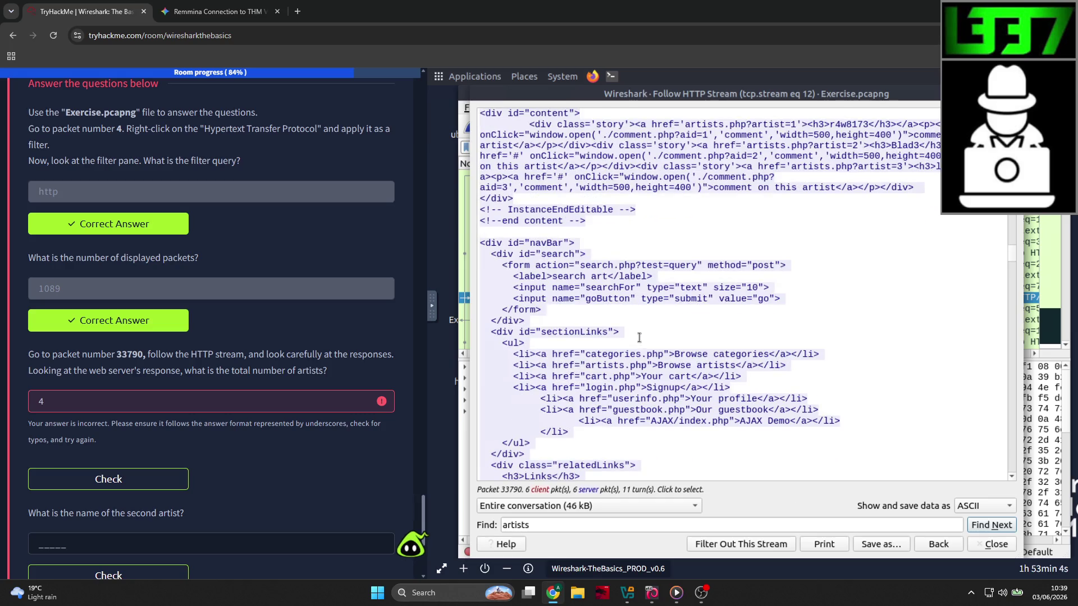
scroll(626, 353, "down", 1)
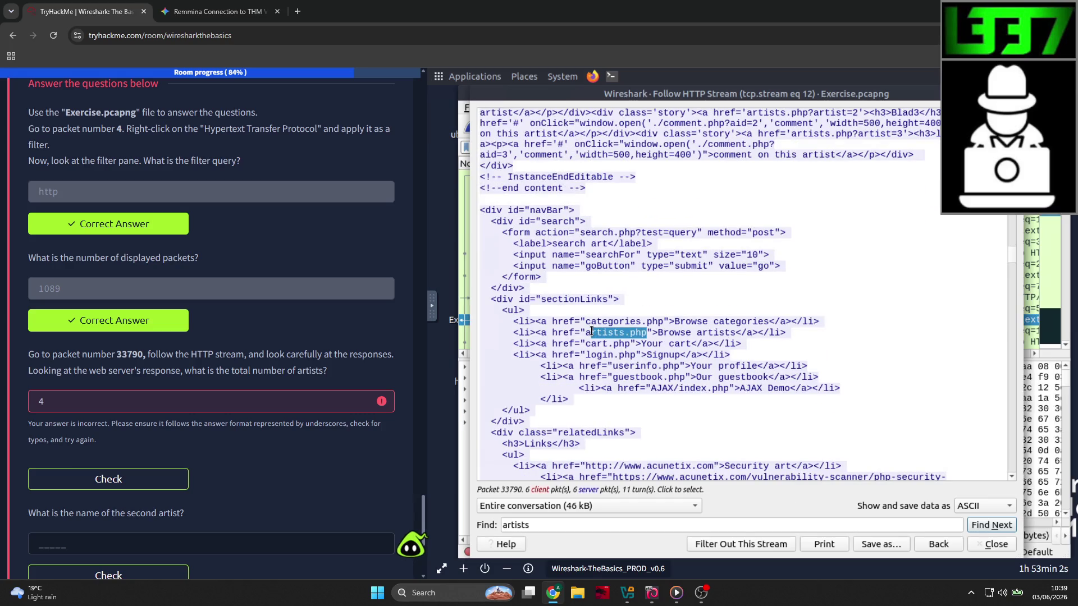
scroll(668, 335, "down", 1)
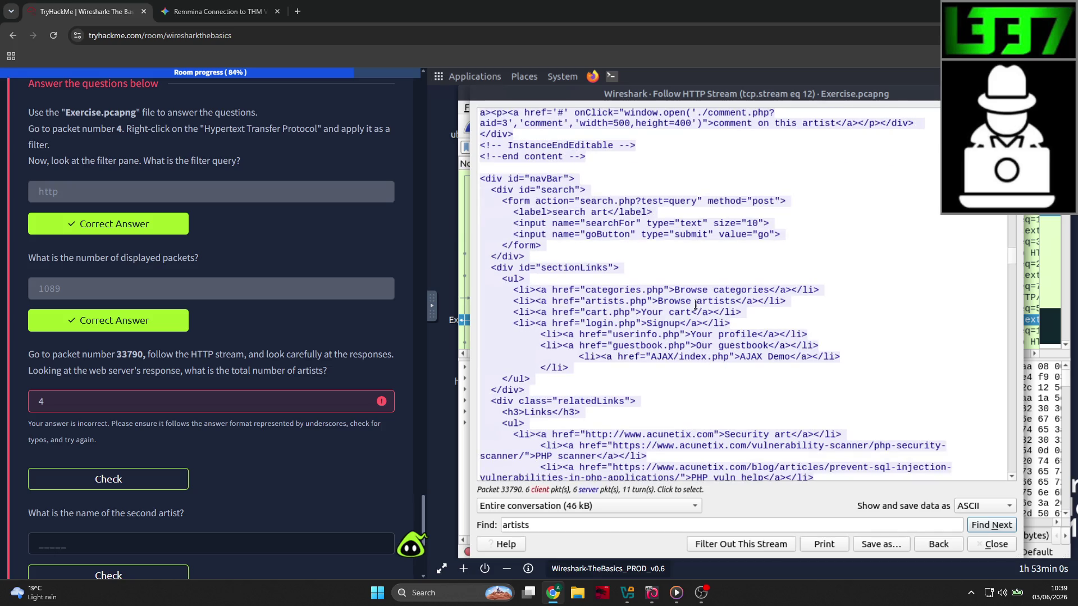
left_click_drag(735, 301, 658, 301)
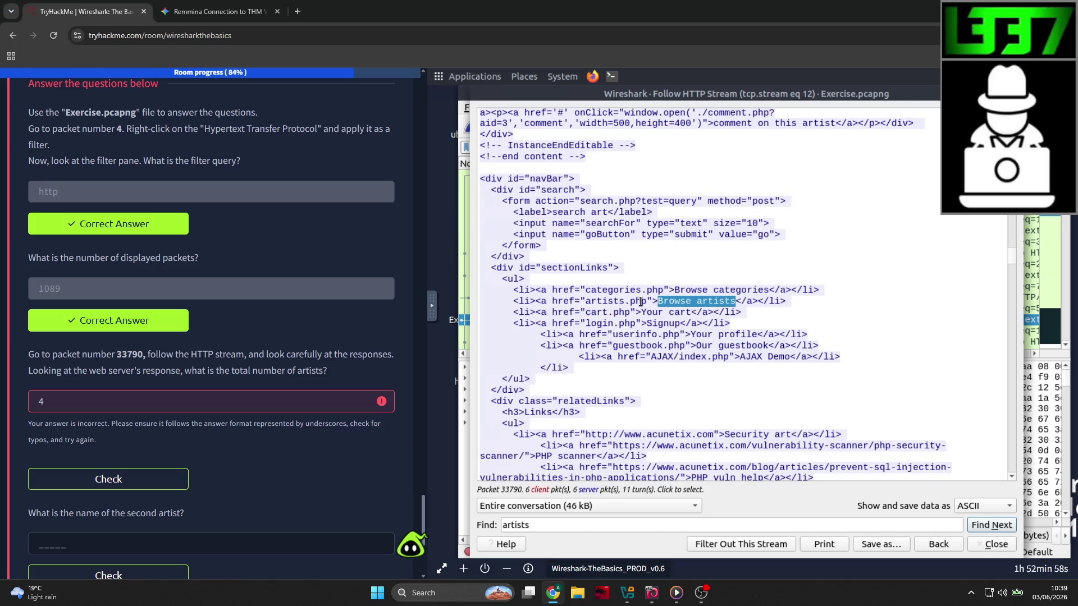
- Keep scrolling the stream, then clear the wrong answer 4 from the artist-count box
scroll(640, 301, "down", 2)
scroll(641, 301, "down", 1)
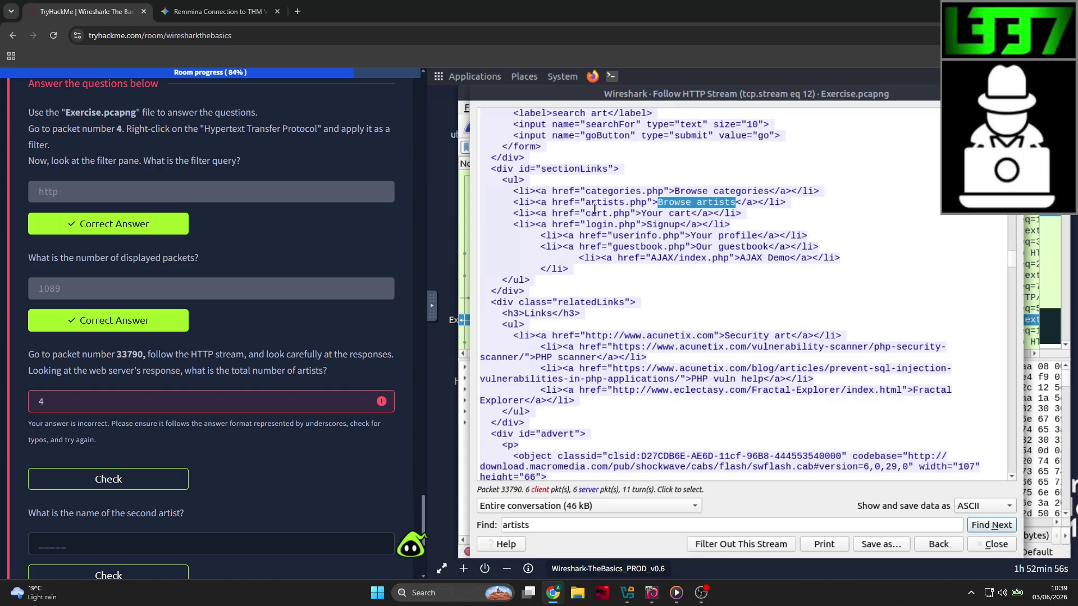
scroll(594, 208, "down", 2)
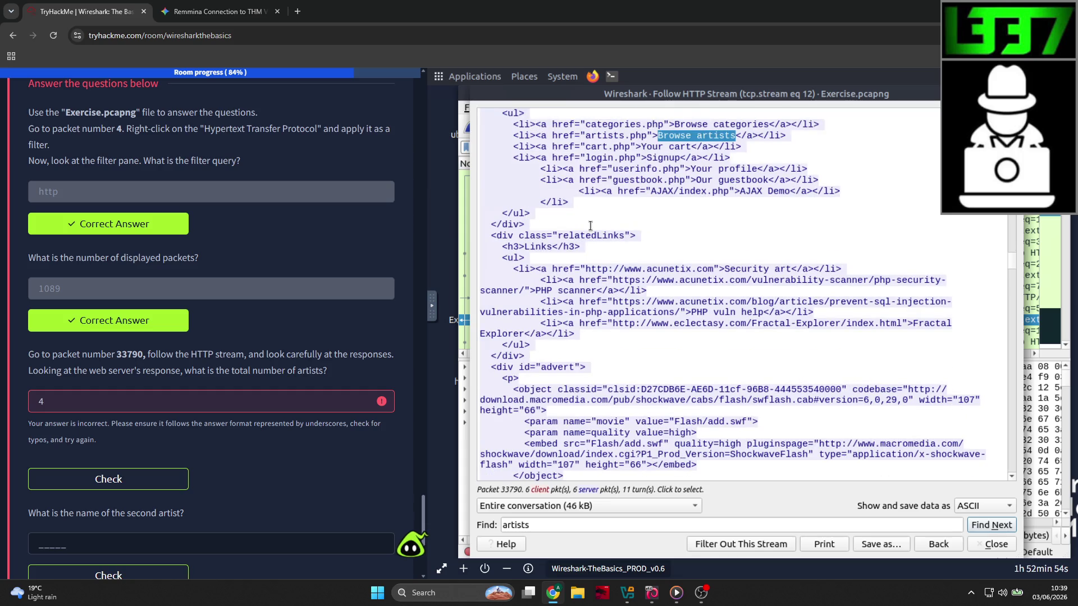
scroll(590, 226, "down", 2)
scroll(590, 230, "down", 1)
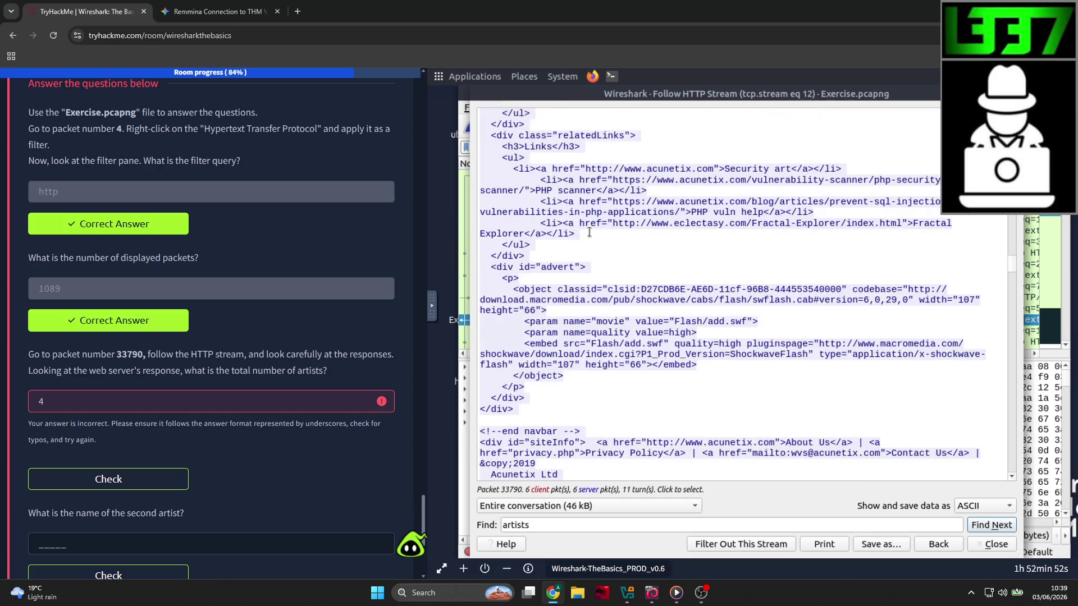
scroll(589, 232, "down", 2)
scroll(589, 232, "down", 2)
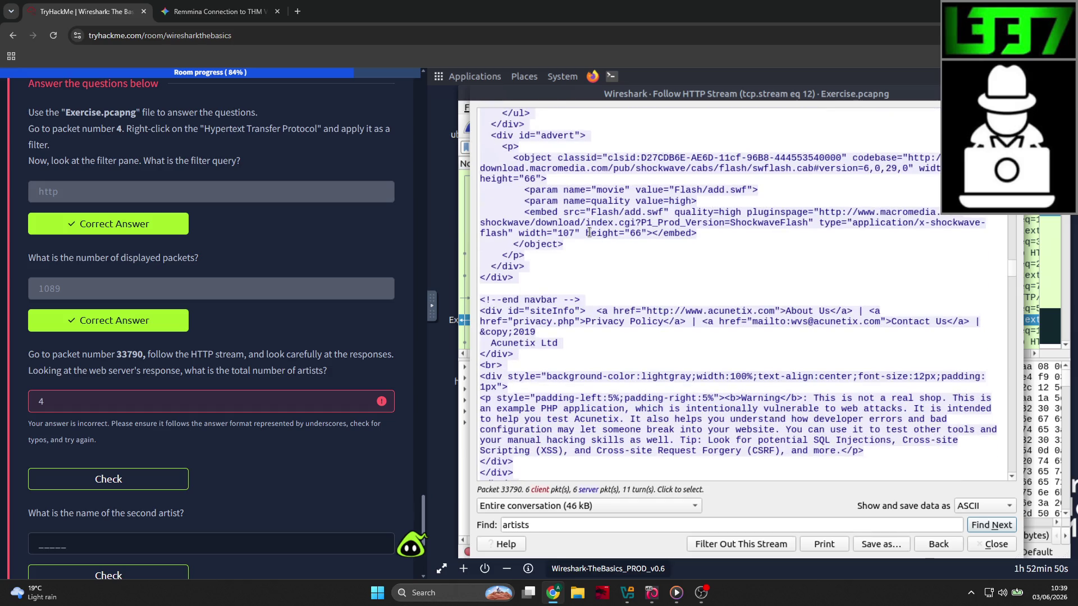
scroll(590, 236, "down", 1)
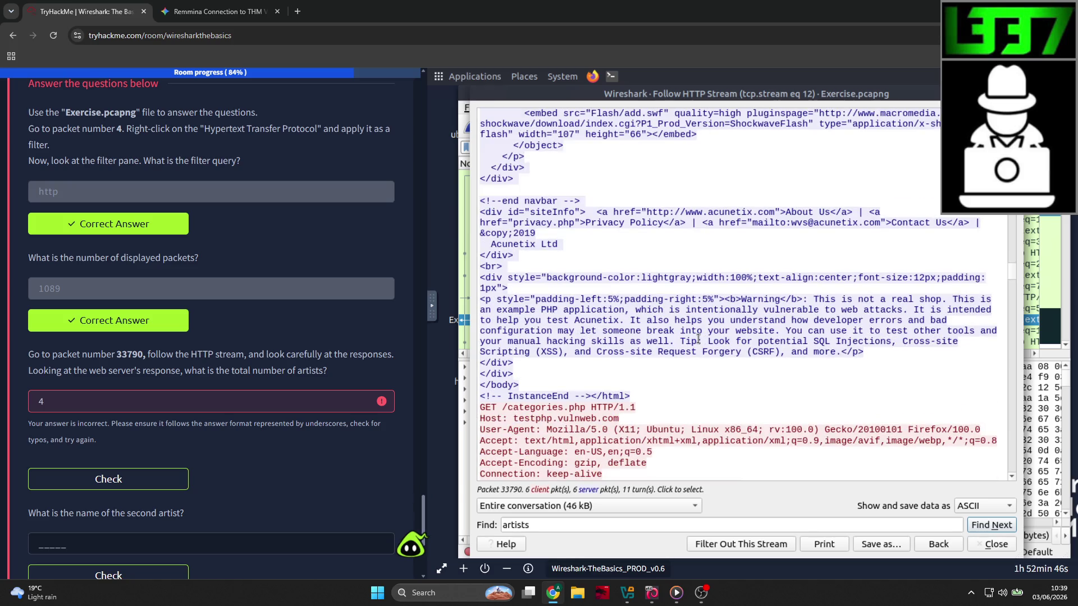
scroll(698, 339, "up", 2)
scroll(698, 338, "up", 2)
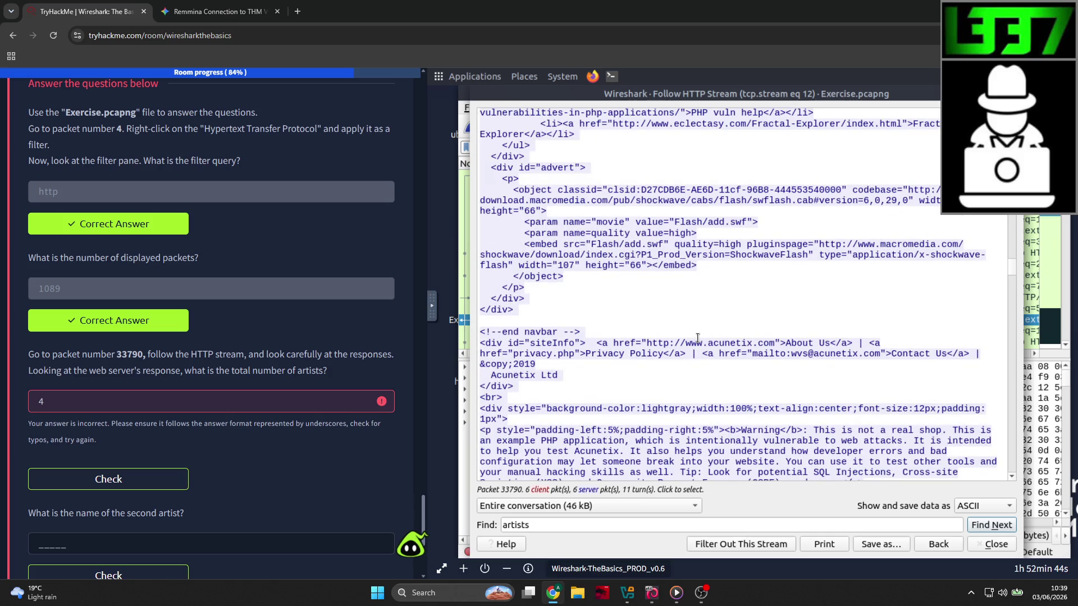
left_click_drag(44, 403, 11, 405)
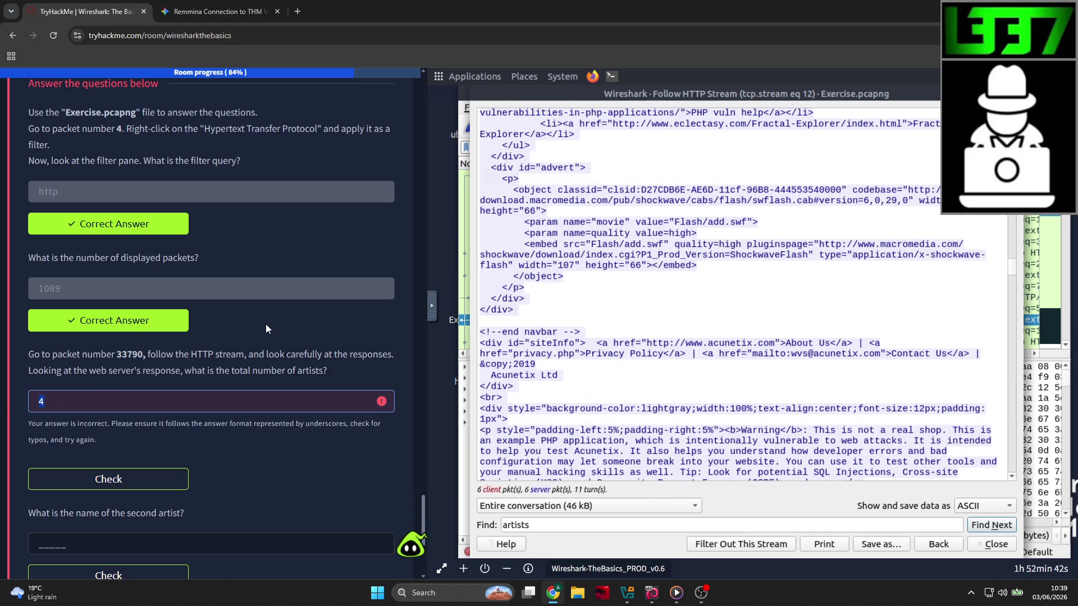
left_click(271, 341)
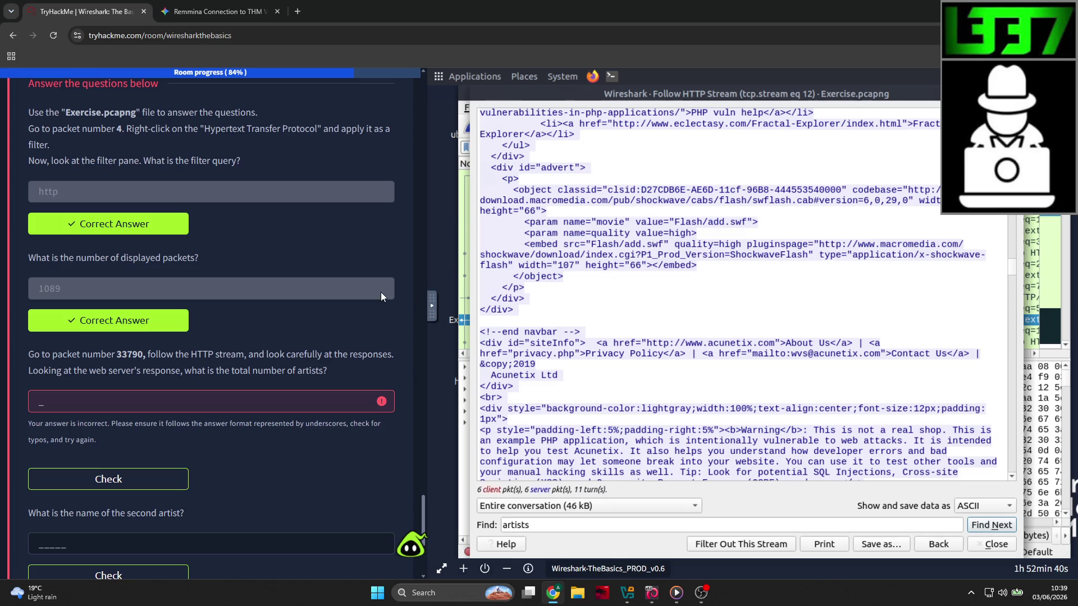
- Scroll down to packet 33790's 200 OK artists.php response titled 'artists'
scroll(363, 305, "down", 1)
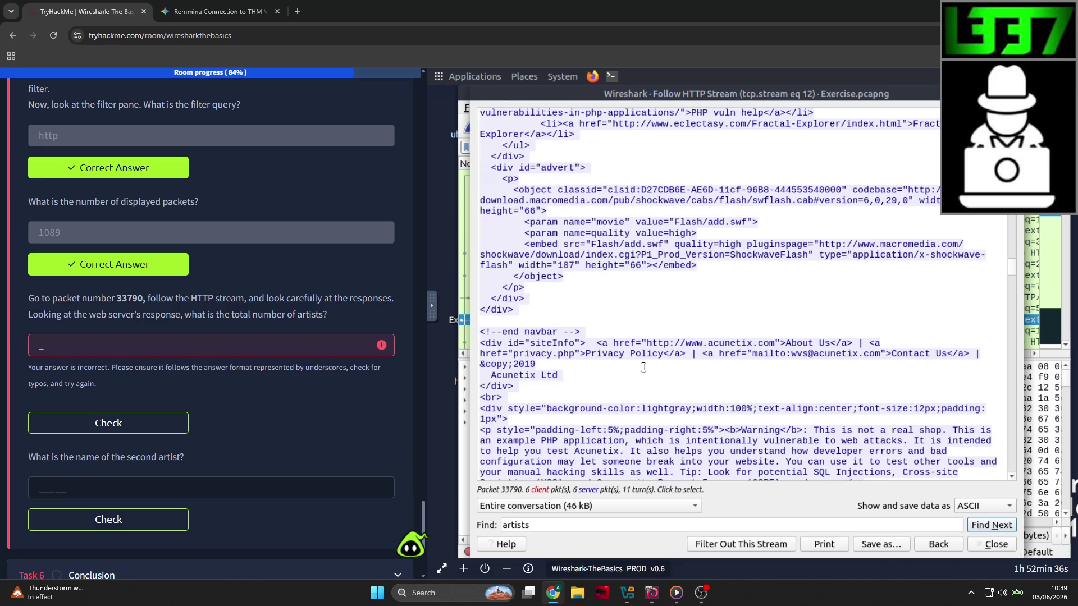
scroll(644, 368, "down", 4)
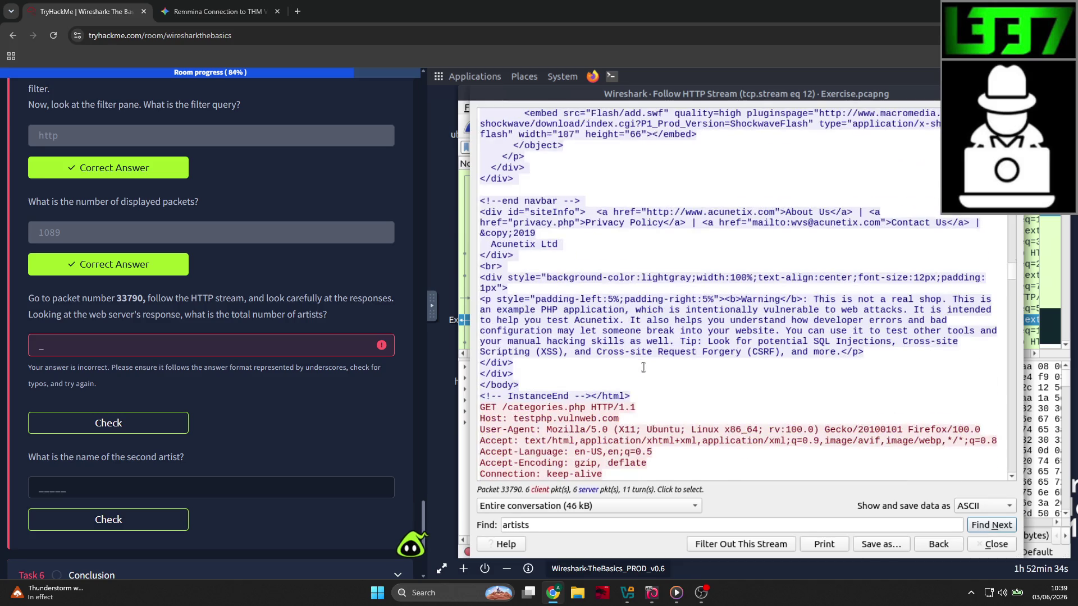
scroll(643, 368, "down", 20)
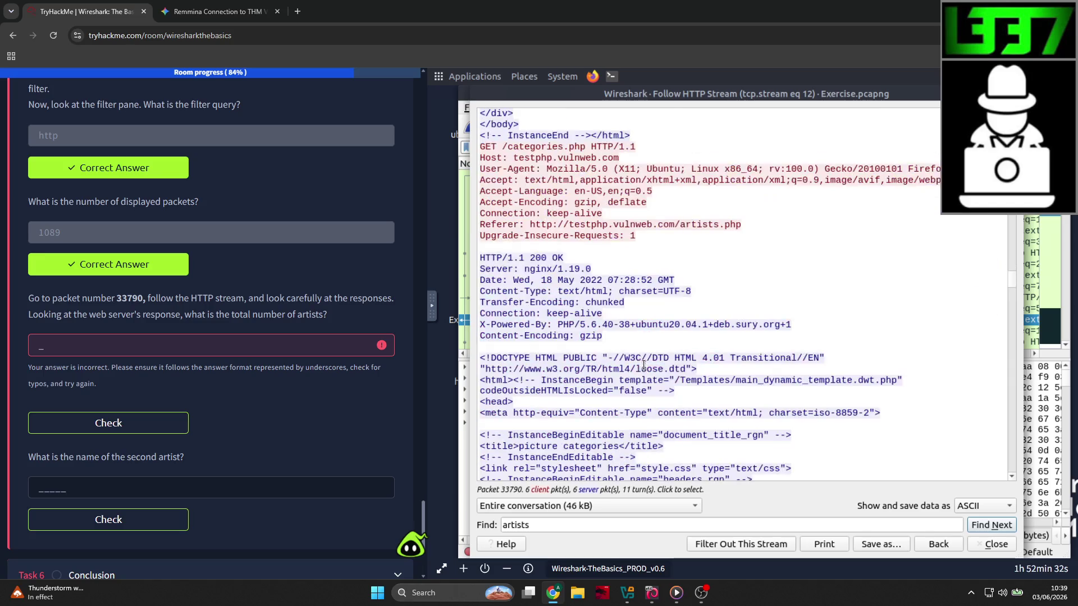
scroll(642, 364, "down", 20)
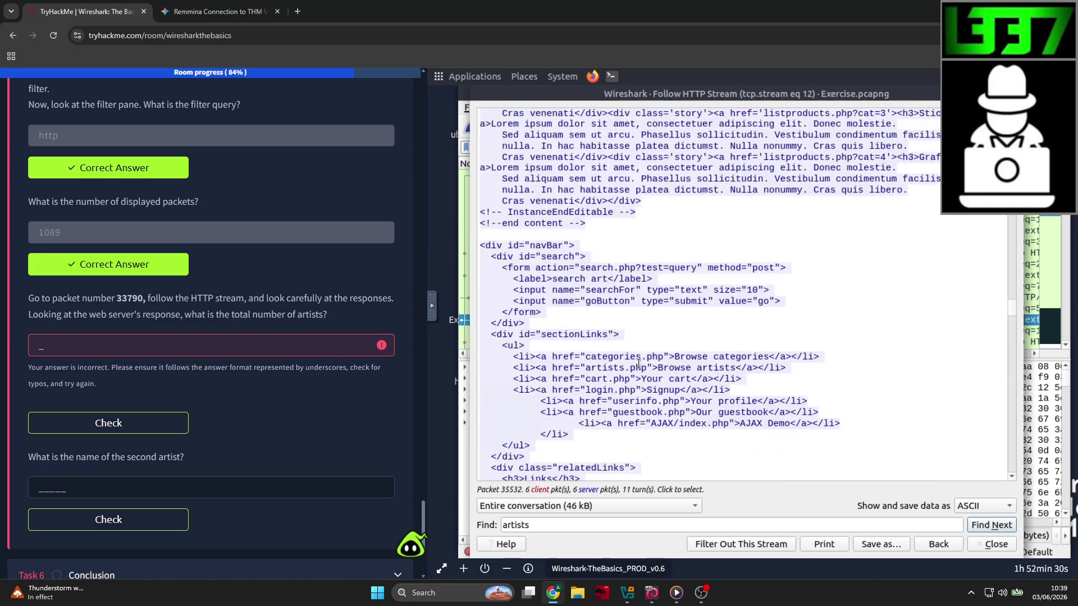
scroll(639, 363, "down", 6)
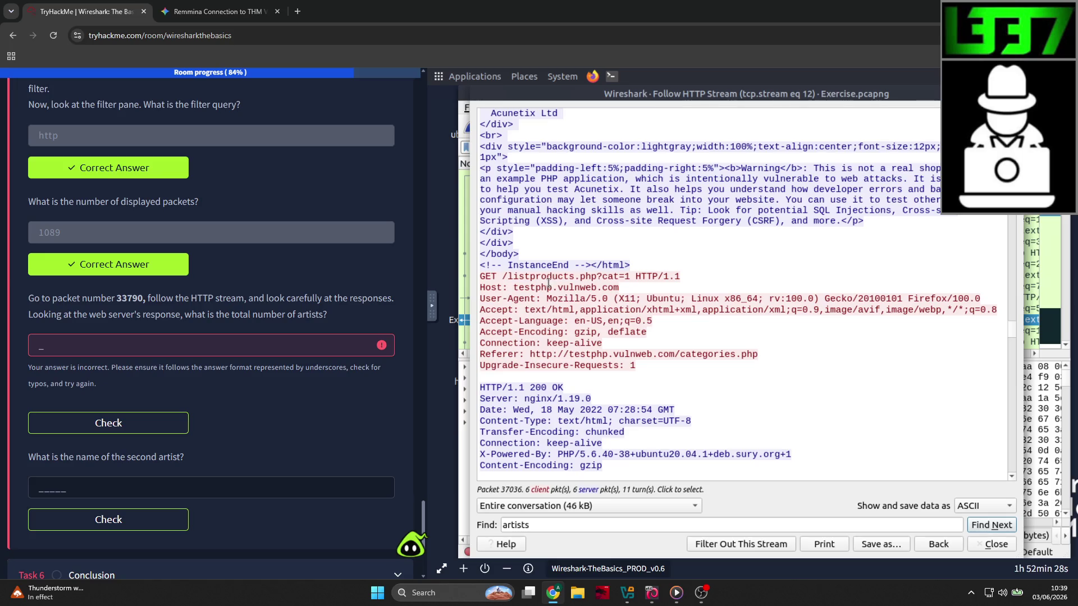
scroll(586, 329, "down", 20)
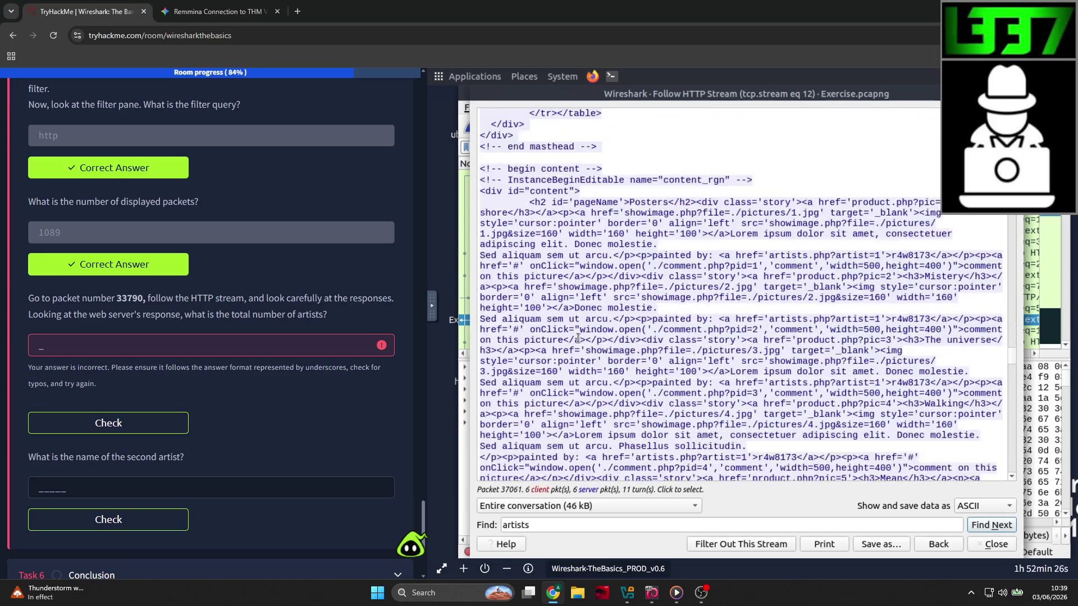
scroll(576, 337, "down", 20)
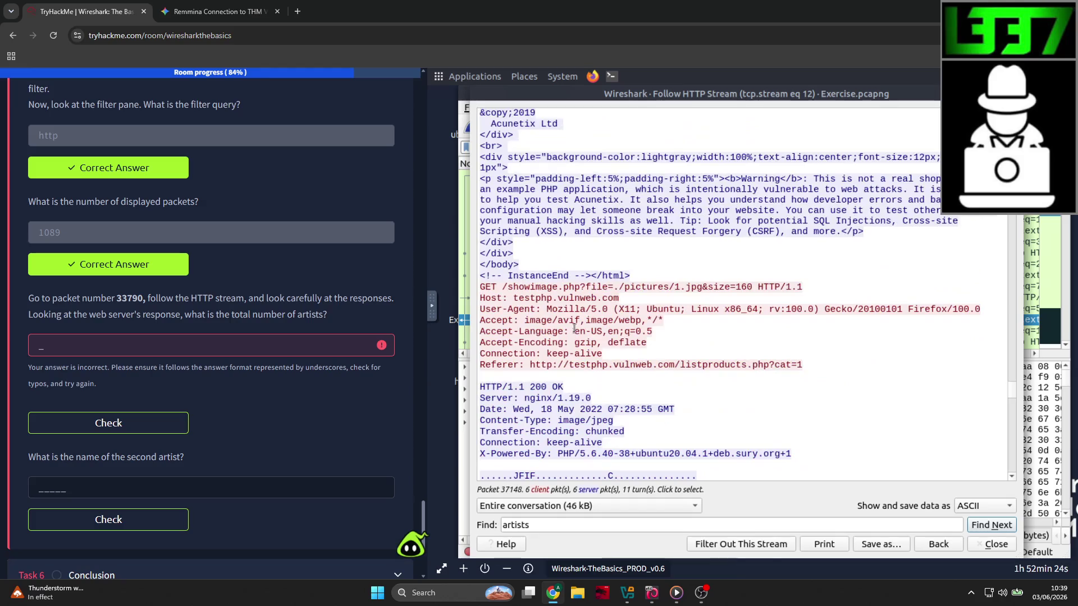
scroll(515, 286, "down", 20)
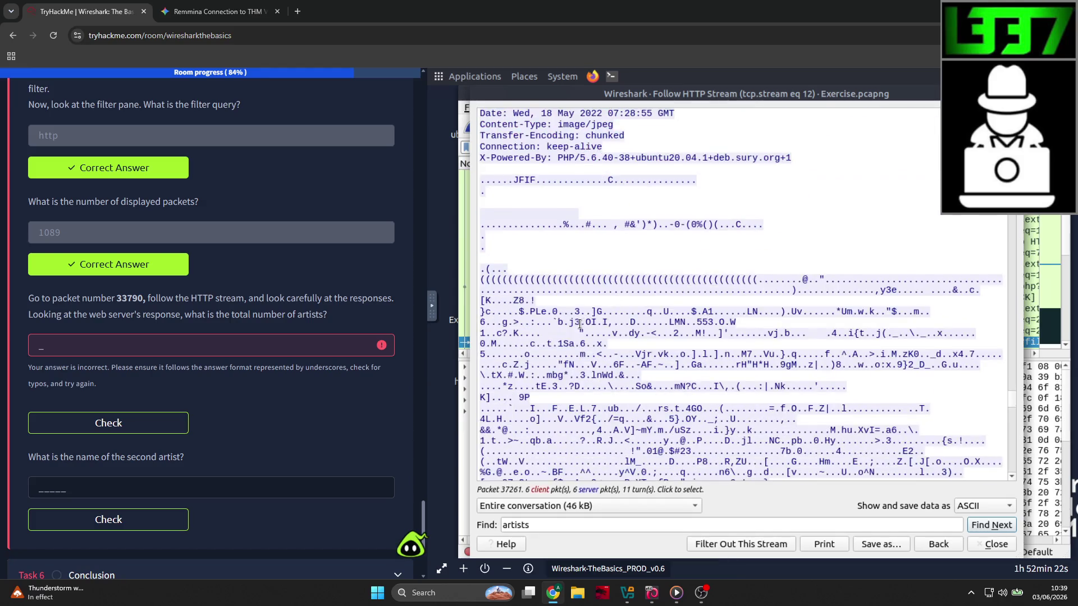
mouse_move(1012, 415)
left_mouse_down()
mouse_move(1001, 472)
mouse_move(1011, 112)
left_mouse_up()
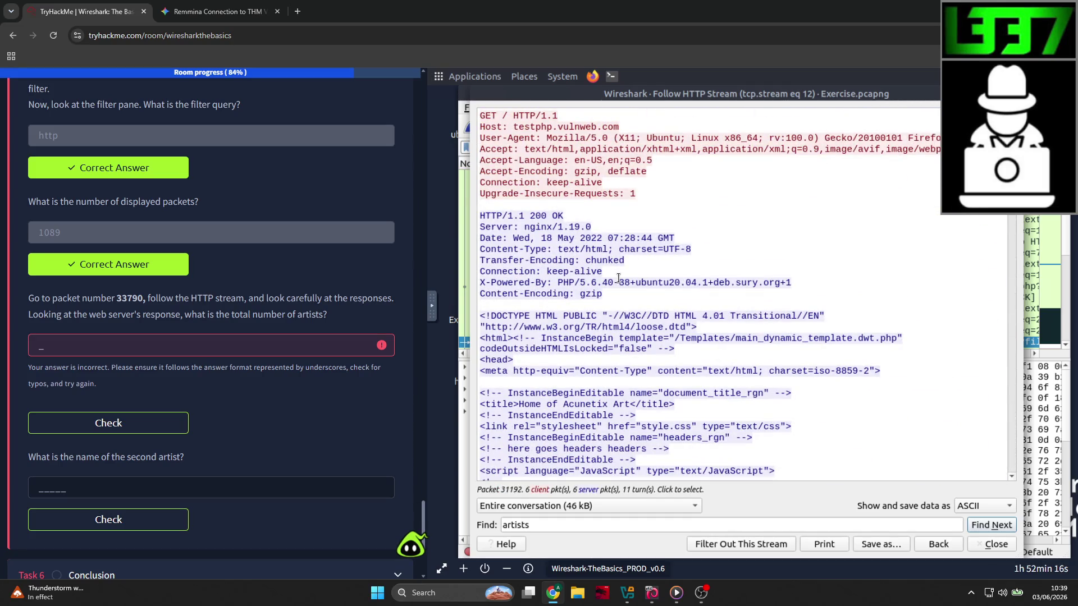
scroll(560, 140, "down", 15)
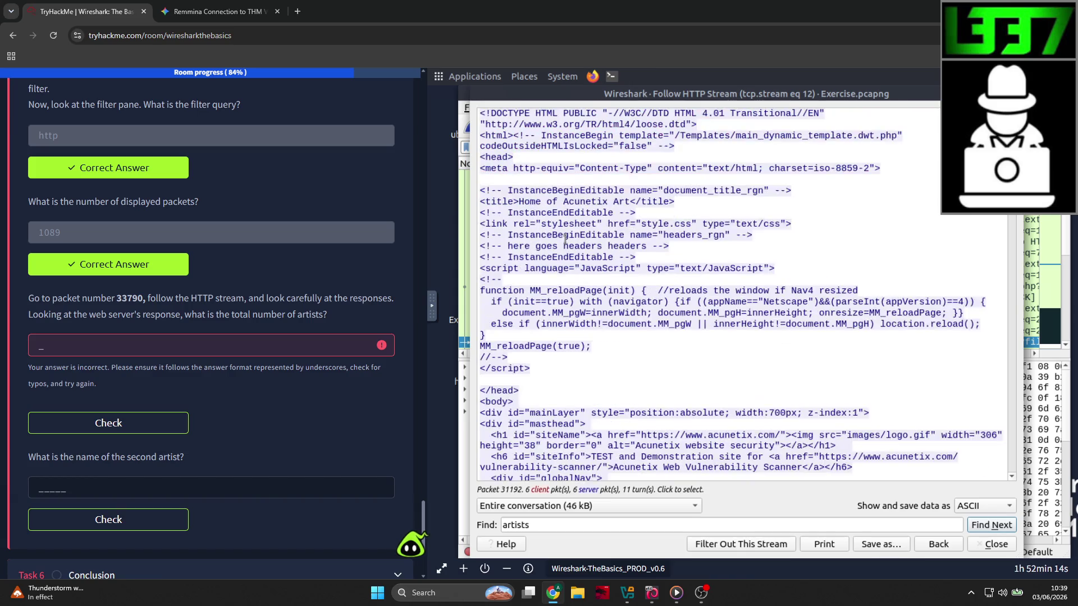
scroll(563, 233, "down", 15)
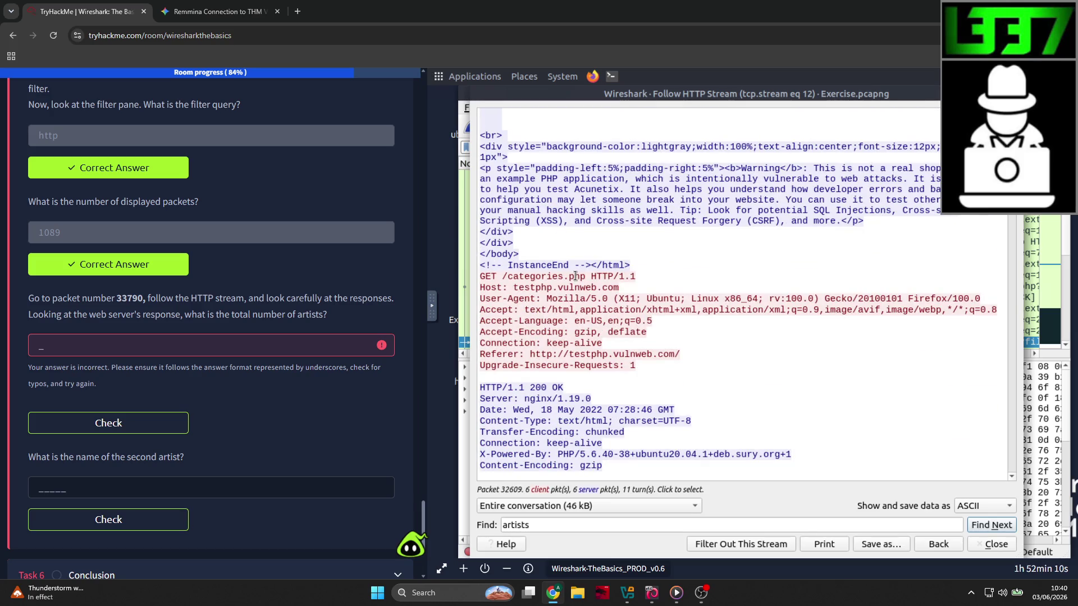
scroll(575, 276, "down", 15)
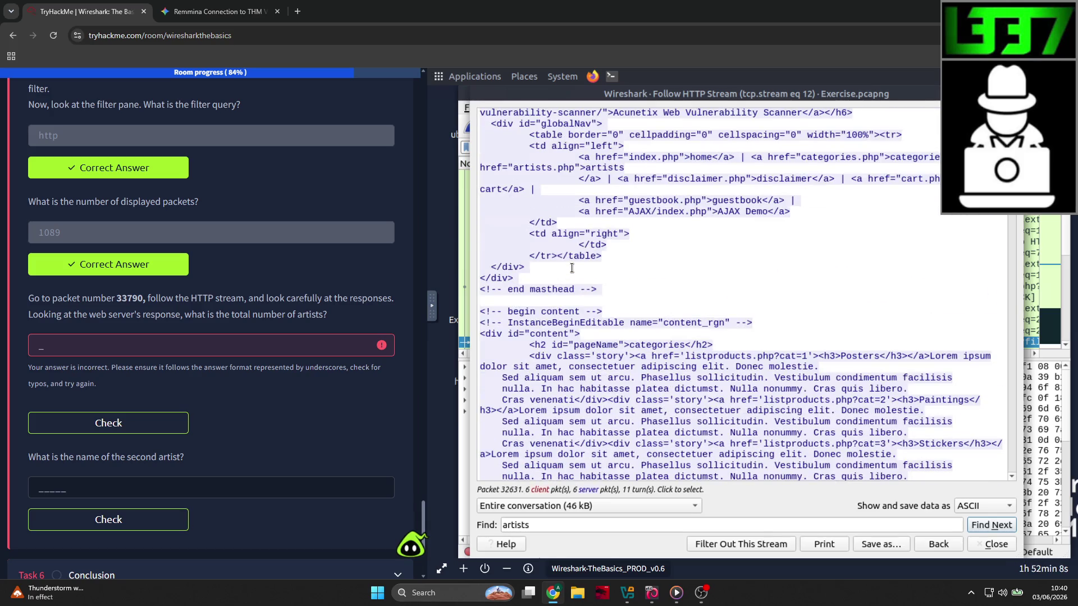
scroll(572, 268, "up", 4)
scroll(571, 268, "down", 20)
scroll(570, 268, "down", 20)
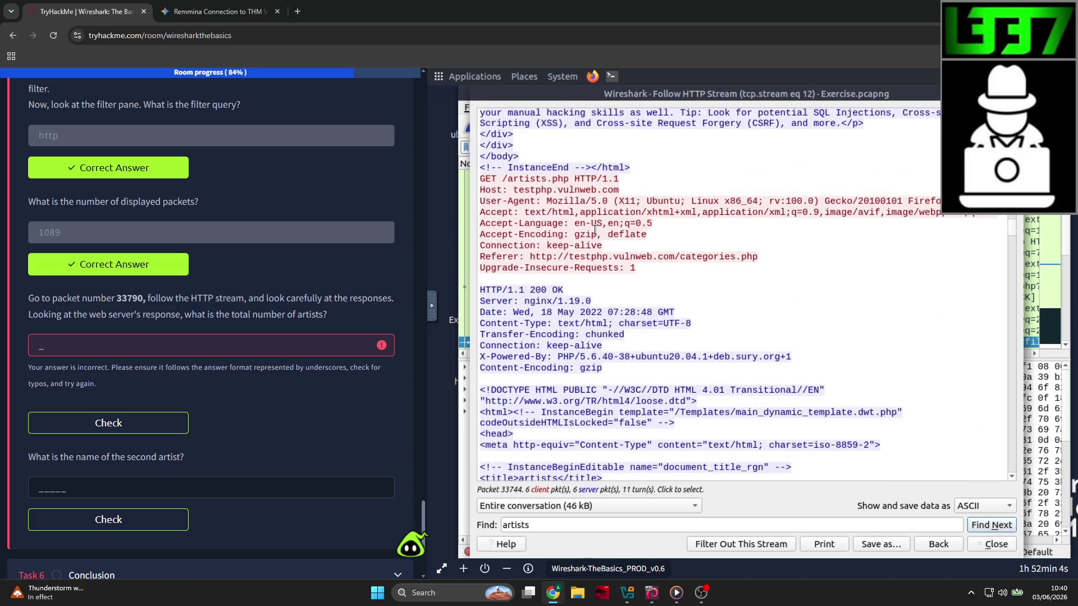
scroll(590, 241, "down", 5)
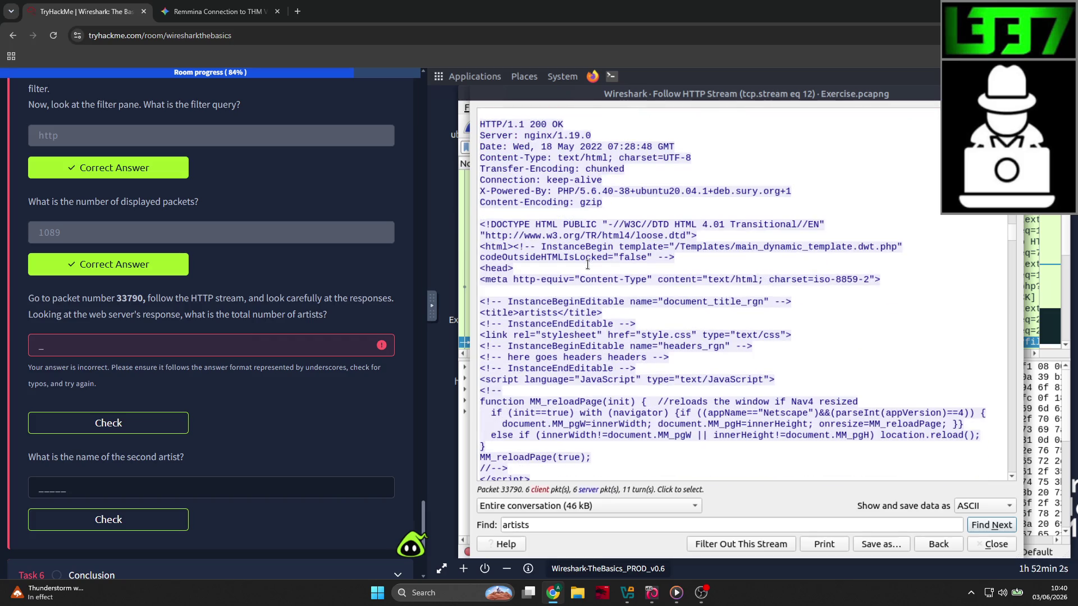
- Search the stream for 'browse', mark the artists.php link, and filter out TCP stream 12
double_click(515, 524)
type("n")
key("BackSpace")
type("browse")
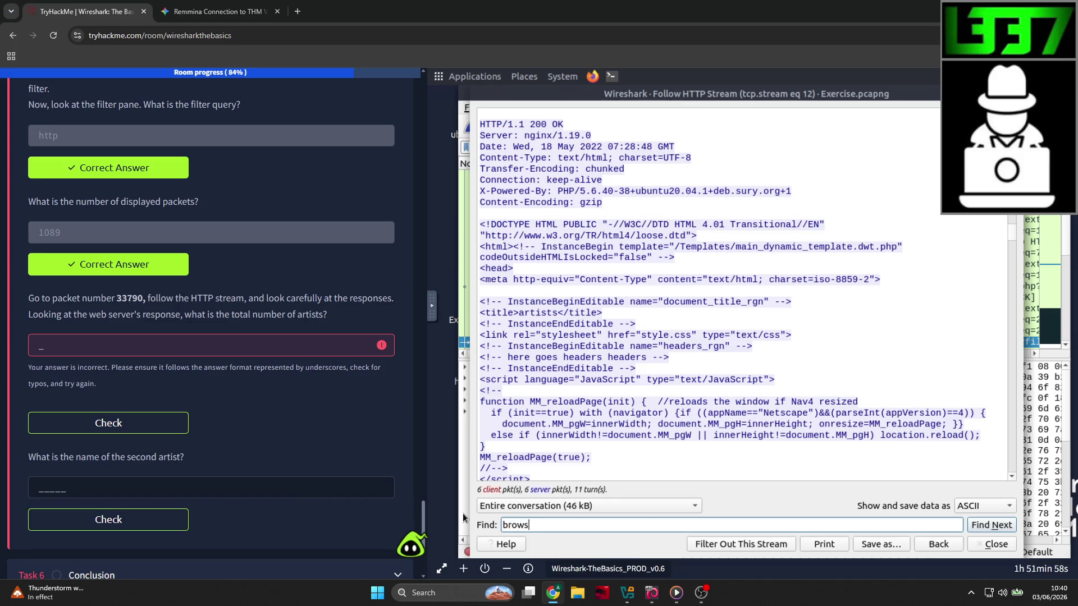
key("Return")
scroll(744, 348, "down", 4)
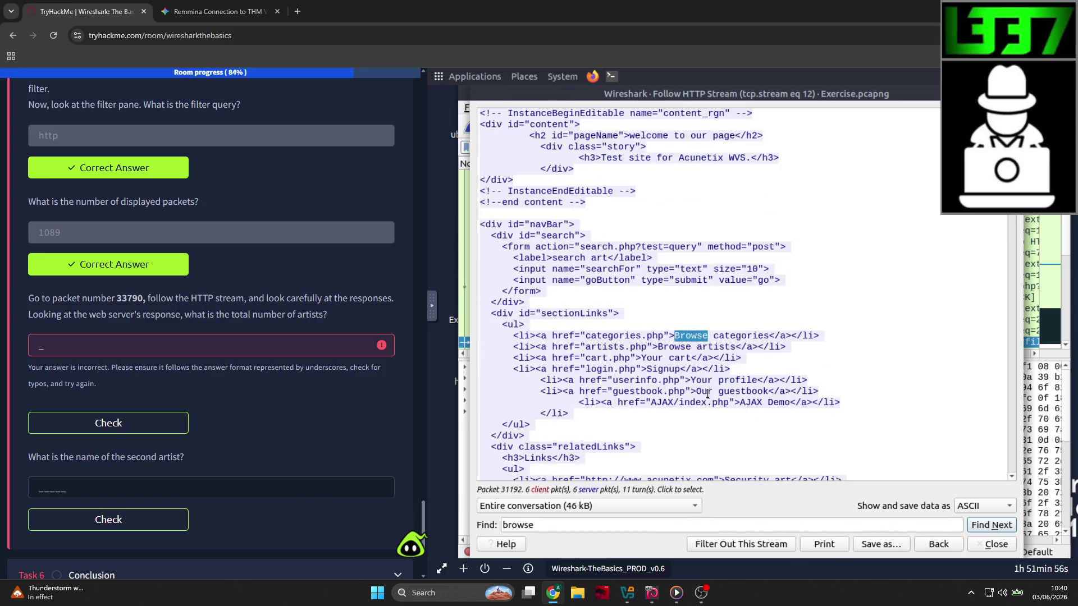
left_click_drag(647, 347, 588, 347)
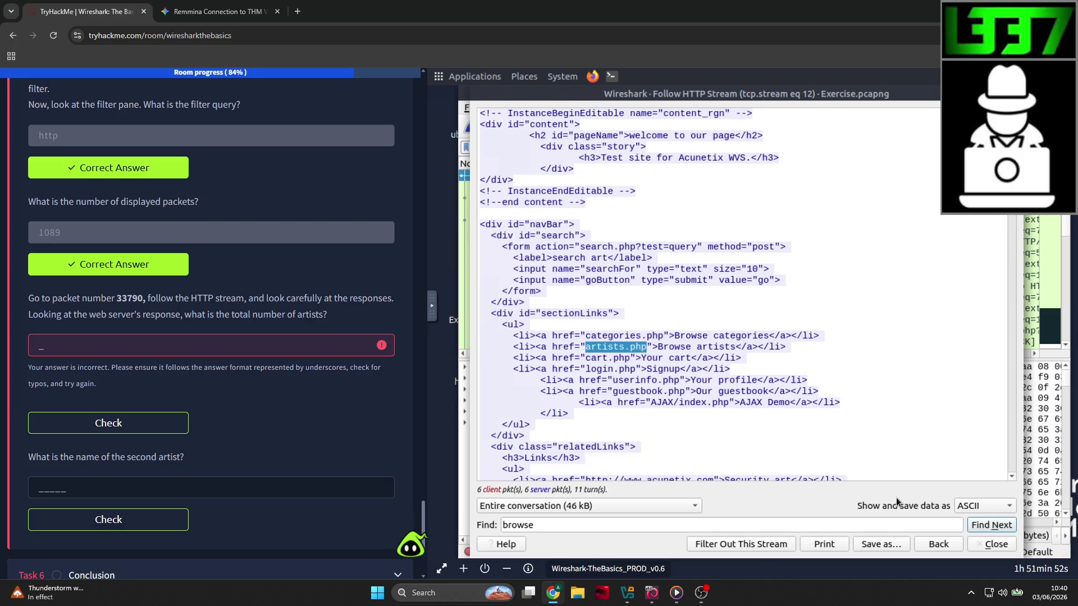
left_click(759, 549)
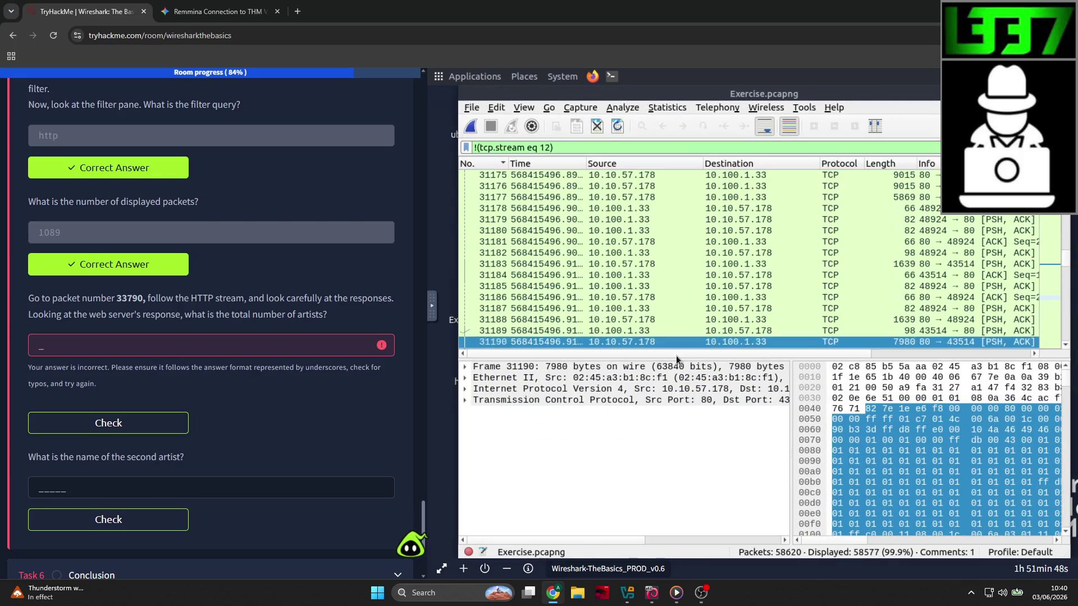
- Clear the !(tcp.stream eq 12) display filter so all 58620 packets are listed
scroll(699, 315, "down", 3)
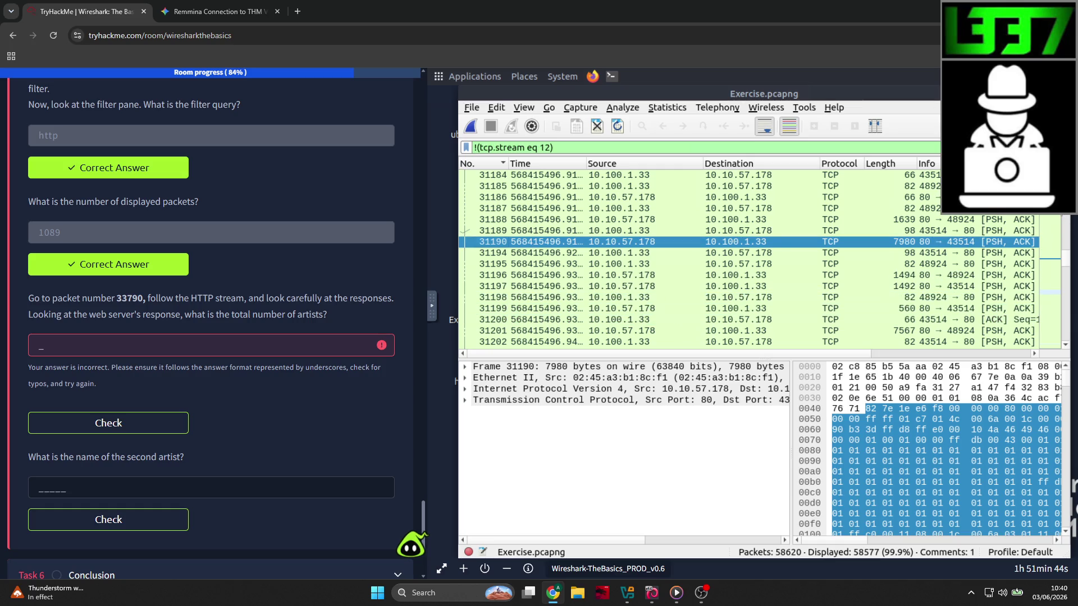
left_click_drag(1068, 262, 1072, 263)
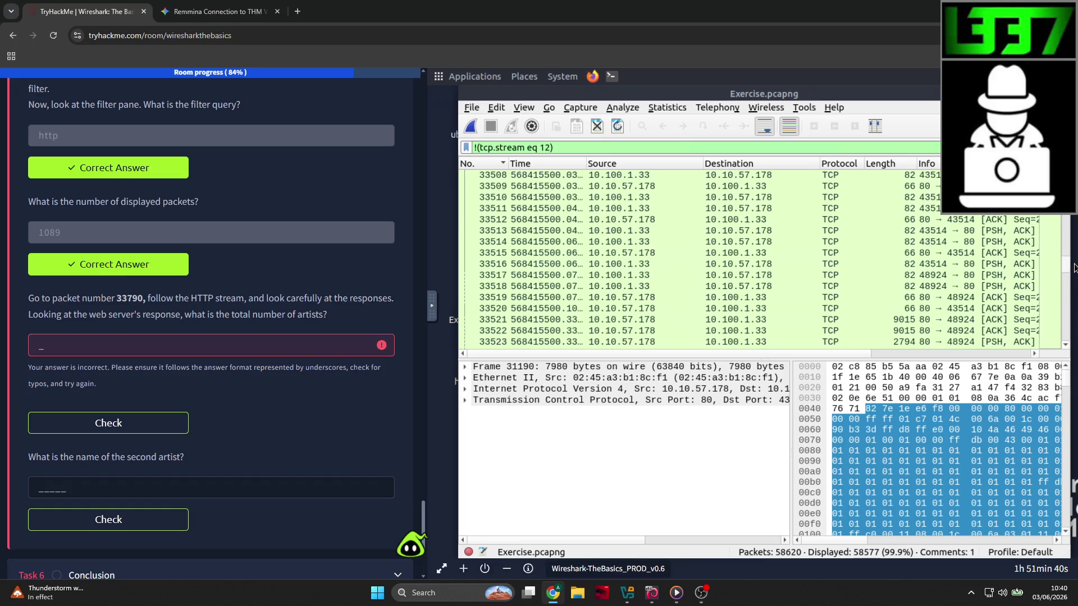
scroll(736, 238, "down", 20)
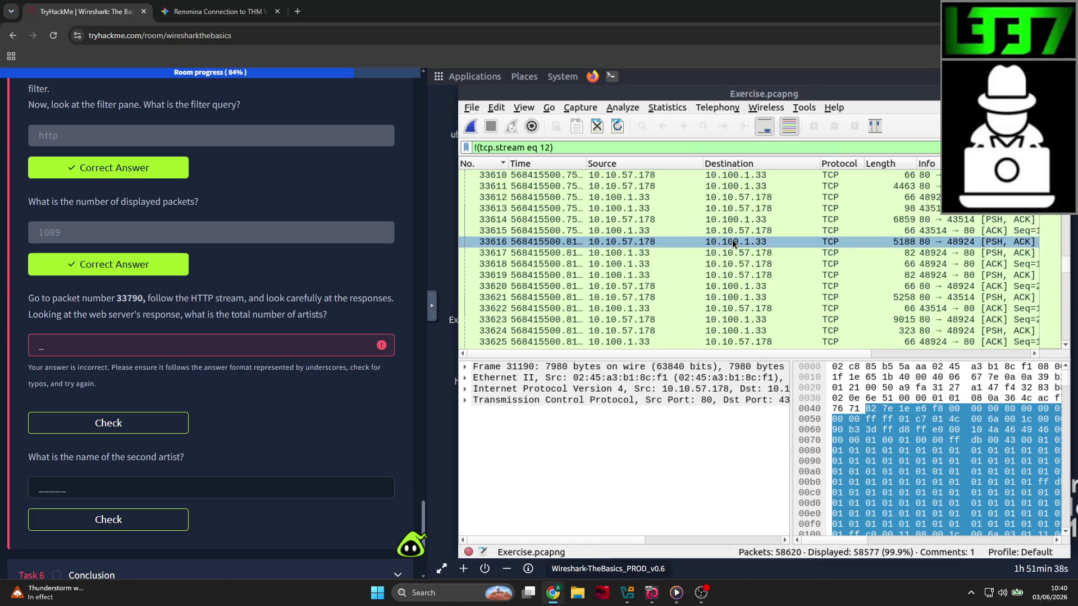
scroll(709, 241, "down", 20)
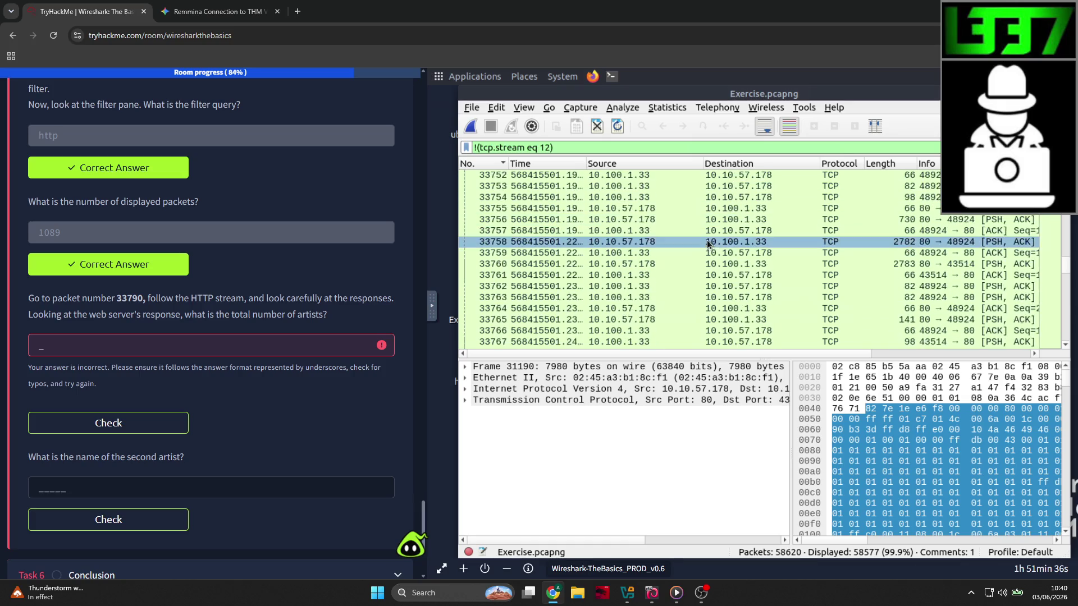
scroll(706, 242, "up", 5)
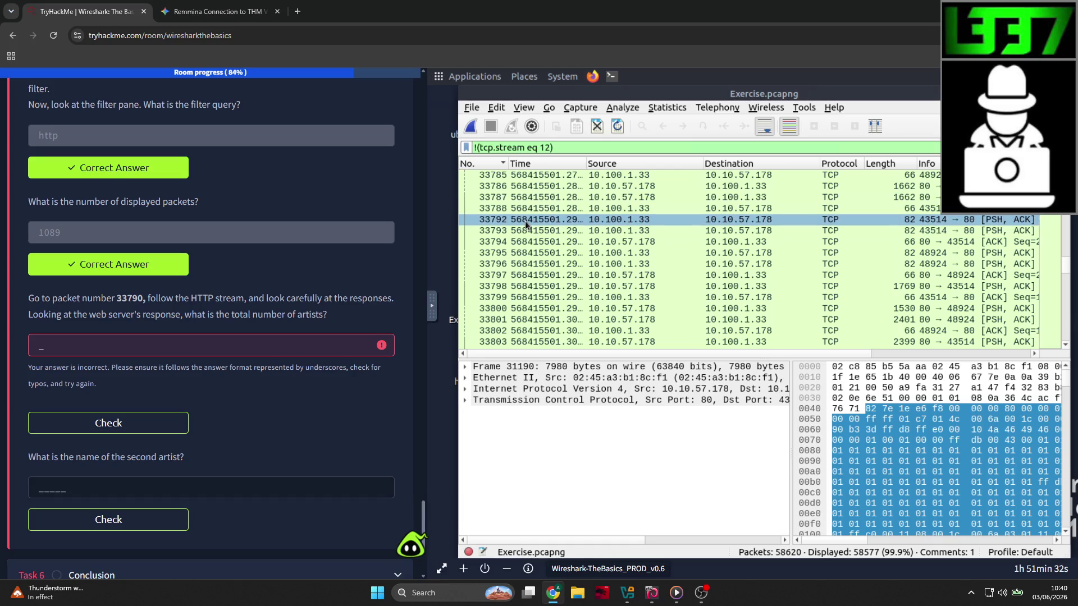
triple_click(602, 152)
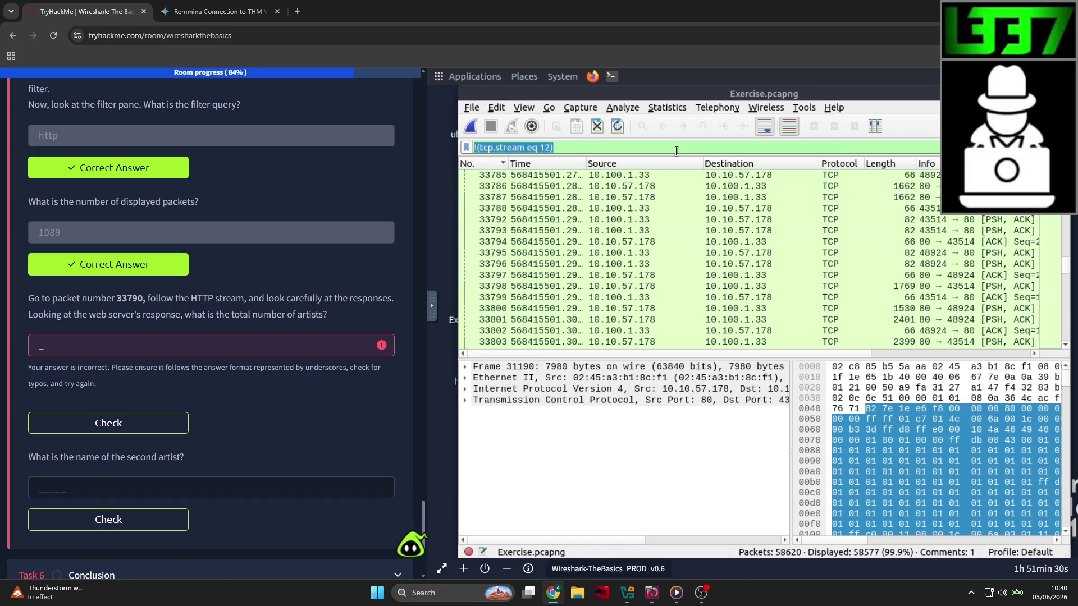
key("BackSpace")
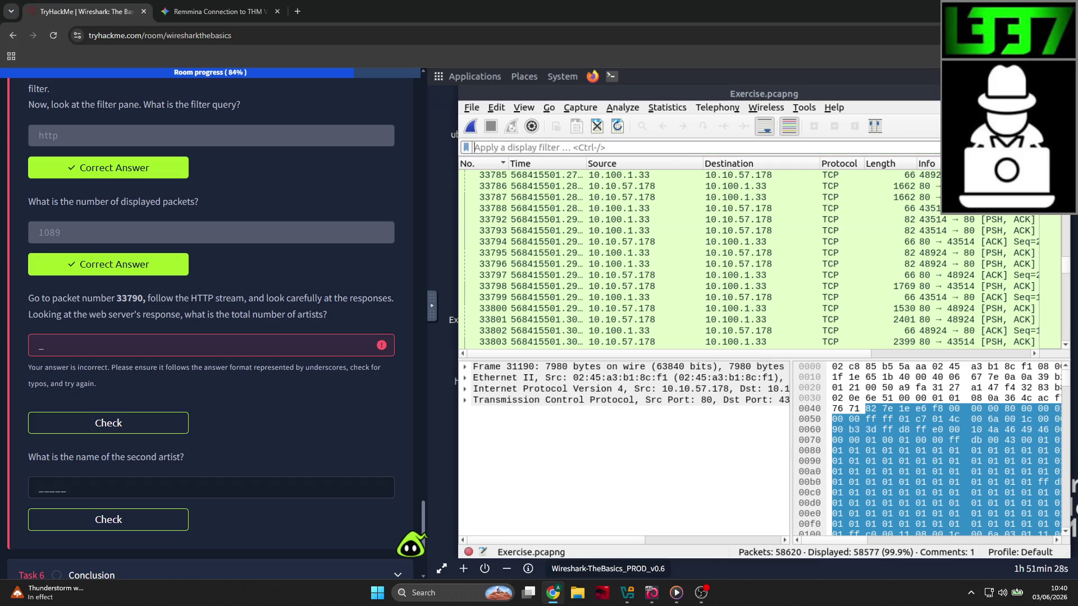
key("Return")
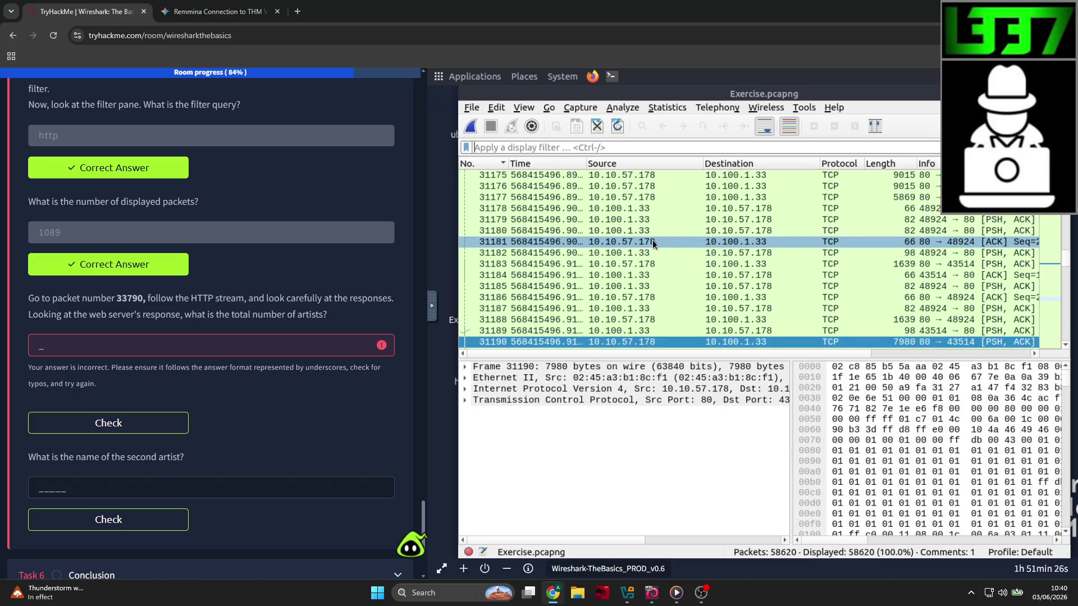
- Scroll the packet list to packet 33790's HTTP/1.1 200 OK response
left_click_drag(1067, 261, 1067, 269)
scroll(613, 266, "up", 1)
scroll(613, 266, "down", 20)
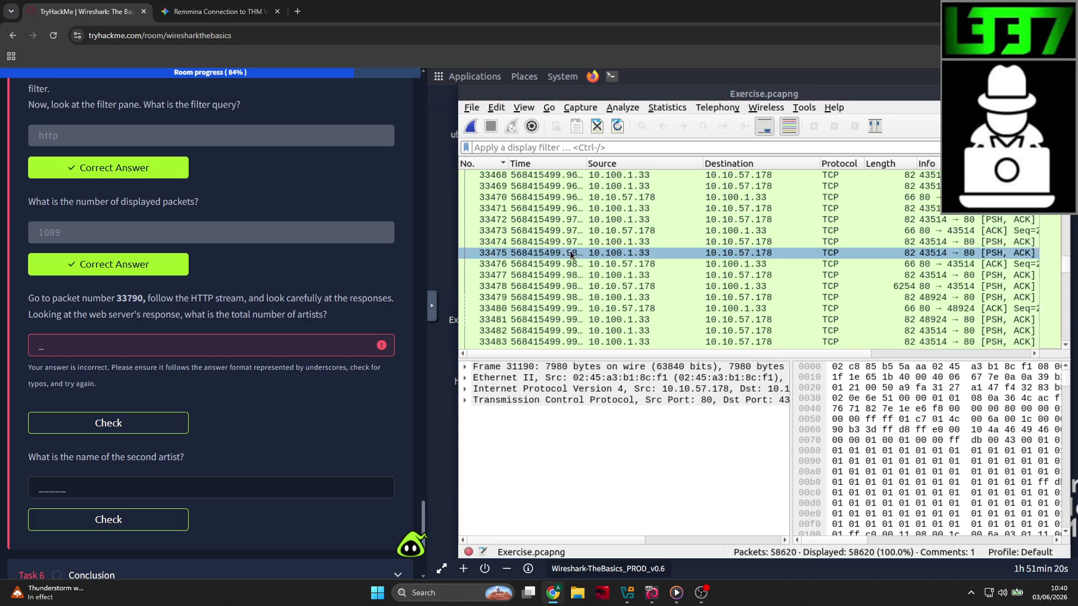
scroll(571, 255, "down", 20)
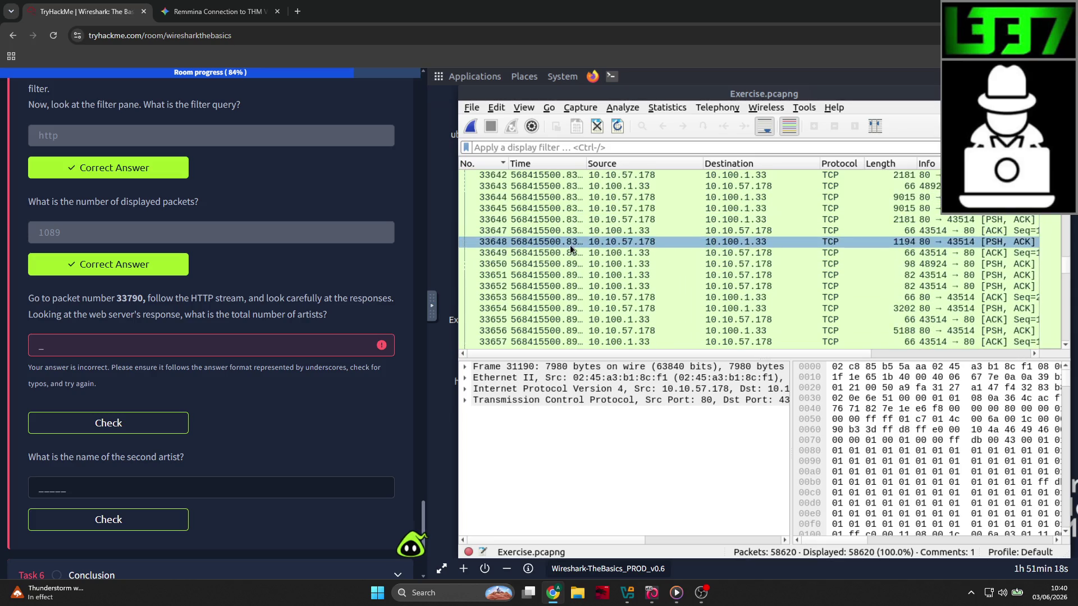
scroll(572, 248, "down", 20)
scroll(553, 264, "down", 6)
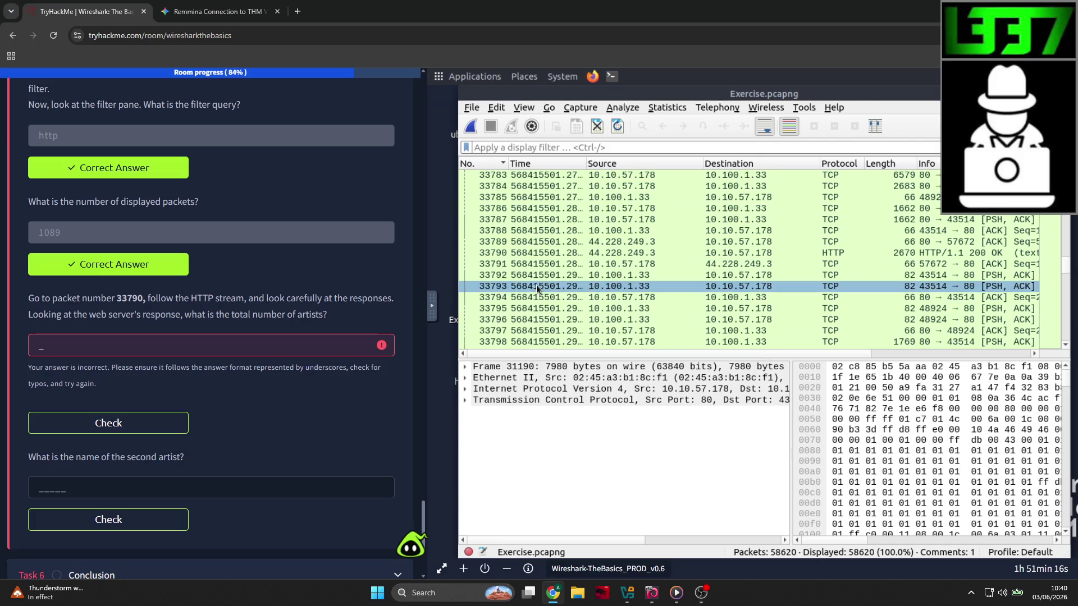
- Follow the HTTP stream of packet 33790, the artists.php response
left_click(503, 254)
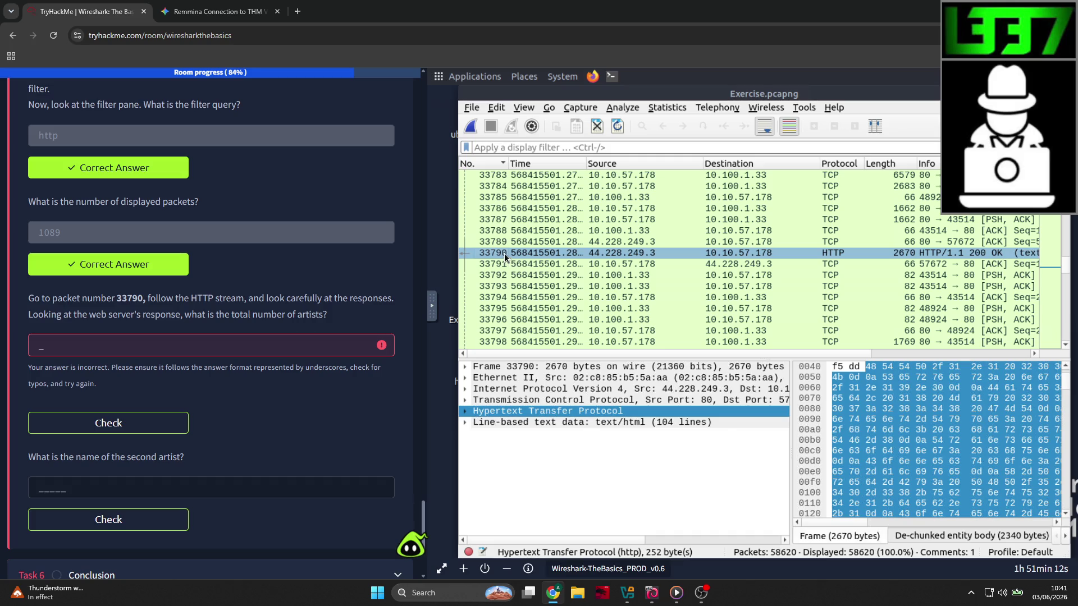
right_click(504, 254)
key("Escape")
double_click(478, 422)
scroll(558, 438, "down", 5)
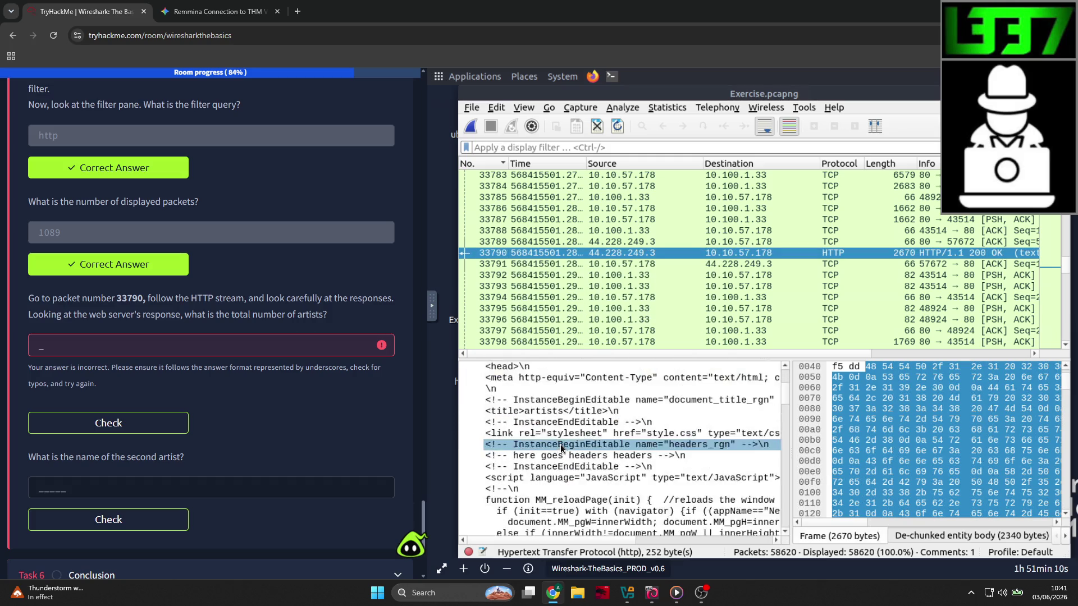
scroll(558, 437, "up", 2)
right_click(550, 254)
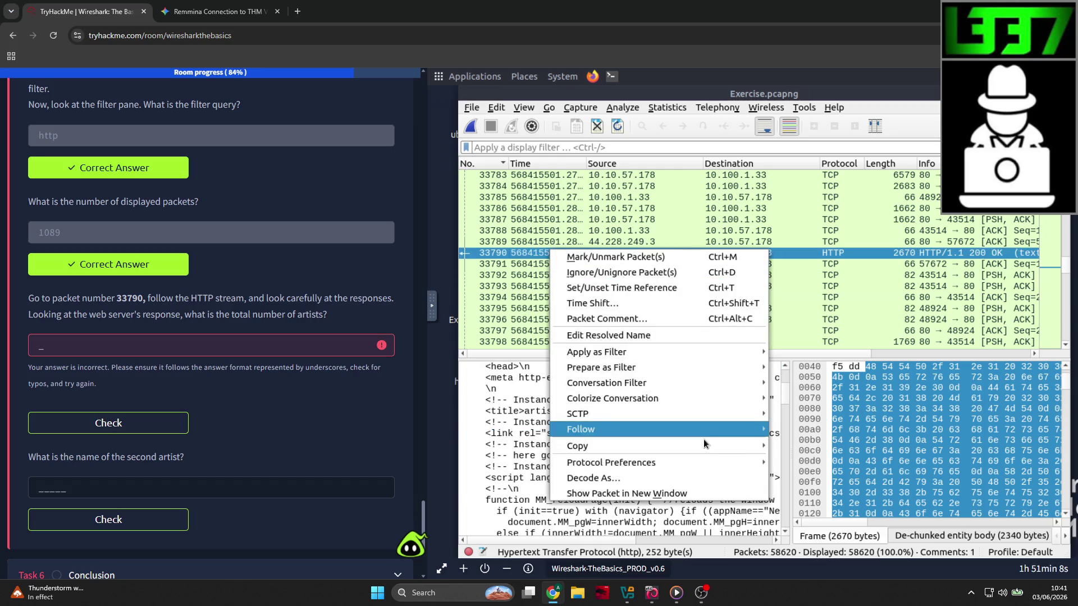
mouse_move(703, 431)
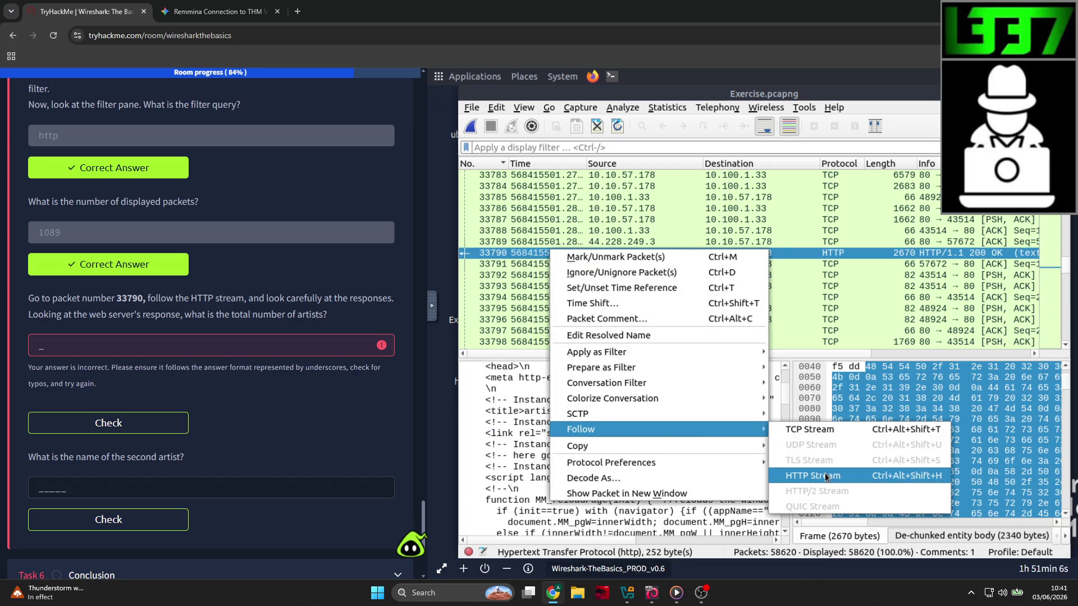
left_click(824, 476)
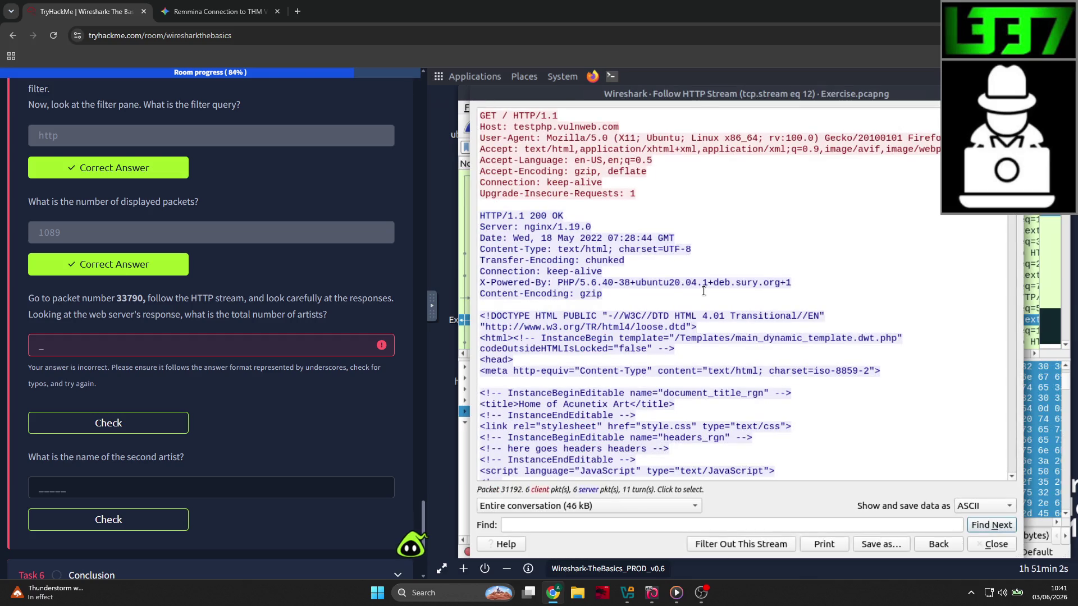
- Scroll the stream down to the GET /artists.php request headers
scroll(703, 291, "down", 9)
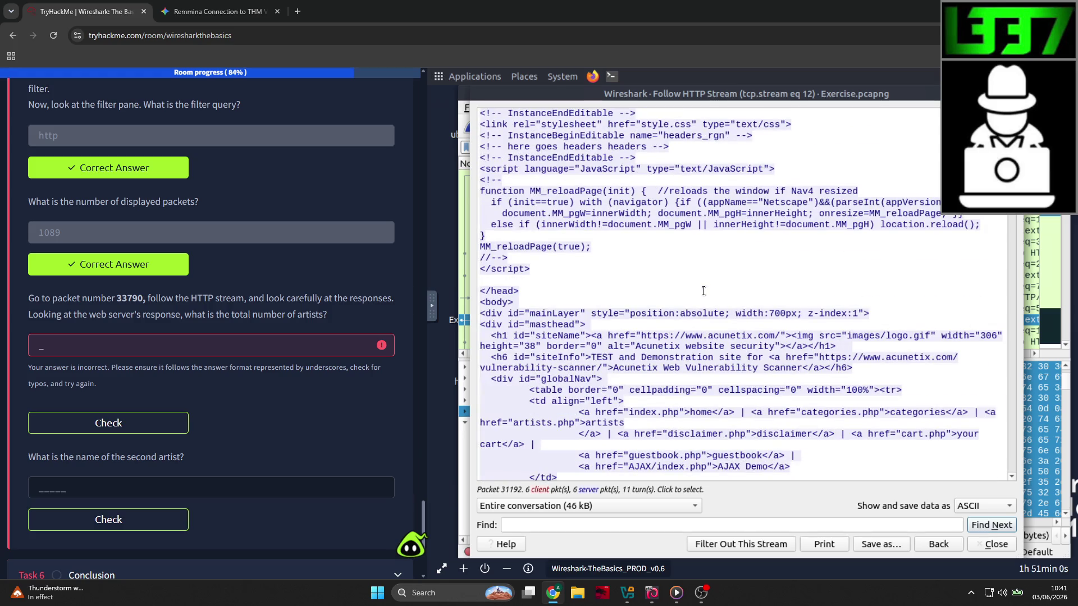
scroll(703, 290, "down", 3)
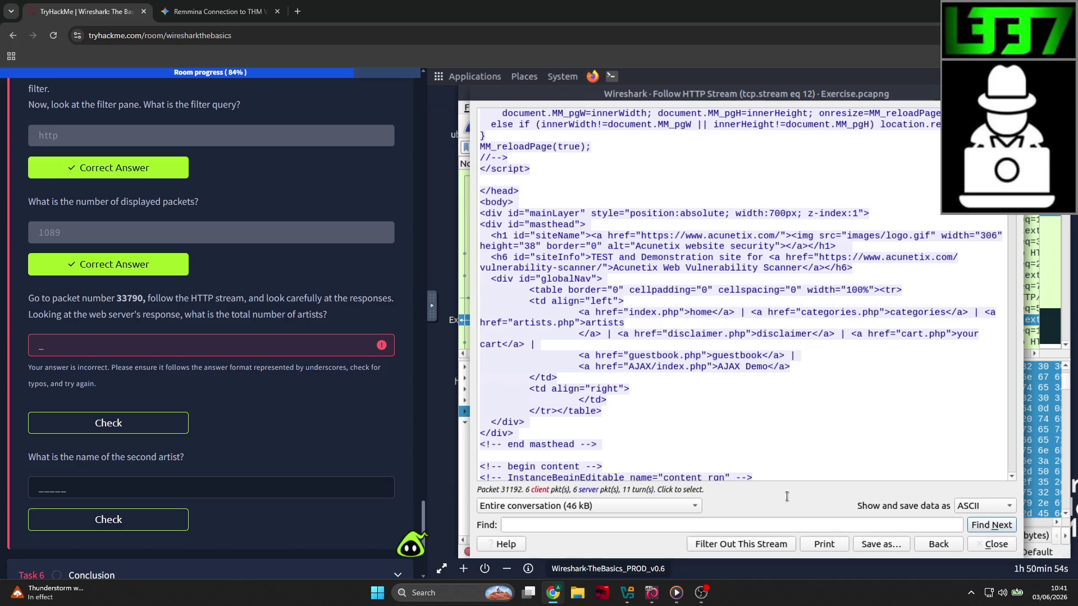
scroll(808, 347, "down", 6)
scroll(808, 347, "down", 13)
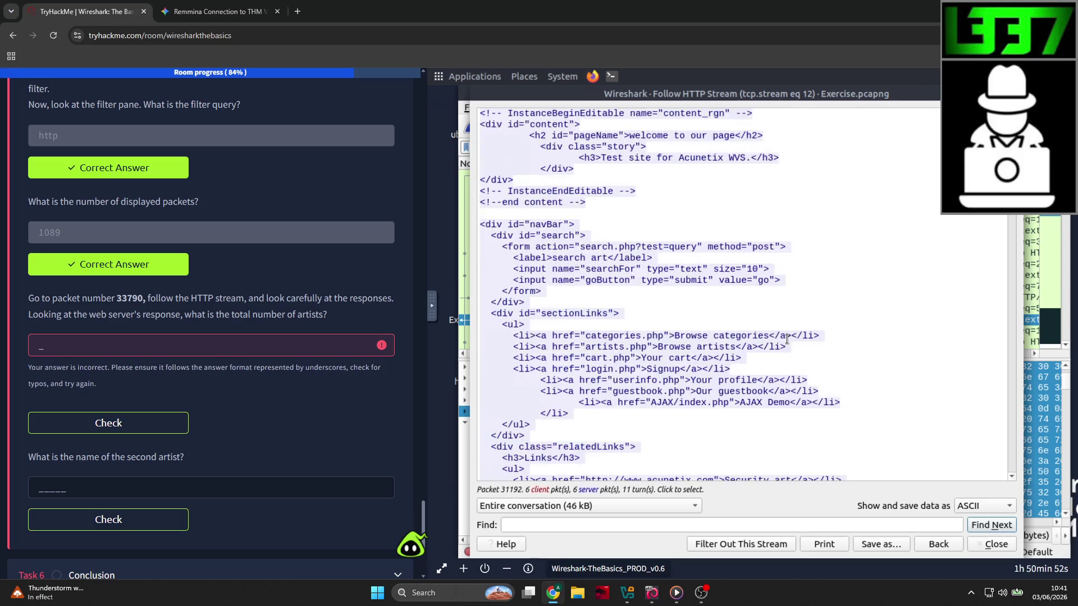
scroll(785, 337, "down", 11)
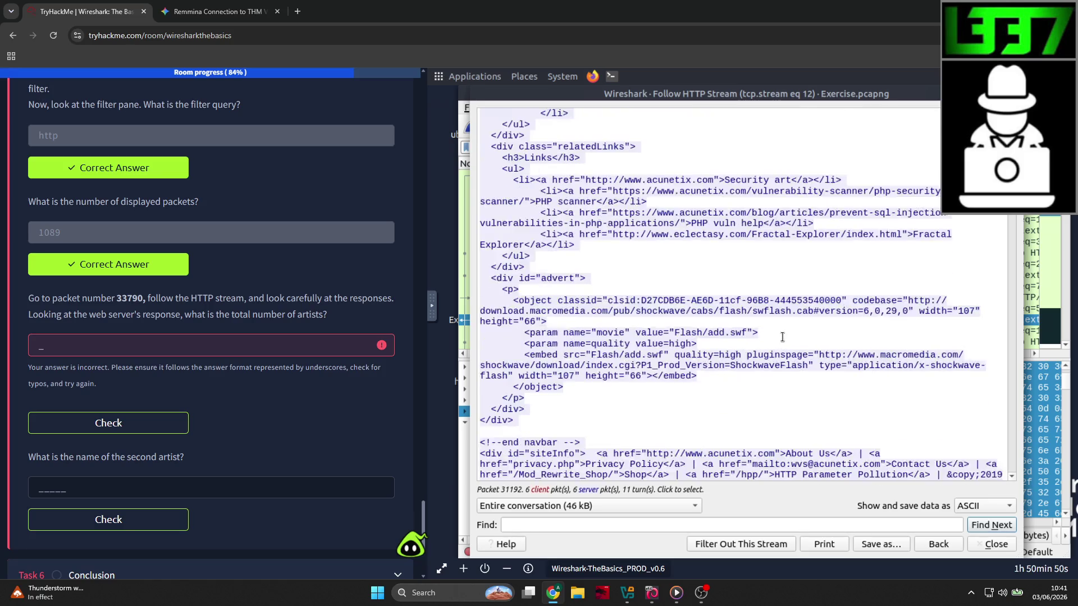
scroll(779, 335, "down", 13)
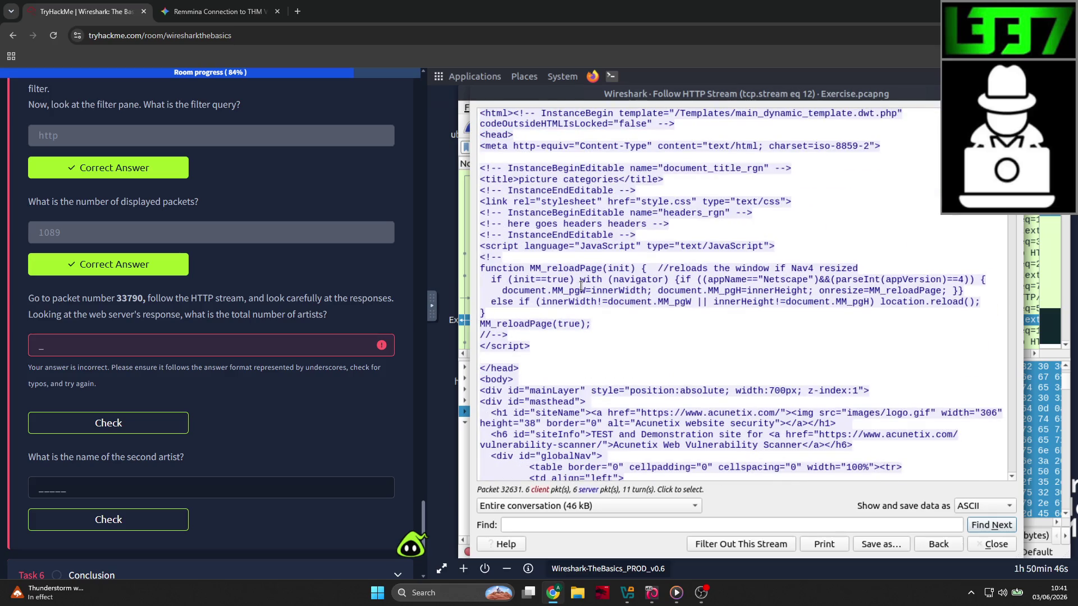
scroll(580, 286, "down", 15)
scroll(578, 285, "down", 10)
left_click_drag(488, 276, 611, 280)
left_click(610, 280)
scroll(607, 334, "down", 2)
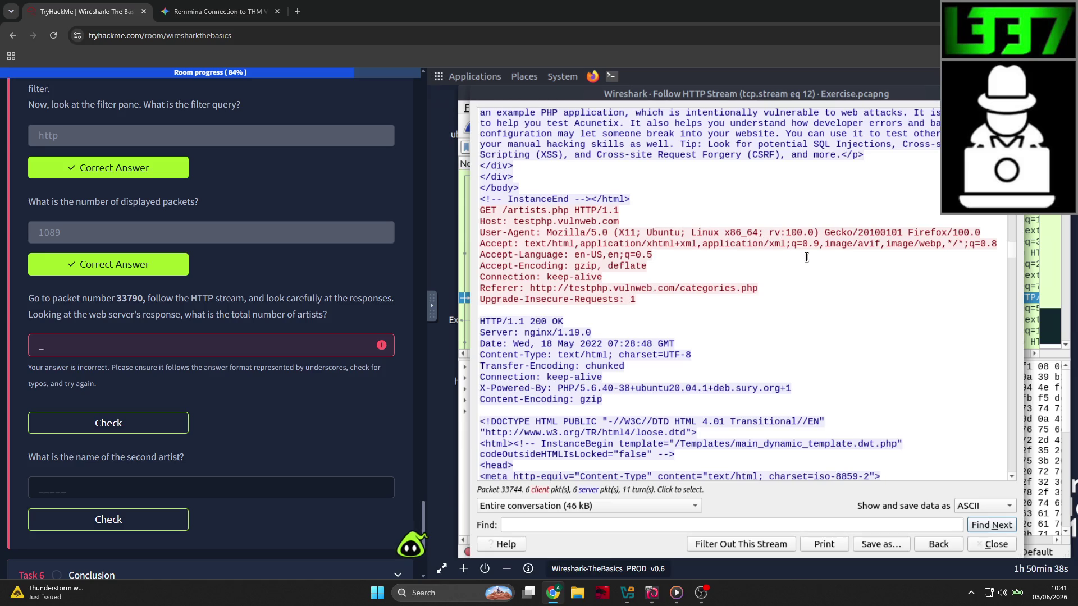
right_click(782, 248)
left_click(594, 240)
mouse_move(548, 243)
left_mouse_down()
mouse_move(697, 243)
mouse_move(640, 259)
left_mouse_up()
left_click(640, 258)
- Inspect the artist=1, 2 and 3 links listing r4w8173, Blad3 and lyzae
scroll(556, 262, "down", 3)
scroll(571, 289, "down", 1)
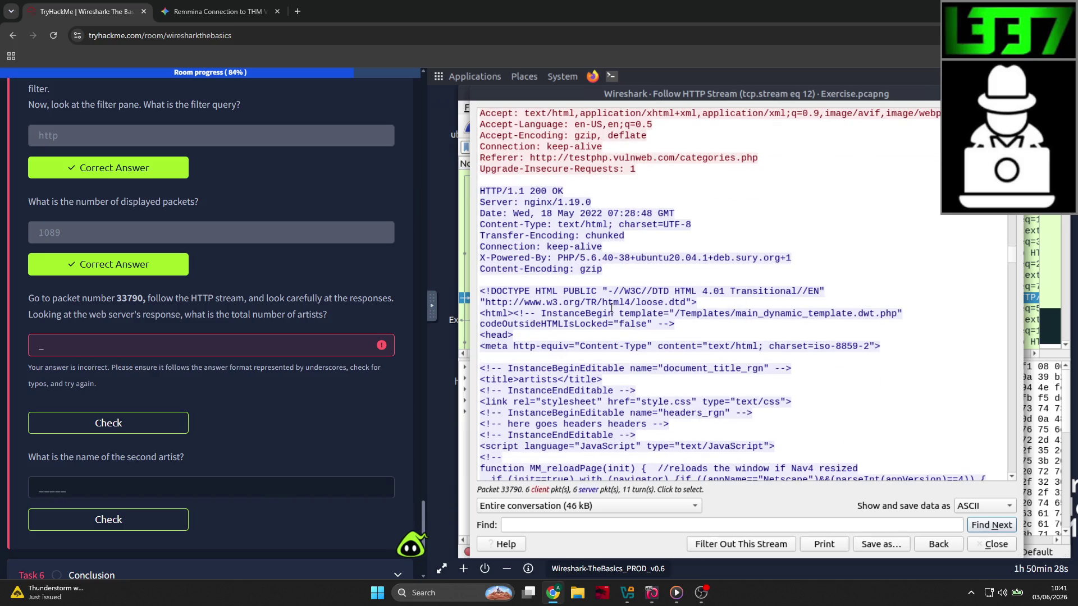
scroll(621, 298, "down", 2)
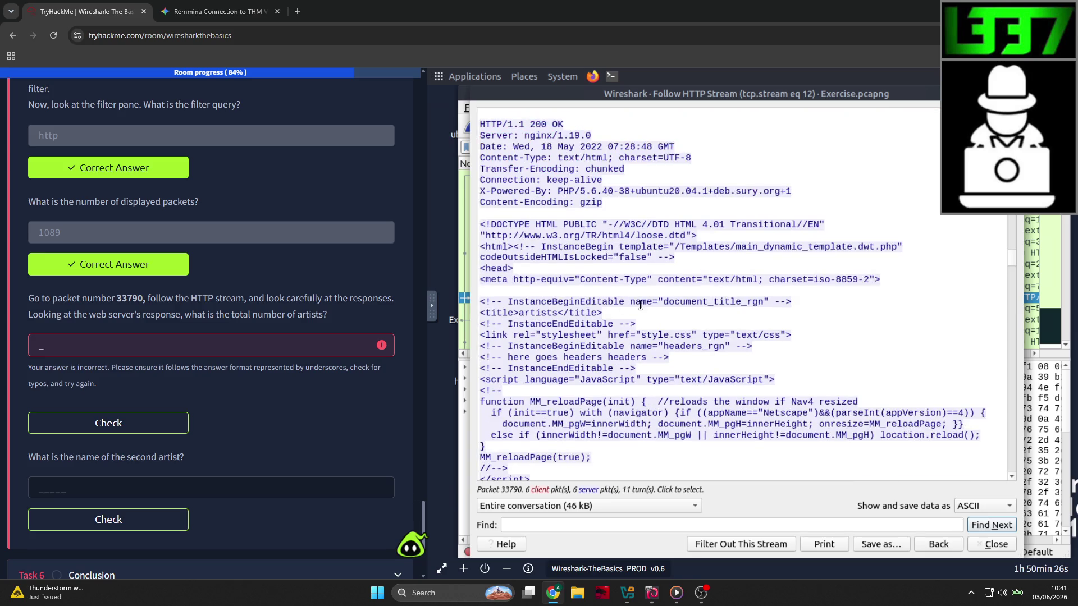
scroll(638, 305, "down", 2)
scroll(575, 293, "down", 1)
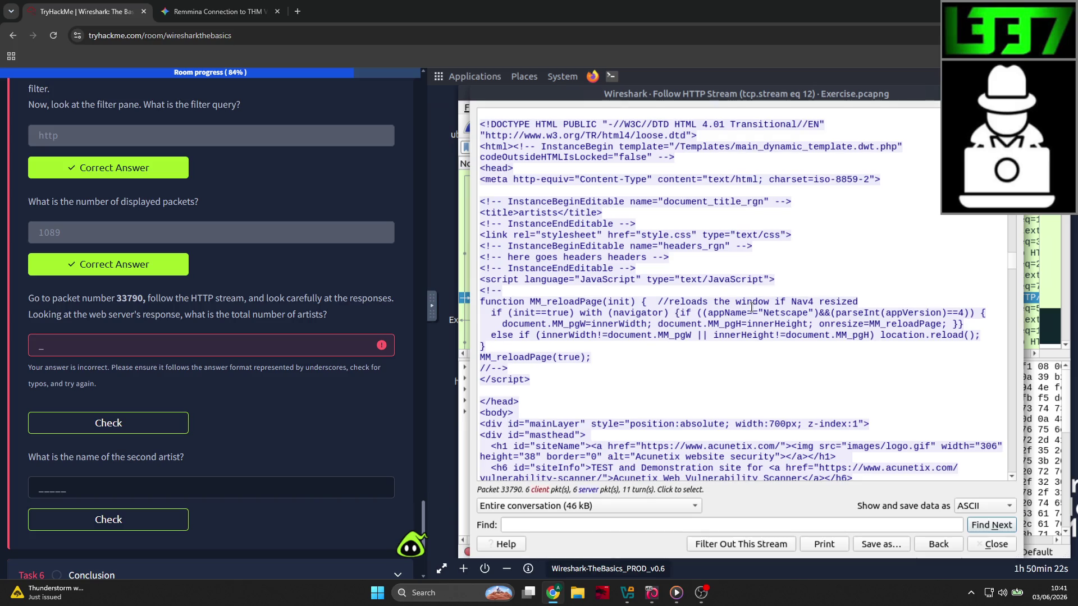
scroll(567, 318, "down", 2)
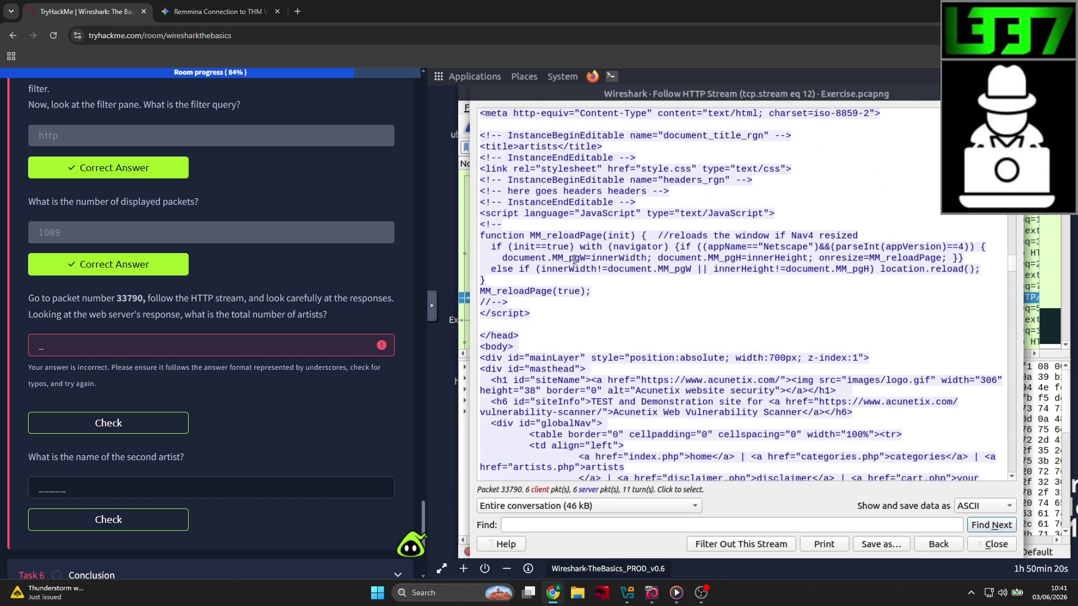
scroll(570, 295, "down", 2)
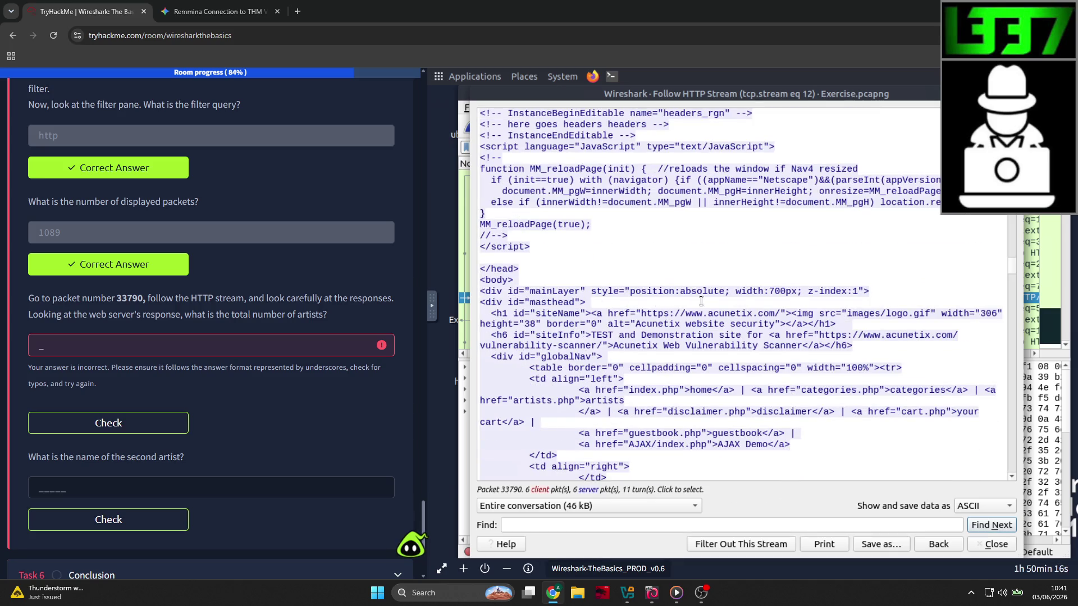
scroll(701, 301, "down", 1)
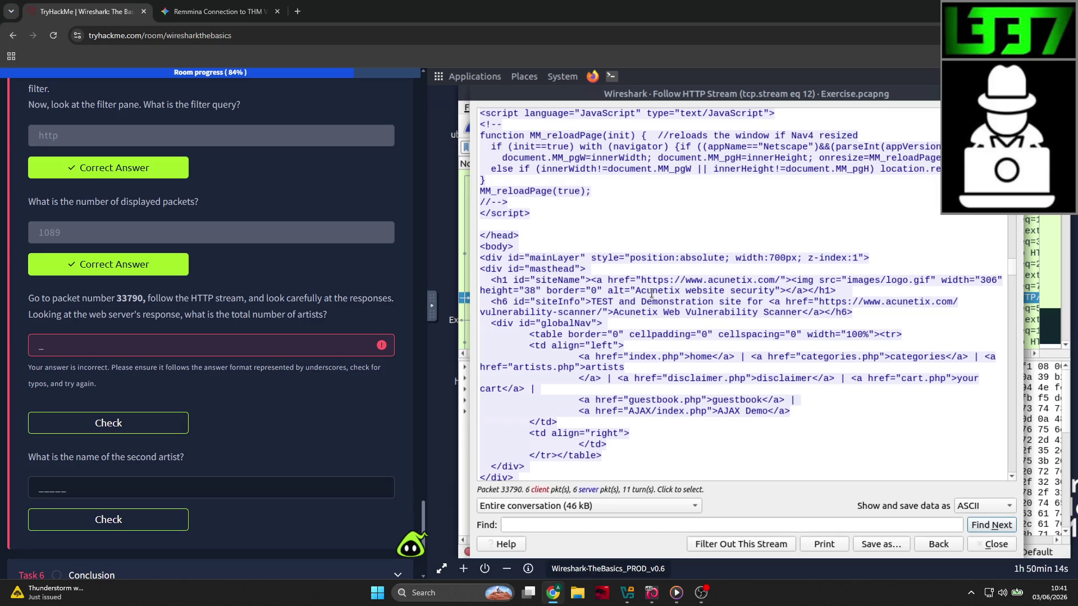
scroll(650, 275, "down", 6)
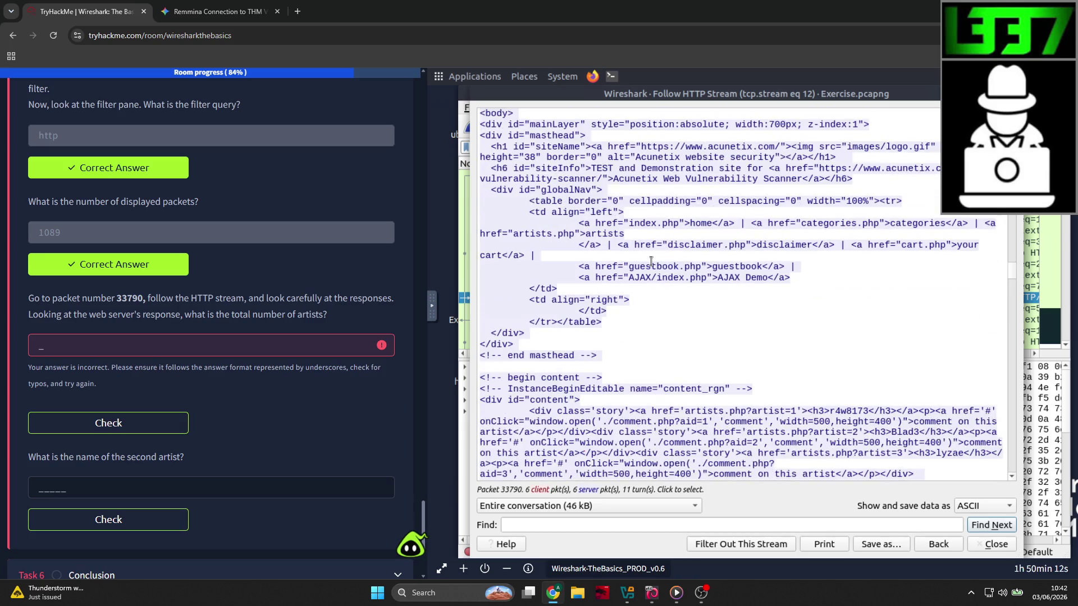
right_click(651, 262)
key("Escape")
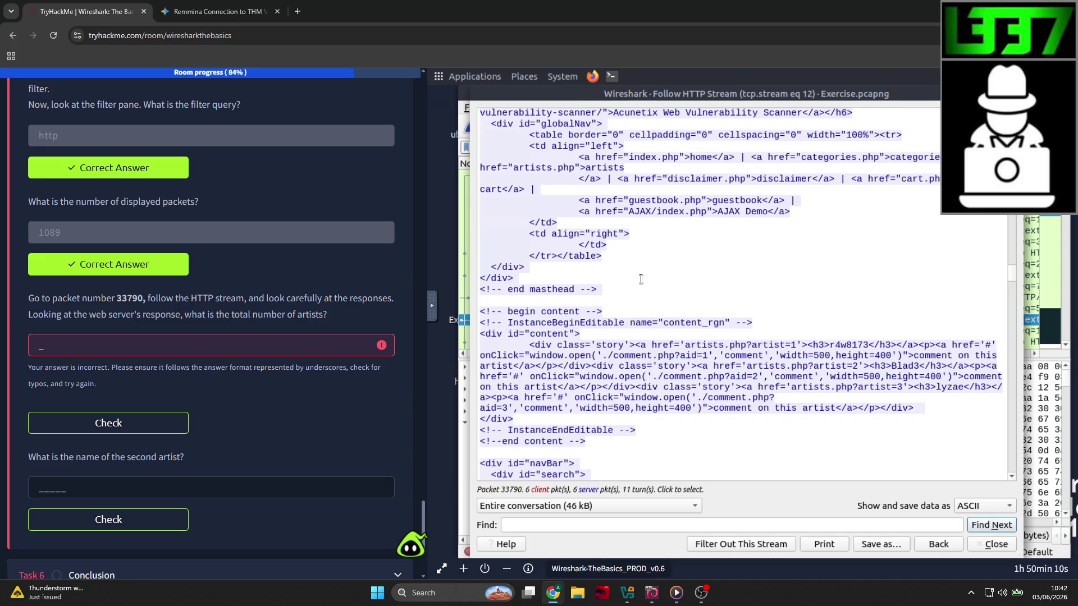
left_click_drag(688, 347, 755, 346)
left_click(787, 352)
left_click_drag(858, 367, 822, 367)
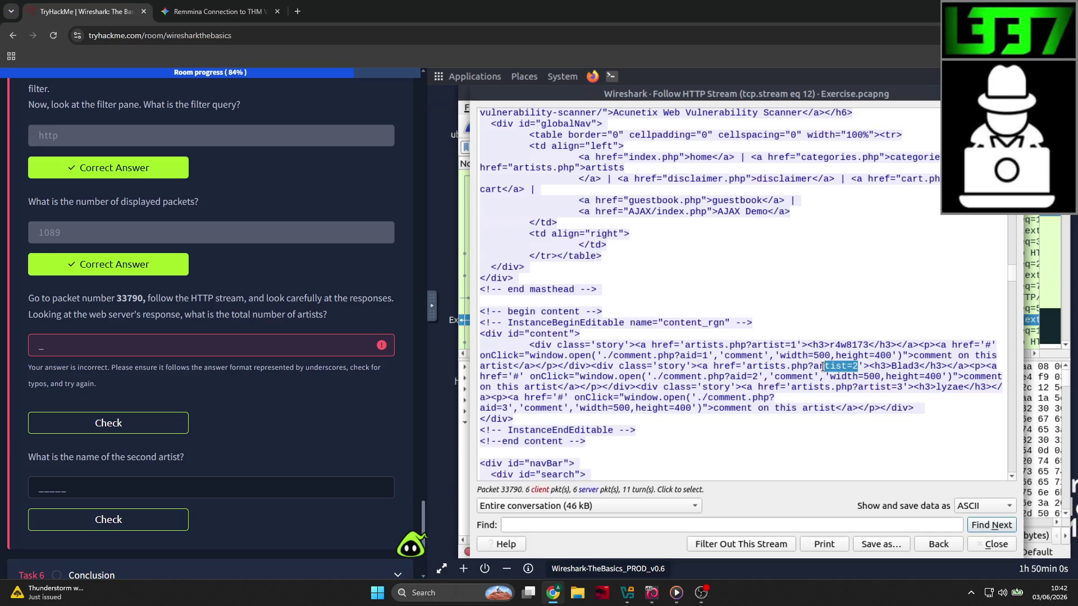
left_click_drag(897, 388, 853, 388)
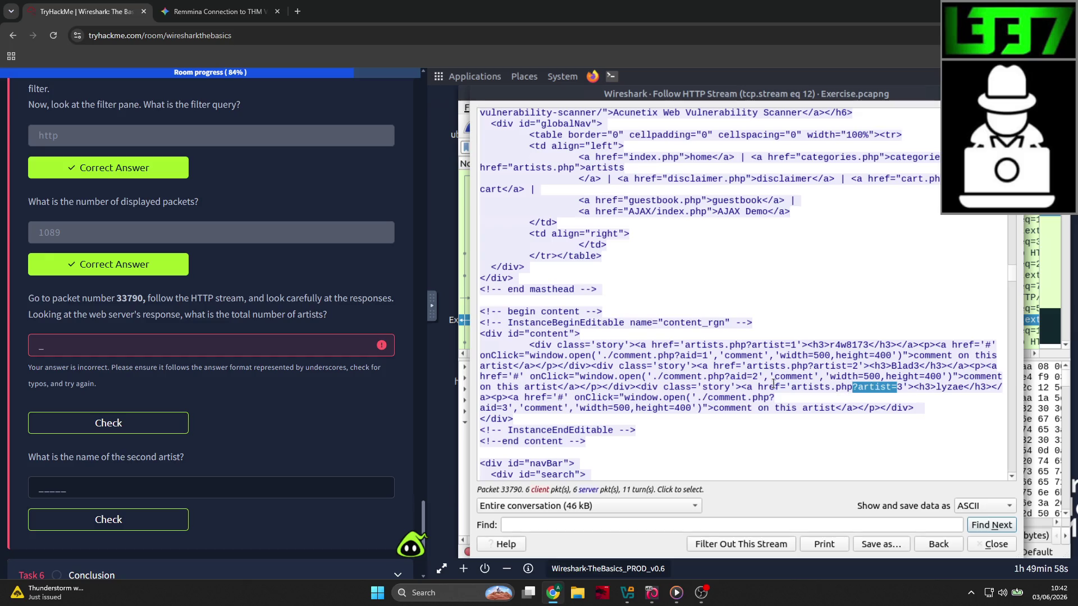
left_click(168, 345)
- Submit 3 as the total number of artists
type("3")
left_click(130, 427)
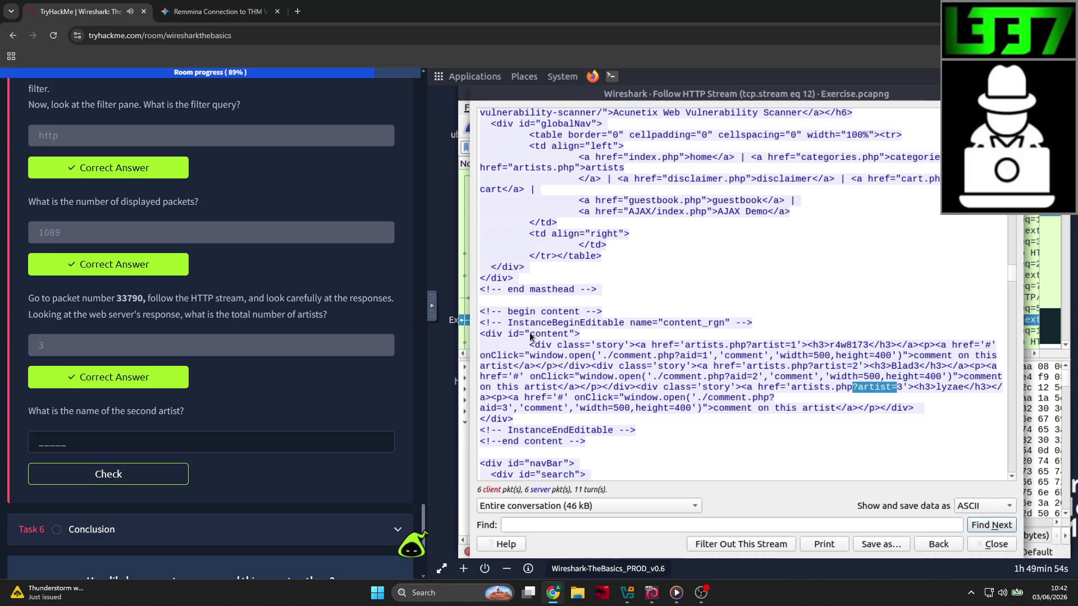
mouse_move(752, 345)
left_mouse_down()
mouse_move(804, 344)
mouse_move(898, 387)
left_mouse_up()
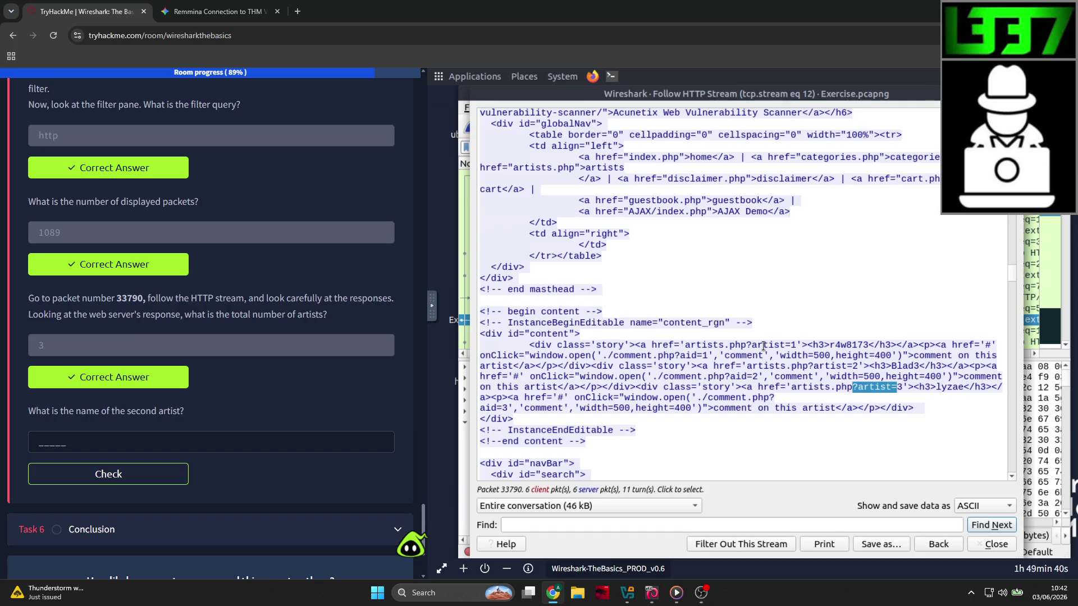
scroll(744, 342, "down", 2)
scroll(744, 341, "down", 3)
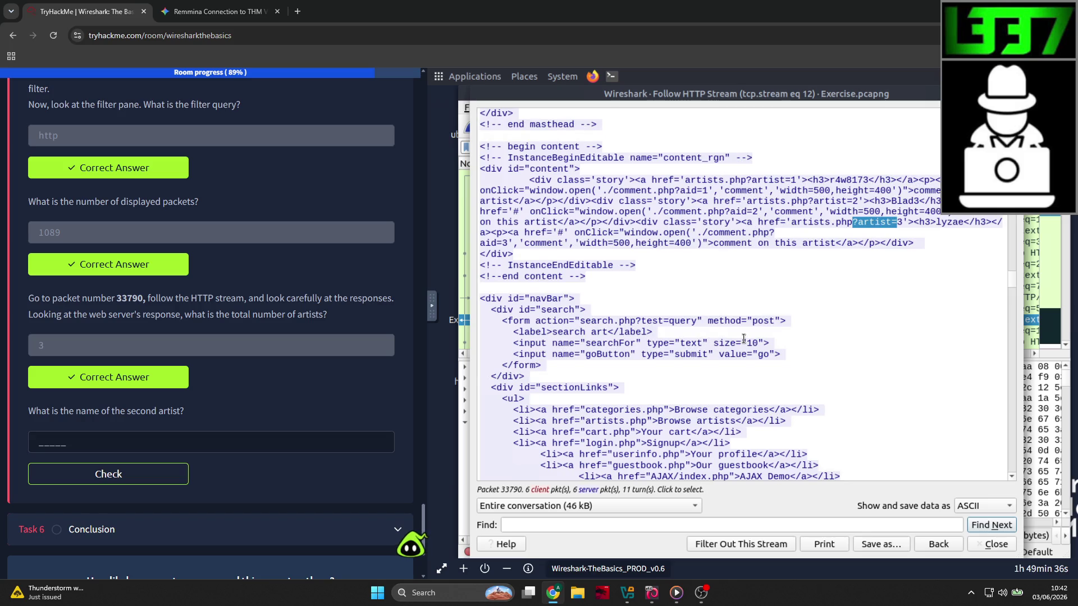
scroll(744, 338, "up", 2)
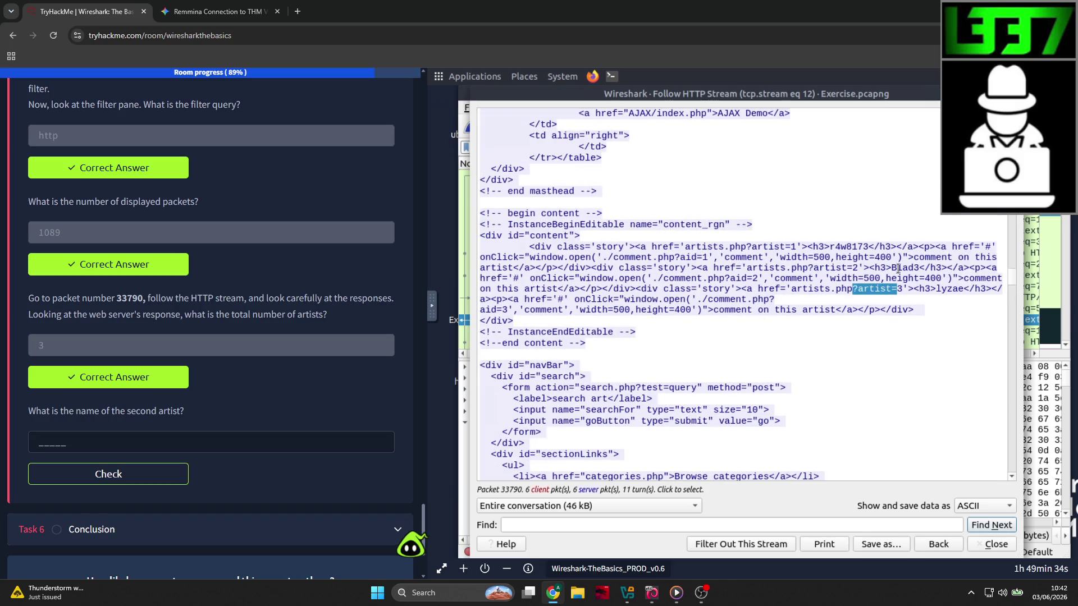
- Submit Blad3 as the second artist's name
left_click(119, 436)
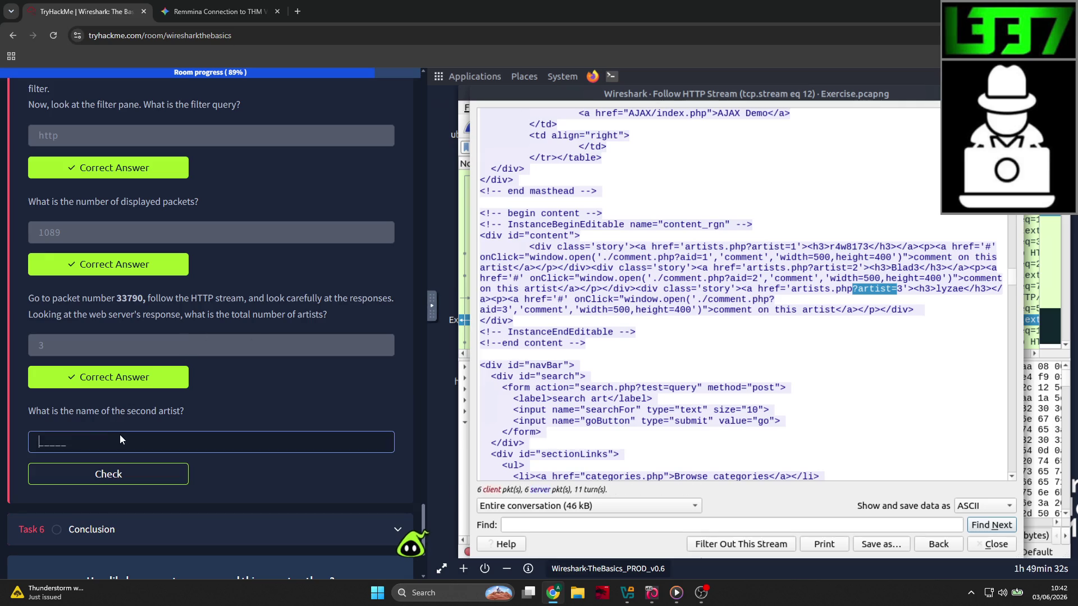
type("Blad3")
key("Return")
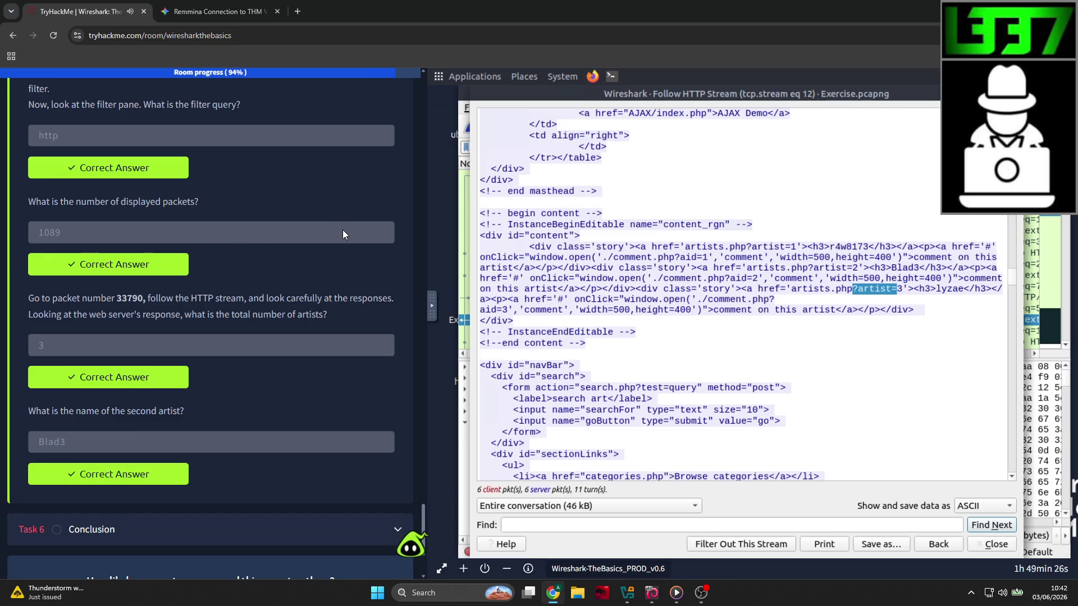
scroll(342, 227, "up", 1)
scroll(754, 256, "up", 1)
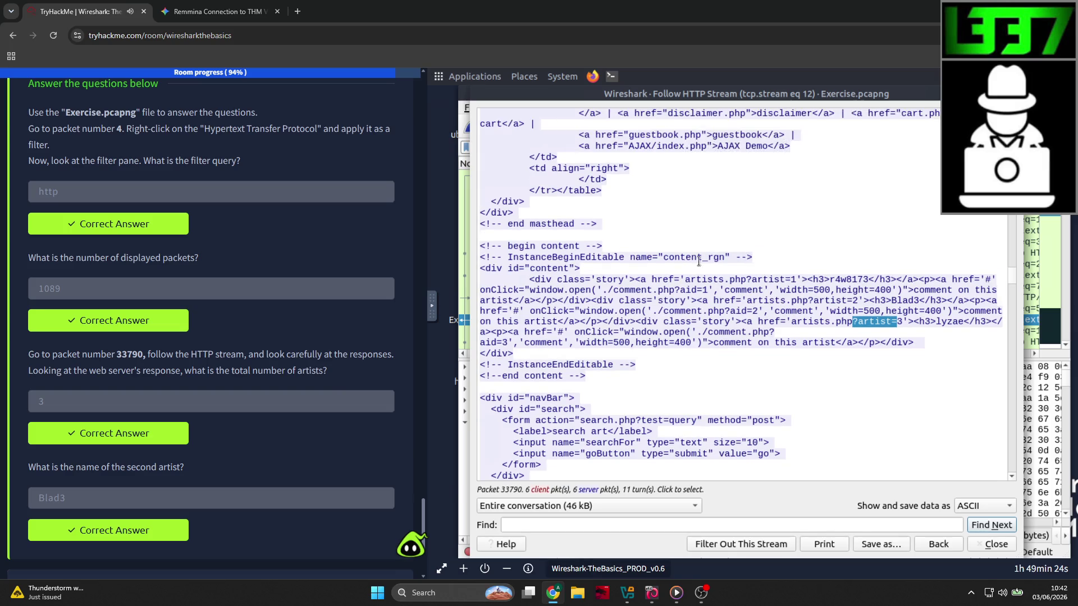
- Review the first and third (lyzae) artist lines, then expand Task 6 Conclusion
left_click_drag(563, 279, 829, 279)
left_click(808, 284)
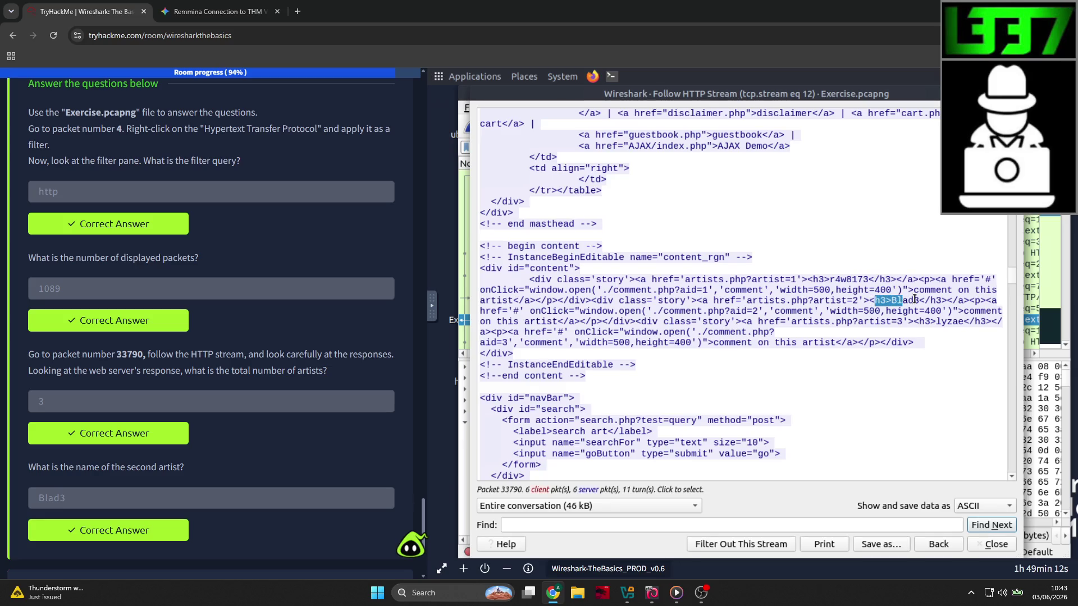
left_click_drag(935, 322, 972, 321)
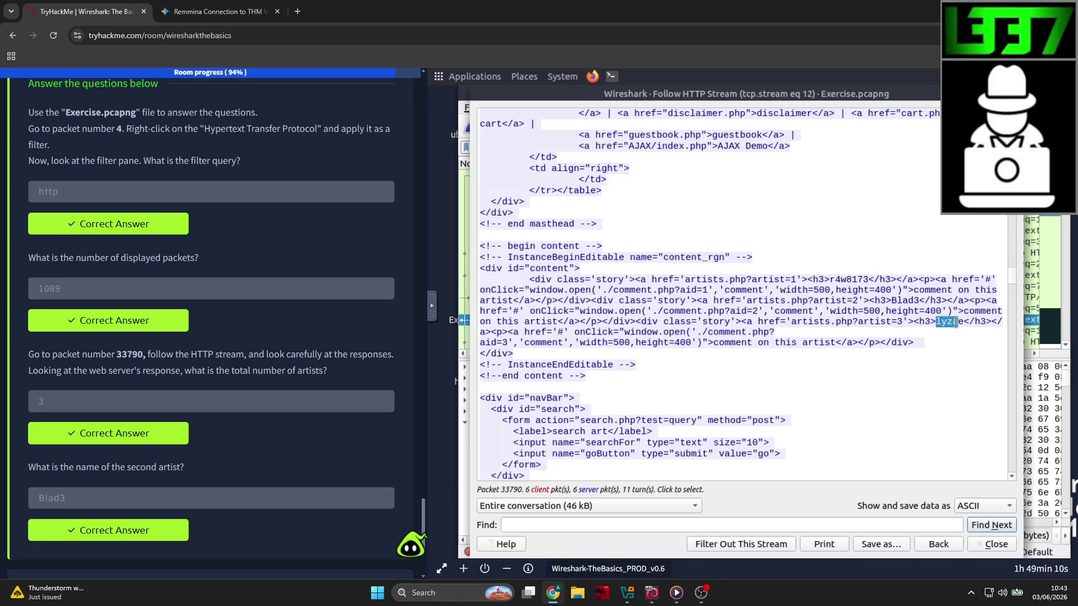
scroll(320, 261, "down", 4)
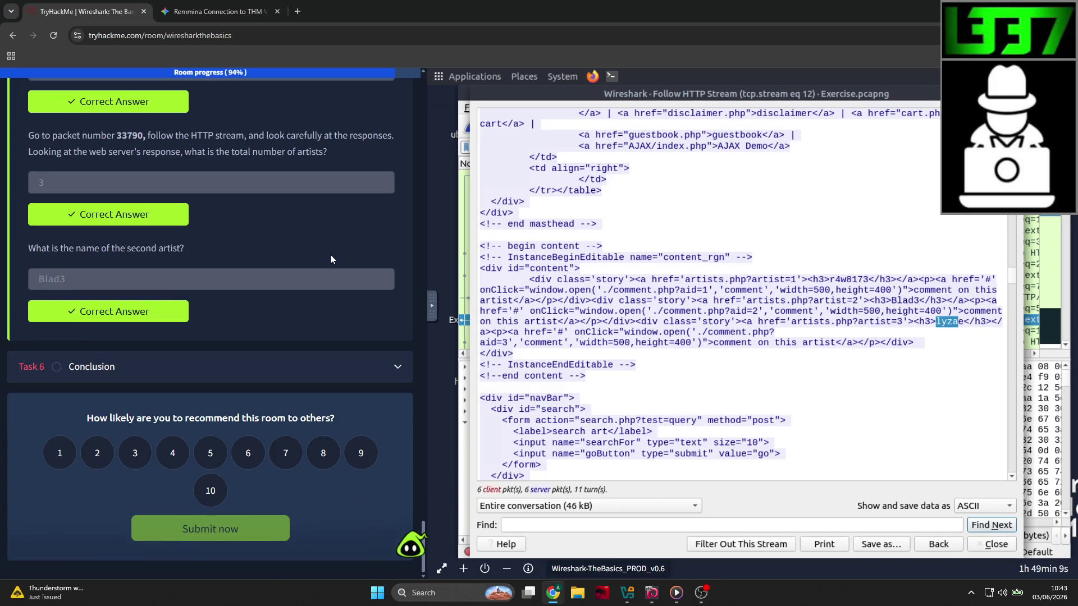
left_click(403, 369)
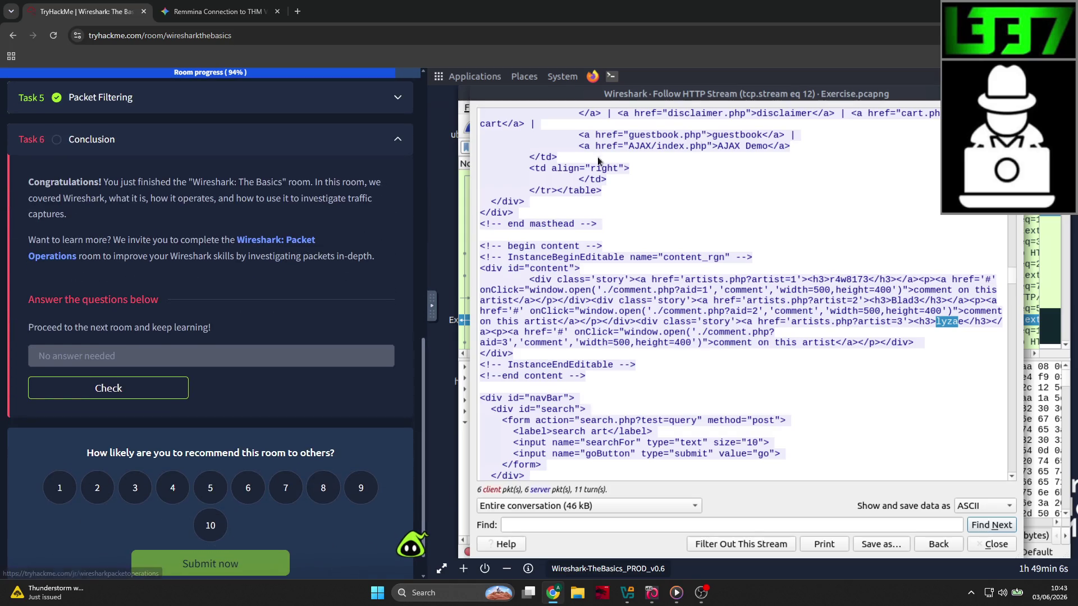
- Terminate the lab machine, complete Task 6, set a 180-day streak goal, return to dashboard
left_click(485, 568)
left_click(645, 361)
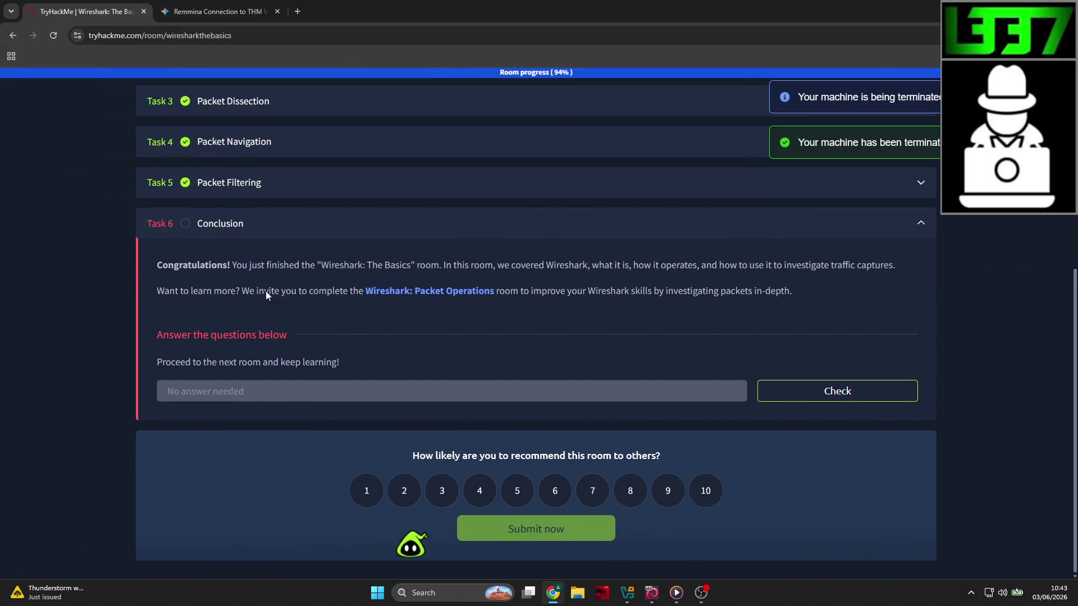
left_click(797, 396)
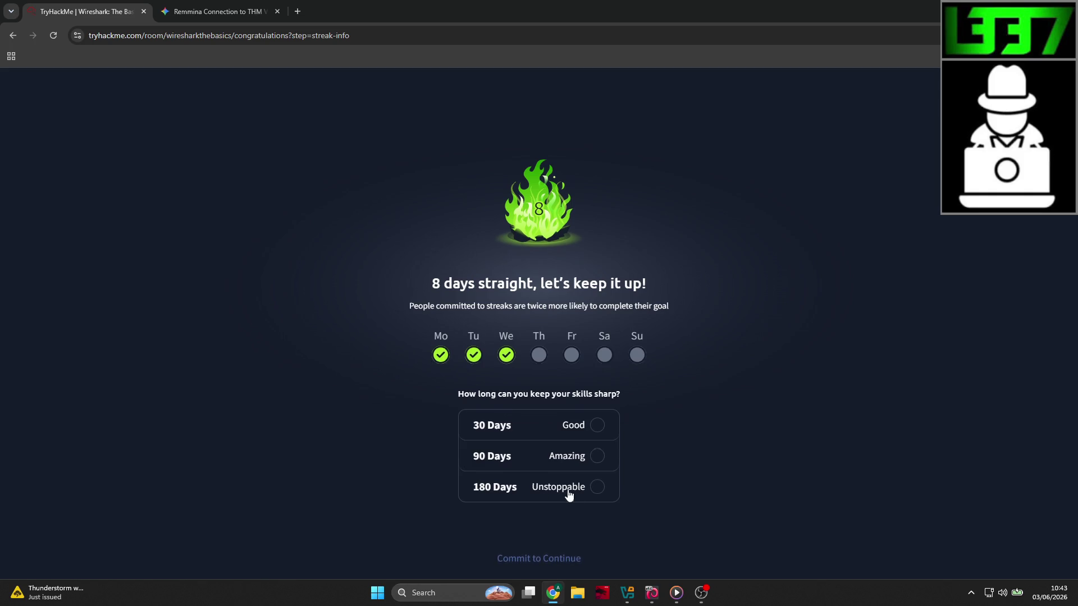
left_click(603, 489)
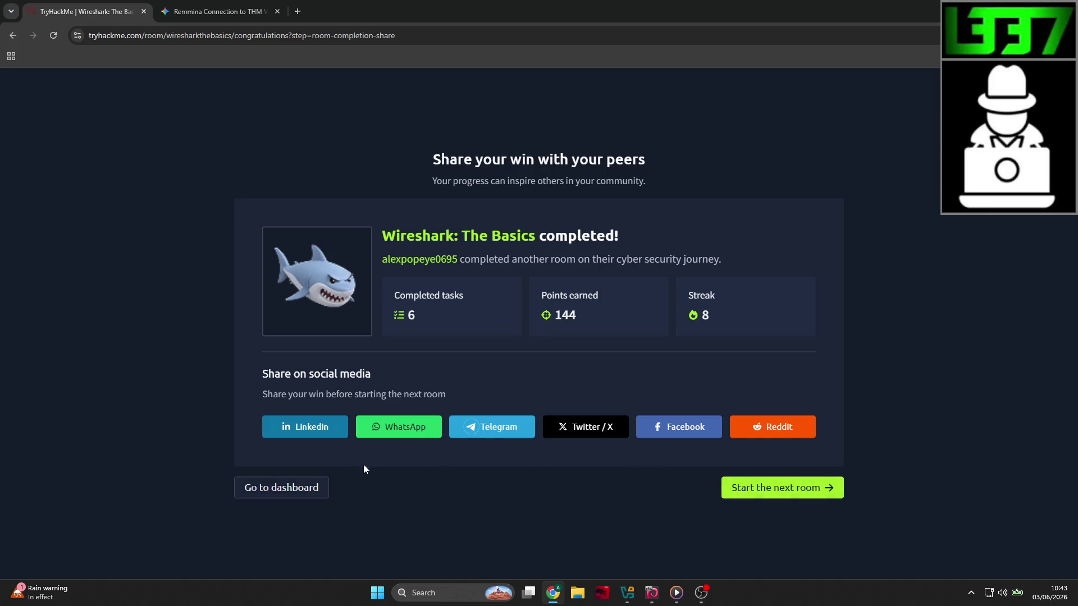
left_click(289, 486)
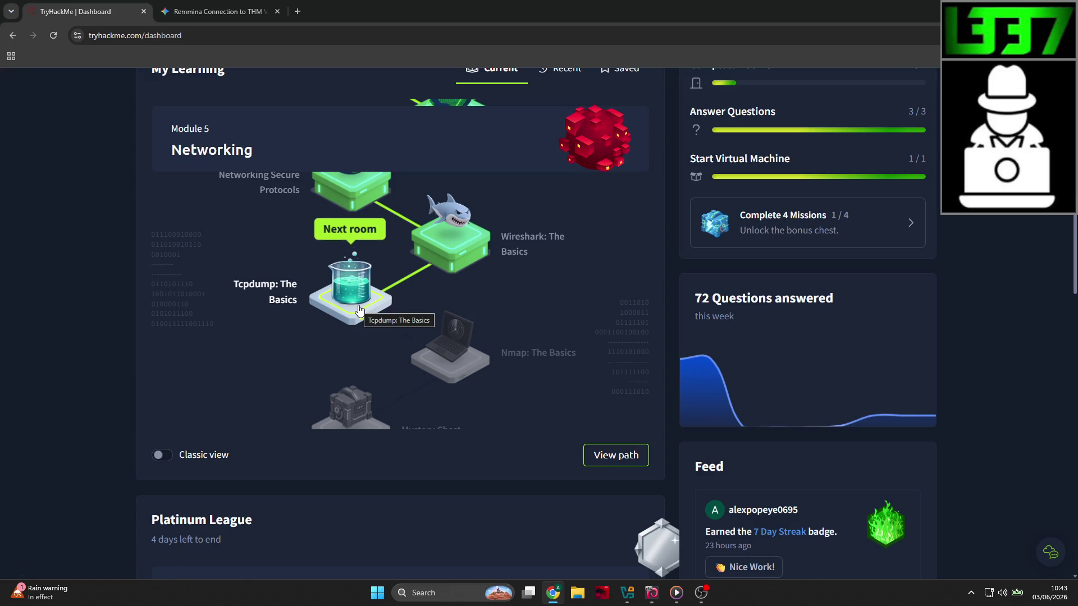
- Open the Tcpdump: The Basics room from the dashboard learning path
scroll(357, 307, "down", 2)
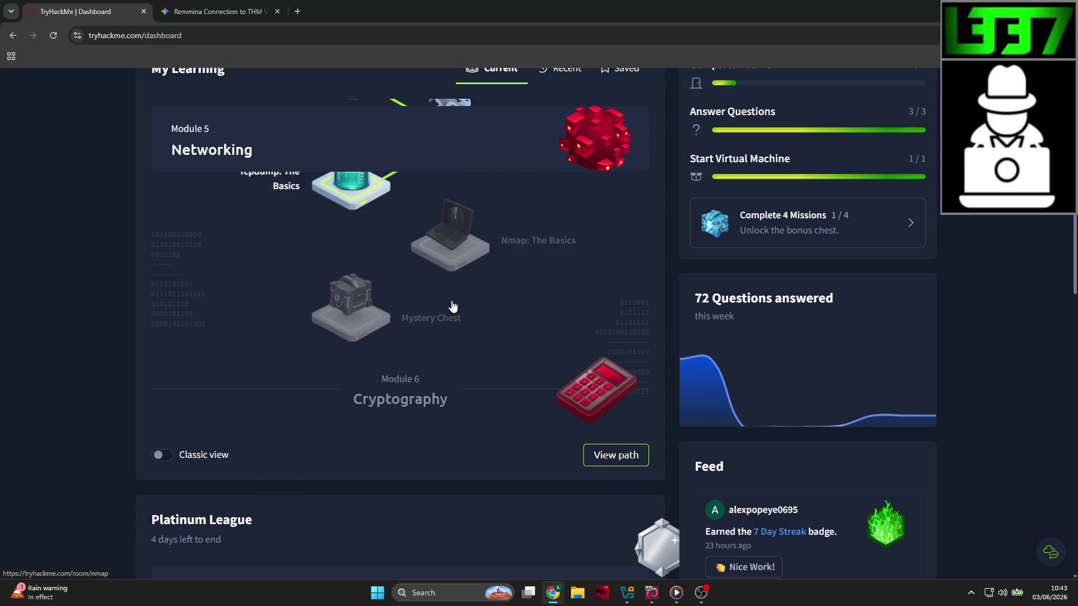
scroll(453, 306, "up", 2)
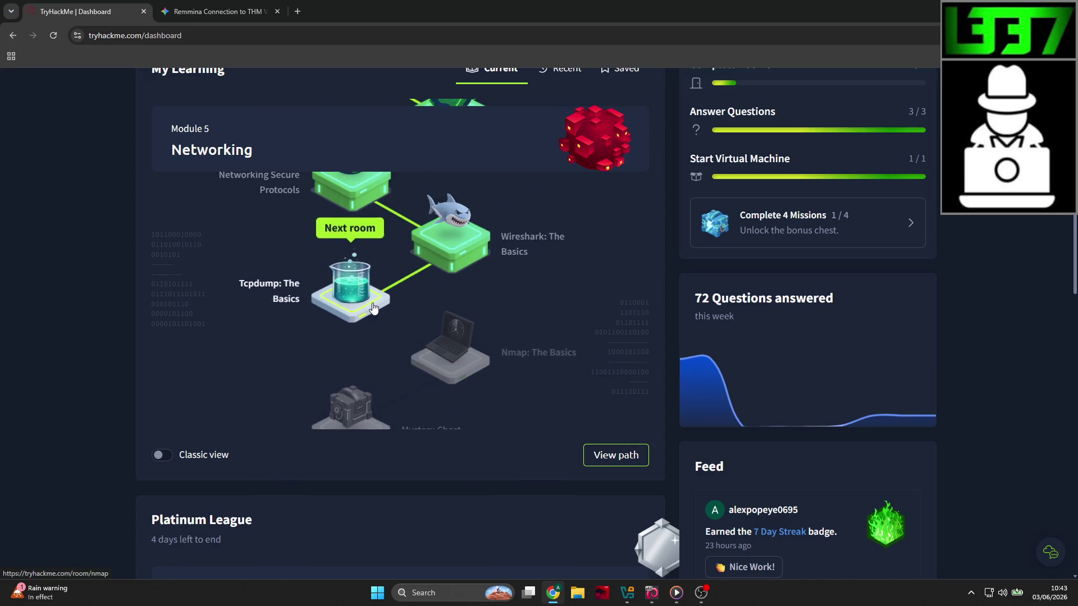
left_click(344, 292)
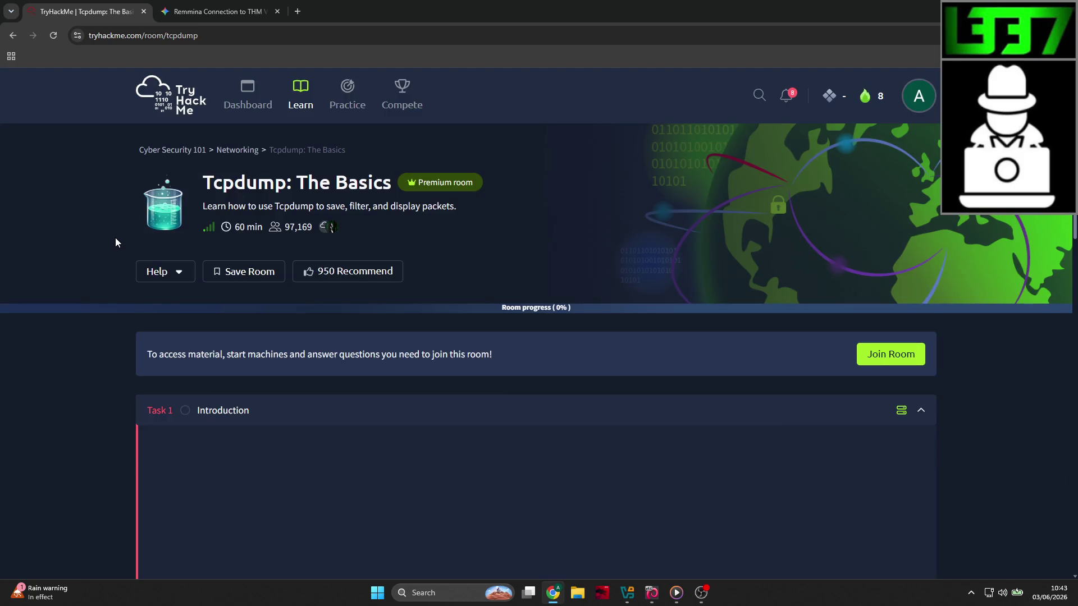
scroll(119, 241, "down", 4)
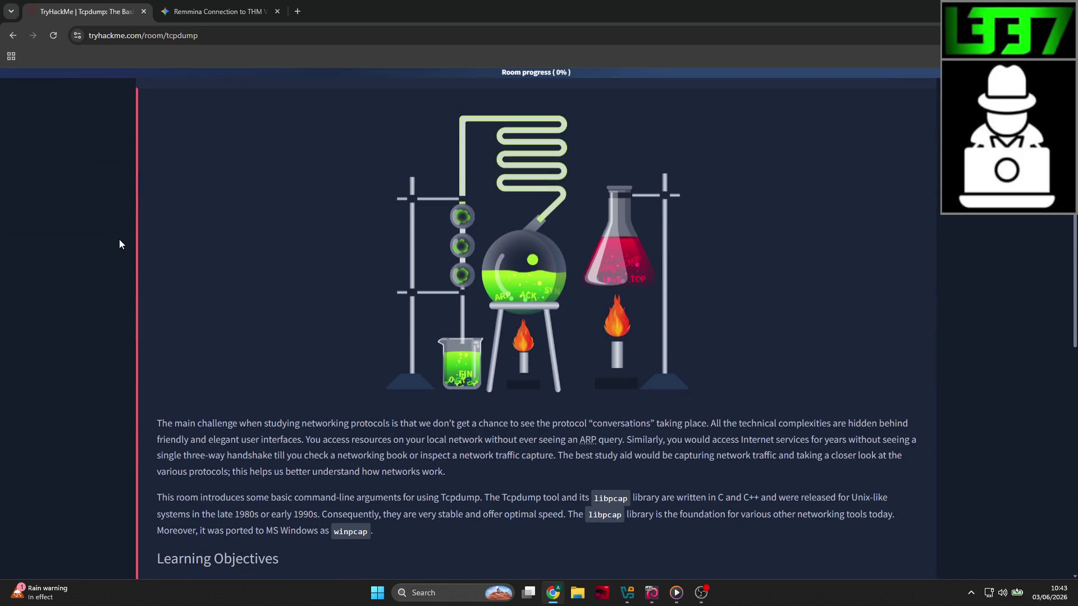
scroll(130, 237, "down", 1)
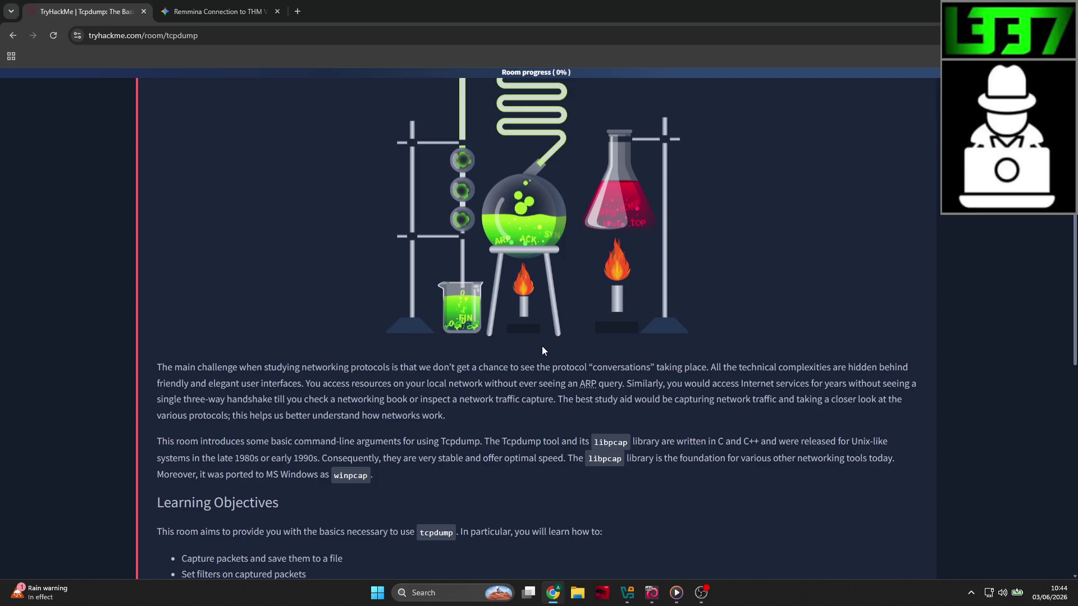
scroll(570, 367, "down", 1)
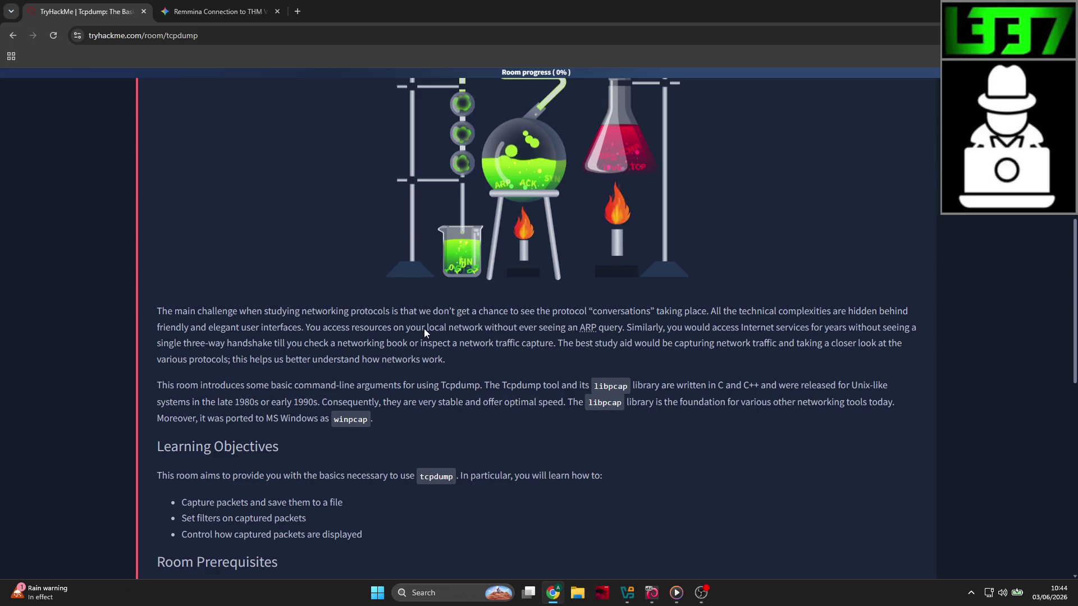
- Read through the room introduction and join the room
left_click_drag(428, 328, 578, 333)
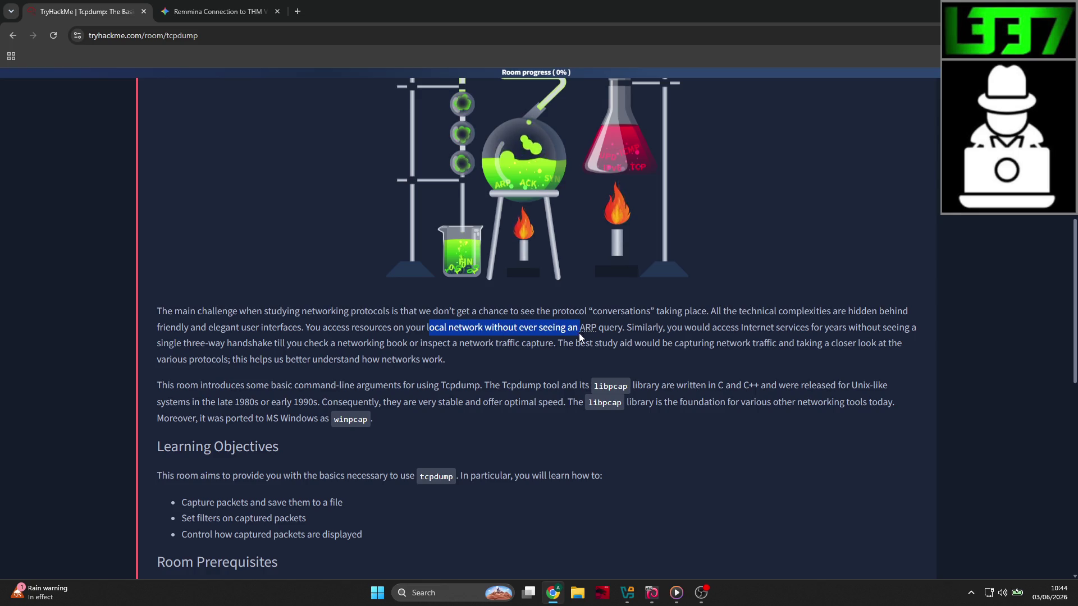
left_click(673, 328)
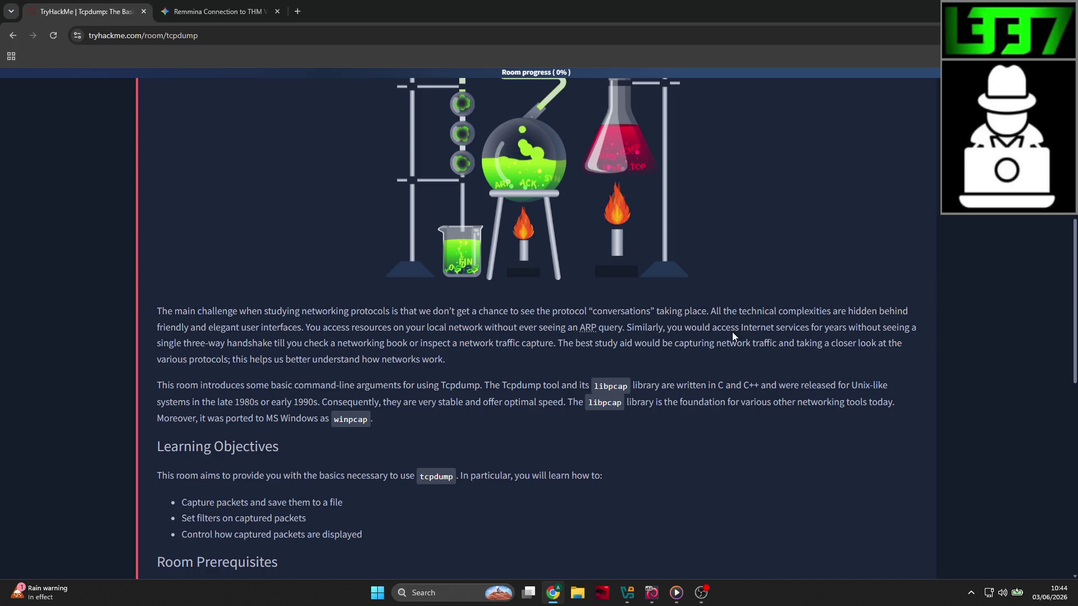
left_click_drag(157, 342, 294, 345)
mouse_move(382, 348)
left_mouse_down()
mouse_move(446, 356)
mouse_move(534, 346)
left_mouse_up()
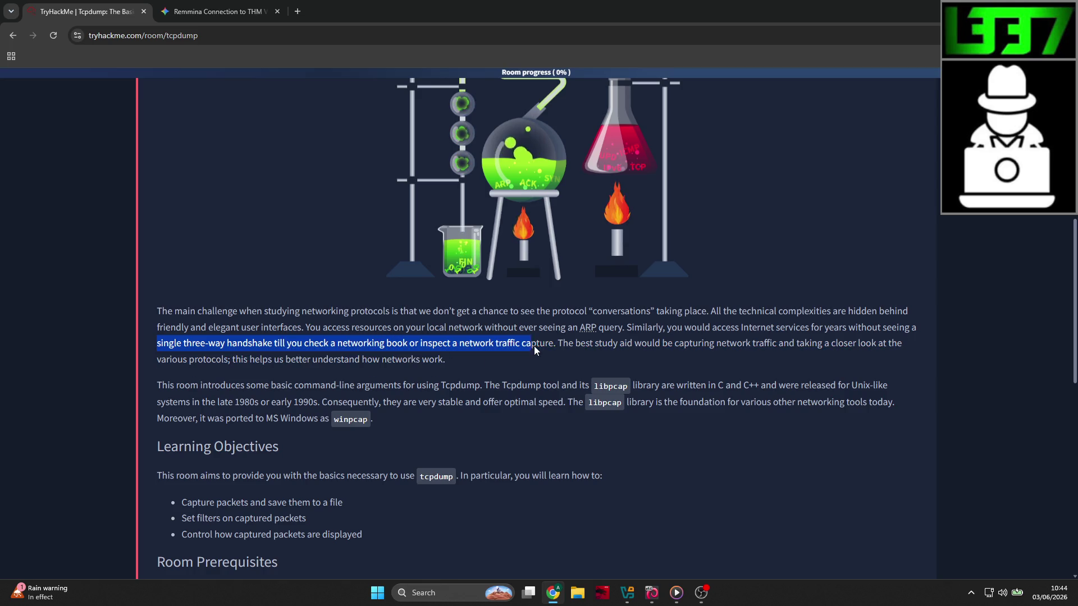
left_click(590, 348)
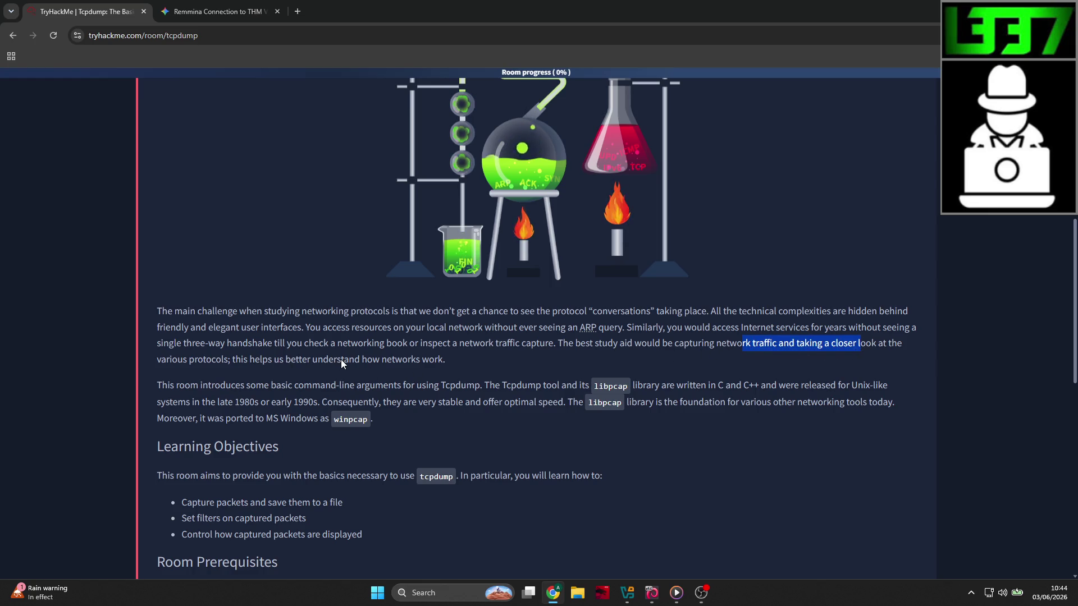
scroll(334, 361, "down", 1)
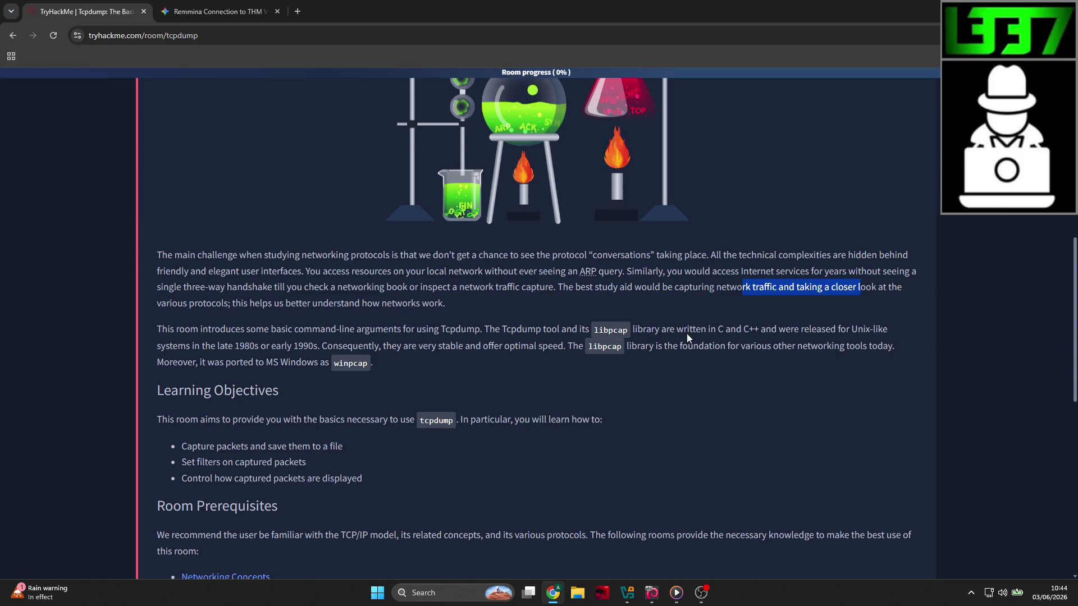
scroll(722, 340, "up", 5)
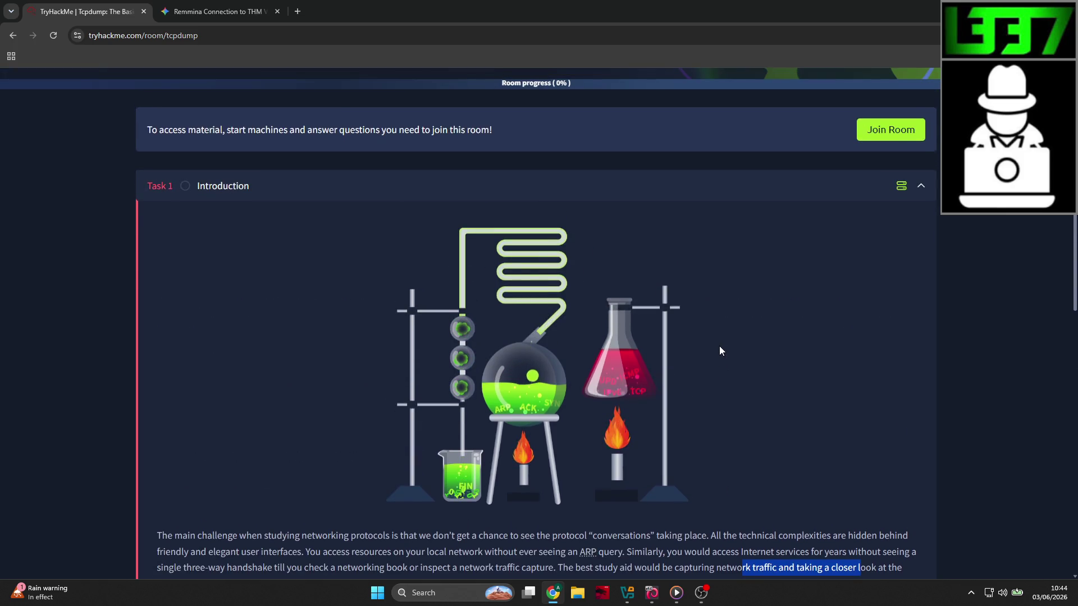
scroll(719, 348, "up", 2)
scroll(695, 342, "up", 2)
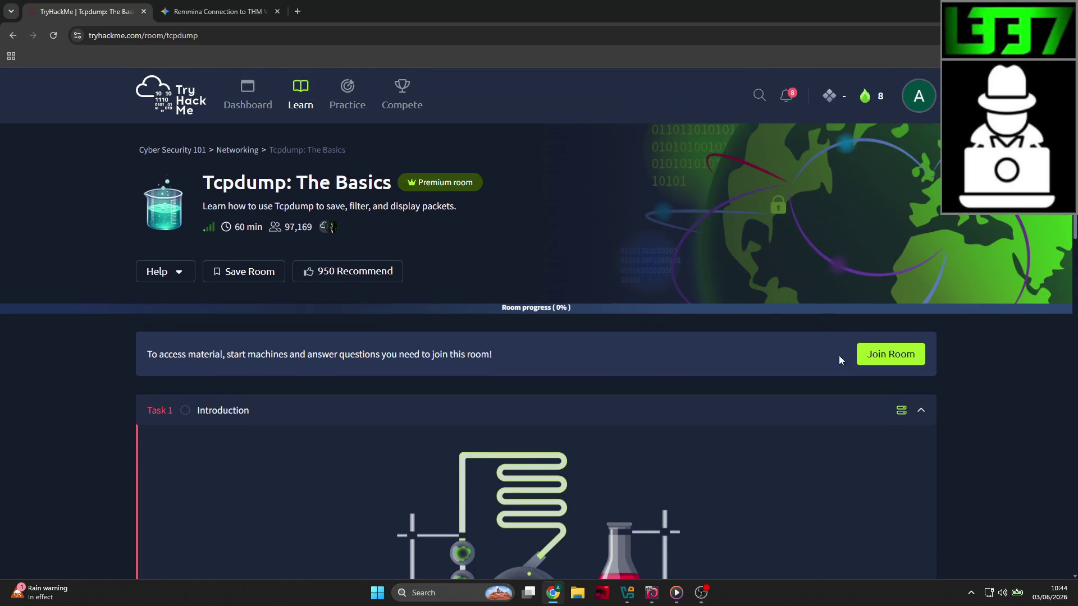
left_click(883, 359)
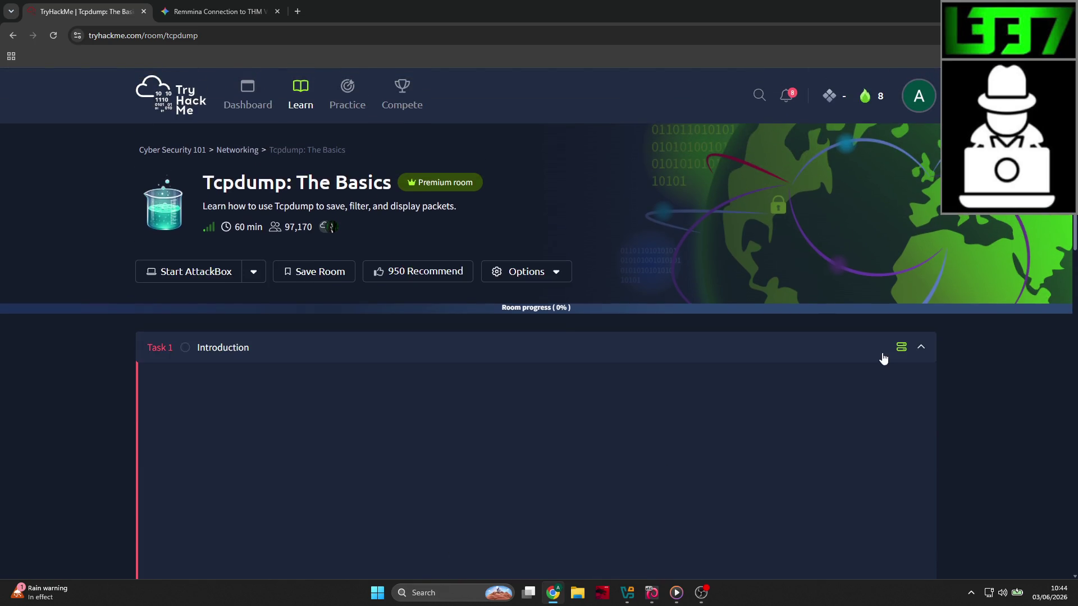
scroll(538, 359, "down", 4)
scroll(541, 359, "down", 6)
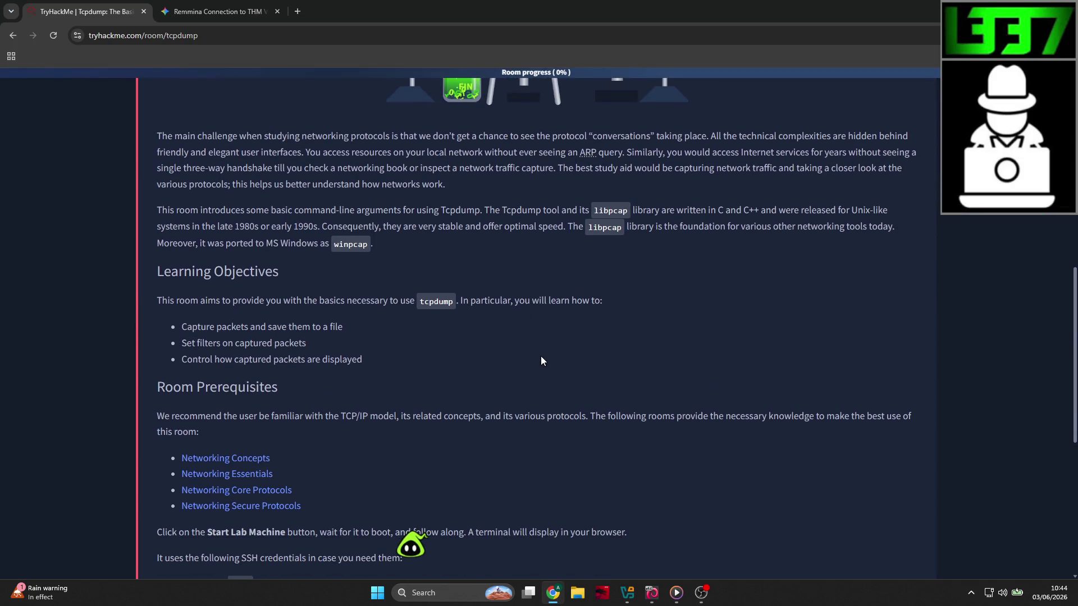
scroll(542, 360, "up", 1)
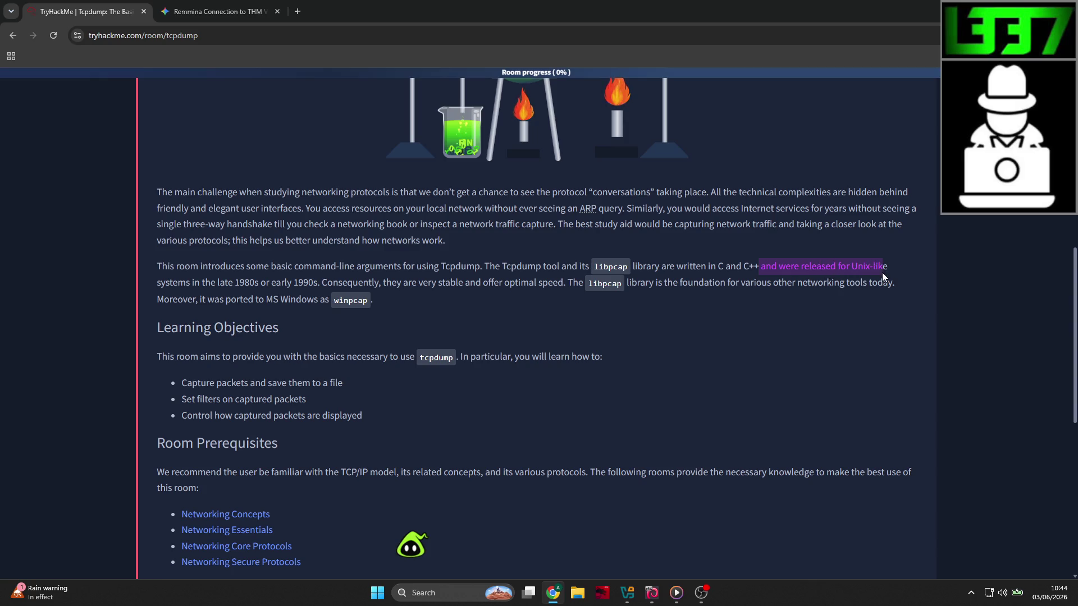
left_click(246, 285)
left_click(396, 285)
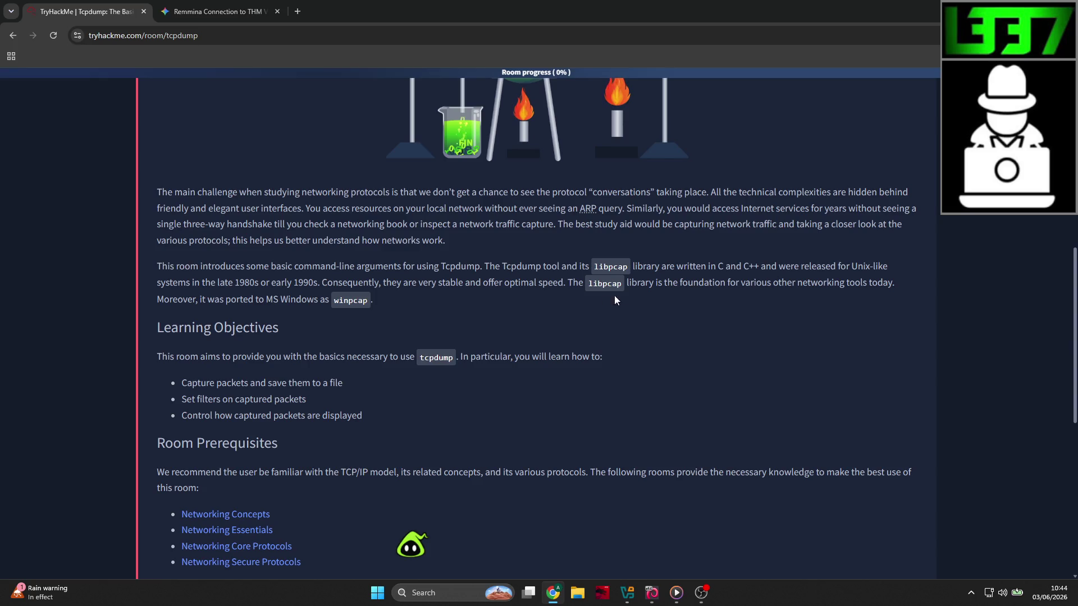
left_click_drag(827, 291, 793, 294)
left_click(297, 307)
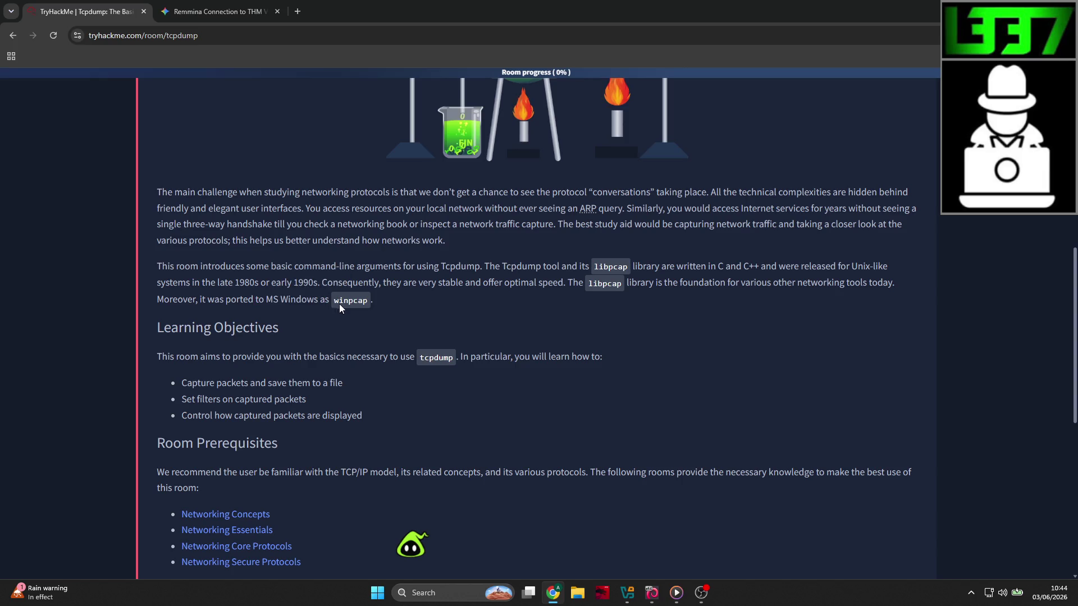
left_click_drag(378, 300, 329, 298)
left_click(333, 320)
scroll(333, 320, "down", 1)
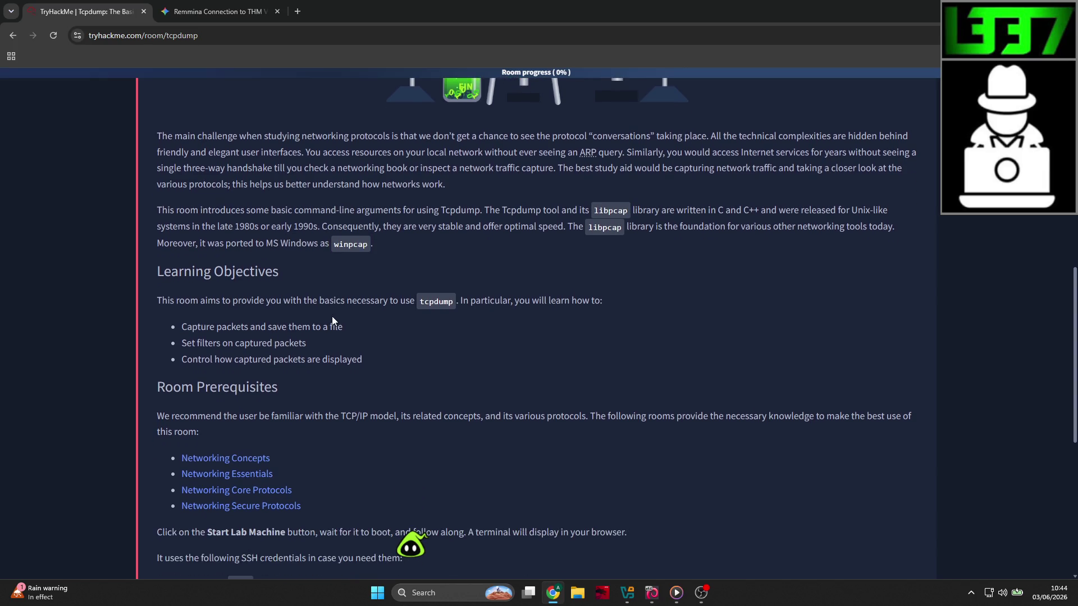
scroll(293, 300, "down", 1)
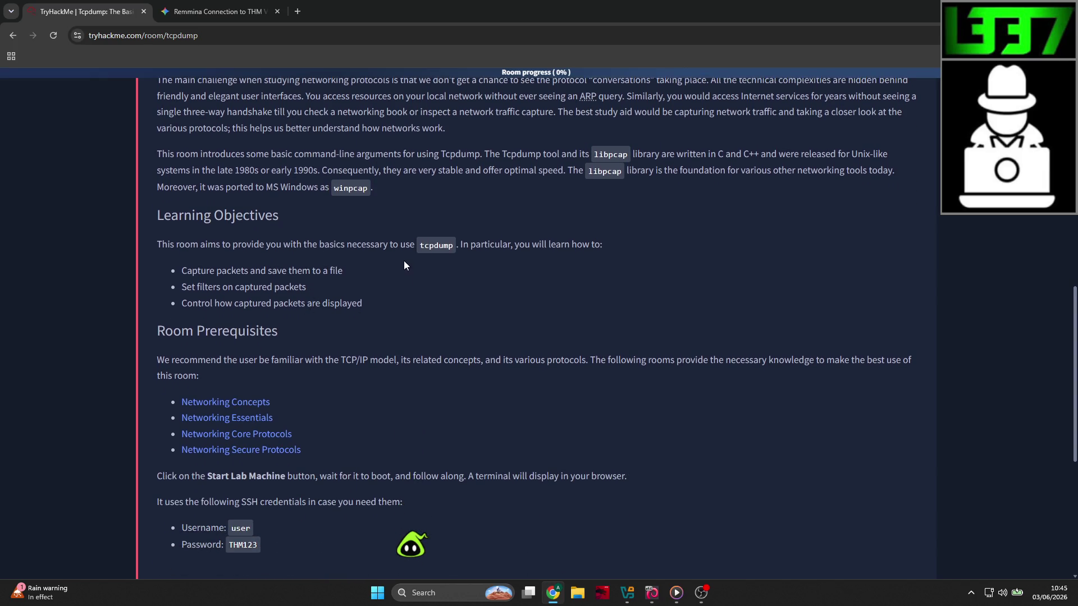
scroll(281, 271, "down", 1)
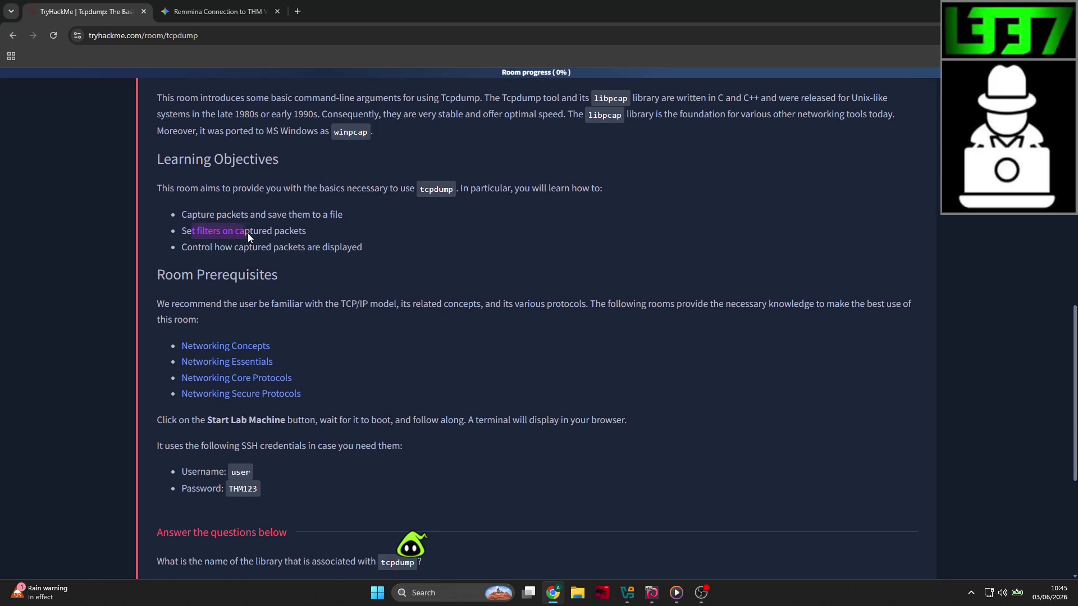
left_click_drag(215, 247, 348, 252)
left_click(306, 261)
scroll(304, 262, "down", 2)
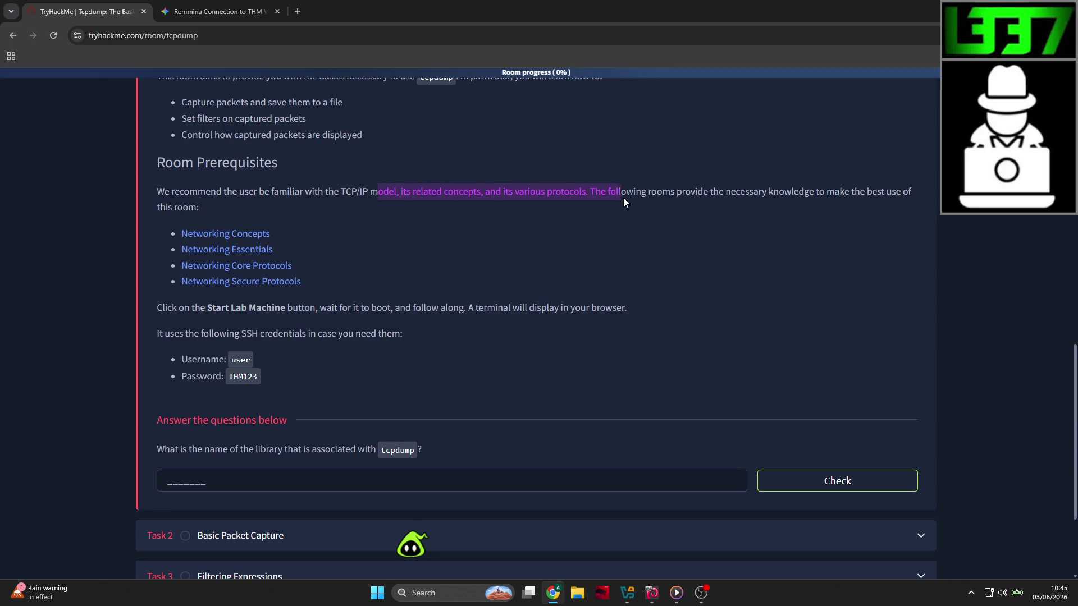
left_click_drag(743, 200, 807, 204)
left_click_drag(345, 206, 261, 203)
left_click(261, 203)
scroll(251, 267, "down", 1)
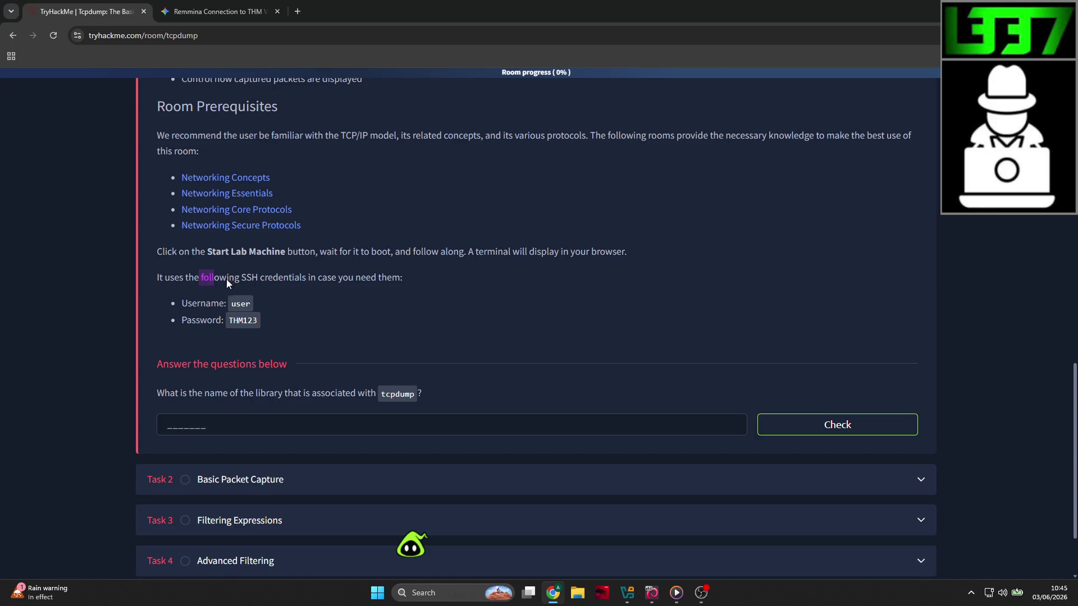
left_click(377, 330)
scroll(567, 380, "up", 8)
scroll(558, 361, "down", 3)
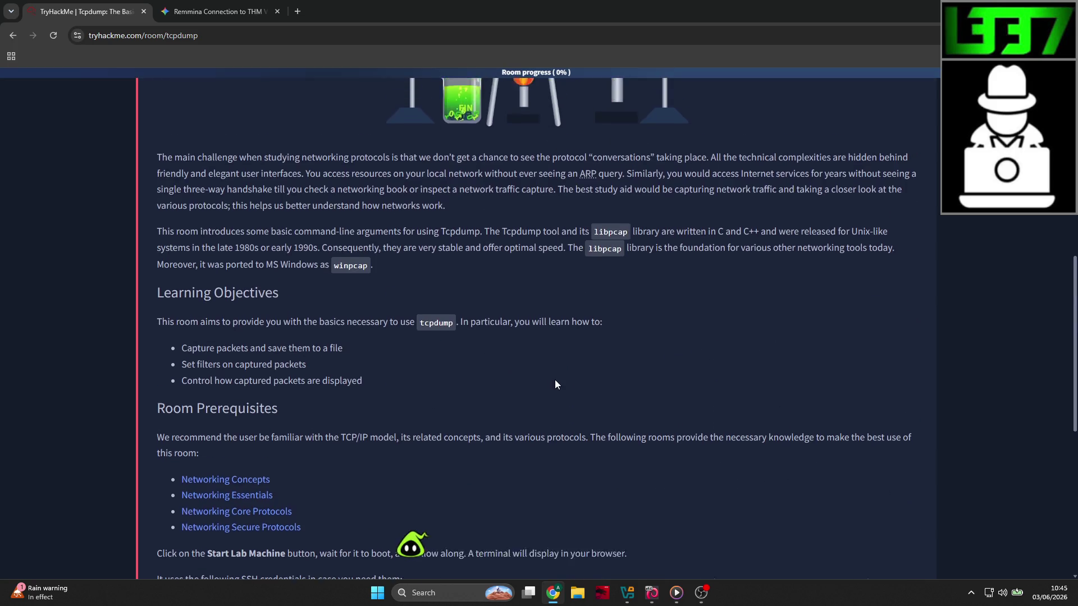
scroll(556, 376, "up", 10)
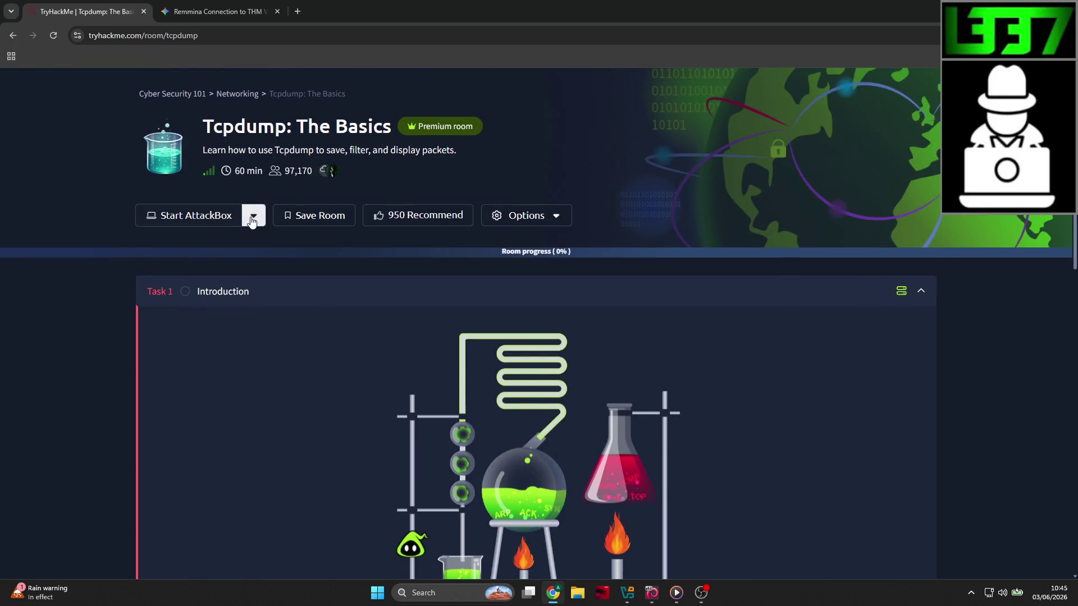
scroll(339, 341, "down", 15)
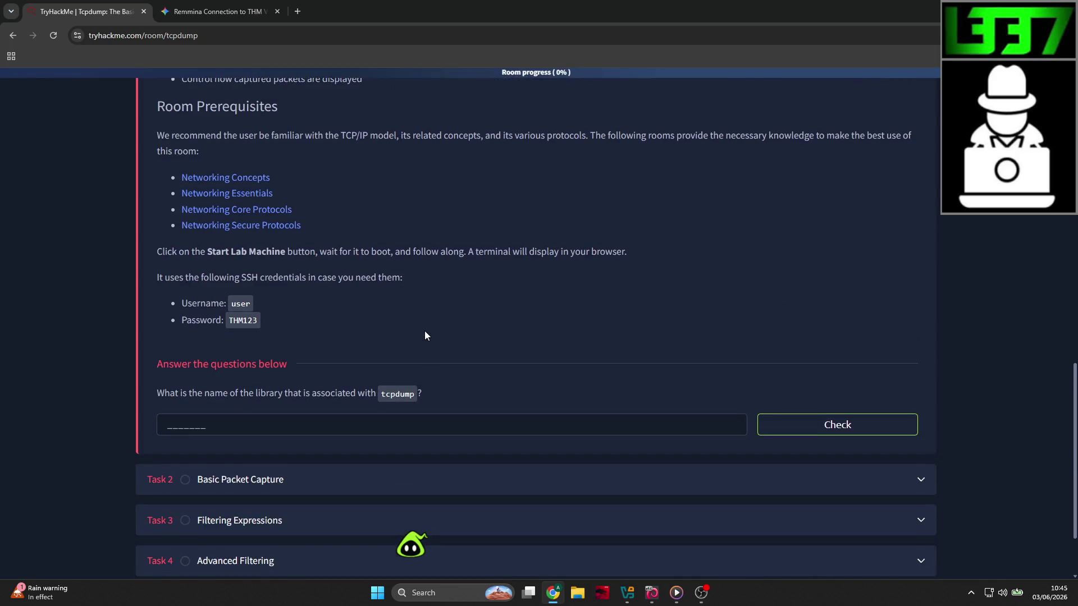
scroll(424, 334, "down", 2)
scroll(556, 390, "up", 15)
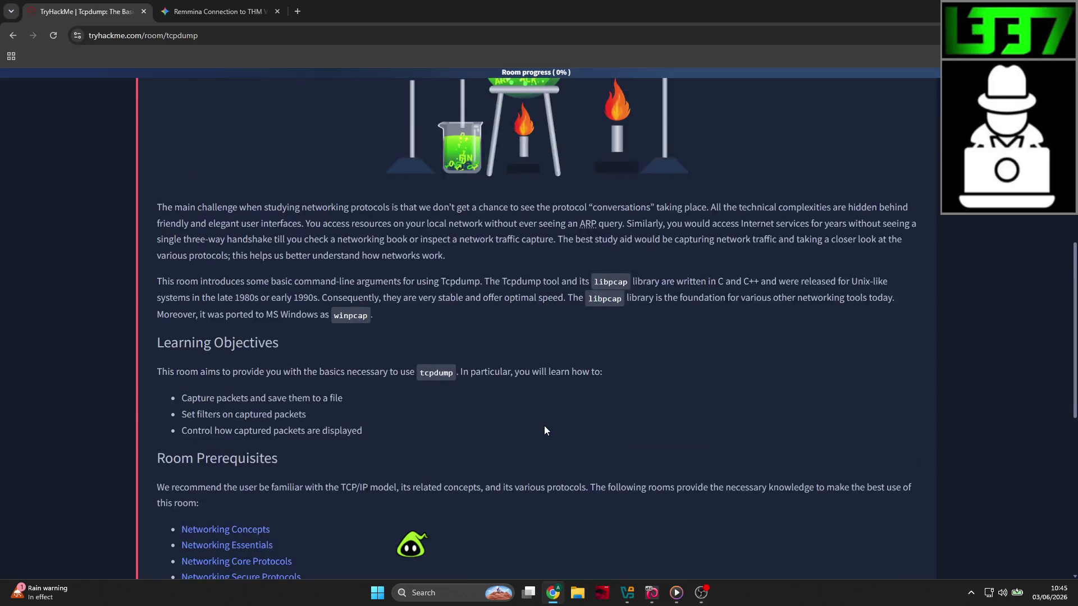
left_click(195, 231)
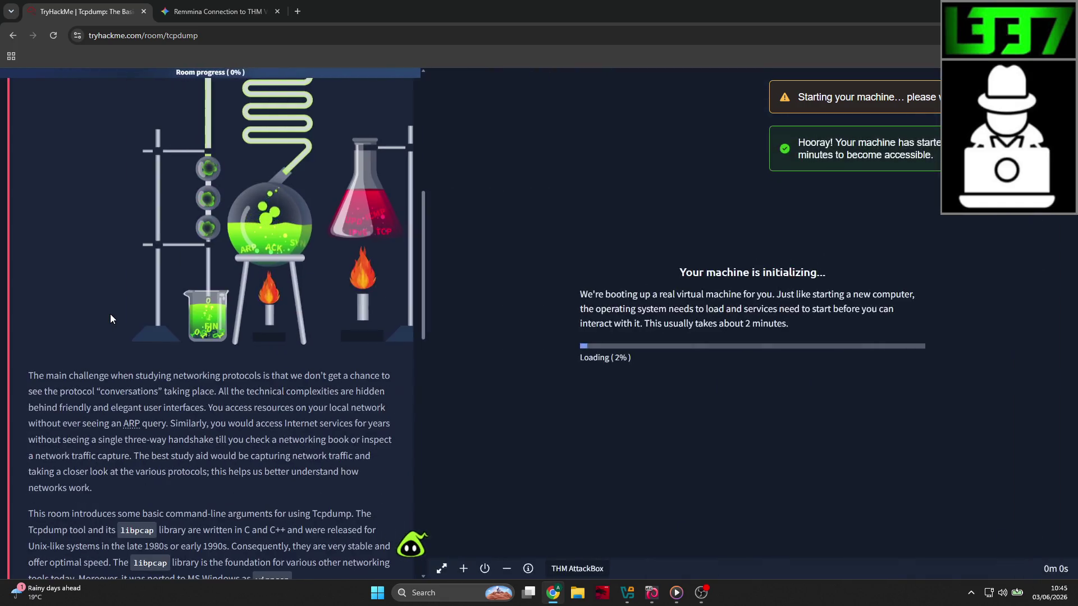
- Unlock the Kali virtual machine desktop
scroll(124, 337, "up", 5)
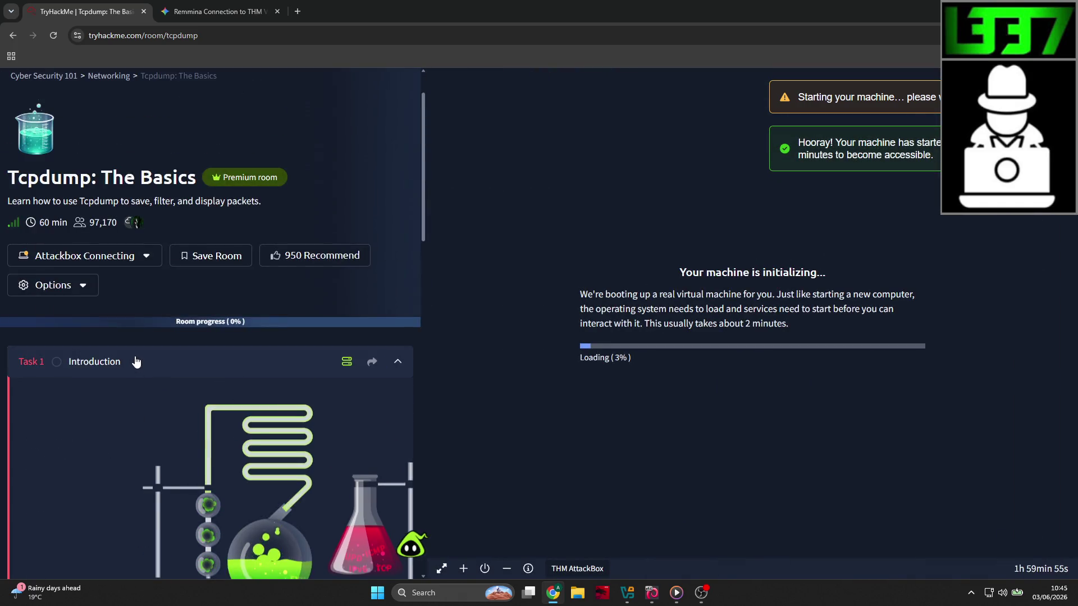
scroll(153, 360, "down", 10)
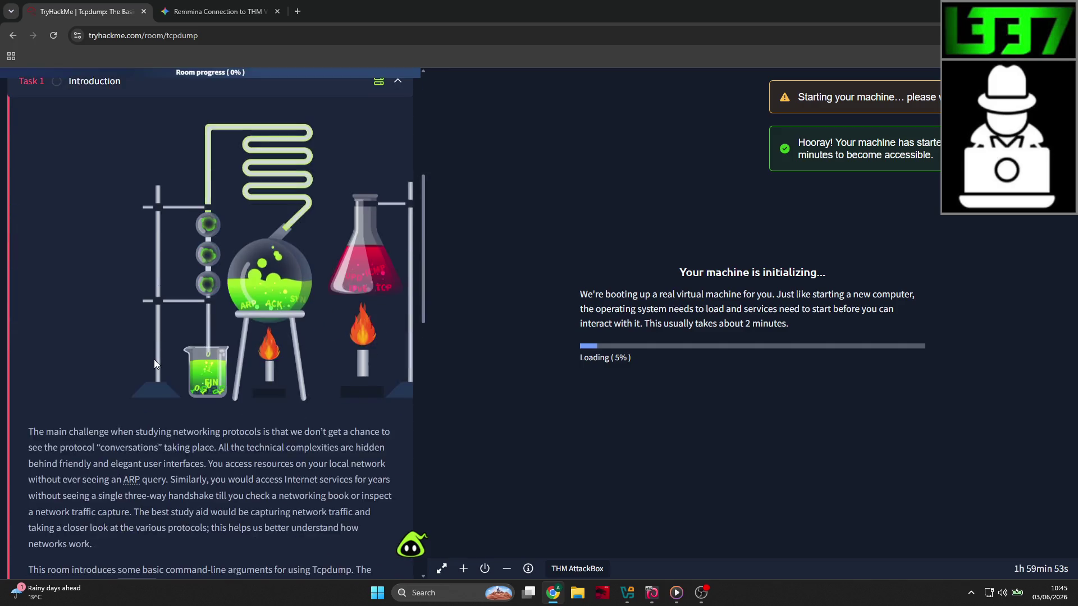
scroll(155, 360, "down", 9)
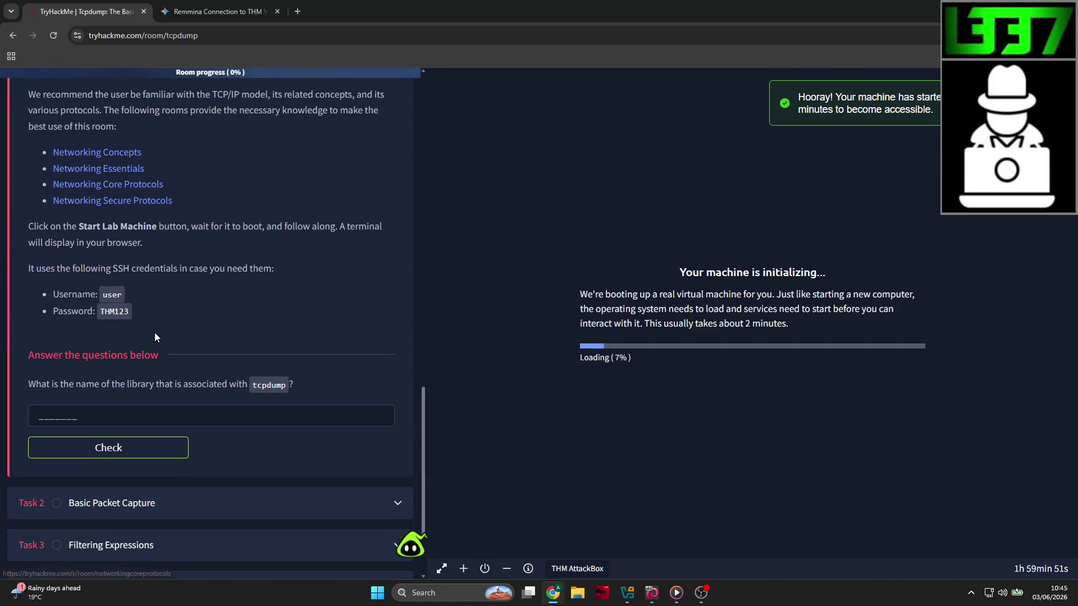
left_click(660, 591)
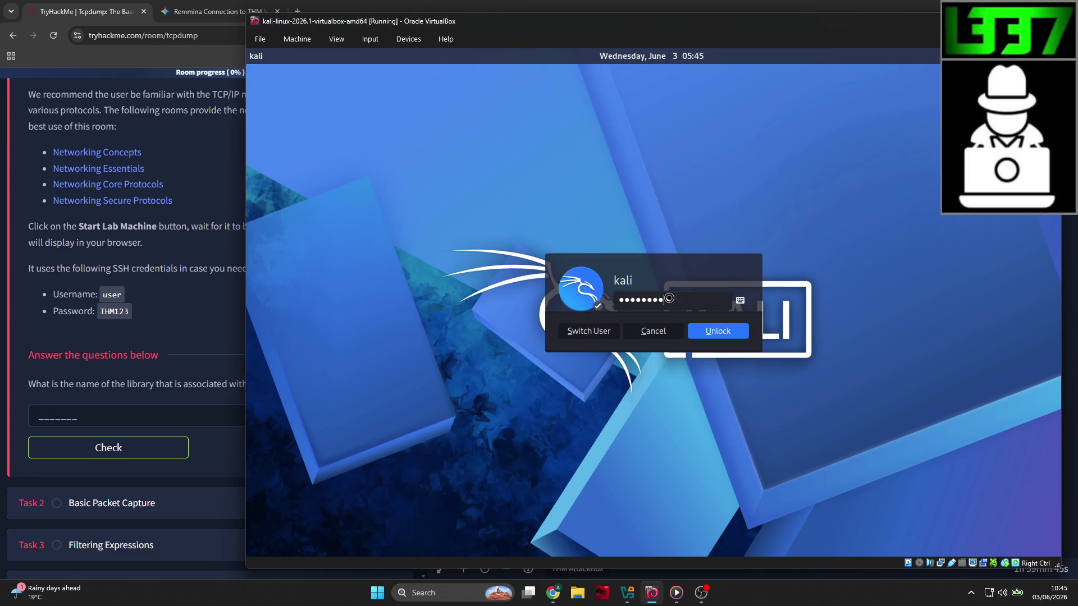
key("Return")
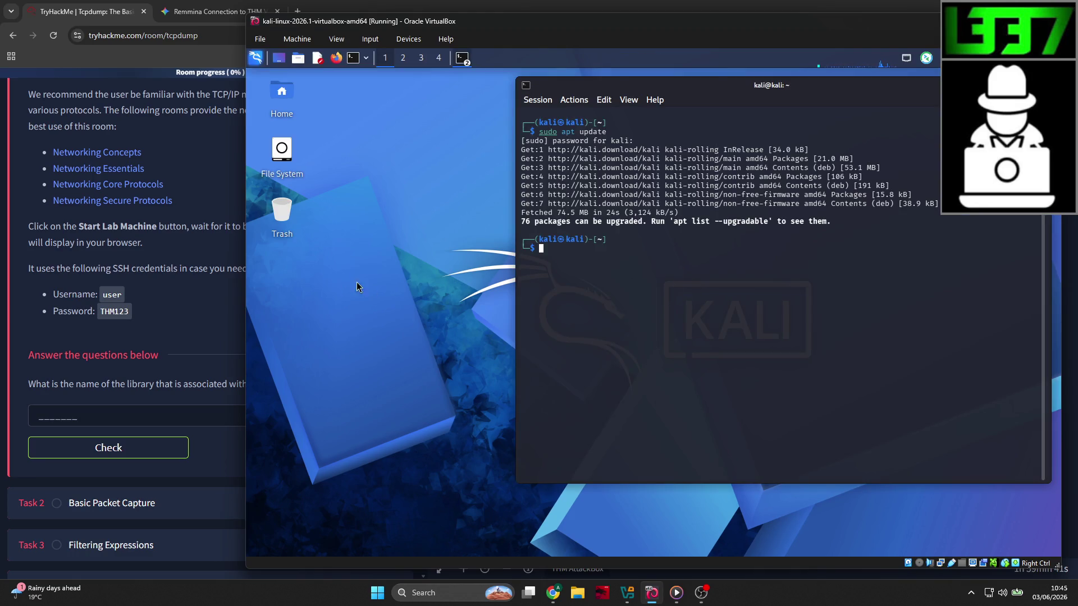
- Collapse and re-expand Task 1, then start the lab machine
left_click(171, 259)
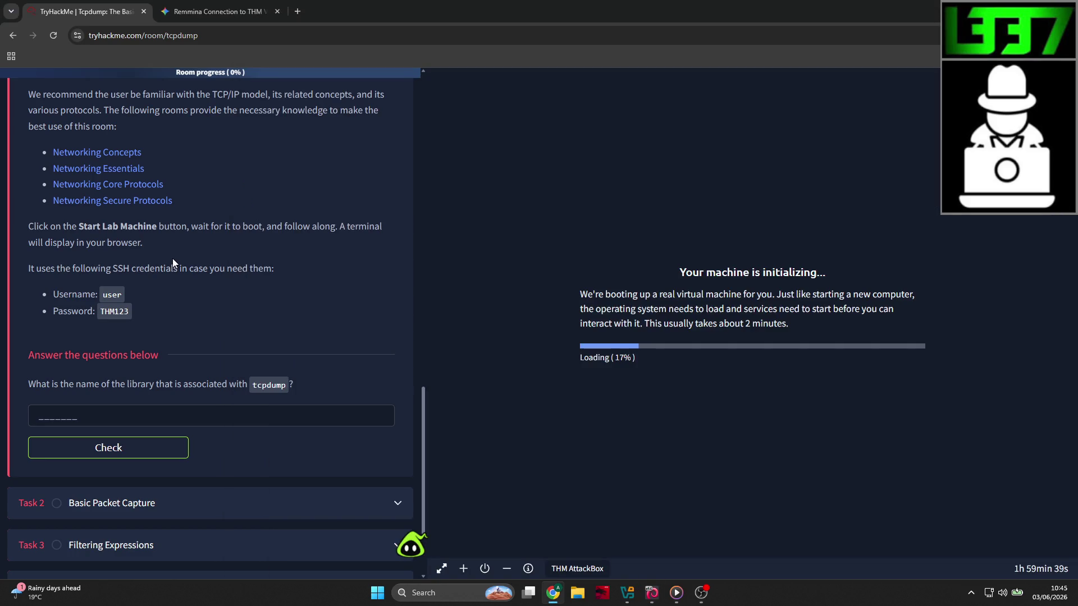
scroll(187, 264, "up", 1)
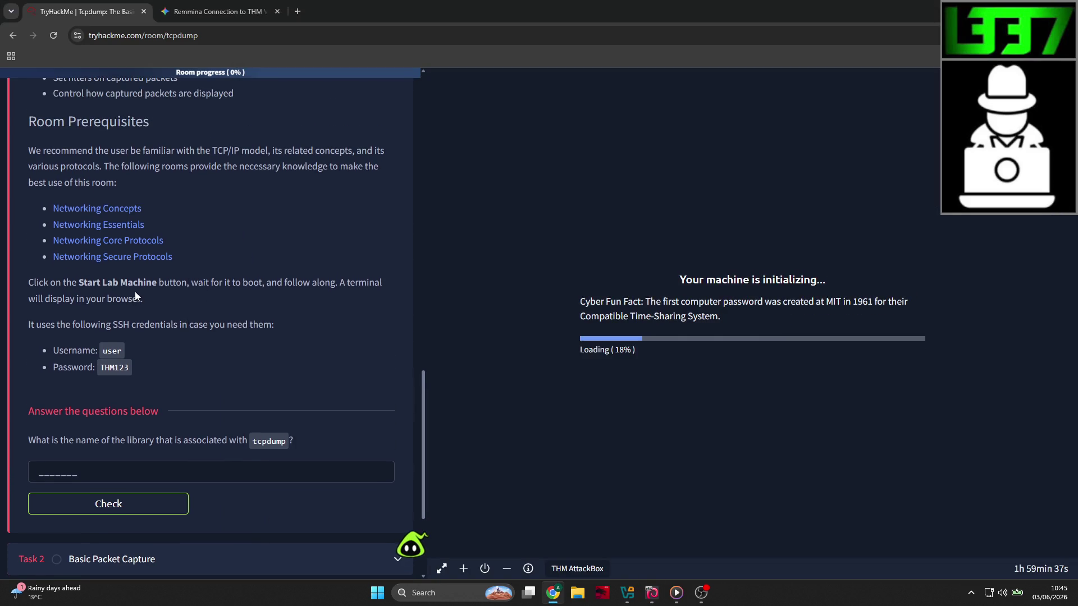
scroll(193, 290, "up", 5)
scroll(197, 288, "up", 10)
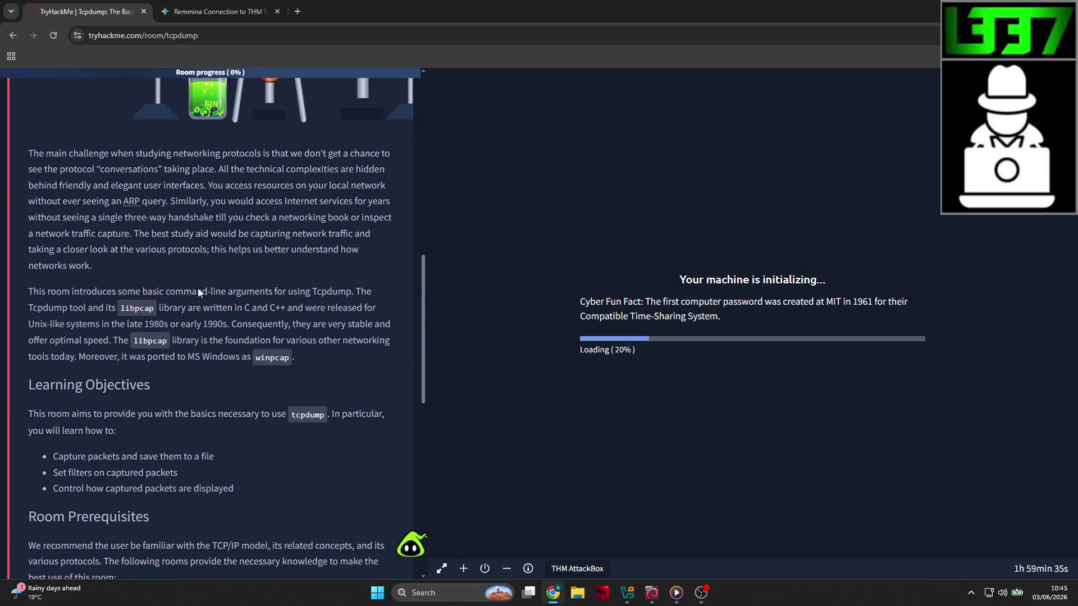
scroll(197, 291, "down", 6)
scroll(201, 293, "up", 6)
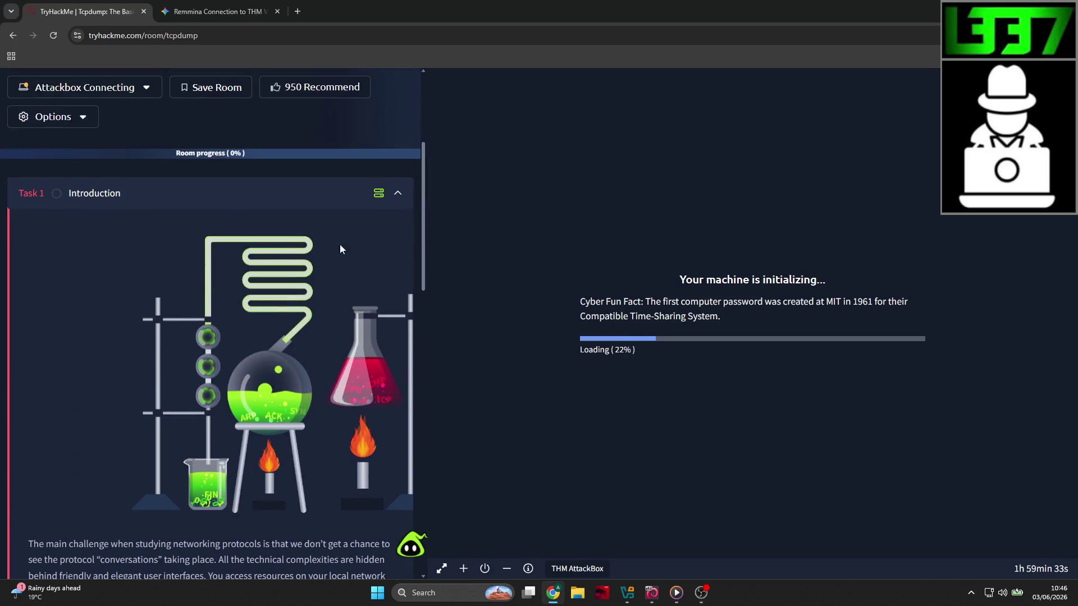
left_click(372, 193)
left_click(345, 198)
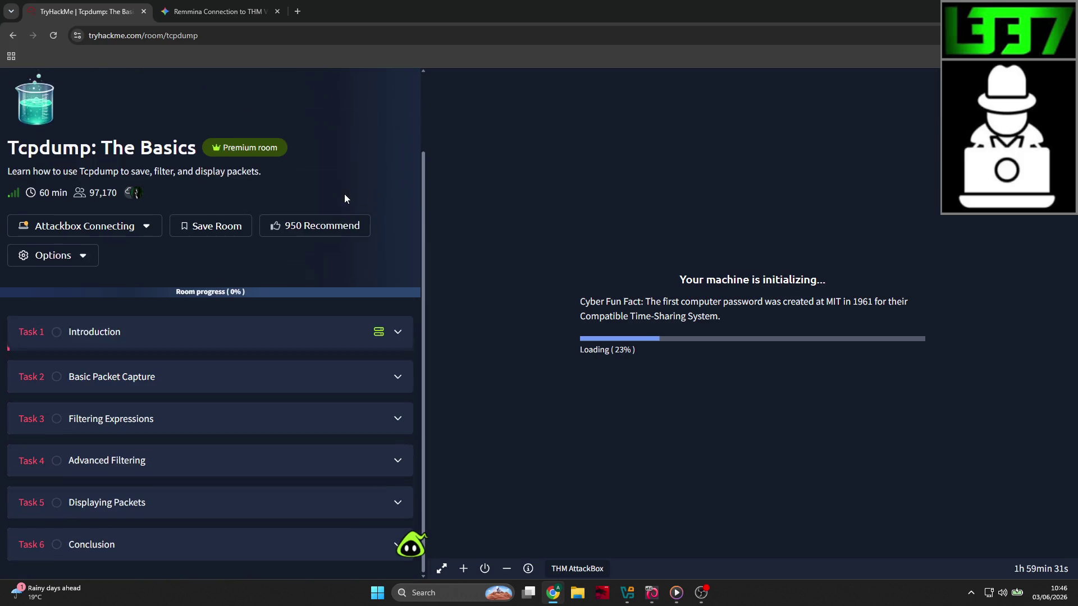
left_click(347, 336)
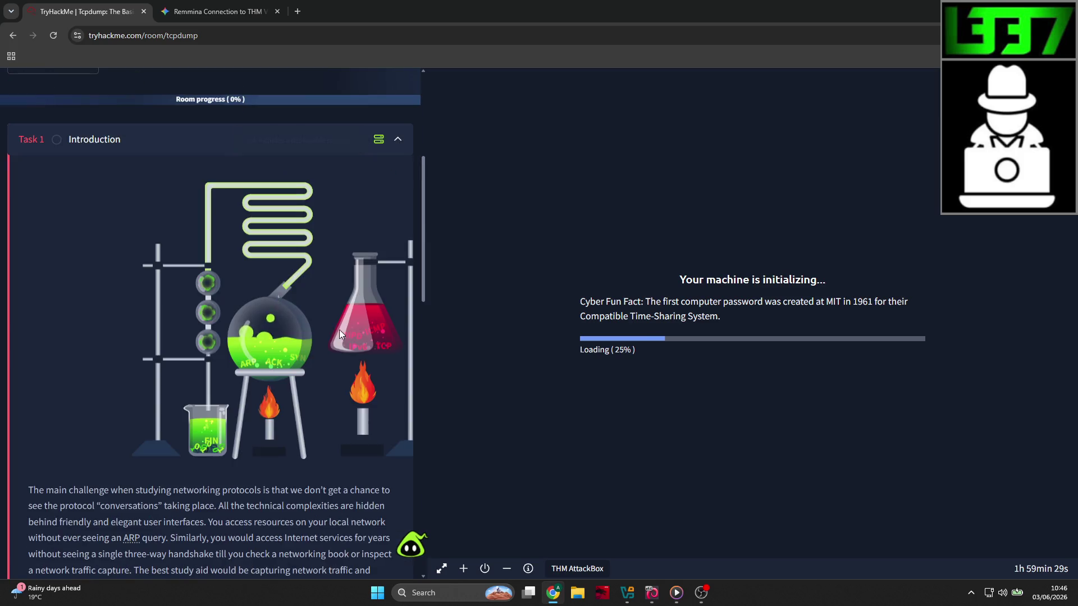
scroll(235, 345, "down", 10)
left_click(112, 442)
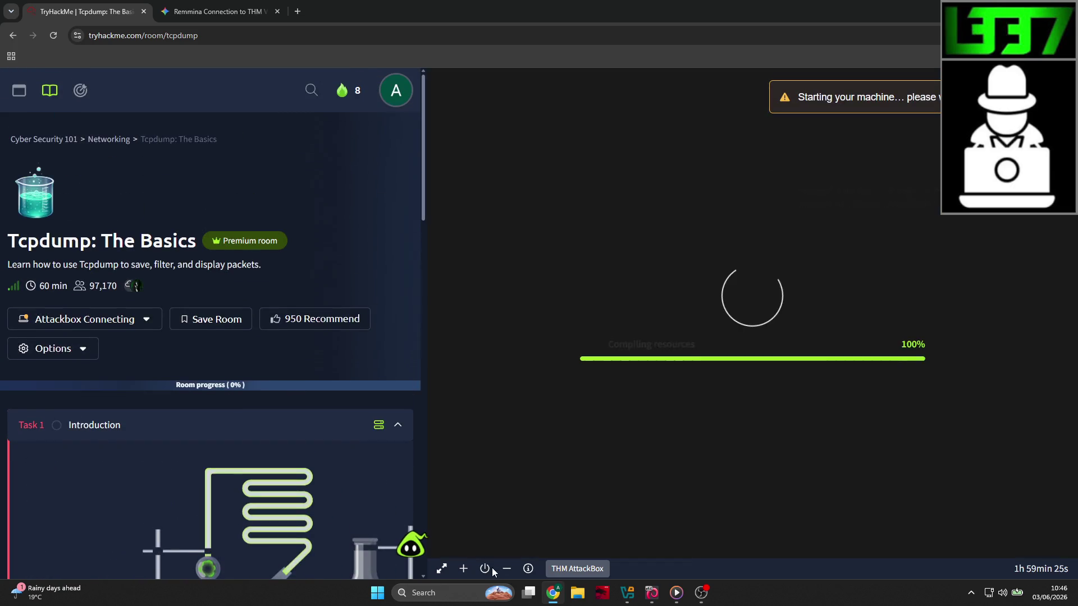
- Terminate the still-initializing AttackBox, confirming the shutdown
left_click(484, 569)
left_click(627, 357)
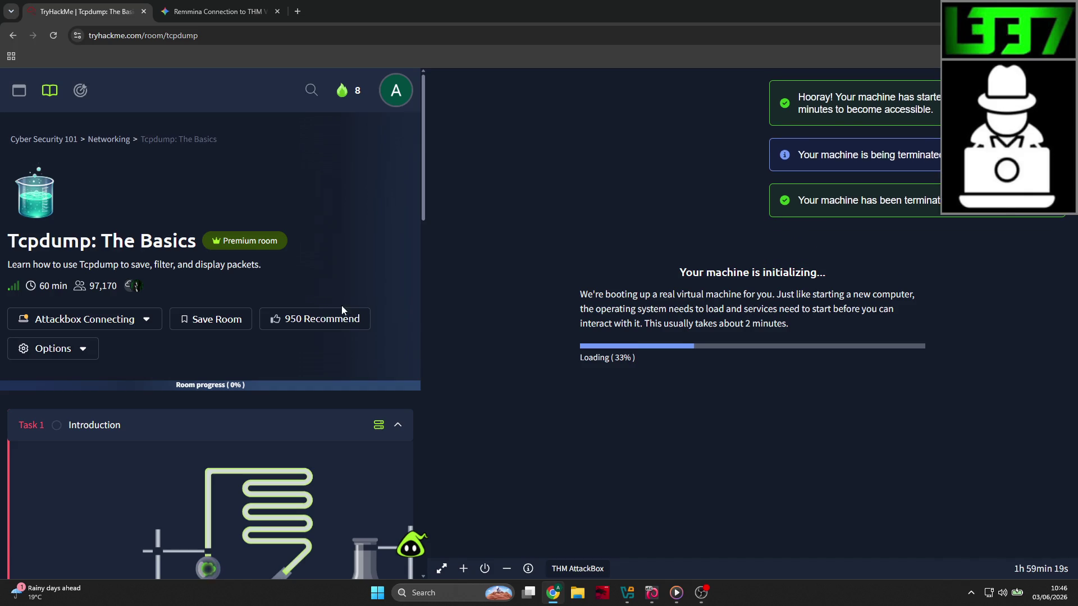
left_click(484, 569)
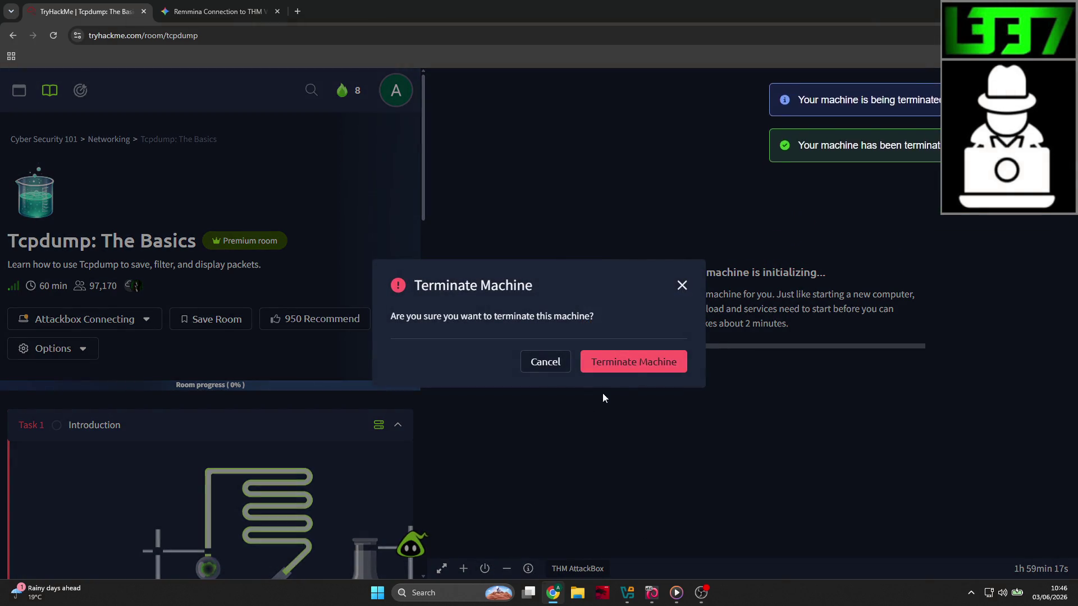
left_click(584, 363)
scroll(310, 366, "down", 15)
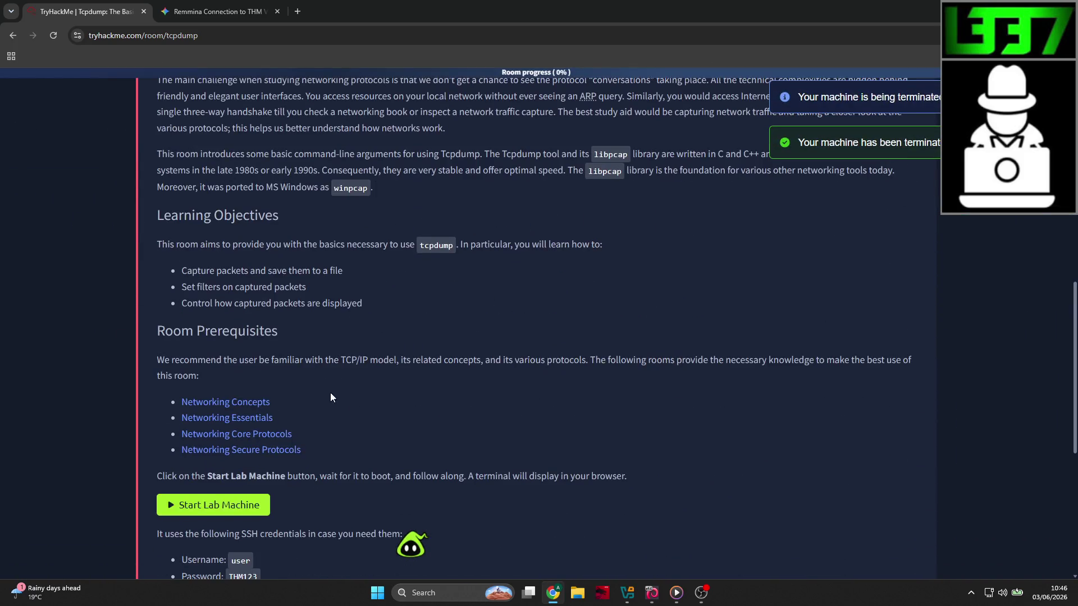
- Start the Tcpdump lab machine and widen the task pane beside it
left_click(241, 338)
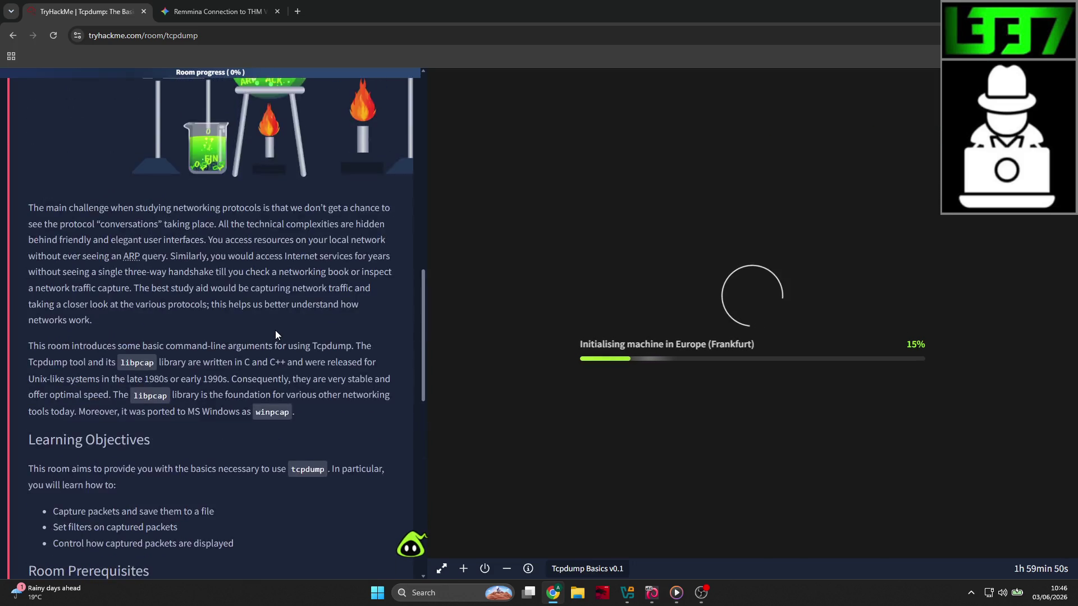
scroll(275, 335, "up", 5)
scroll(128, 337, "down", 3)
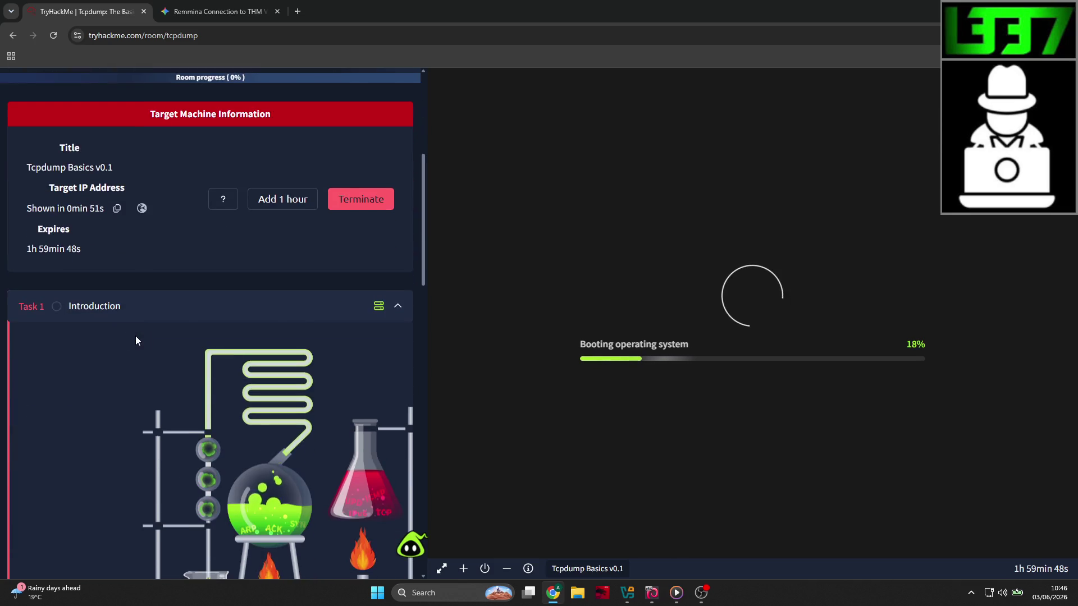
scroll(218, 320, "up", 2)
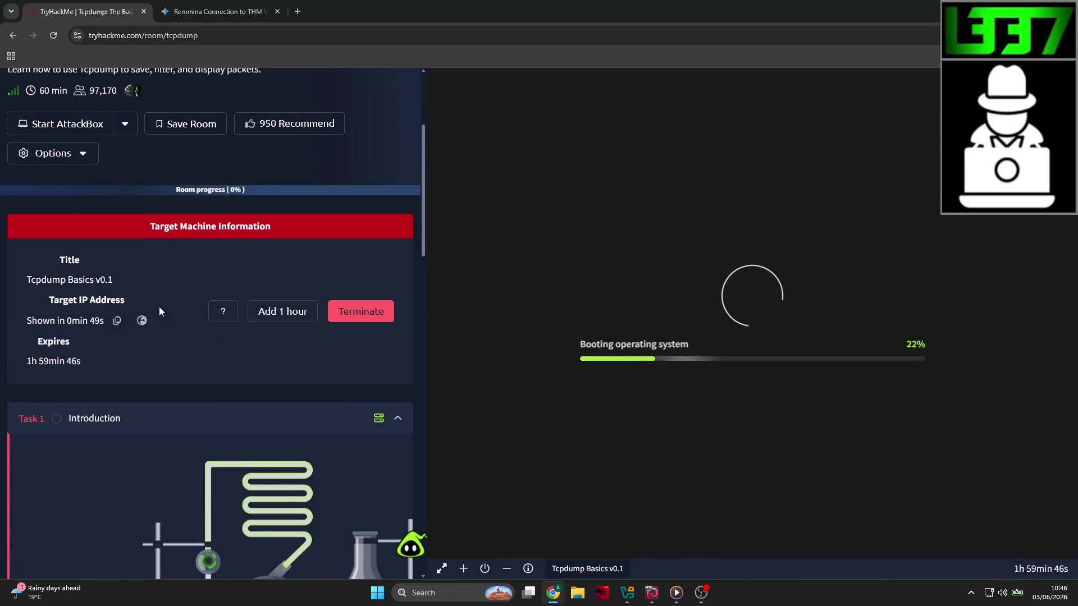
scroll(171, 312, "down", 1)
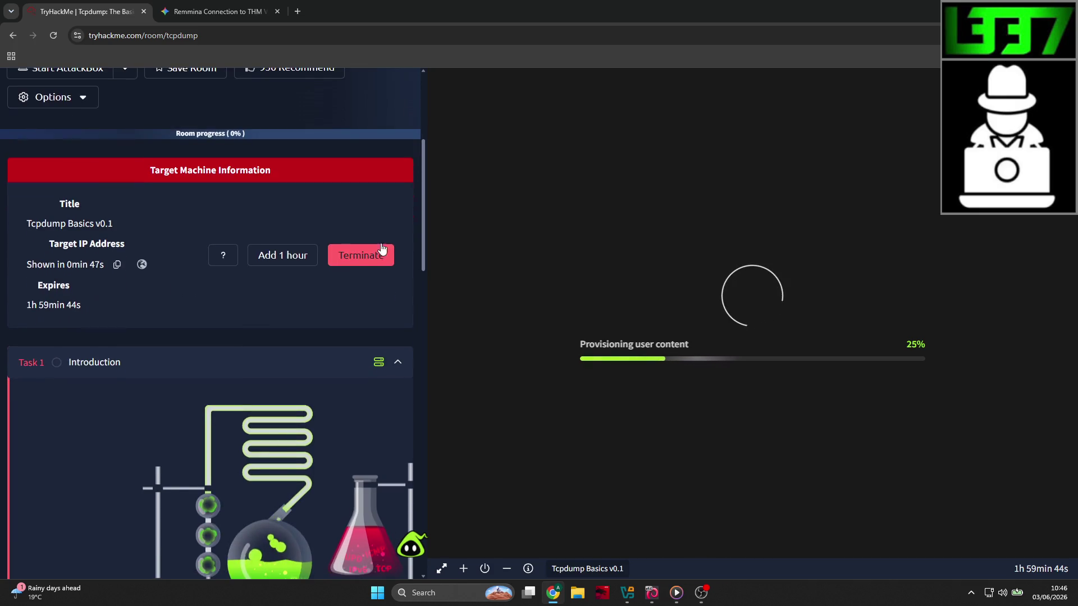
left_click_drag(422, 236, 497, 234)
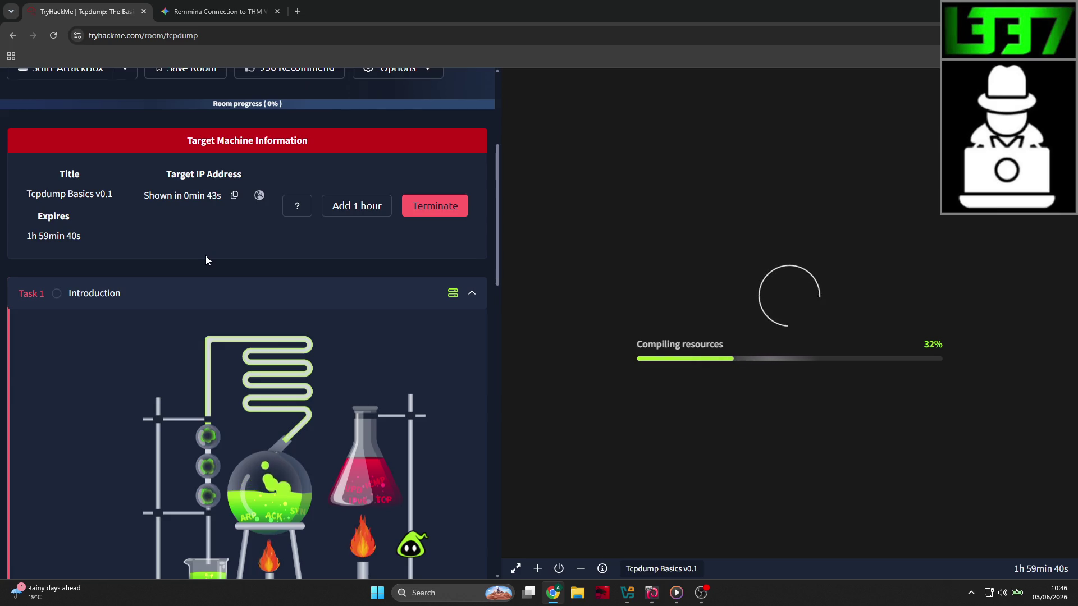
scroll(206, 260, "down", 8)
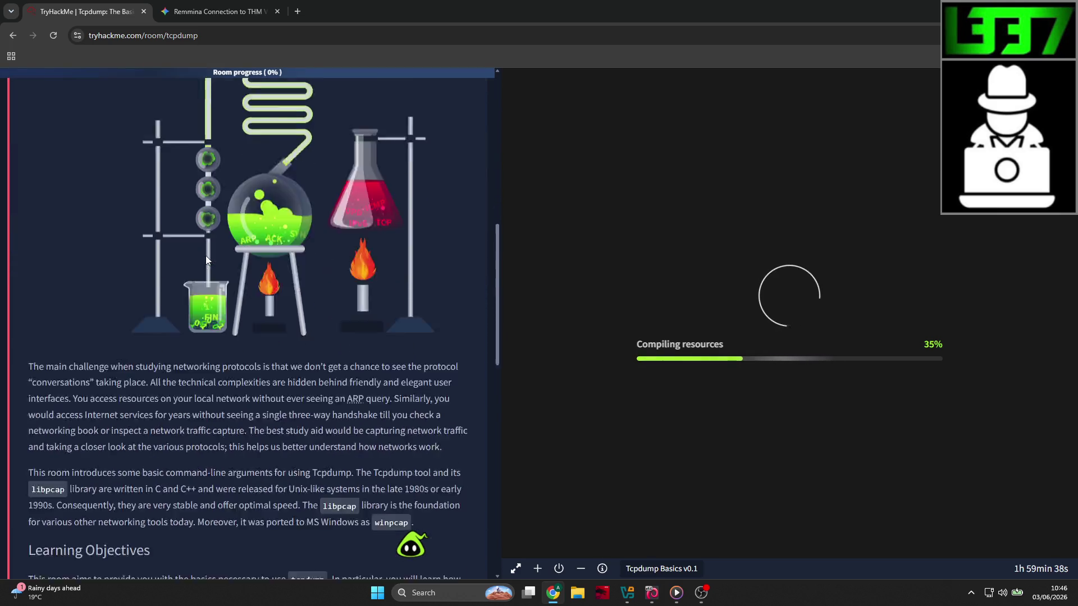
scroll(206, 260, "down", 8)
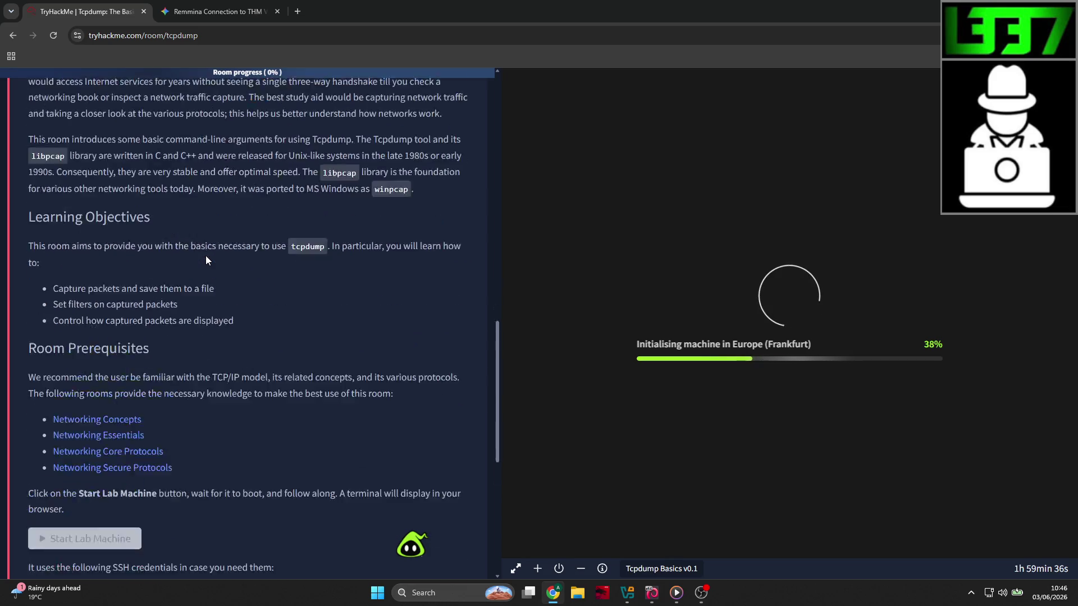
scroll(206, 260, "down", 1)
scroll(204, 260, "up", 10)
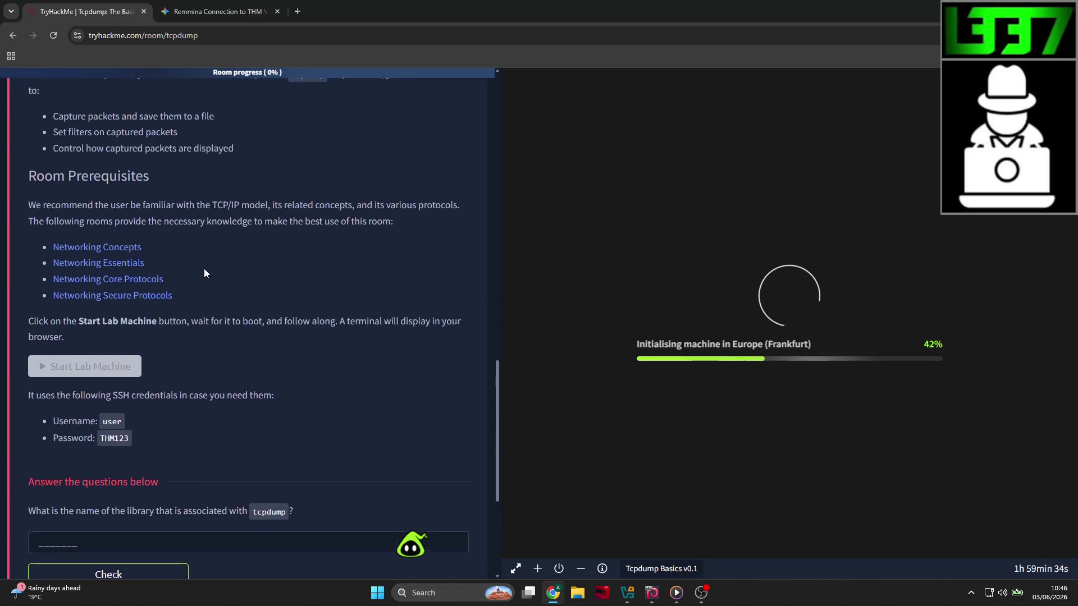
scroll(200, 286, "up", 5)
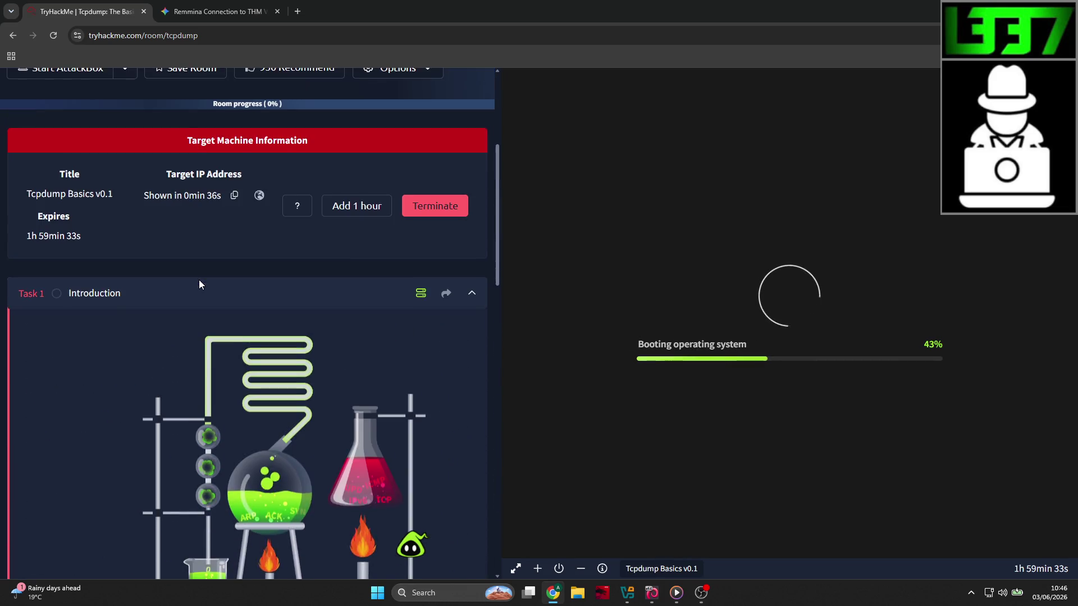
- Turn the media player's music volume down to 1 and minimize it
left_click(674, 597)
left_click(810, 521)
left_click(776, 492)
left_click_drag(776, 494, 775, 494)
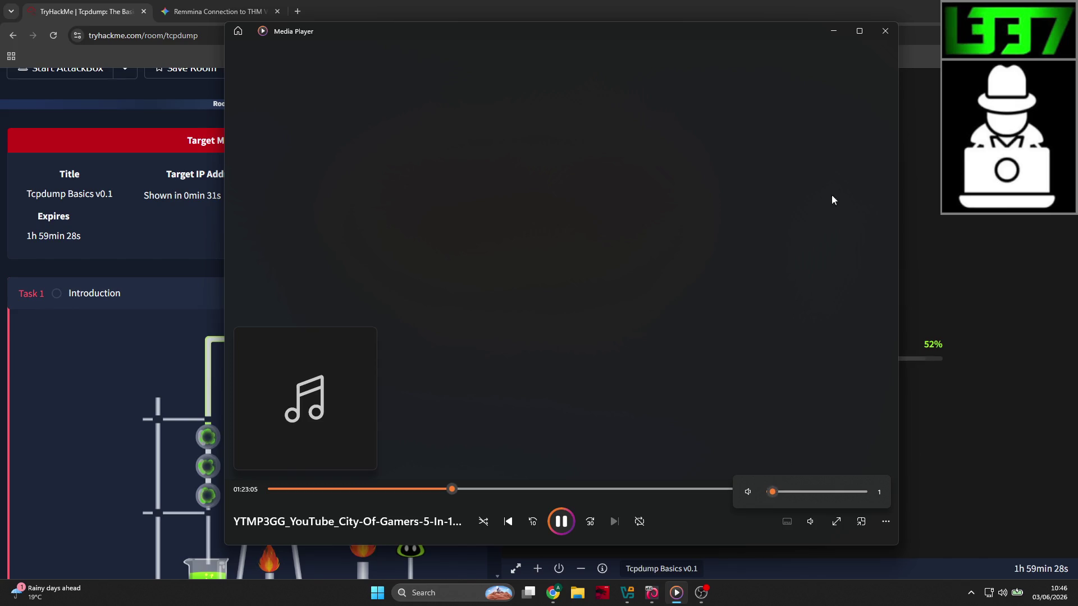
left_click(834, 31)
- Clear the Kali terminal with the clear command
left_click(660, 592)
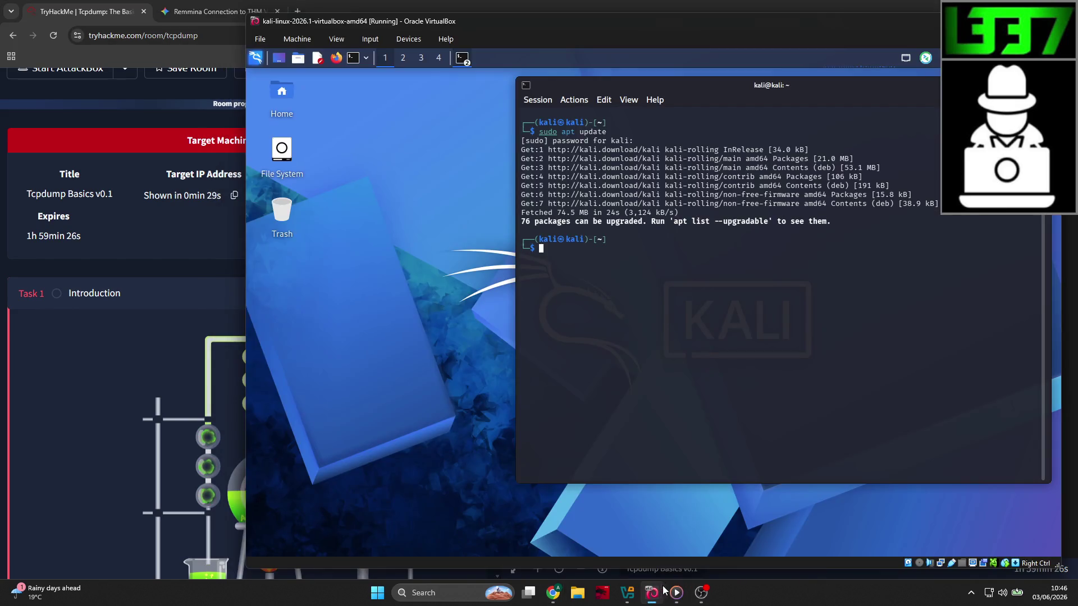
type("clear")
key("Return")
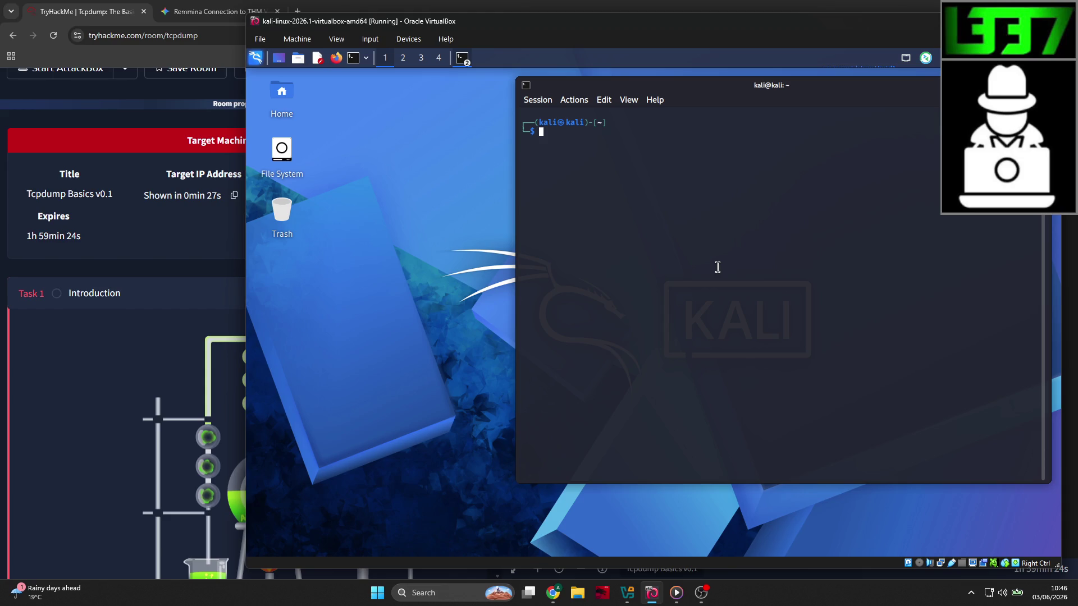
left_click(181, 226)
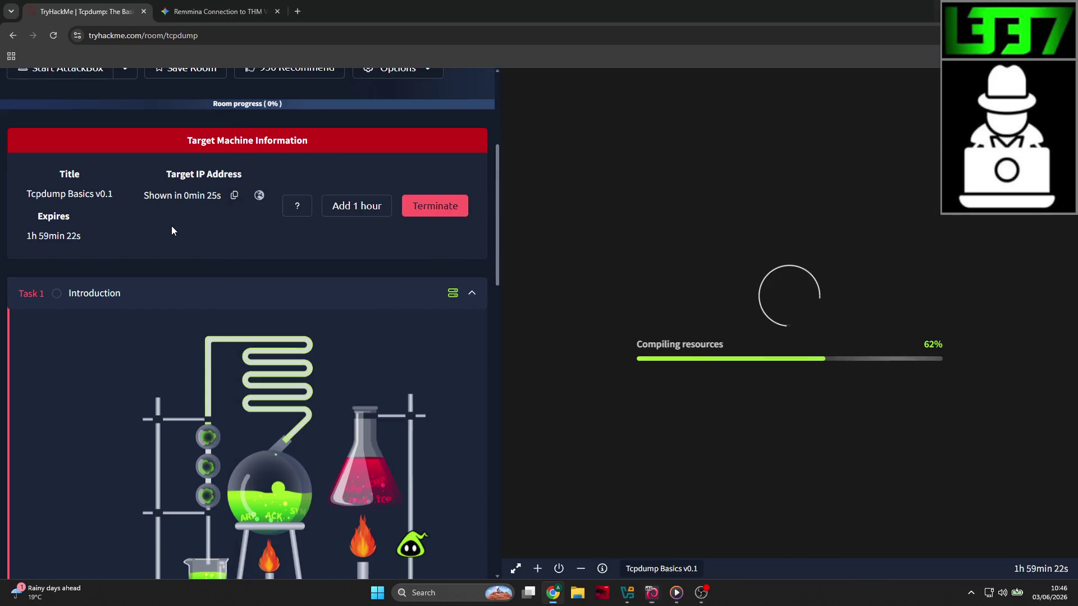
scroll(174, 303, "down", 10)
scroll(166, 371, "down", 3)
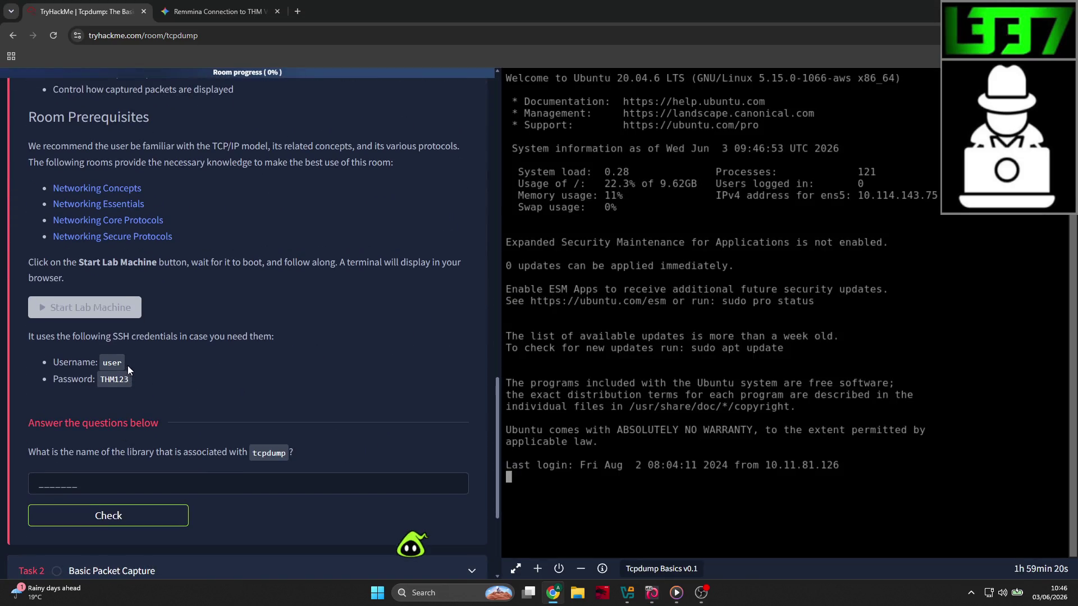
- Start typing an 'ssh user' command in the Kali terminal
key("alt+Tab")
type("ssh user\"")
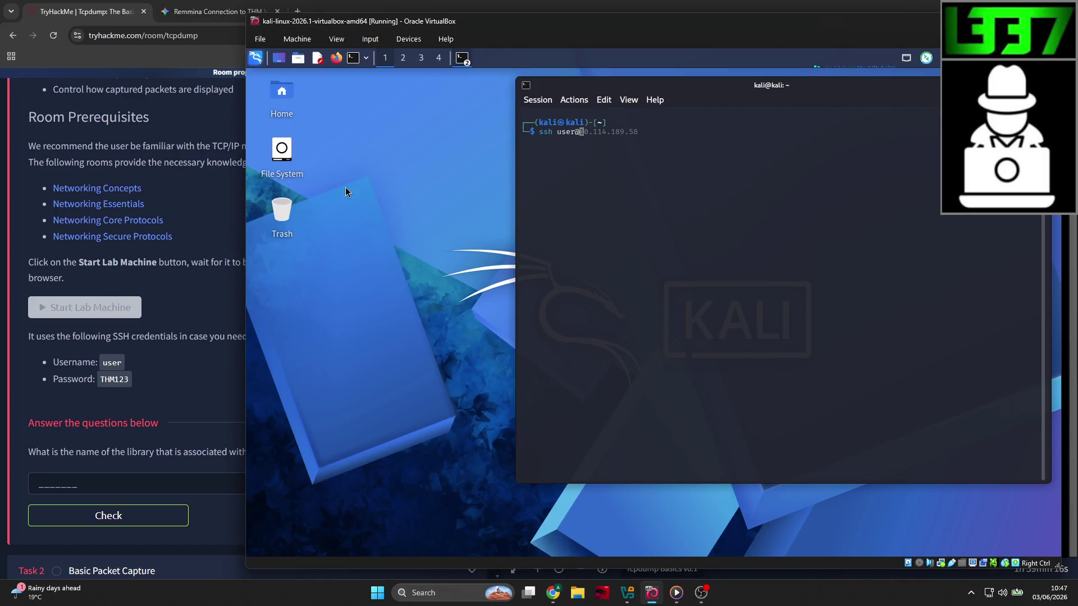
left_click(213, 192)
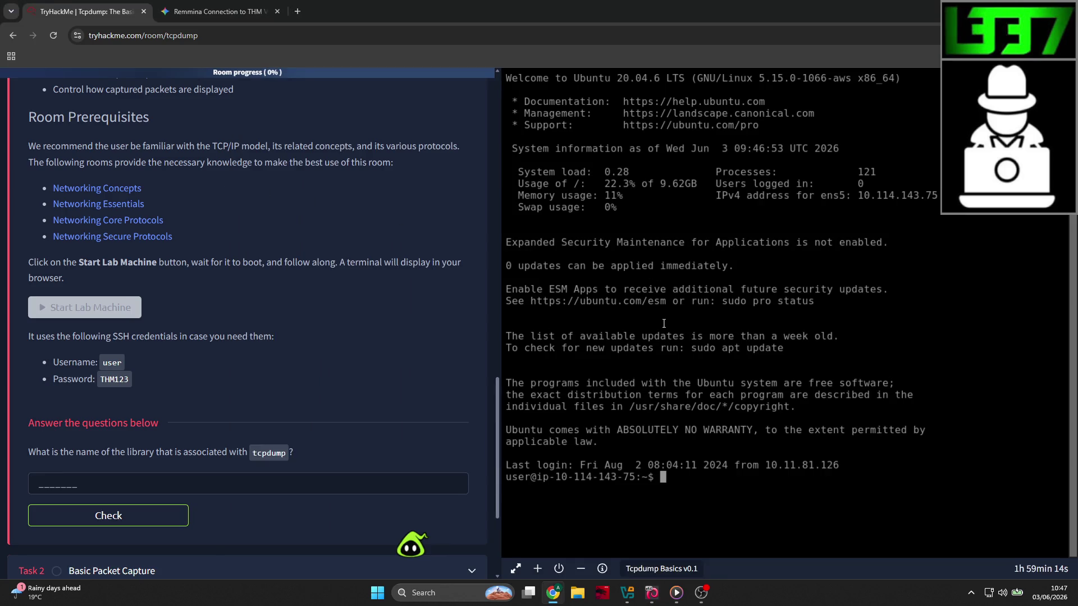
- Scroll the room up to Target Machine Information and switch back to Kali
scroll(383, 209, "up", 10)
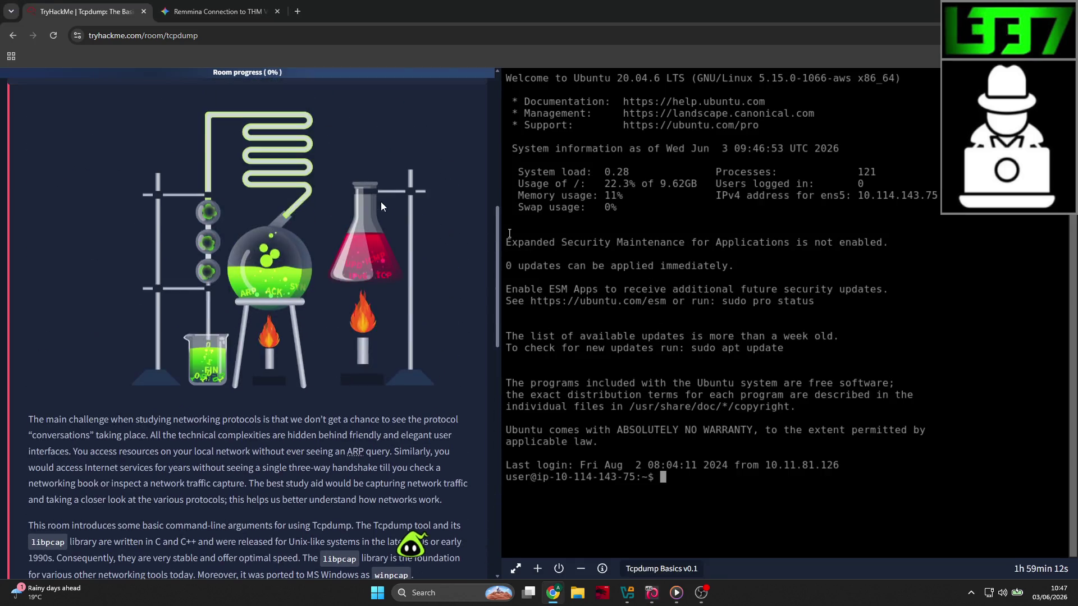
scroll(381, 207, "up", 5)
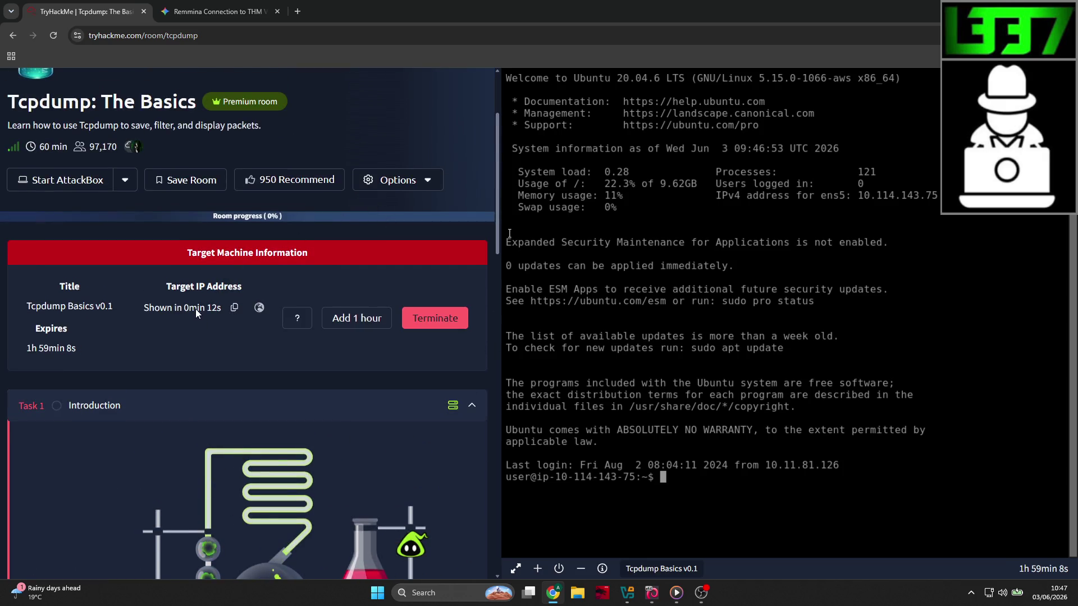
key("alt+Tab")
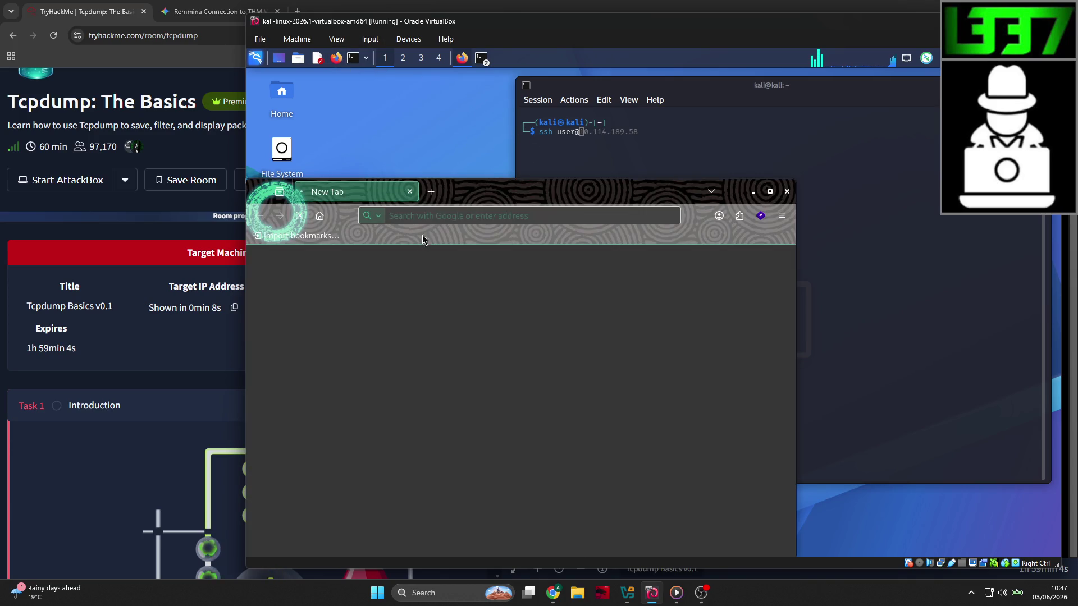
- Confirm on tryhackme.com/access that the VPN is connected via Frankfurt, then close Firefox
type("tryhack")
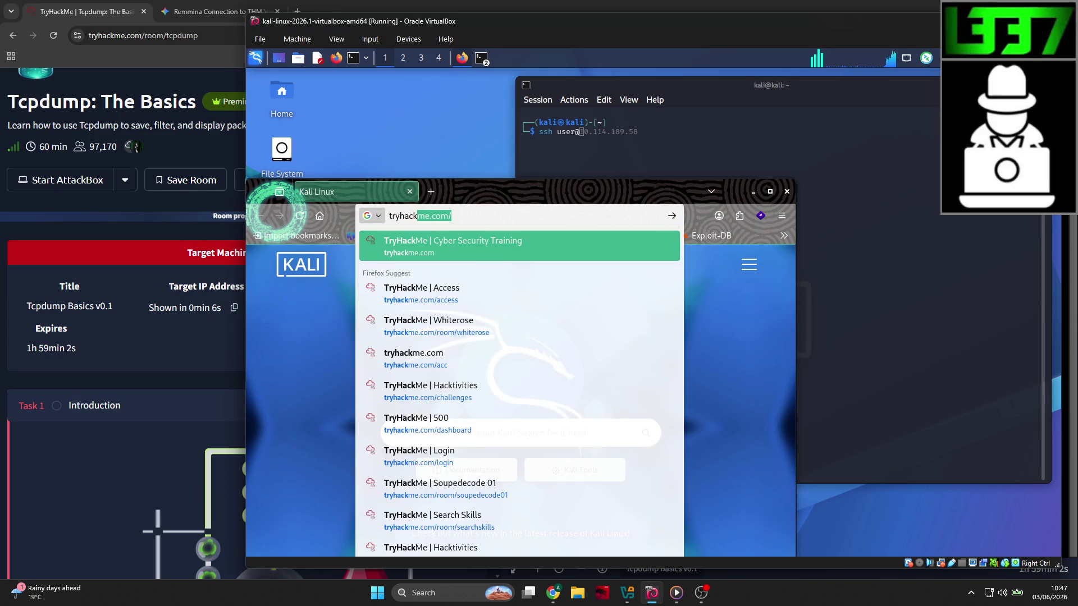
type("me.com/ac")
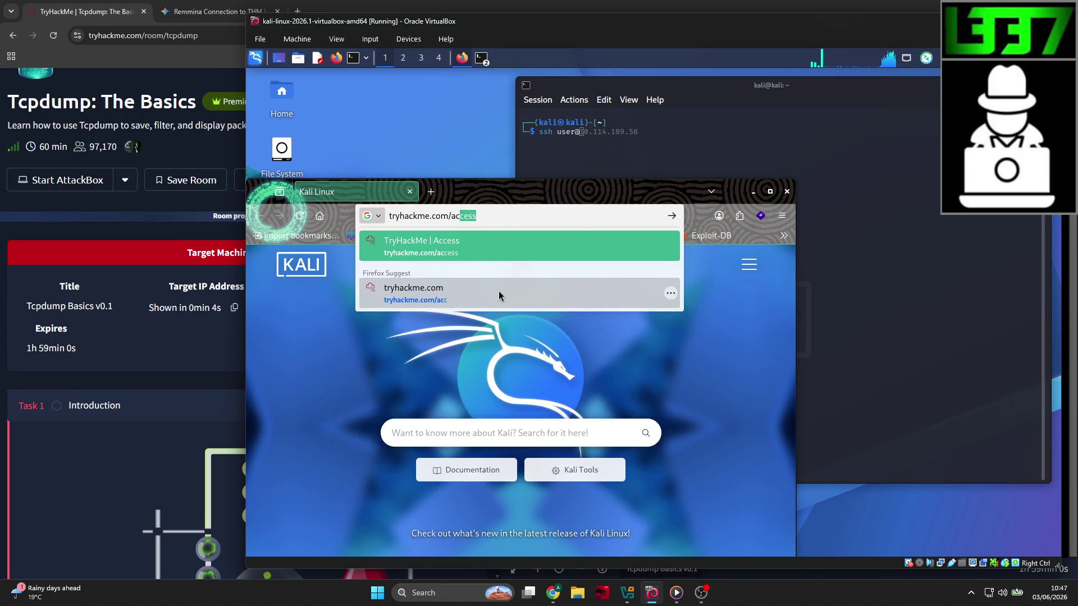
key("Return")
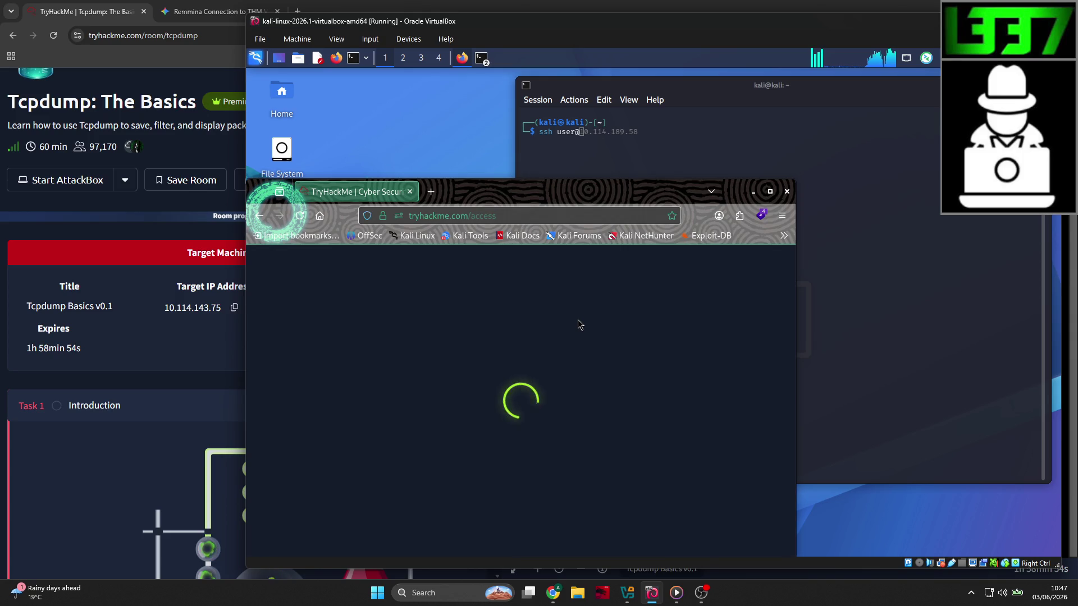
scroll(579, 324, "down", 5)
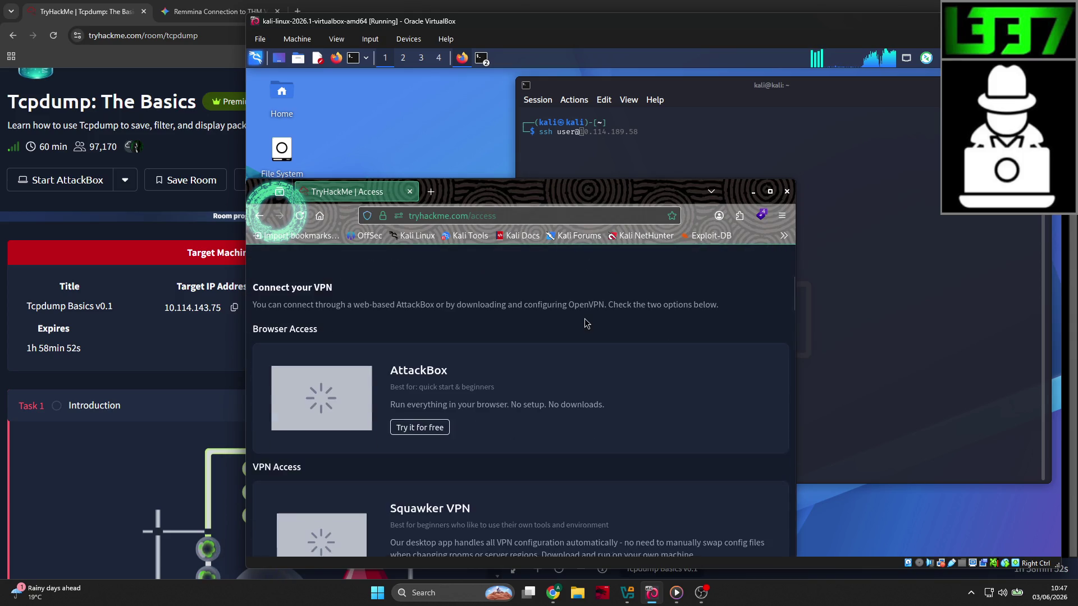
scroll(578, 326, "down", 3)
scroll(577, 330, "up", 2)
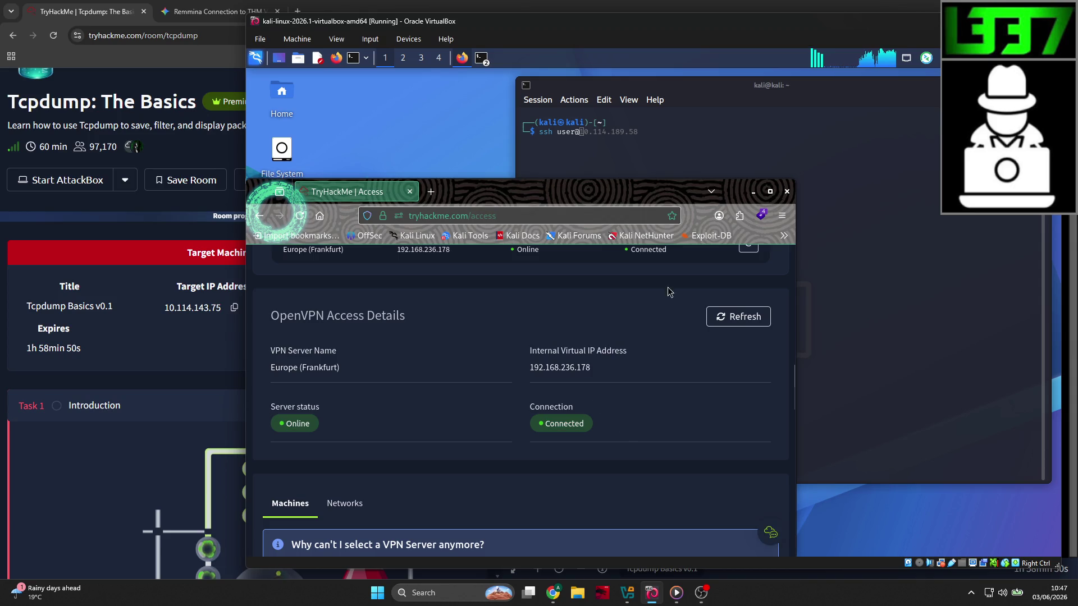
left_click(786, 192)
left_click(160, 309)
scroll(168, 306, "down", 10)
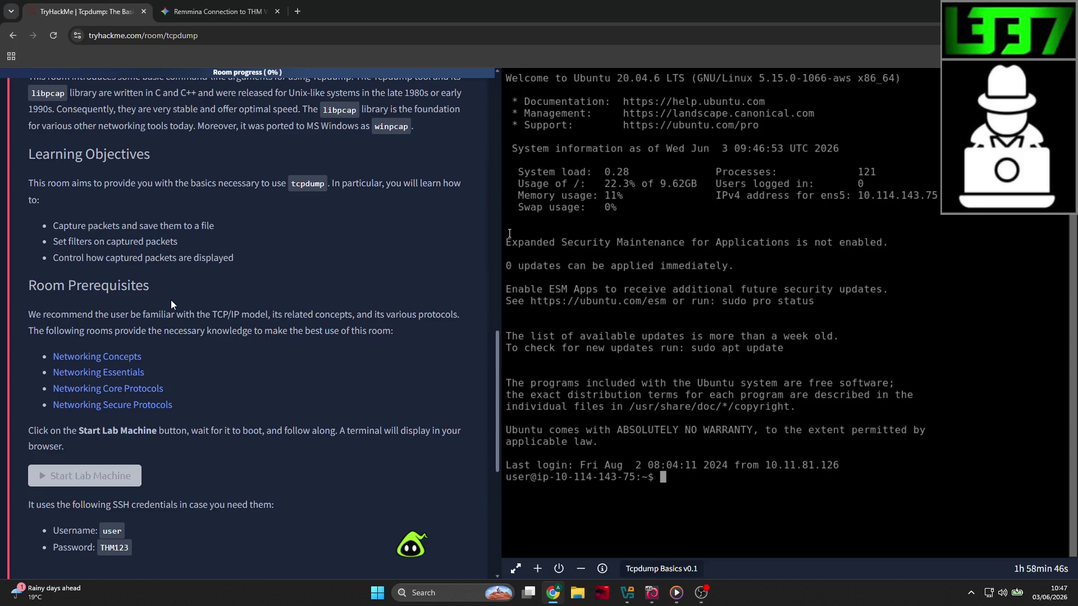
scroll(171, 304, "up", 10)
key("alt+Tab")
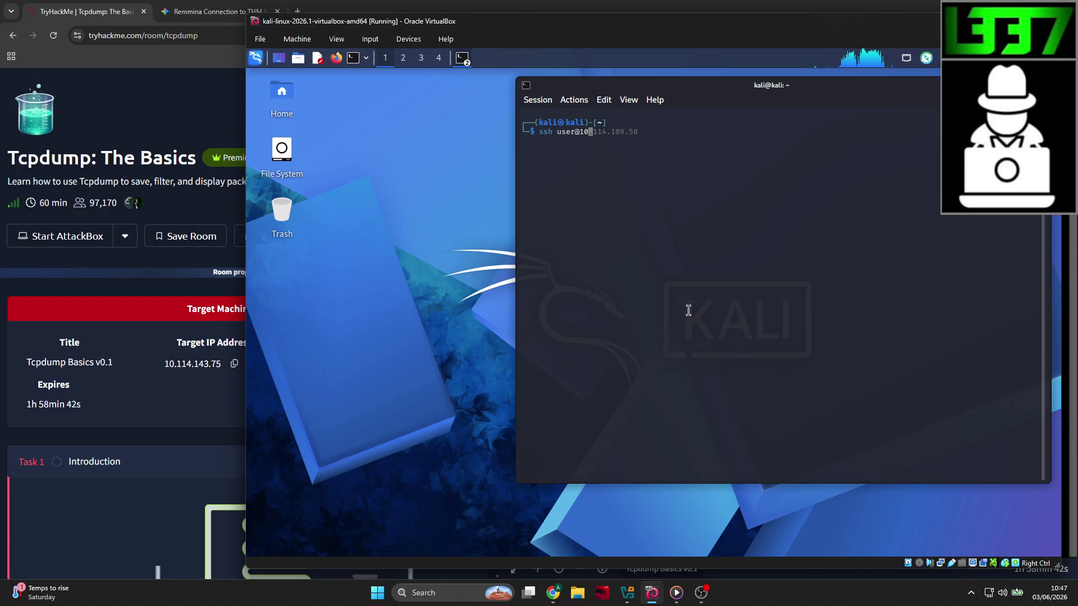
- Log into 10.114.143.75 over SSH, trusting its host key and entering the room's password
type("43.75")
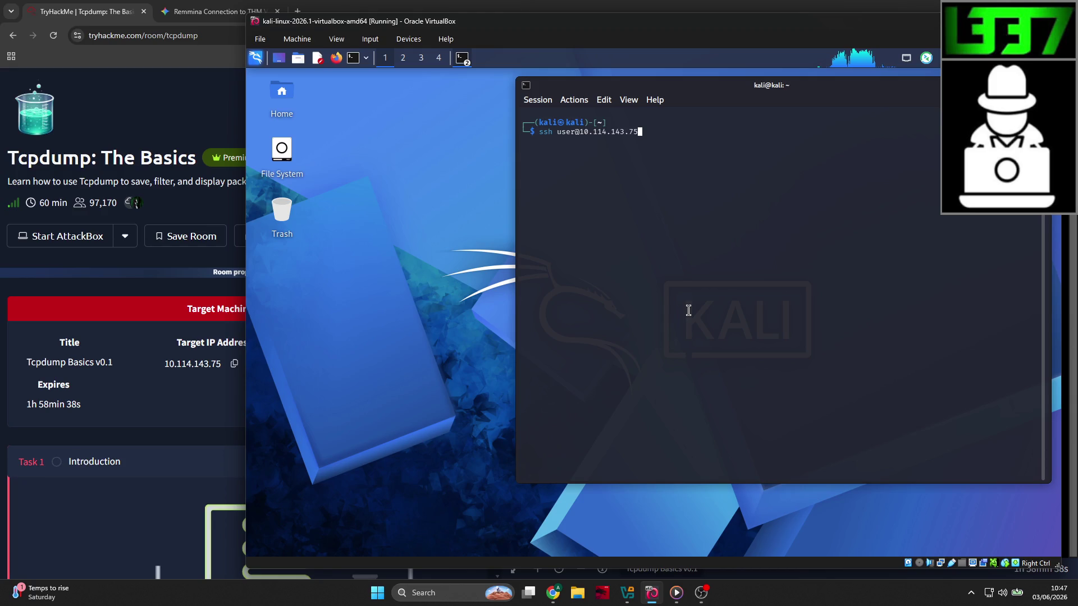
type("s")
key("Return")
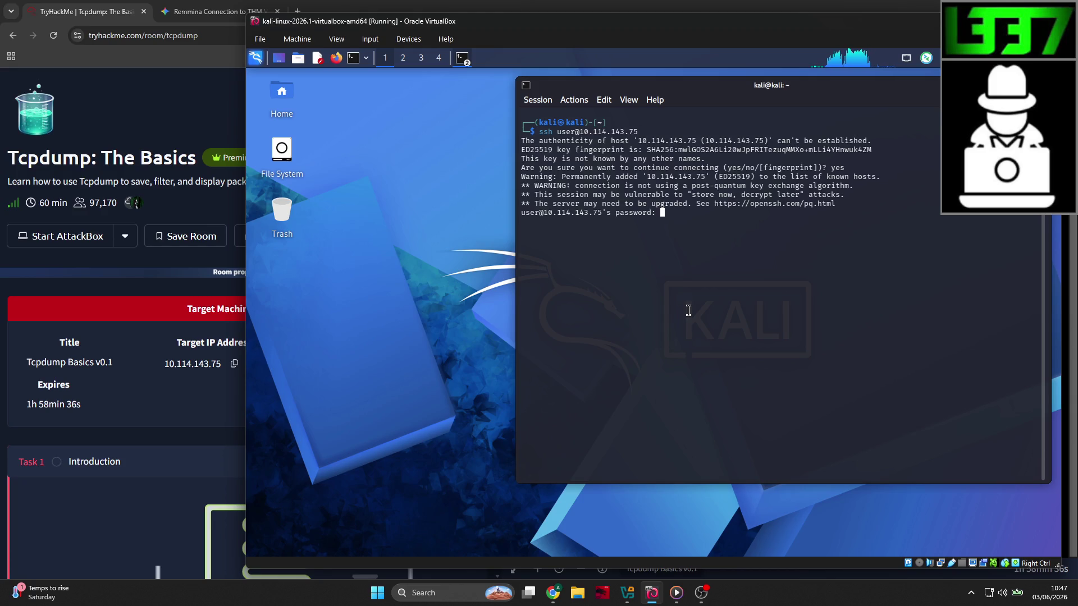
left_click(159, 376)
scroll(166, 348, "down", 12)
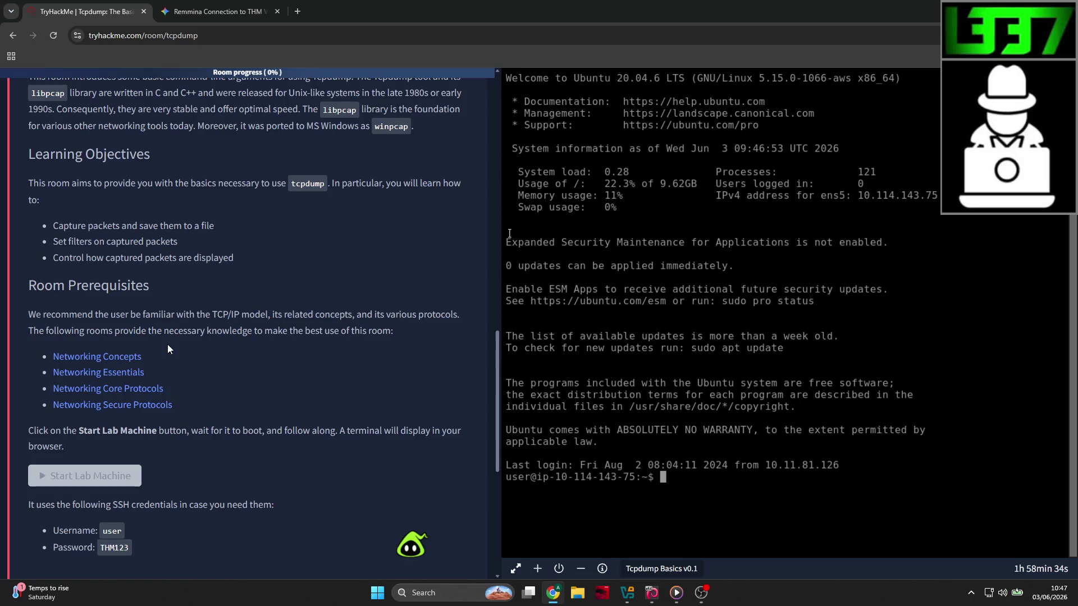
key("alt+Tab")
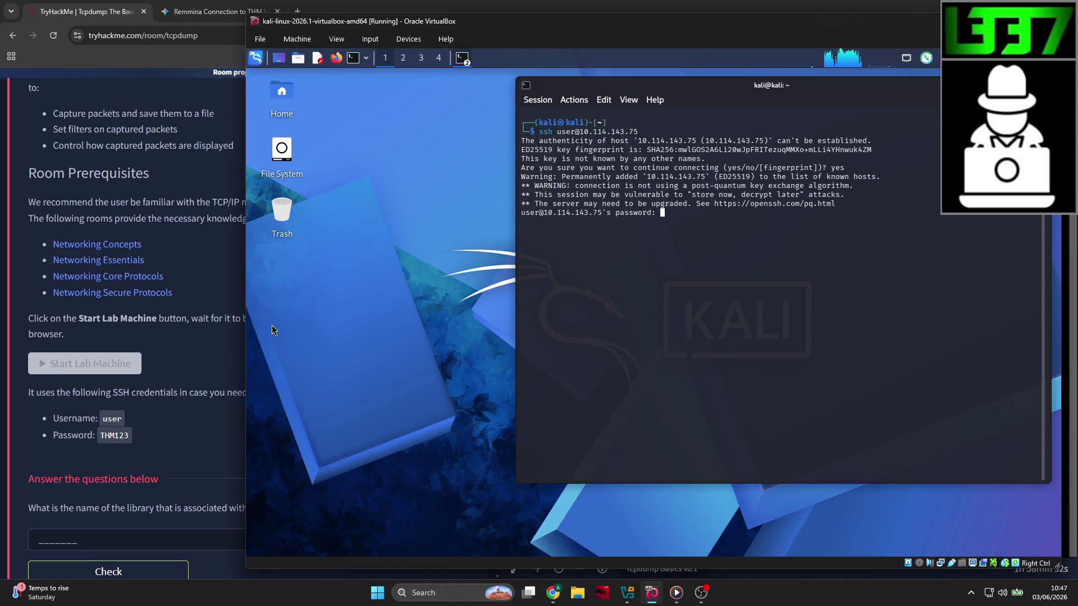
key("Return")
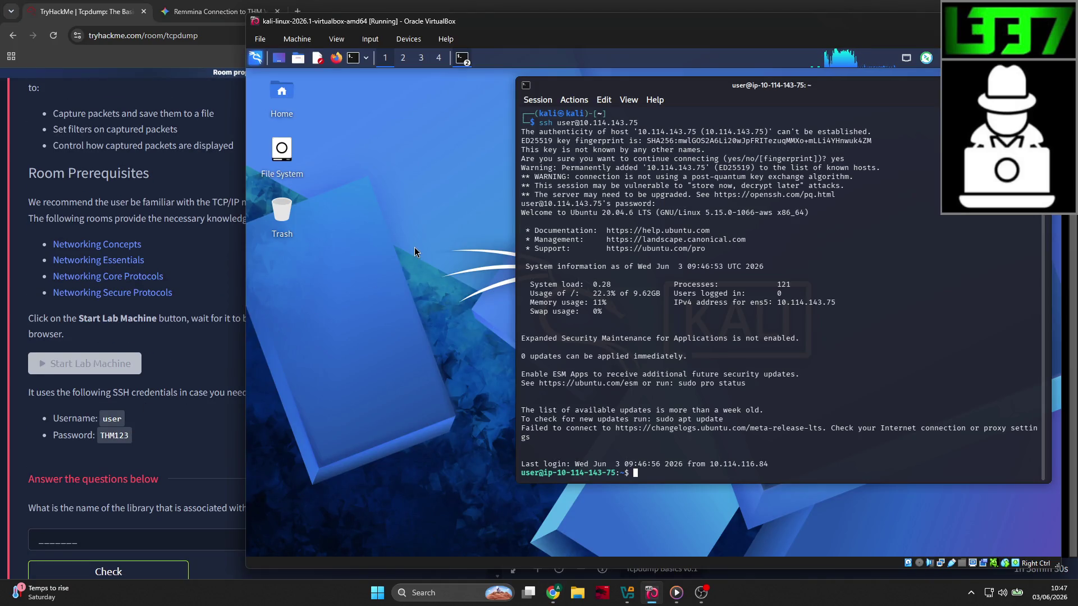
left_click(141, 277)
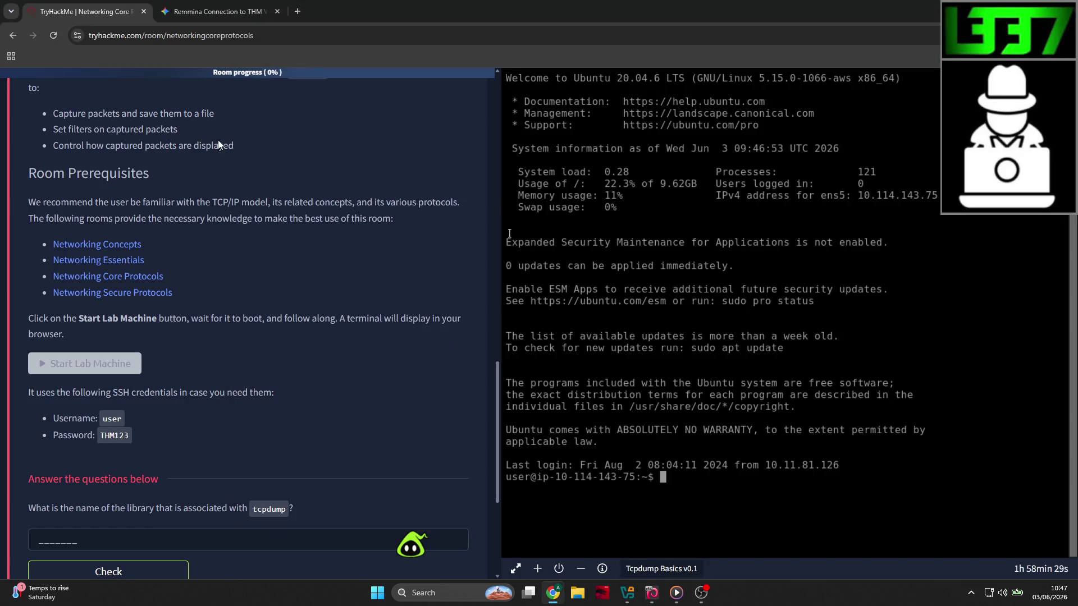
key("alt+Left")
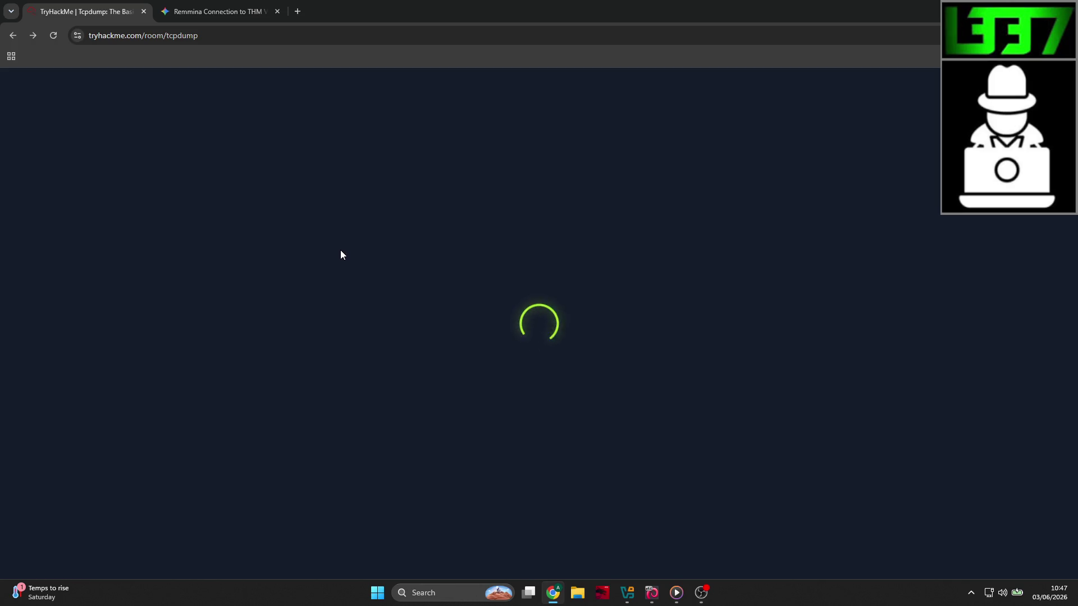
- Close the fullscreen machine tab and collapse the room's split-view machine panel
scroll(393, 266, "down", 1)
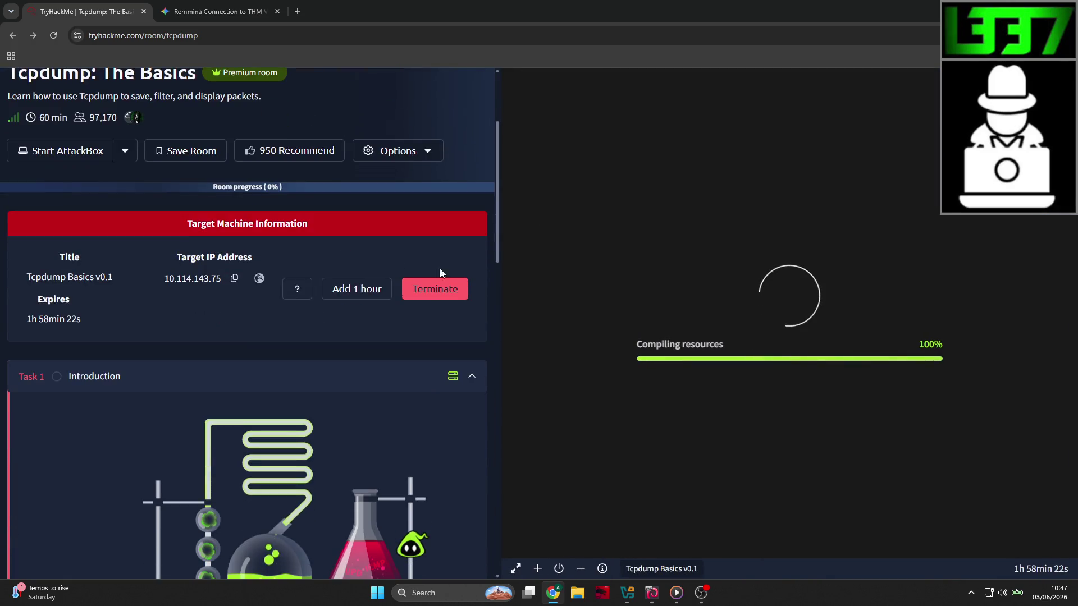
left_click(516, 569)
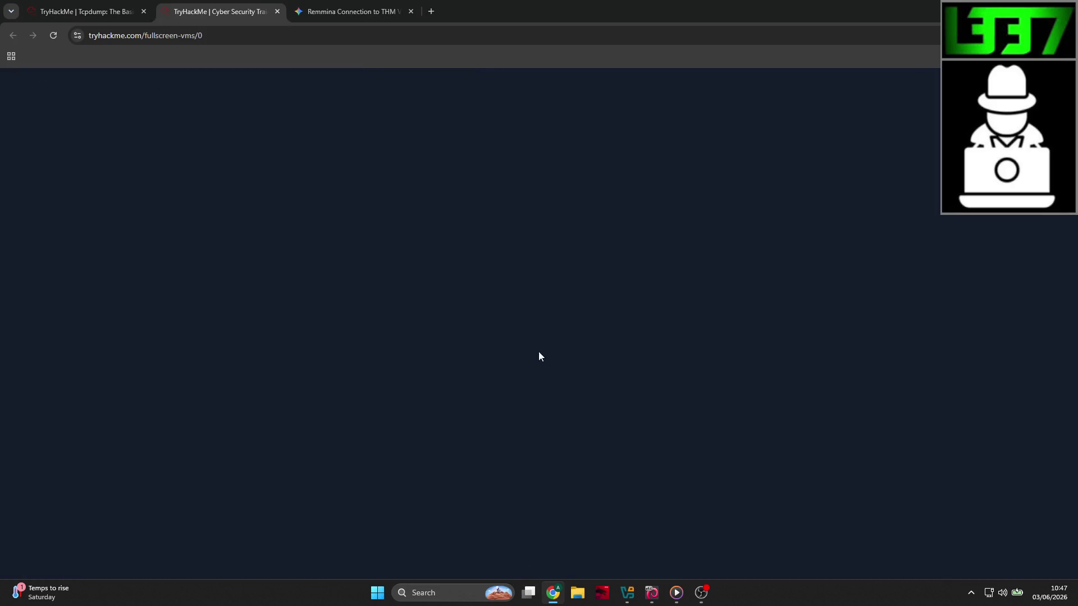
middle_click(163, 12)
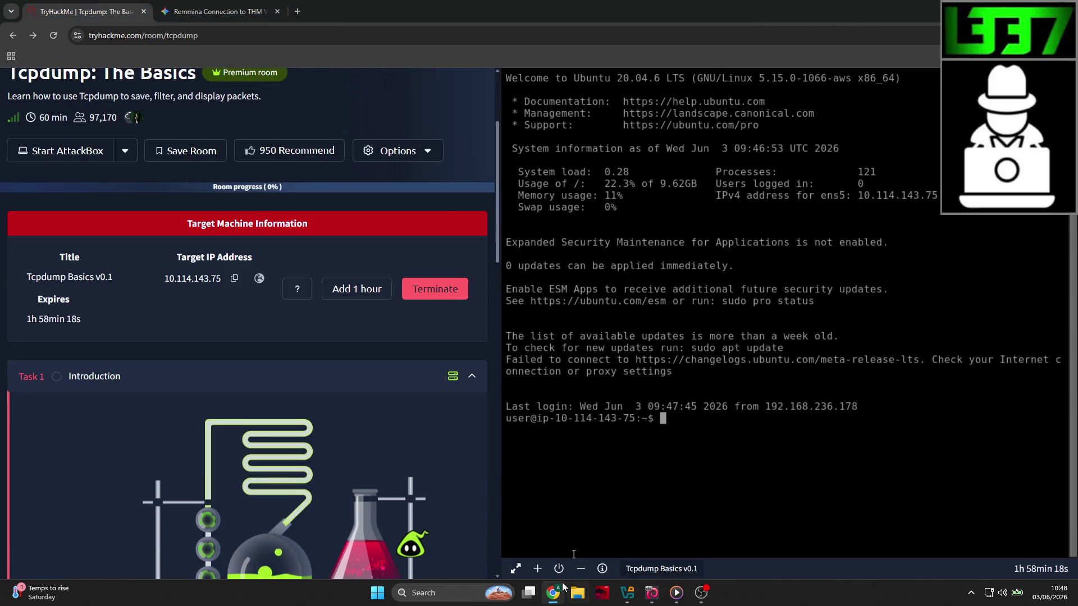
left_click(580, 568)
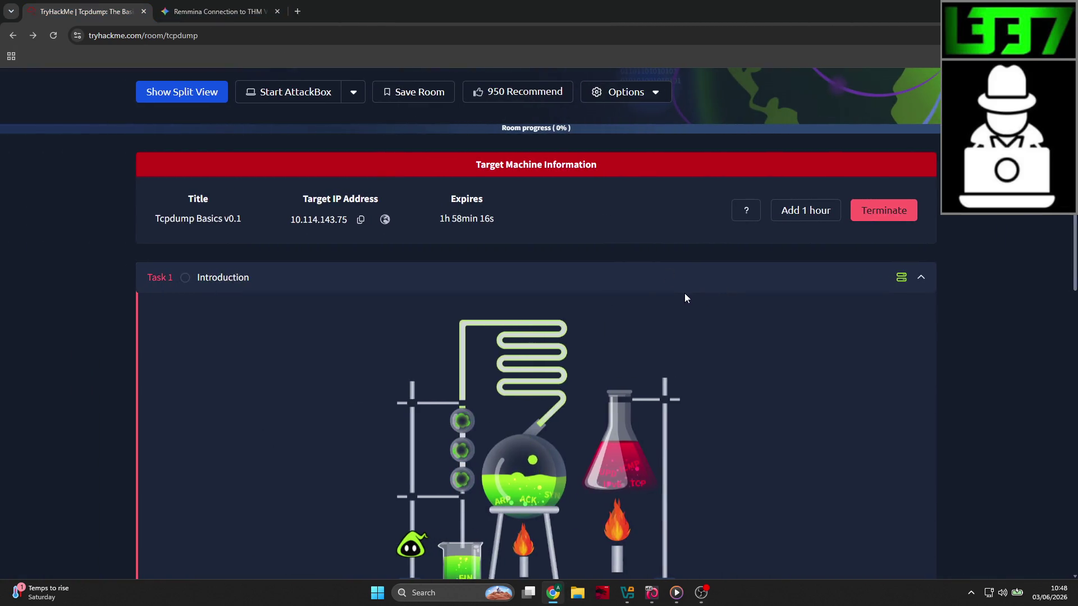
- Scroll to the room's SSH credentials, then return to the Kali SSH terminal
scroll(624, 270, "down", 12)
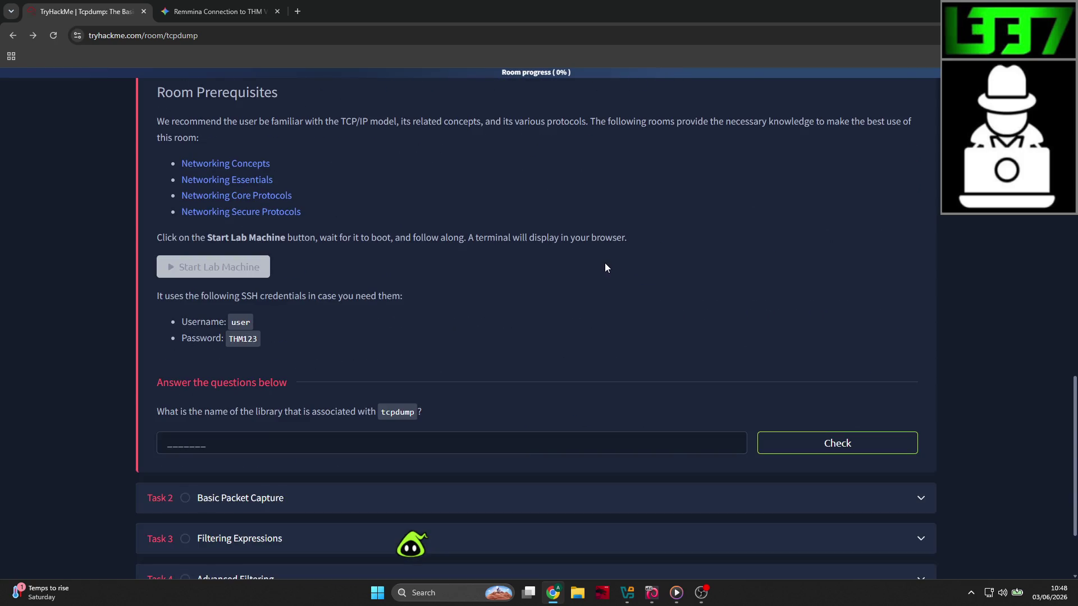
scroll(524, 278, "up", 3)
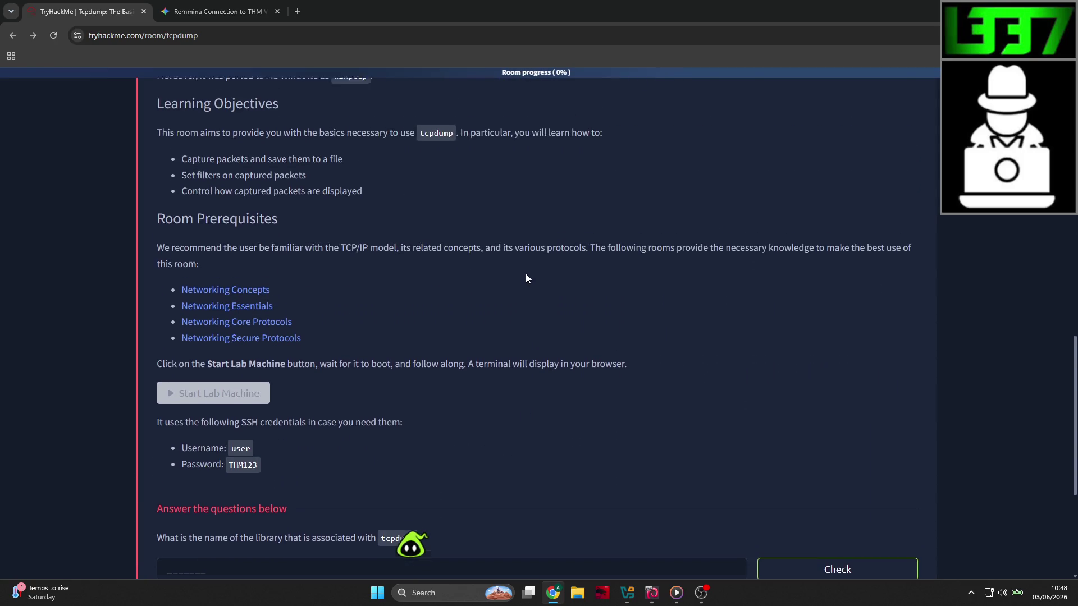
scroll(533, 263, "up", 1)
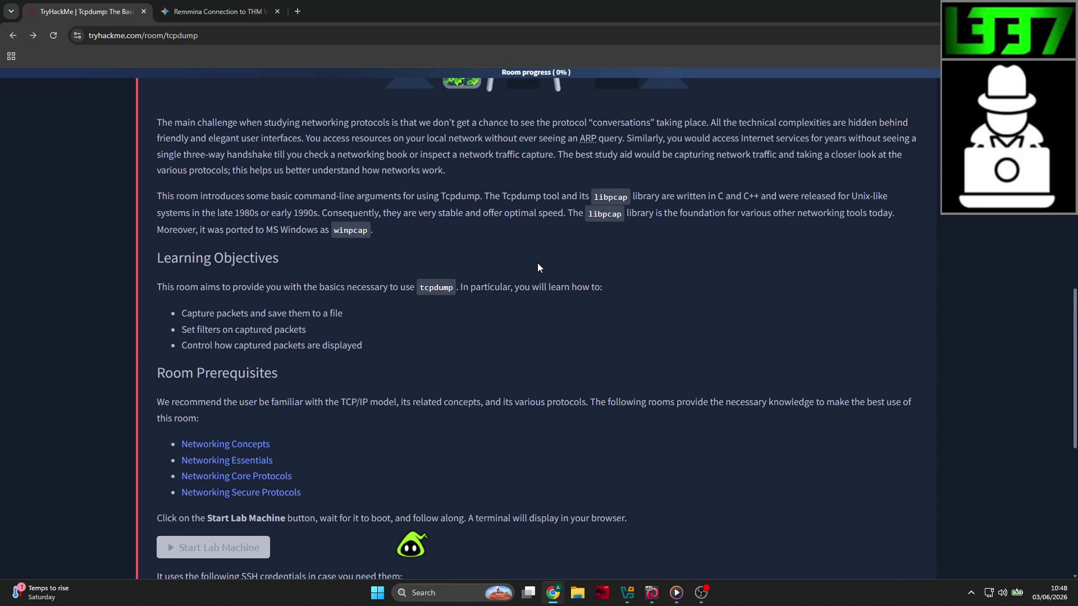
scroll(537, 263, "down", 5)
scroll(488, 323, "down", 1)
scroll(472, 317, "up", 2)
left_click_drag(219, 318, 261, 335)
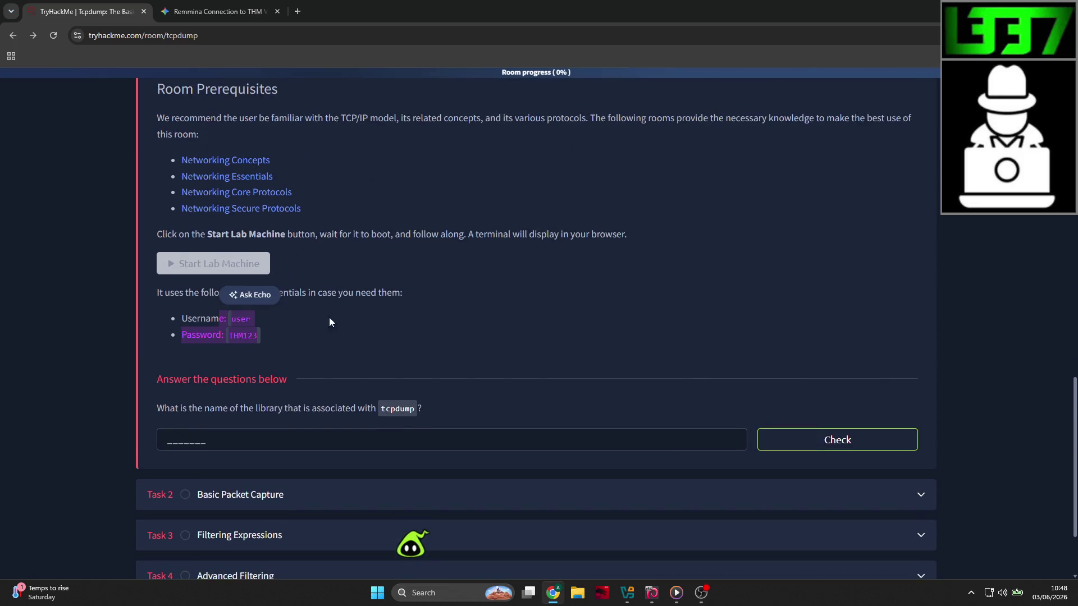
key("alt+Tab")
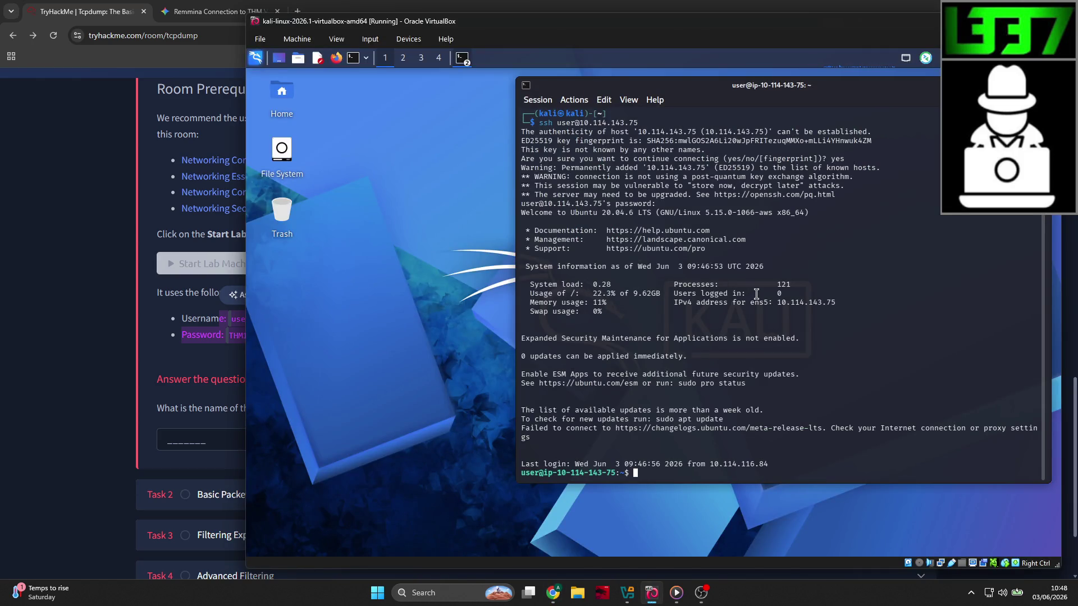
- Run whoami, which, clear and ls in the SSH session to check user and files
type("mi")
key("Return")
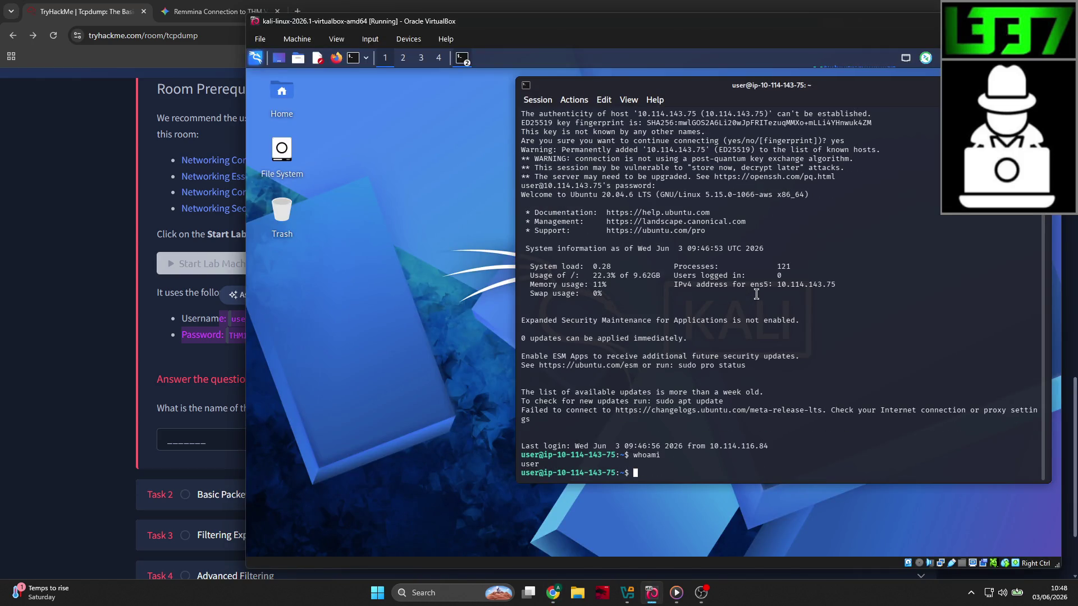
type("ich")
key("Return")
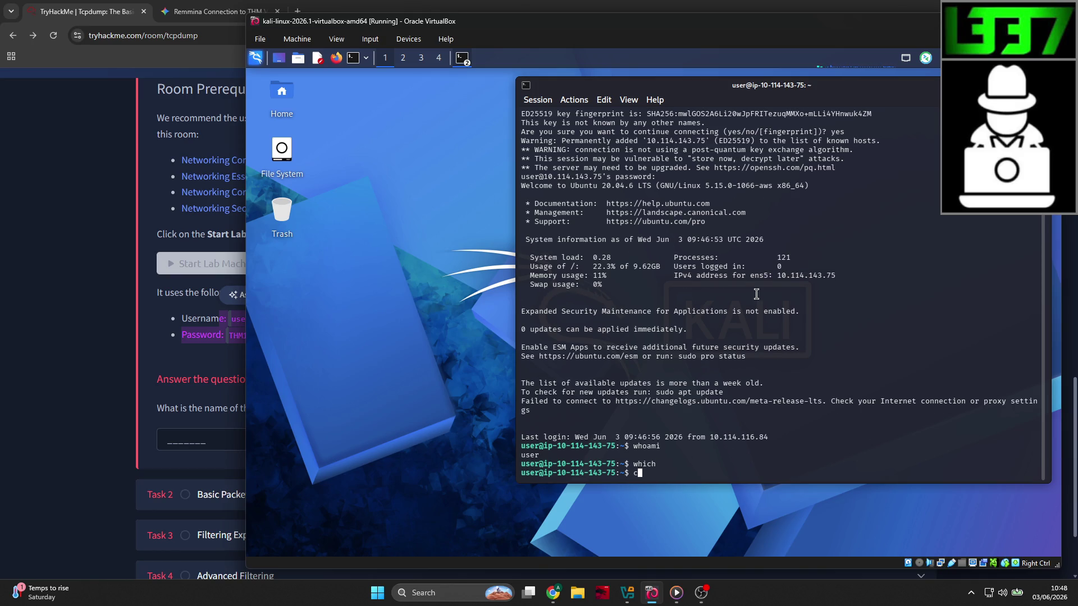
type("ar")
key("Return")
type("ls")
key("Return")
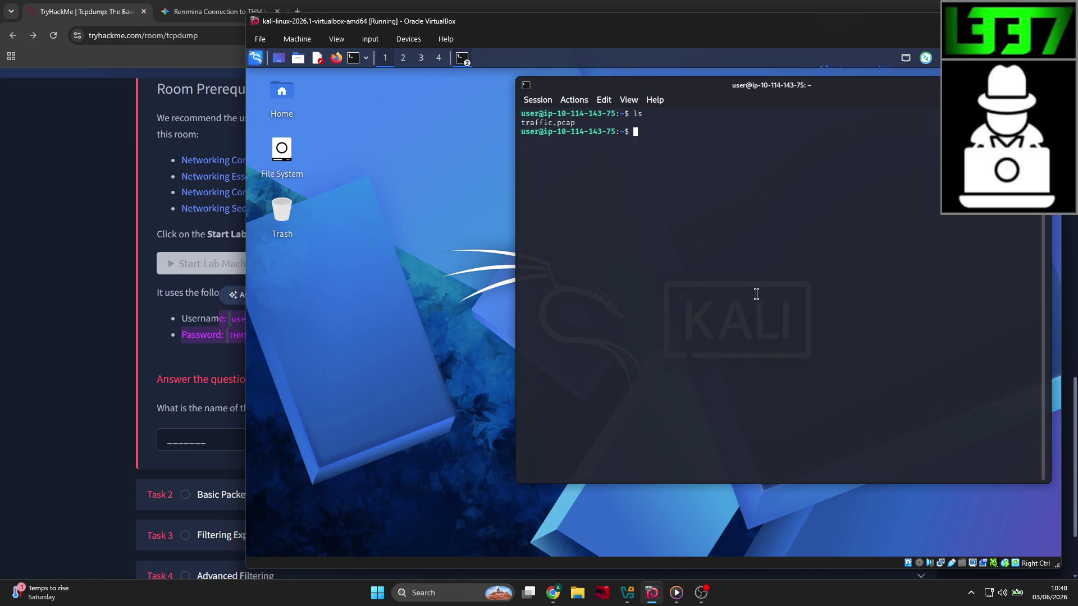
- Explore /home, listing the ubuntu and user folders, where only traffic.pcap turns up
type(".")
key("Return")
type("ls")
key("Return")
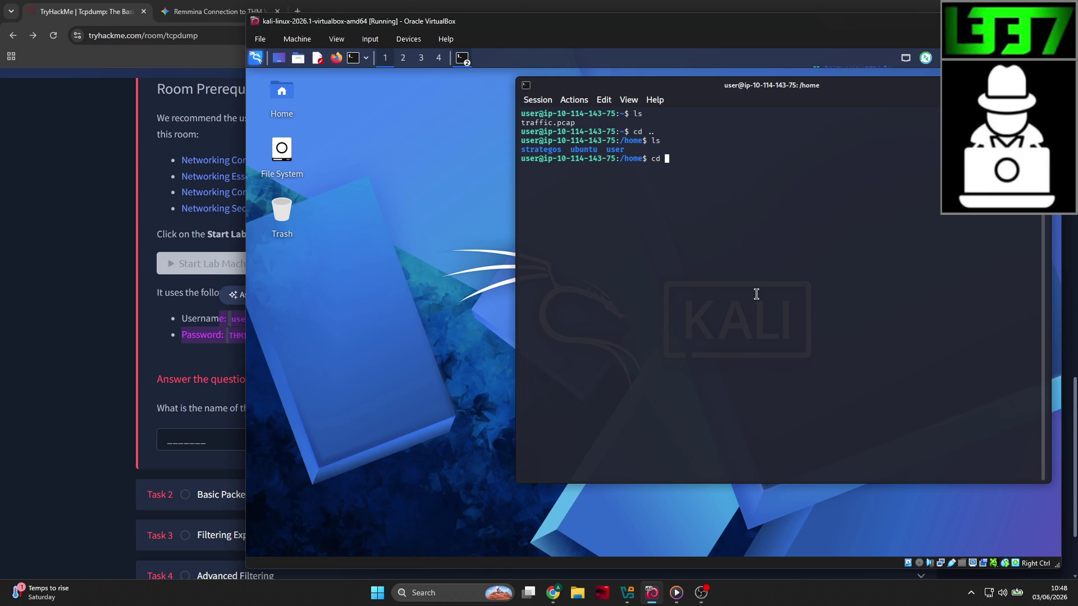
key("Return")
type("ls")
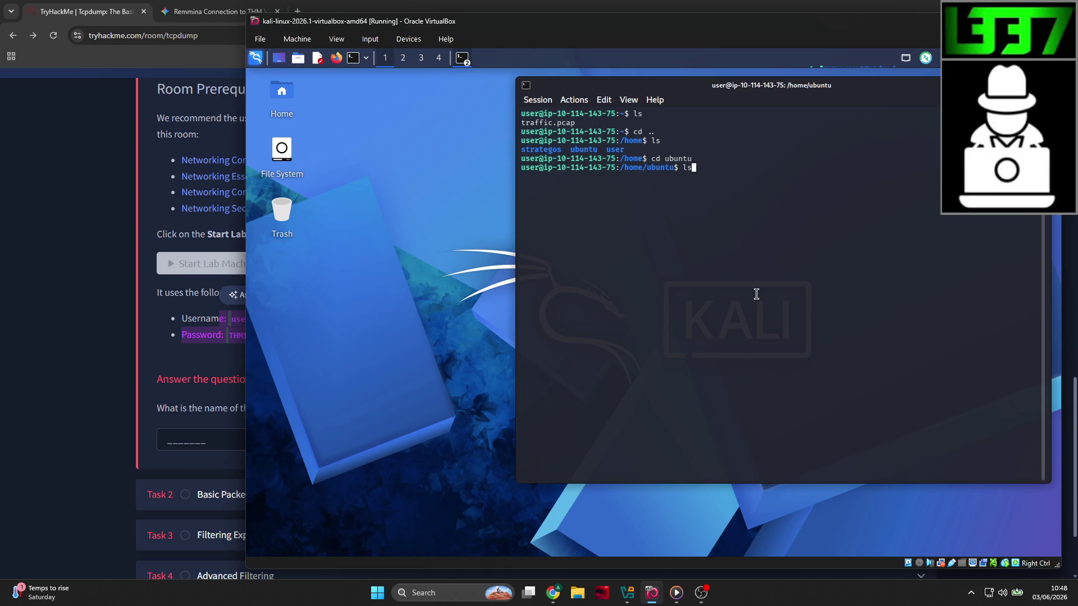
key("Return")
type(".")
key("Return")
type("user")
key("Return")
type("ls")
key("Return")
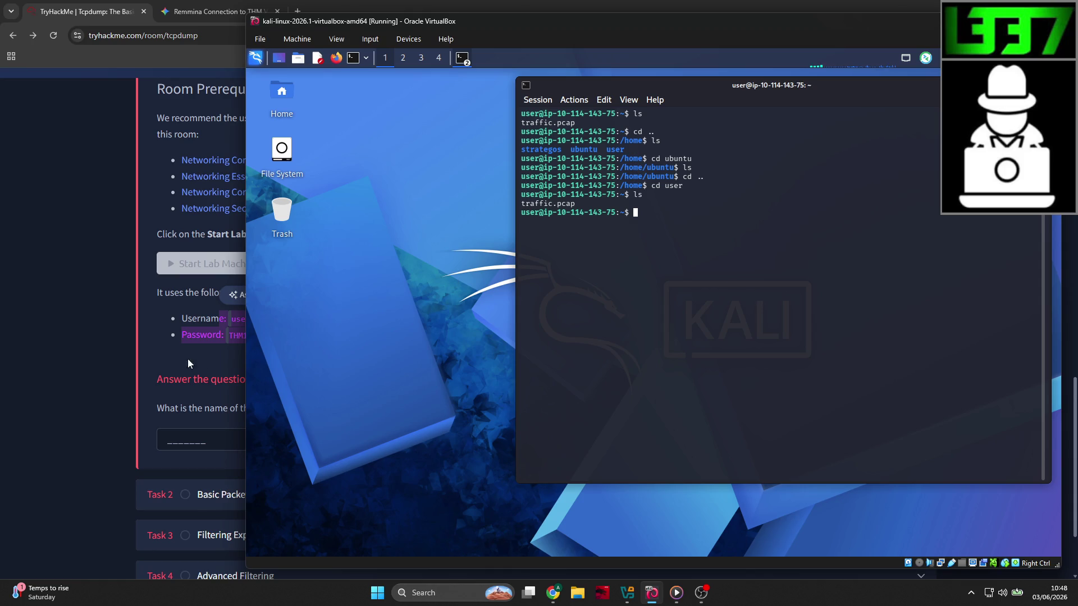
- Submit 'libcap' as the answer in Task 1's answer field
left_click(202, 362)
left_click(270, 440)
type("bcap")
key("Return")
scroll(473, 304, "up", 6)
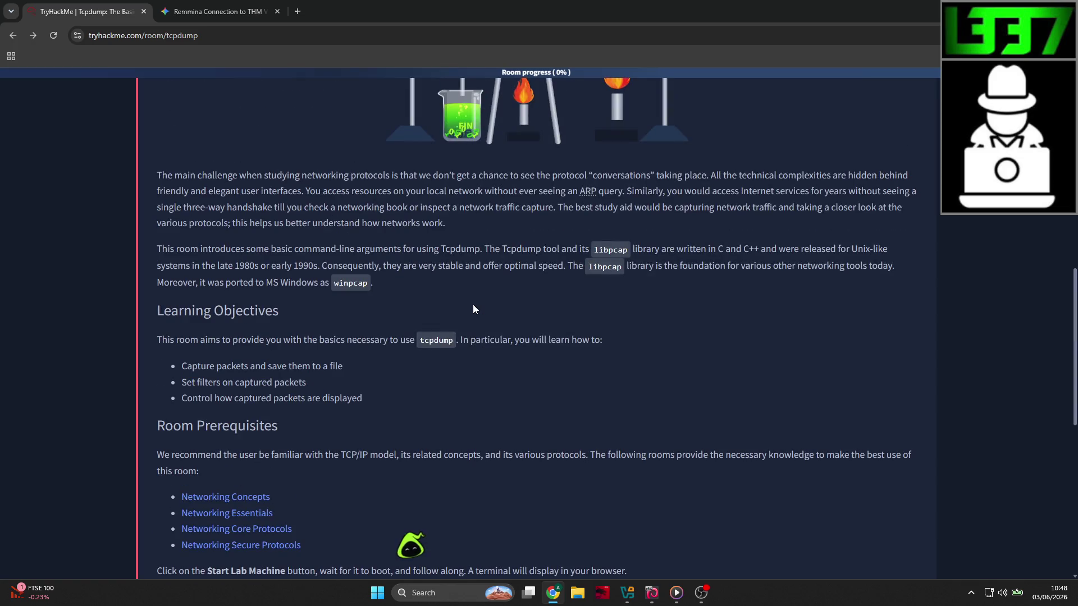
- Correct Task 1's answer to libpcap and resubmit it
scroll(473, 304, "down", 7)
left_click(179, 384)
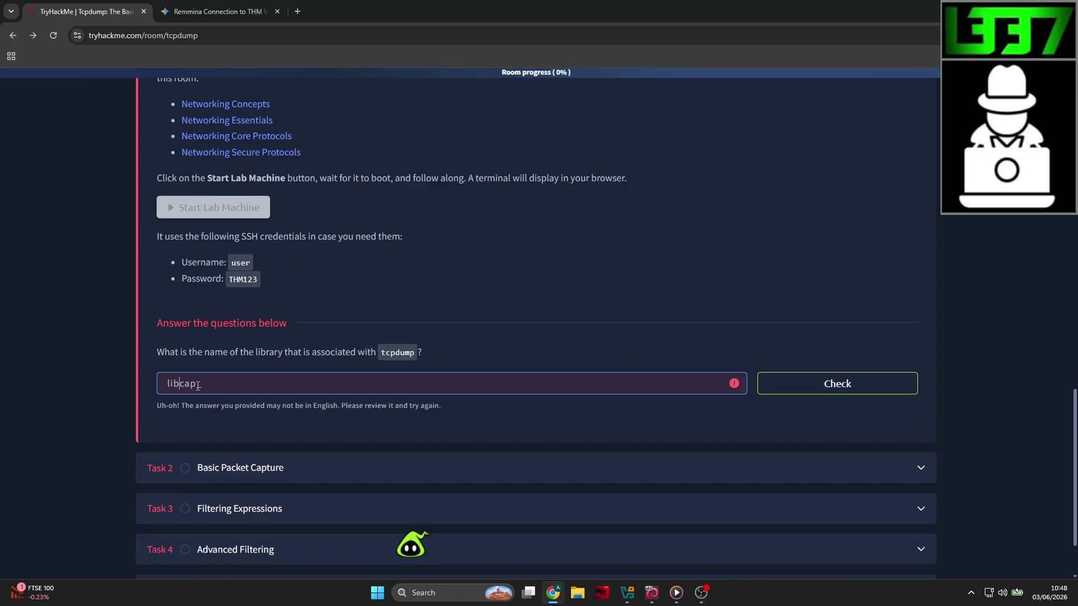
key("Return")
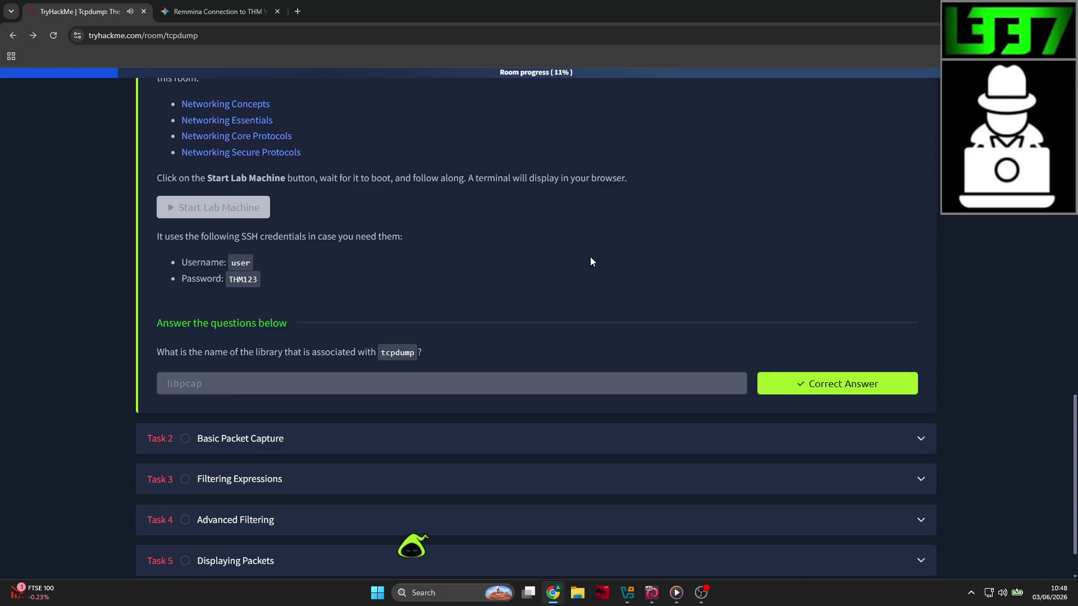
- Expand Task 2 Basic Packet Capture and read about default, chosen and 'any' interfaces
left_click(923, 440)
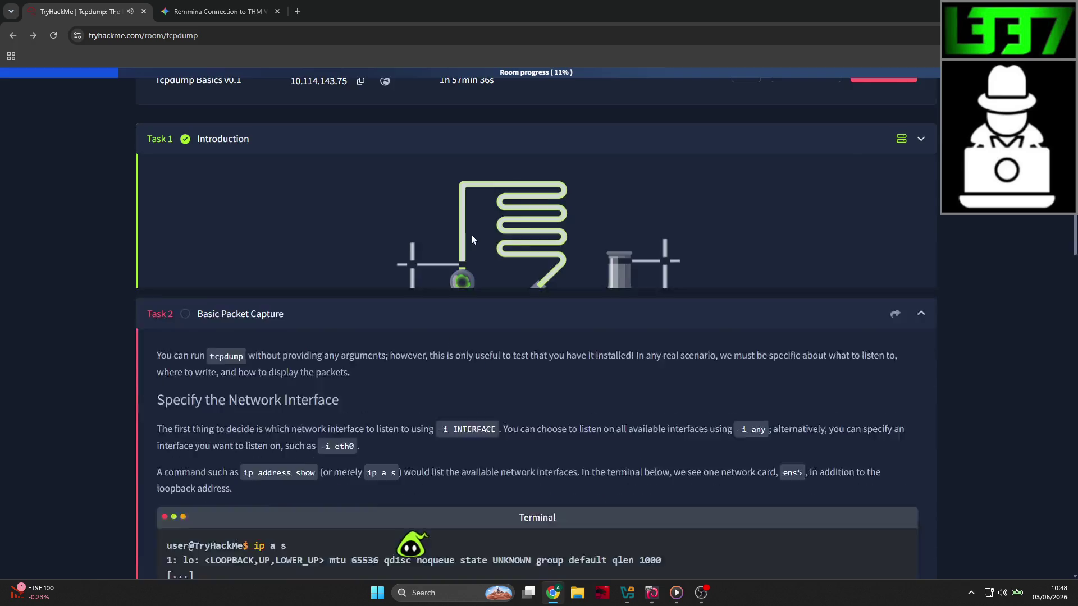
key("alt+Tab")
left_click(4, 196)
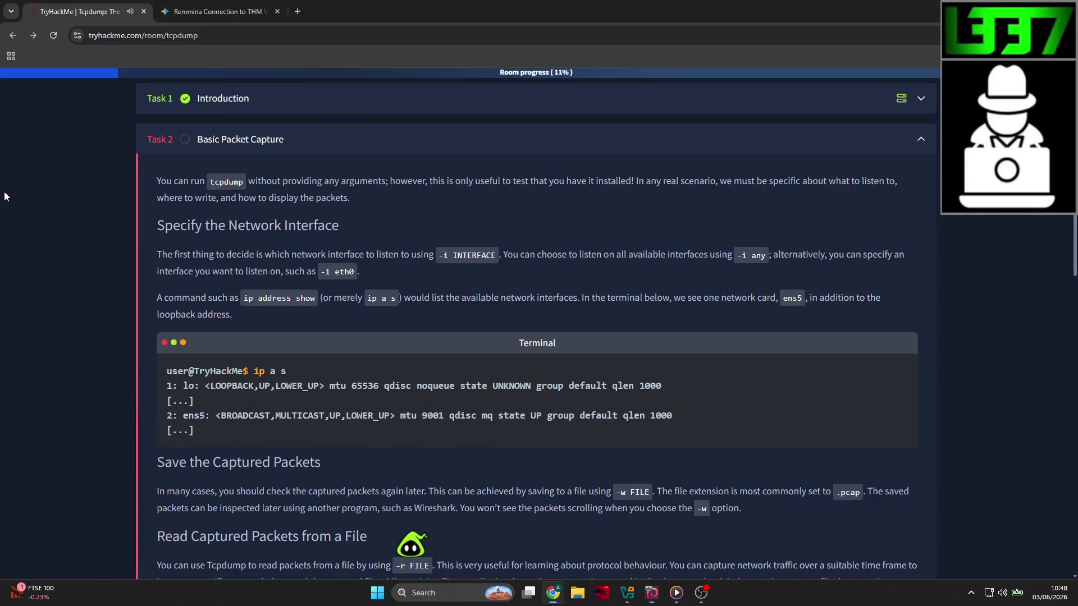
left_click_drag(425, 182, 577, 179)
left_click(602, 175)
left_click_drag(219, 260, 427, 255)
left_click(428, 255)
left_click_drag(540, 255, 672, 264)
left_click(623, 257)
key("alt+Tab")
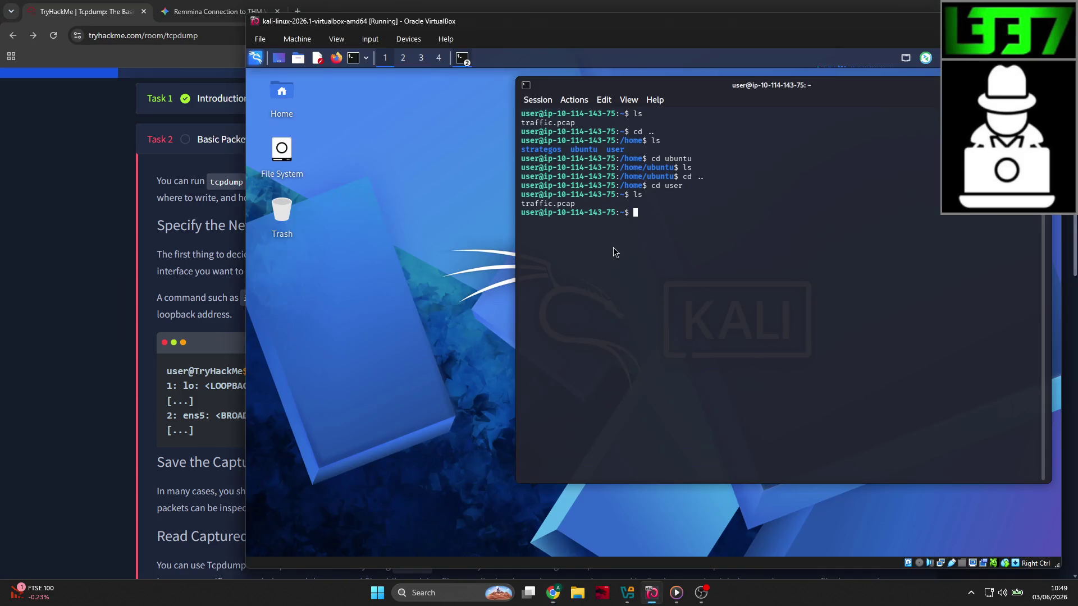
- List the lab machine's network interfaces with ip a s, then clear the screen
left_click(15, 297)
key("alt+Tab")
type("s")
key("Return")
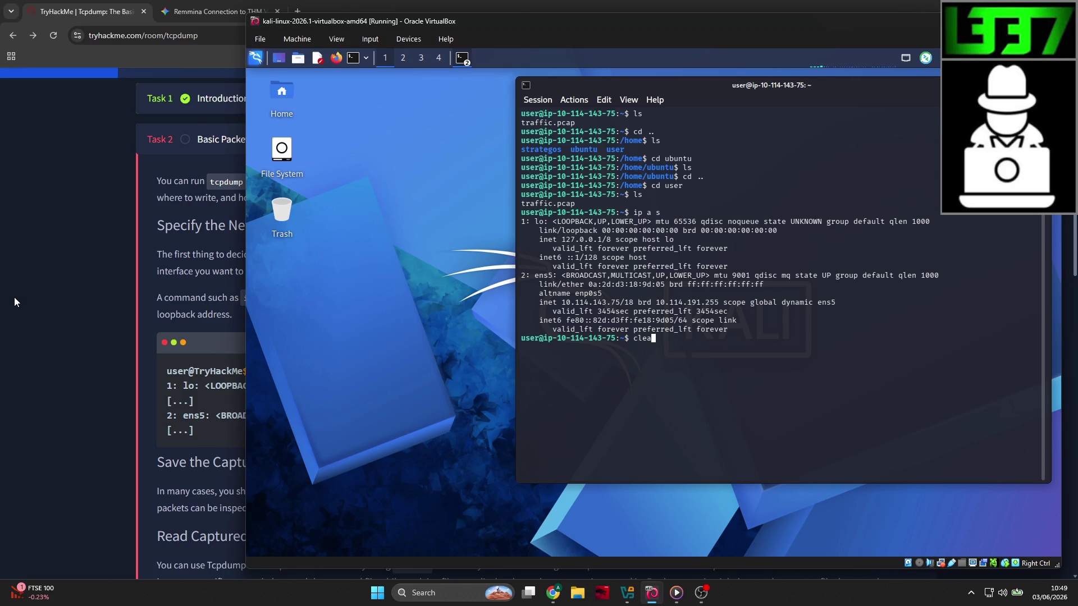
type("r")
key("Return")
- Try ifconfig, installing net-tools and an aborted sudo apt update, then clear the terminal
type("if")
key("Return")
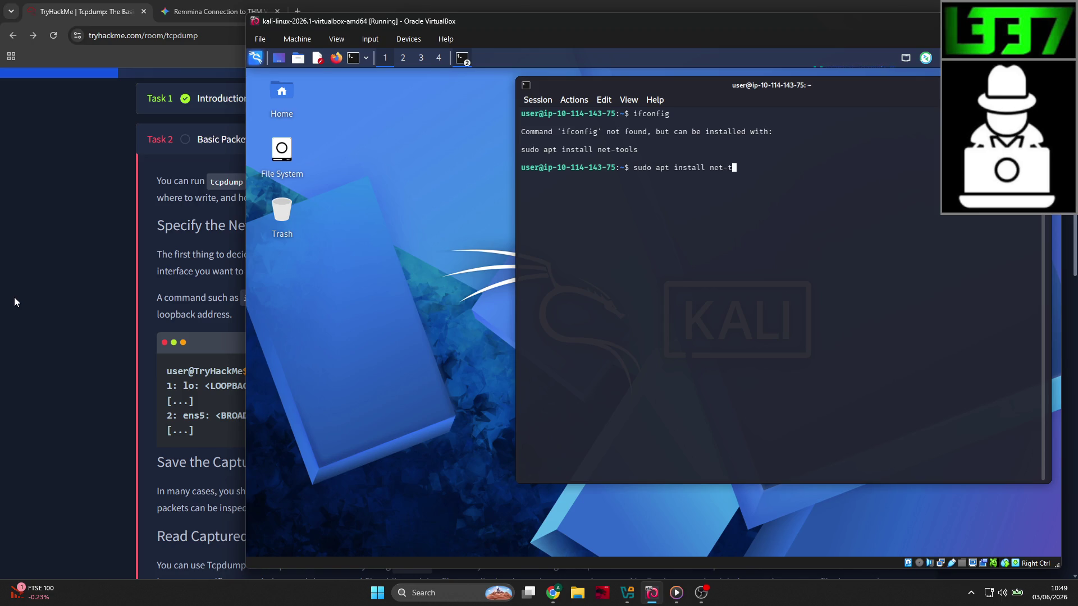
key("Return")
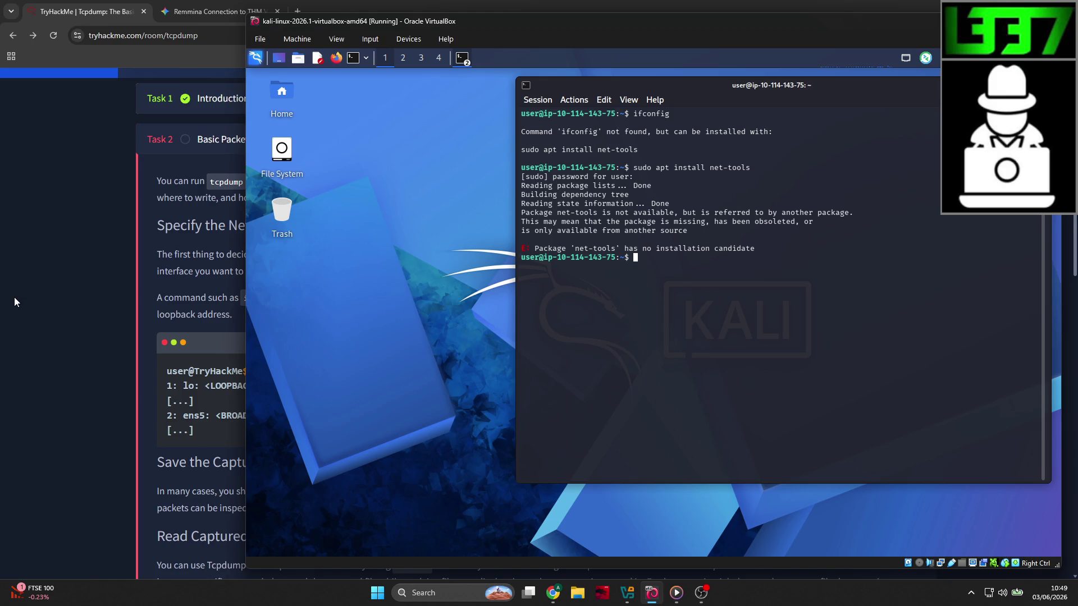
type("sudo apt update")
key("Return")
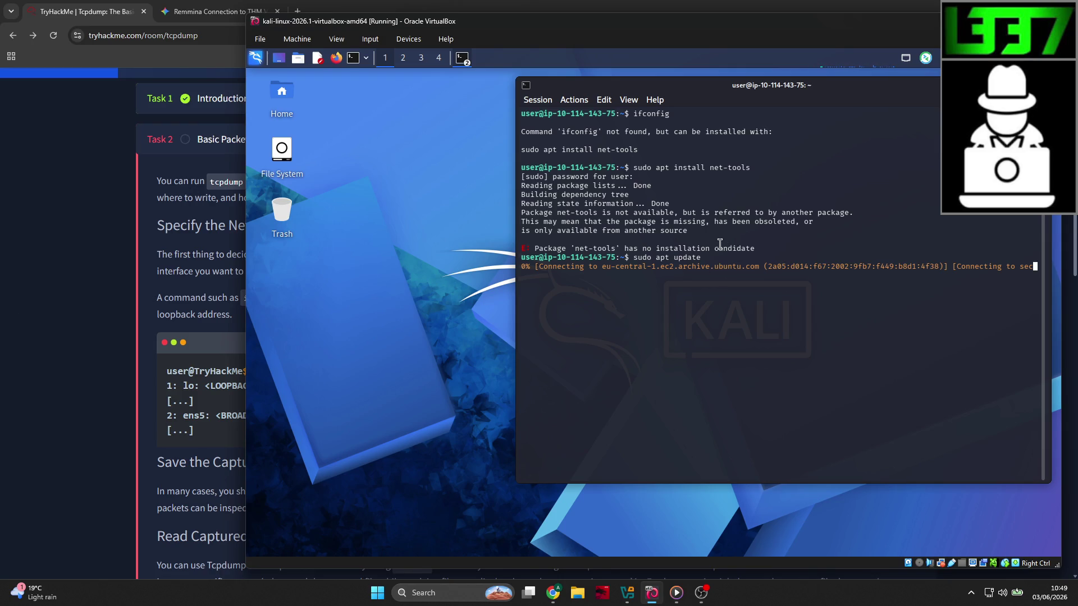
key("ctrl+c")
type("clear")
key("Return")
left_click(140, 286)
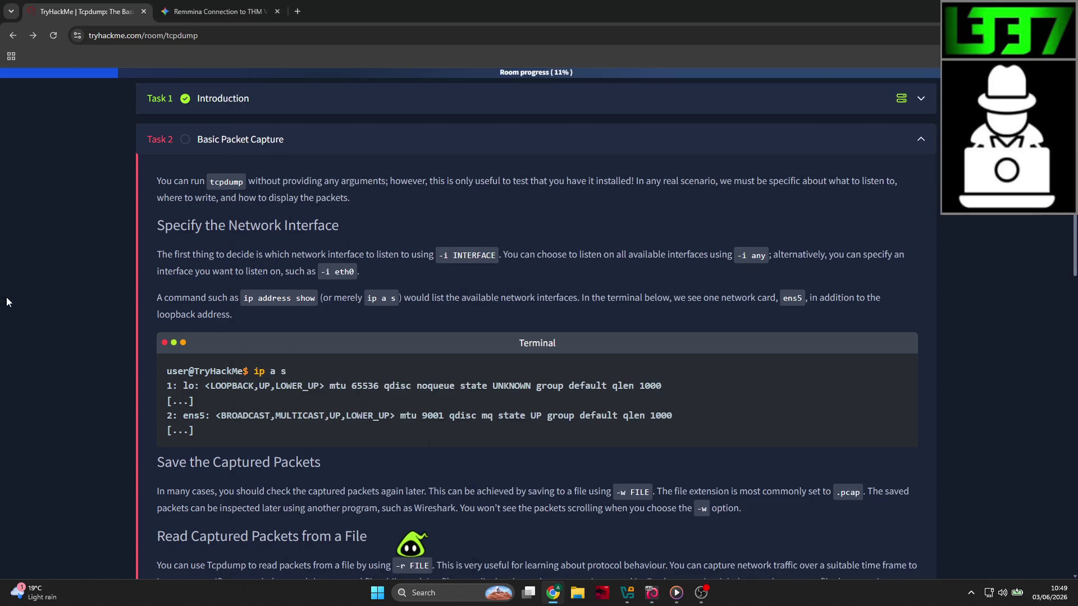
- Re-run ip a s and compare the lo and ens5 interfaces with Task 2's example
scroll(252, 284, "down", 2)
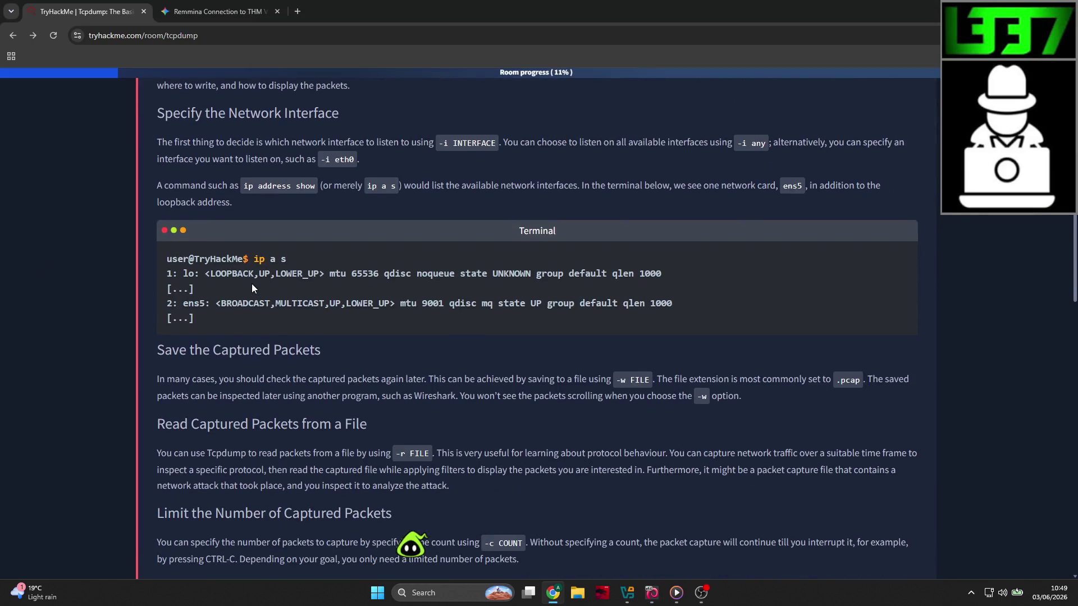
scroll(252, 285, "up", 1)
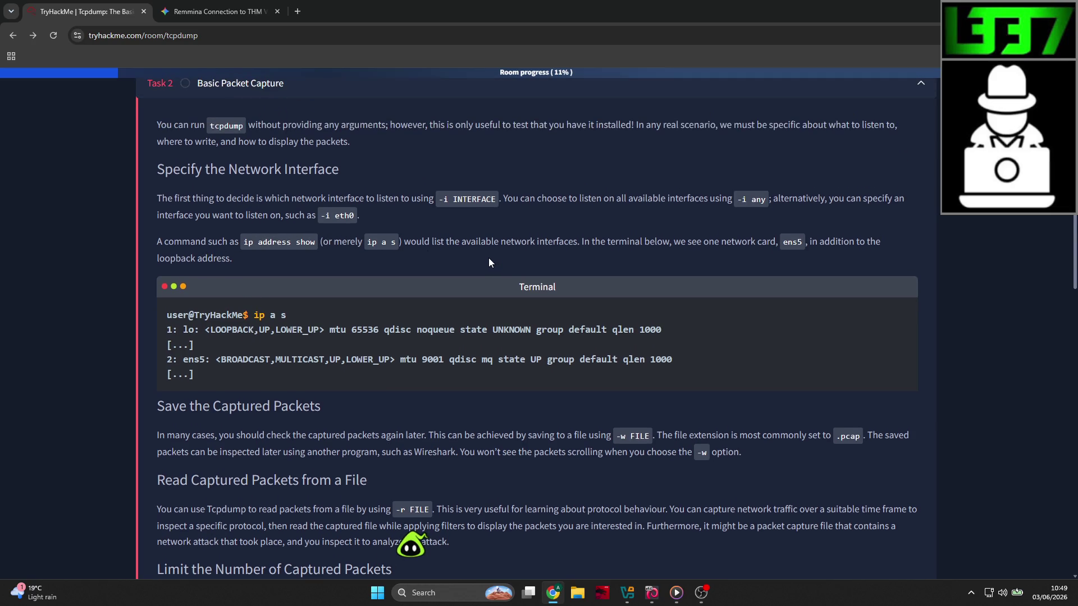
key("alt+Tab")
key("alt+Tab")
key("alt+Tab")
type("ip a s")
key("Return")
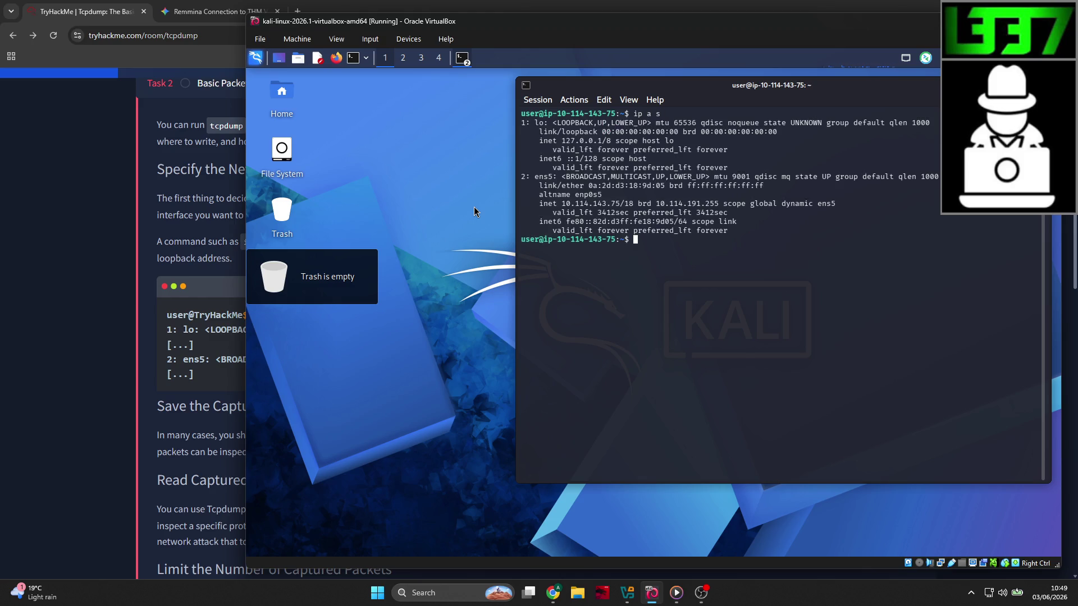
left_click(42, 208)
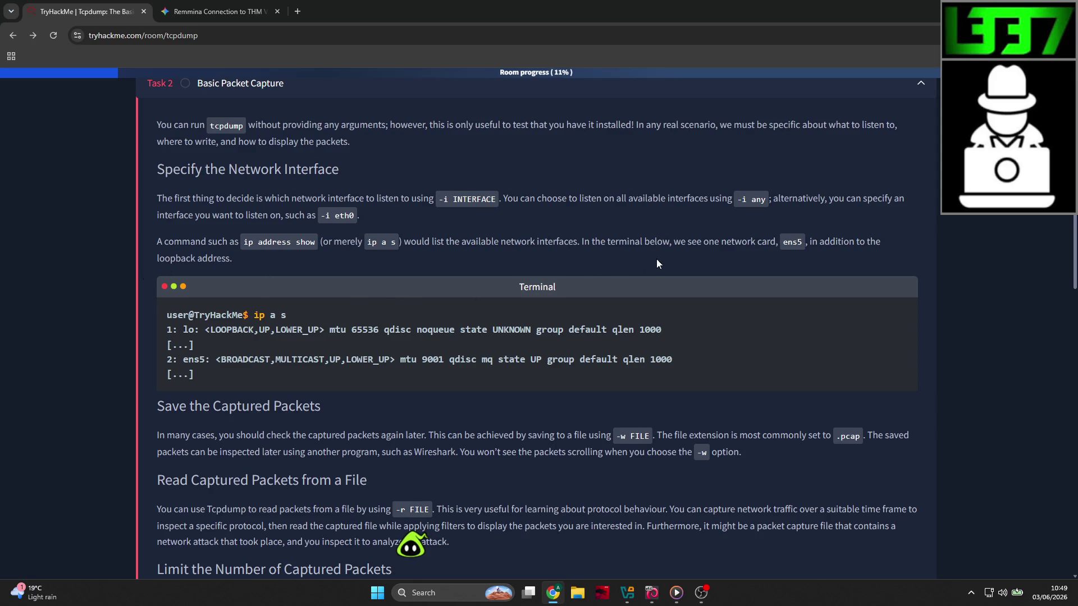
key("alt+Tab")
double_click(538, 122)
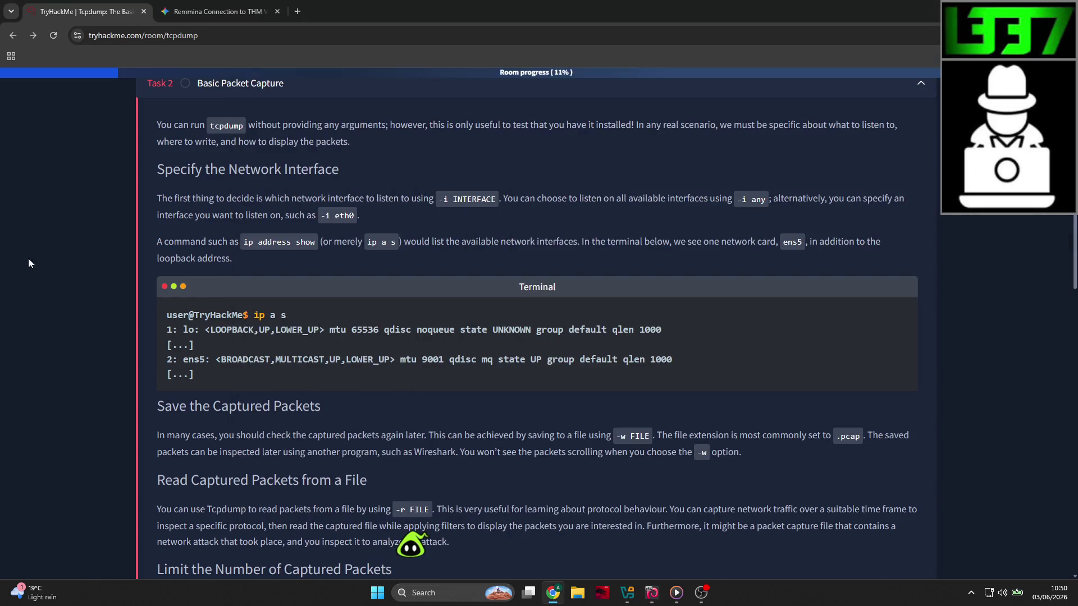
left_click(28, 258)
- Read Task 2's sections on -w FILE, -r FILE, -c COUNT and -n options
scroll(141, 268, "down", 3)
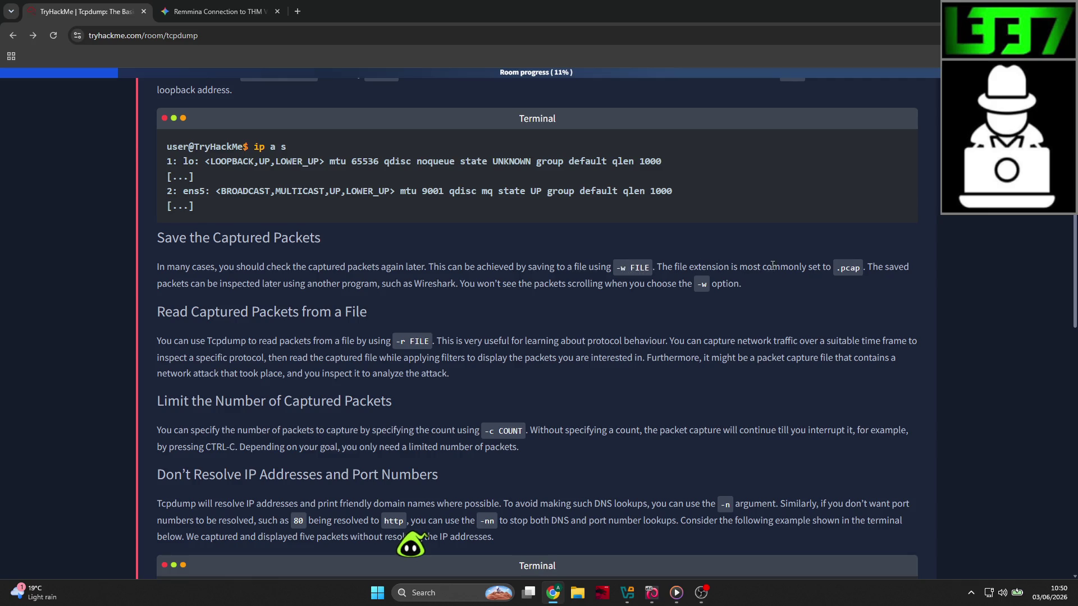
left_click_drag(220, 284, 428, 289)
left_click(553, 282)
left_click_drag(553, 282, 669, 287)
left_click(668, 287)
scroll(284, 276, "down", 1)
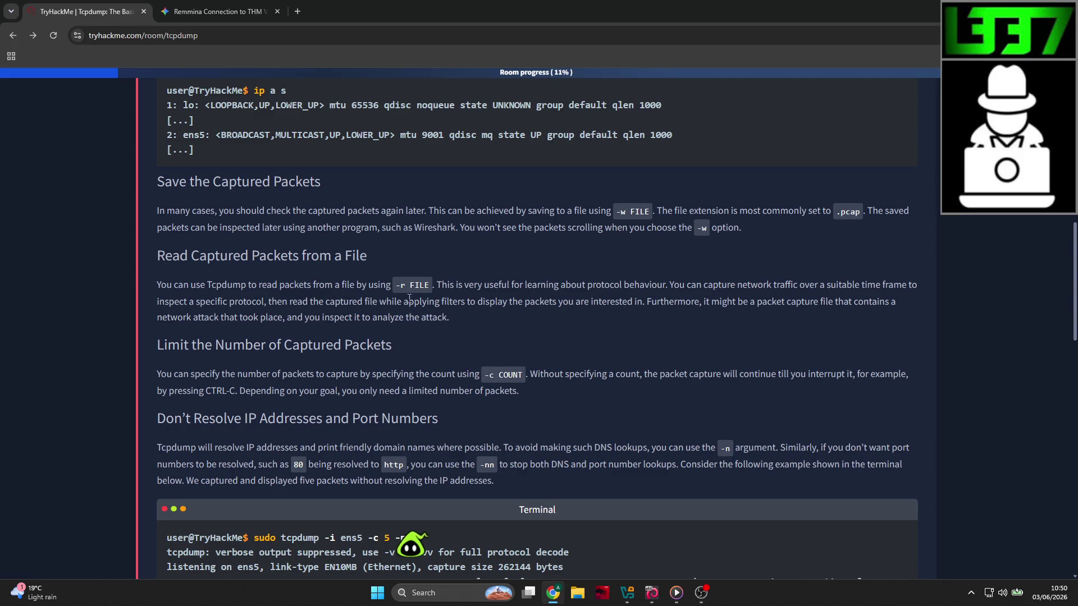
- Read the passages on reading from a file, capturing traffic and the -c COUNT option
scroll(354, 299, "up", 6)
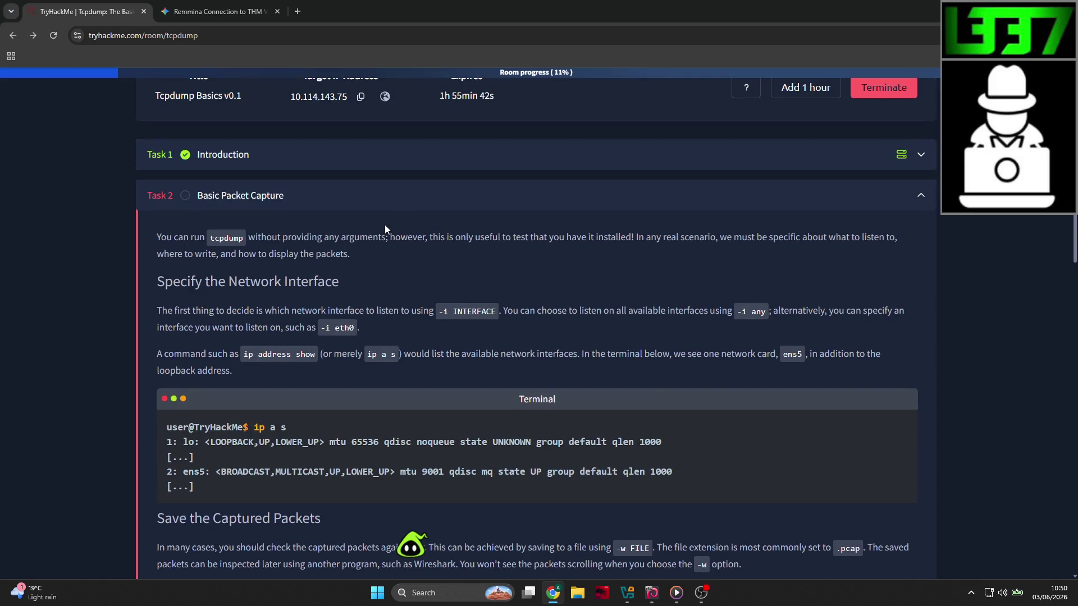
scroll(385, 224, "down", 3)
scroll(385, 229, "down", 2)
scroll(385, 230, "down", 1)
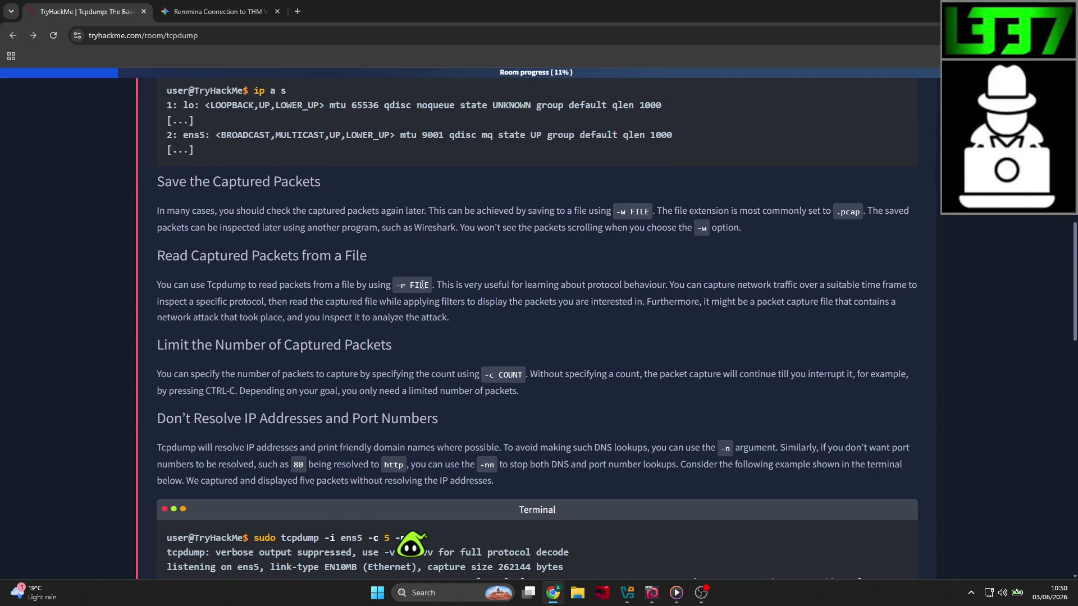
left_click_drag(319, 284, 397, 290)
left_click(462, 290)
mouse_move(721, 285)
left_mouse_down()
mouse_move(888, 285)
mouse_move(284, 301)
mouse_move(873, 307)
left_mouse_up()
left_click(222, 323)
left_click_drag(452, 323, 274, 318)
scroll(297, 311, "down", 2)
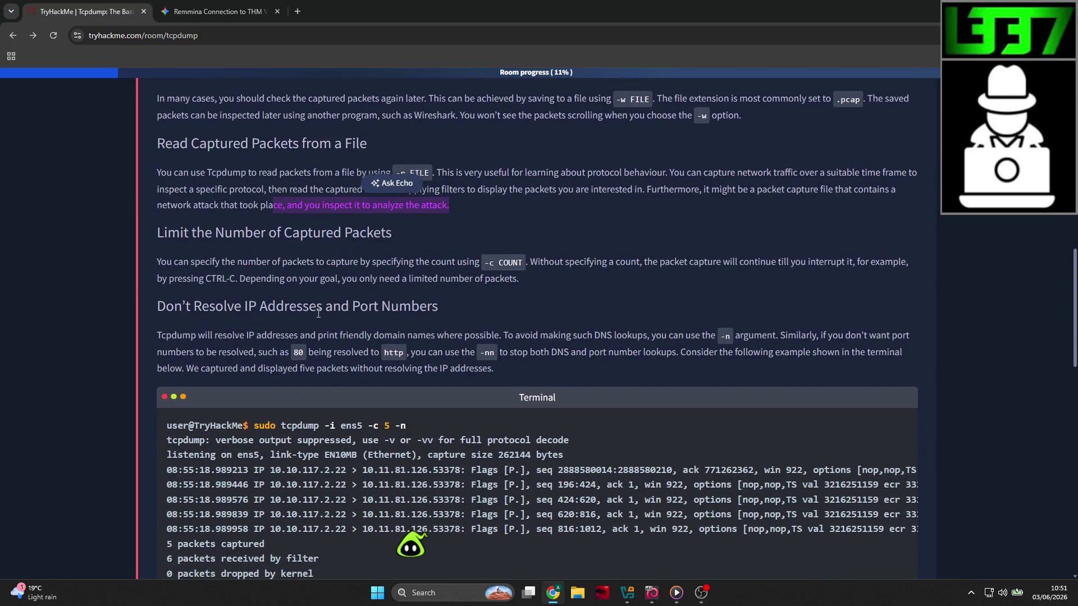
left_click(427, 279)
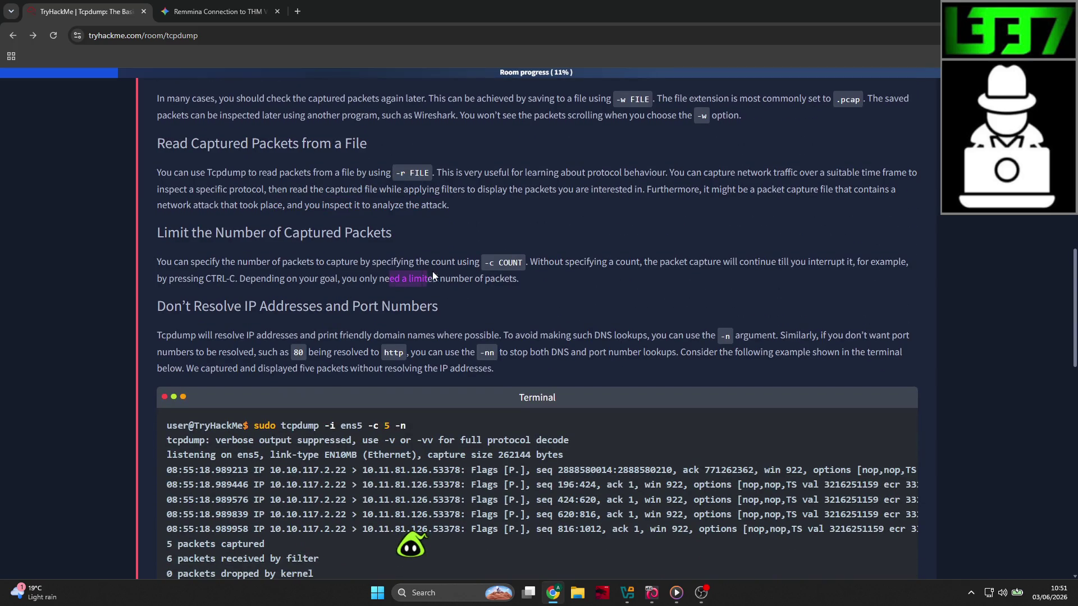
left_click_drag(483, 261, 522, 263)
left_click(592, 265)
- Study how -n and -nn avoid DNS and port-name lookups, such as port 80 to http
left_click_drag(218, 335, 756, 336)
left_click(778, 336)
left_click_drag(308, 352, 412, 352)
left_click(465, 362)
left_click_drag(622, 335, 682, 333)
left_click_drag(561, 345, 769, 337)
left_click(487, 352)
left_click_drag(487, 352, 681, 352)
left_click(685, 353)
- Read the verbose -v and -vv descriptions and the manual page reference
scroll(304, 342, "down", 2)
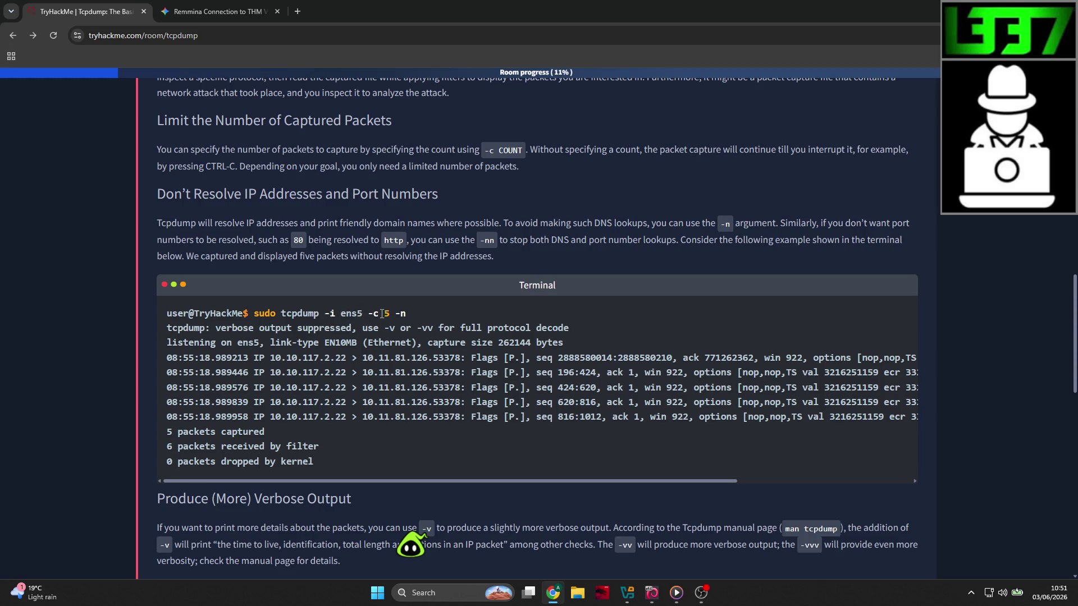
scroll(414, 313, "down", 2)
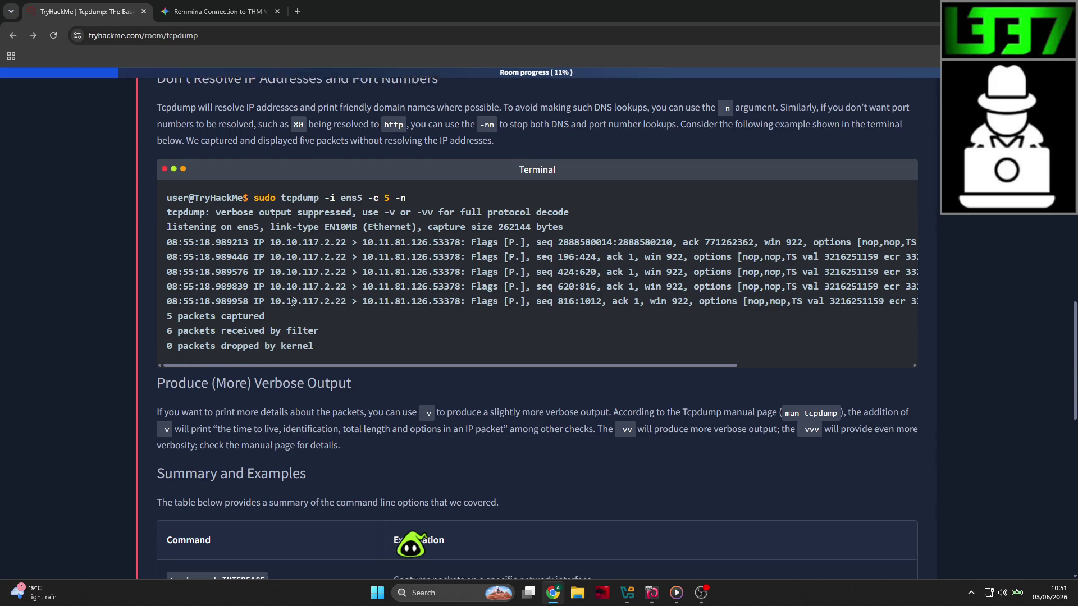
scroll(292, 301, "down", 1)
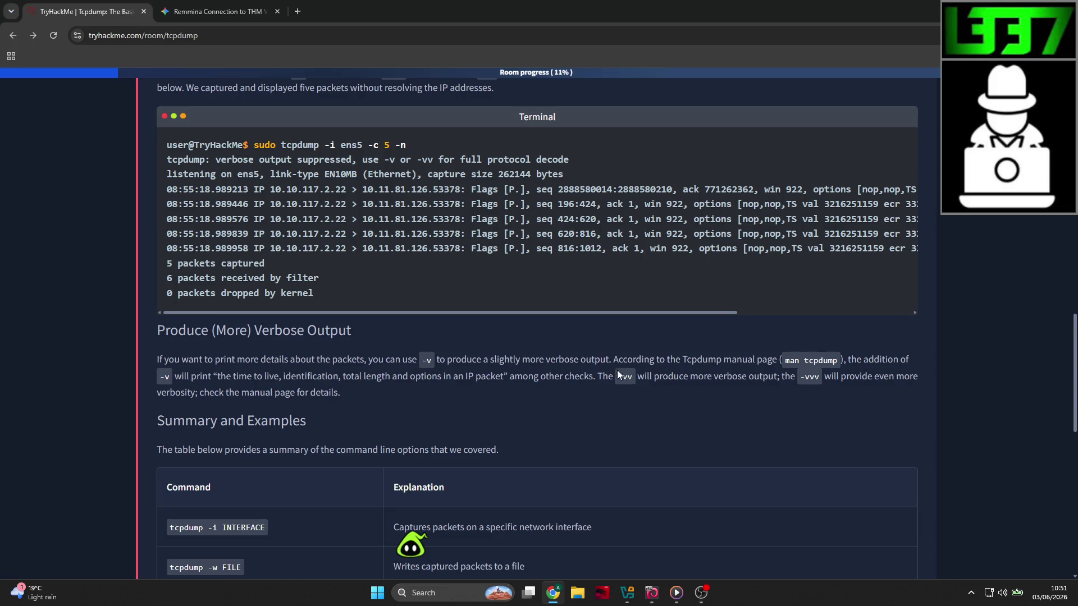
left_click_drag(708, 360, 833, 360)
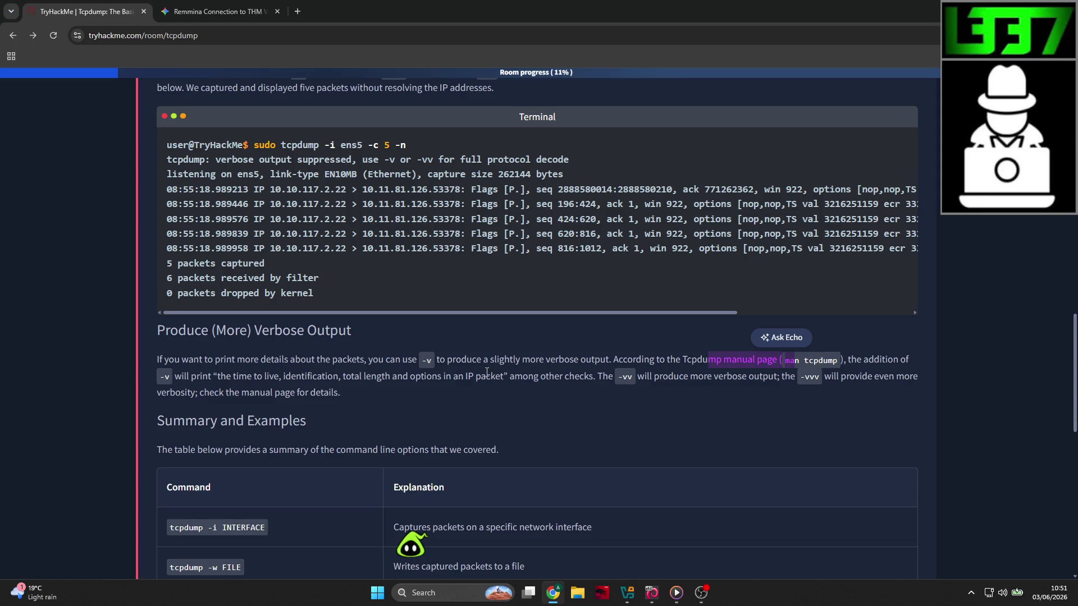
left_click_drag(187, 376, 514, 377)
left_click(243, 376)
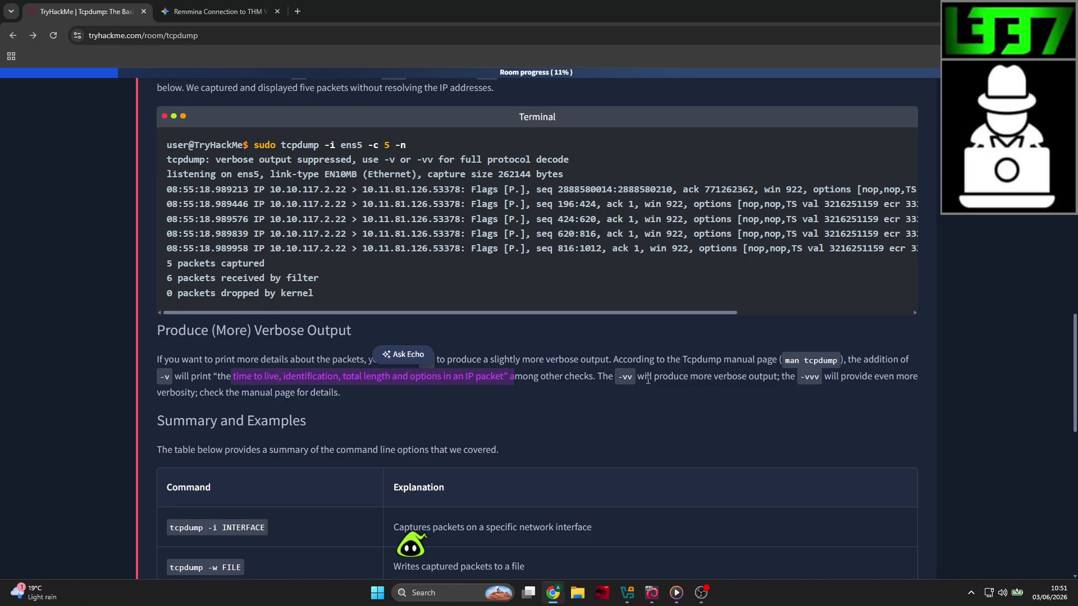
scroll(648, 385, "down", 1)
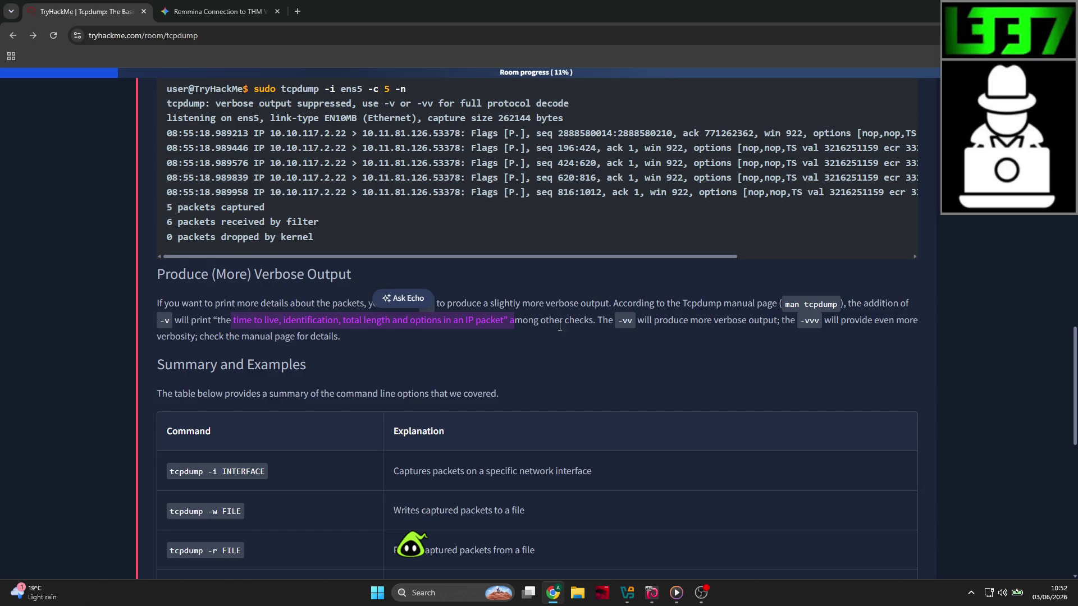
left_click_drag(669, 320, 763, 320)
left_click(730, 320)
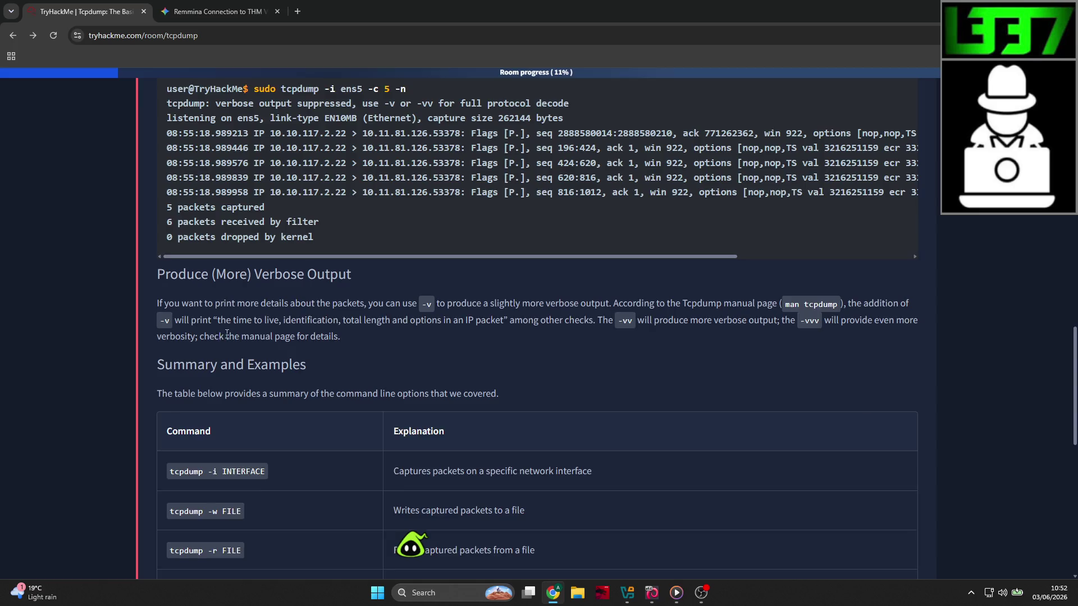
- Review the summary table rows for -r FILE, -c, -n and -nn
scroll(244, 324, "down", 2)
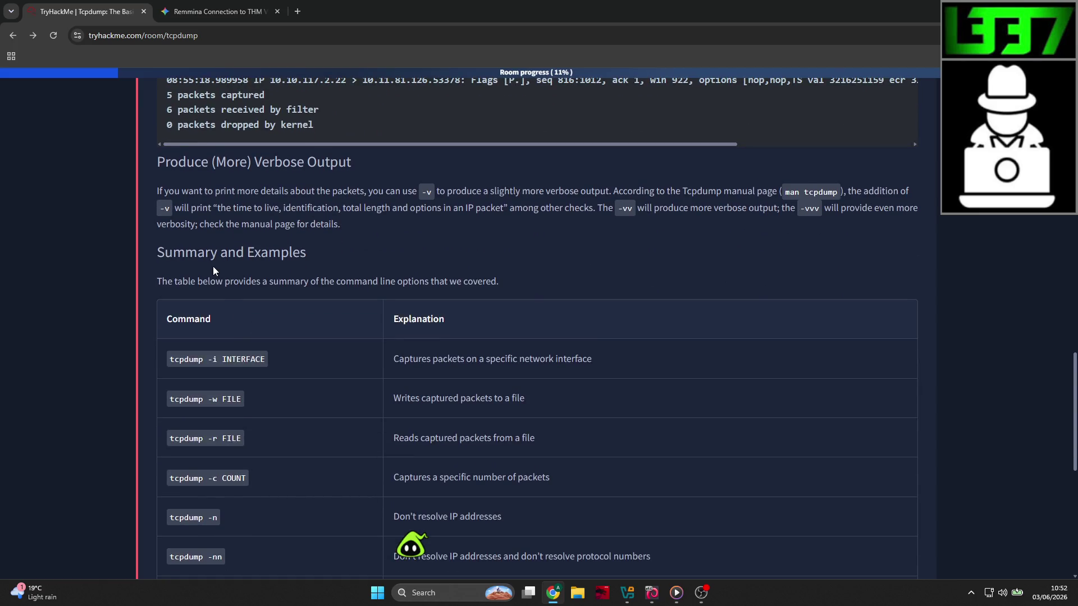
scroll(214, 266, "down", 1)
left_click_drag(266, 303, 230, 303)
left_click(230, 304)
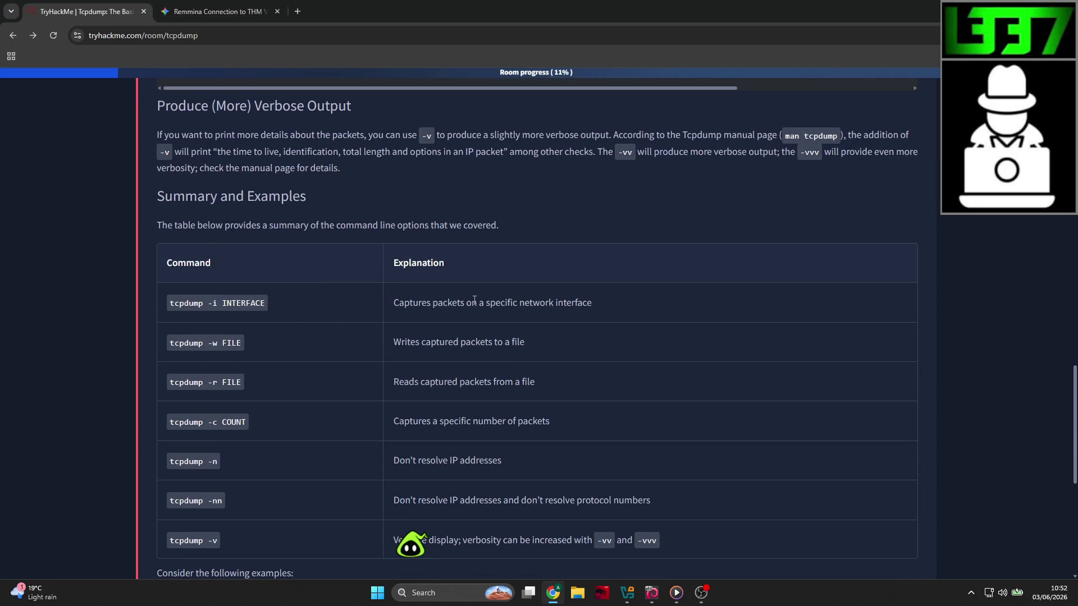
left_click_drag(421, 342, 496, 342)
scroll(459, 293, "down", 1)
left_click(271, 293)
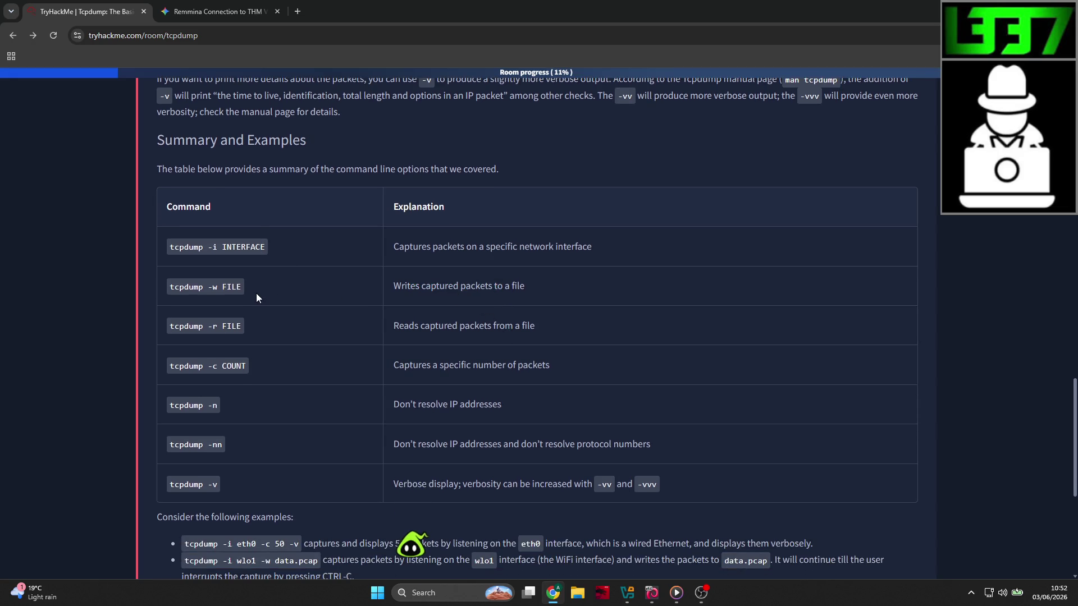
left_click_drag(499, 327, 543, 328)
left_click(338, 329)
scroll(282, 349, "down", 1)
left_click_drag(393, 348, 452, 348)
left_click_drag(417, 388, 618, 388)
scroll(393, 365, "down", 2)
left_click(339, 353)
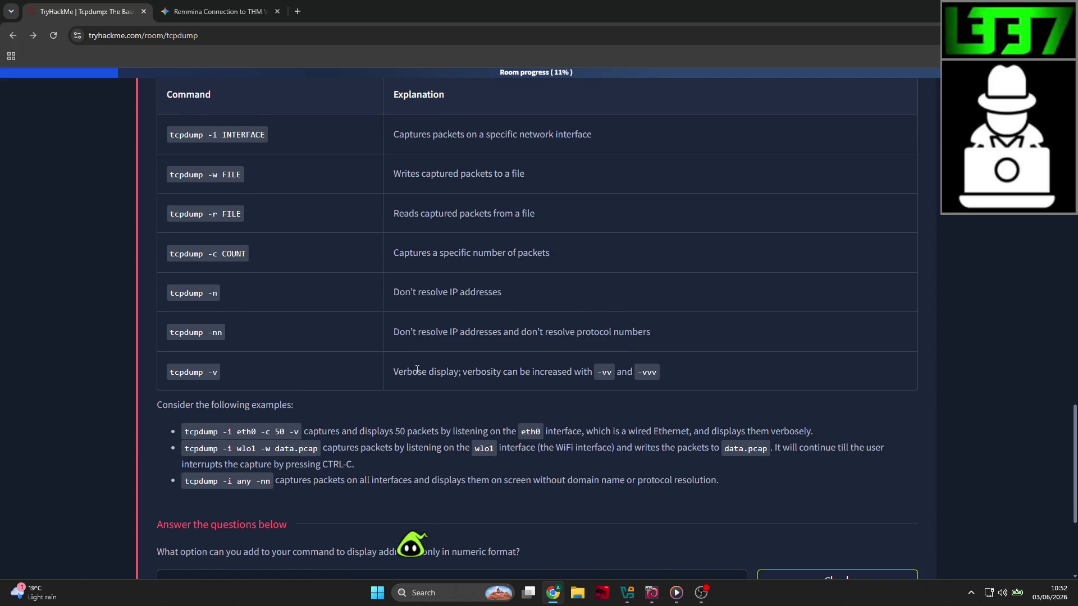
scroll(368, 359, "down", 1)
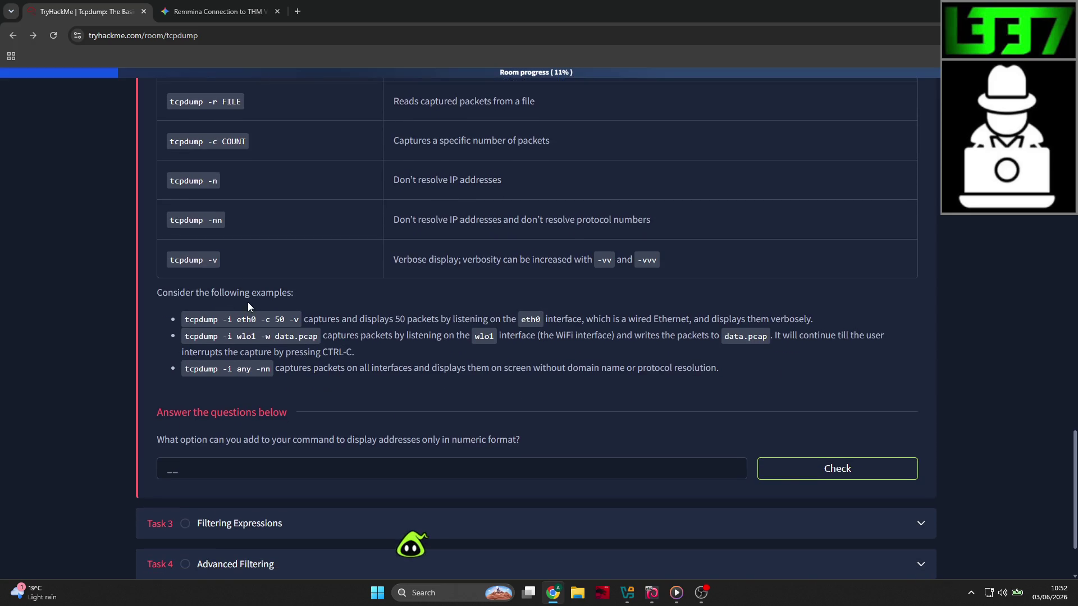
- Read the example commands, including writing packets to data.pcap and capturing on all interfaces
mouse_move(188, 319)
left_mouse_down()
mouse_move(365, 335)
mouse_move(401, 321)
mouse_move(666, 323)
left_mouse_up()
left_click(583, 324)
left_click_drag(223, 337, 276, 337)
left_click_drag(466, 336, 730, 337)
left_click(228, 354)
left_click_drag(298, 372, 502, 378)
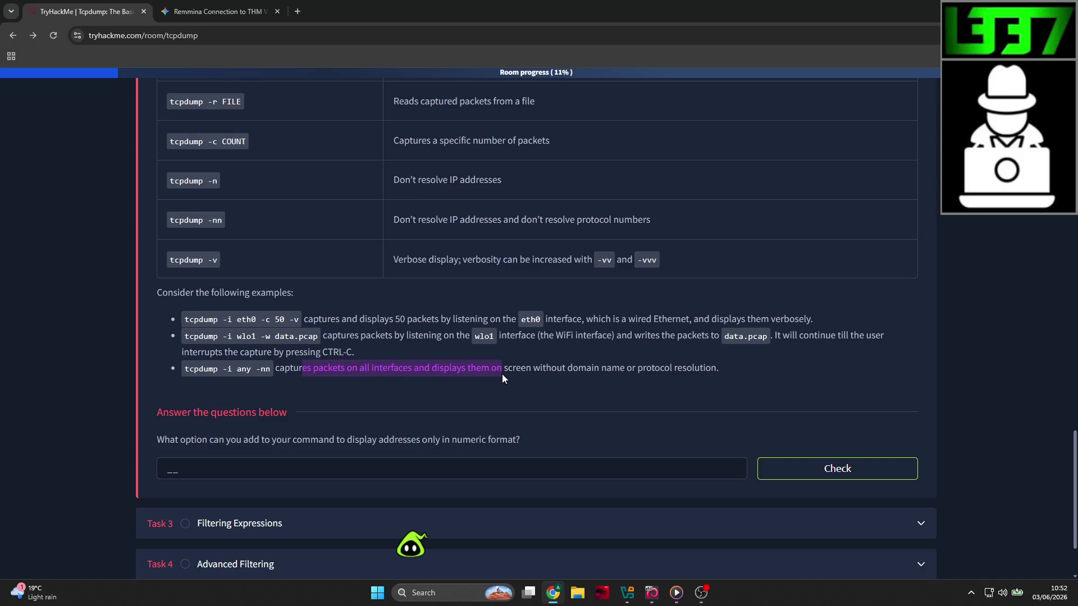
left_click(571, 370)
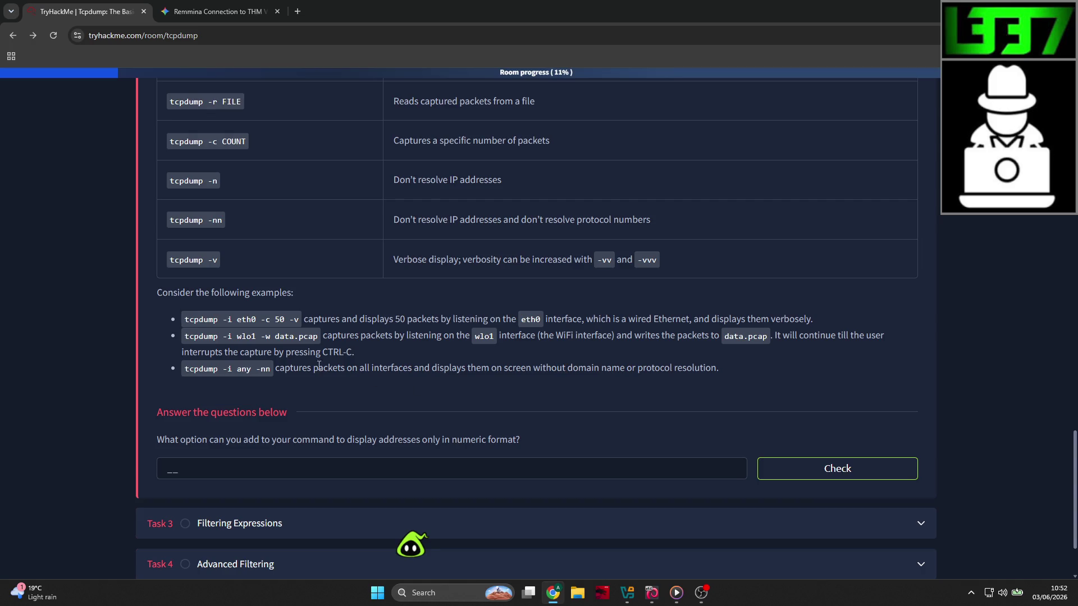
left_click_drag(347, 374, 403, 370)
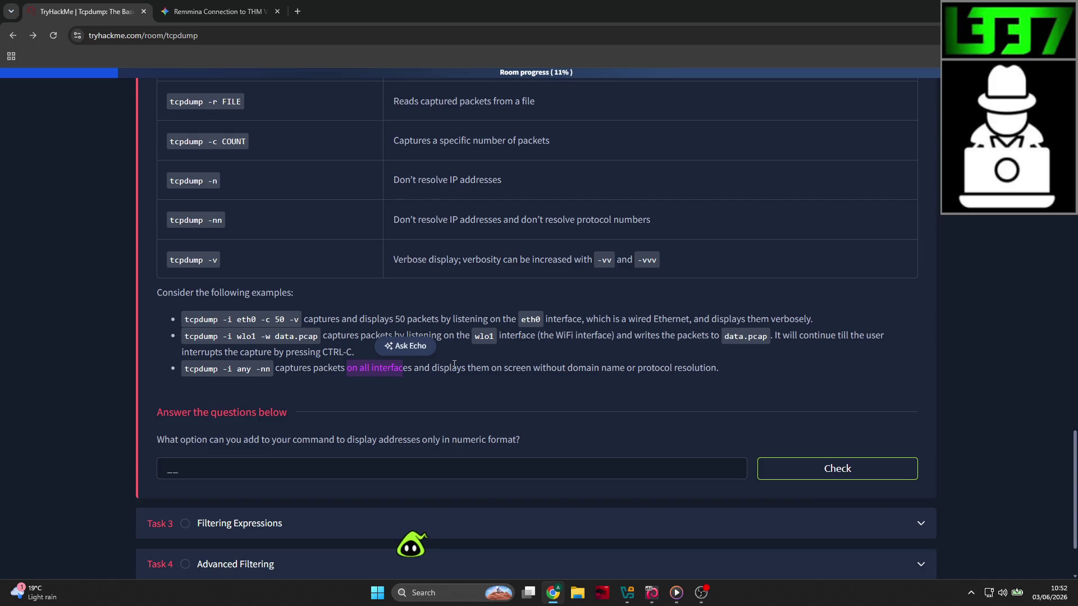
left_click(577, 373)
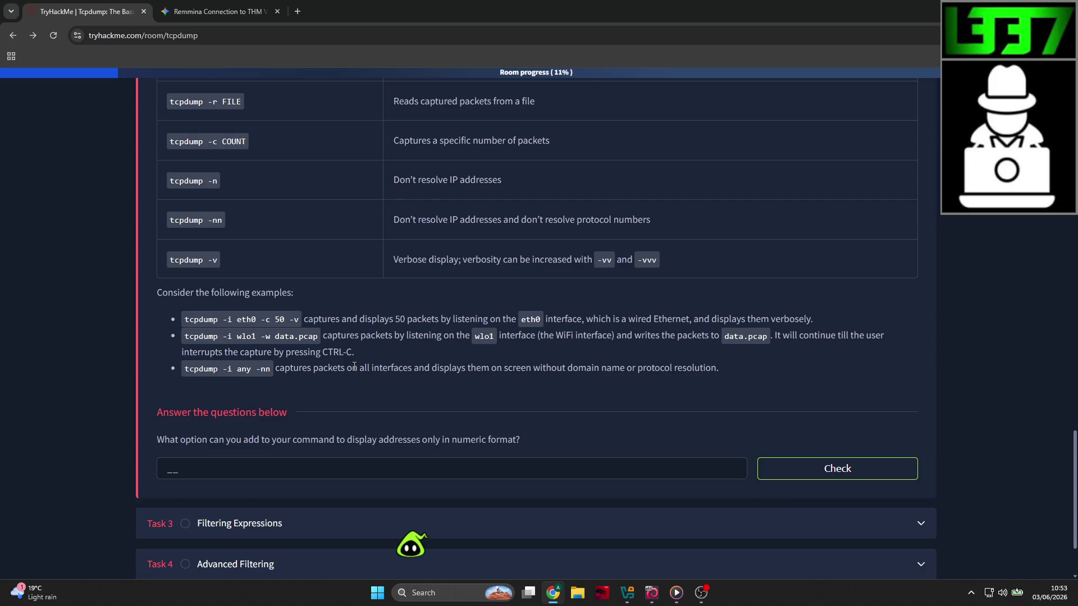
- Scroll through the task down to the numeric-address question
scroll(351, 367, "up", 7)
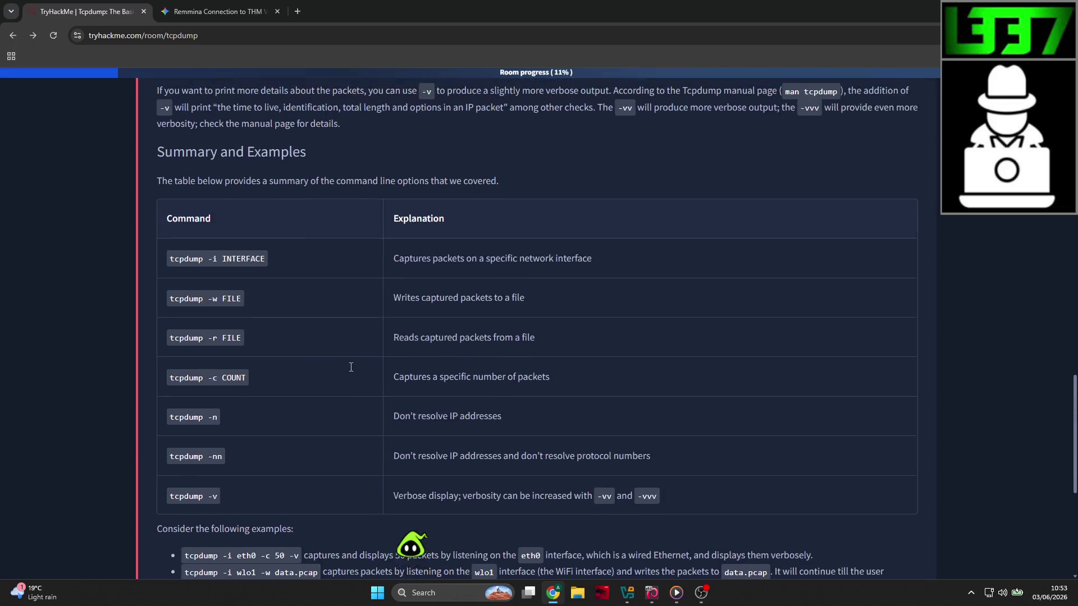
scroll(343, 351, "up", 6)
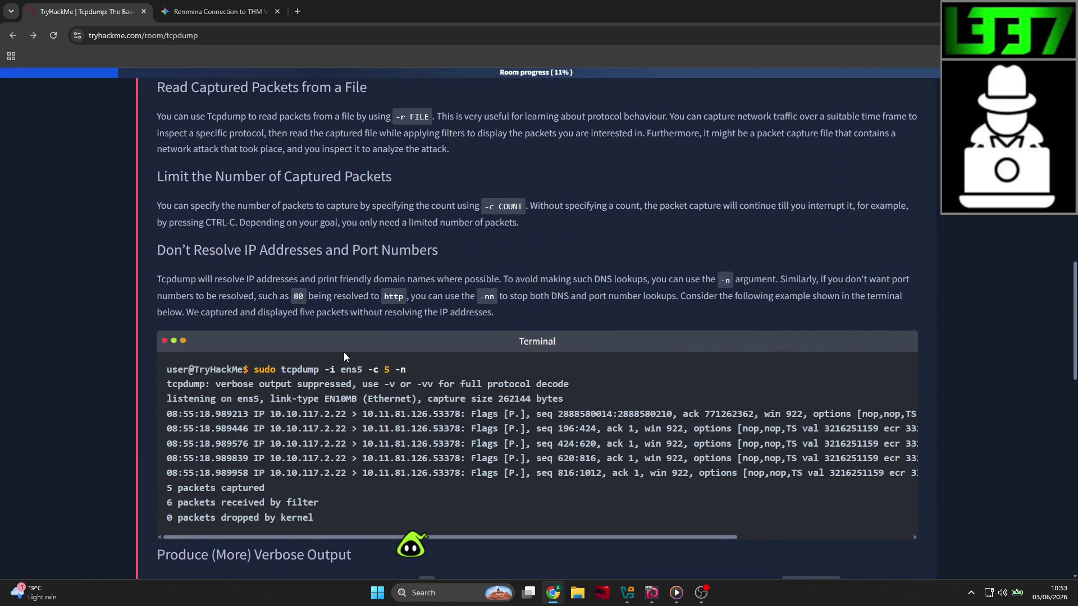
scroll(298, 291, "up", 1)
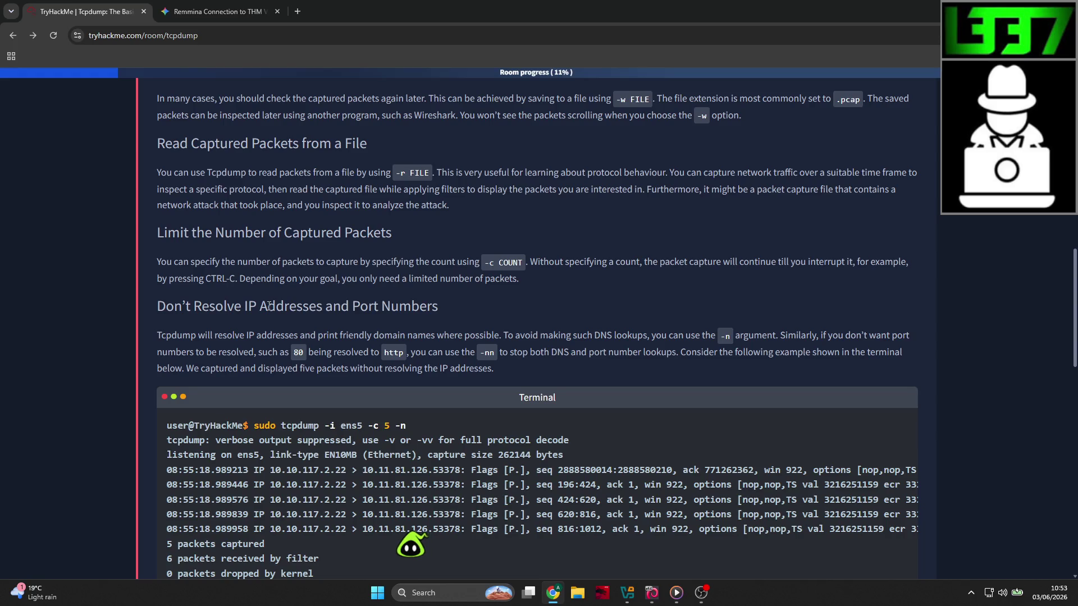
scroll(268, 306, "up", 2)
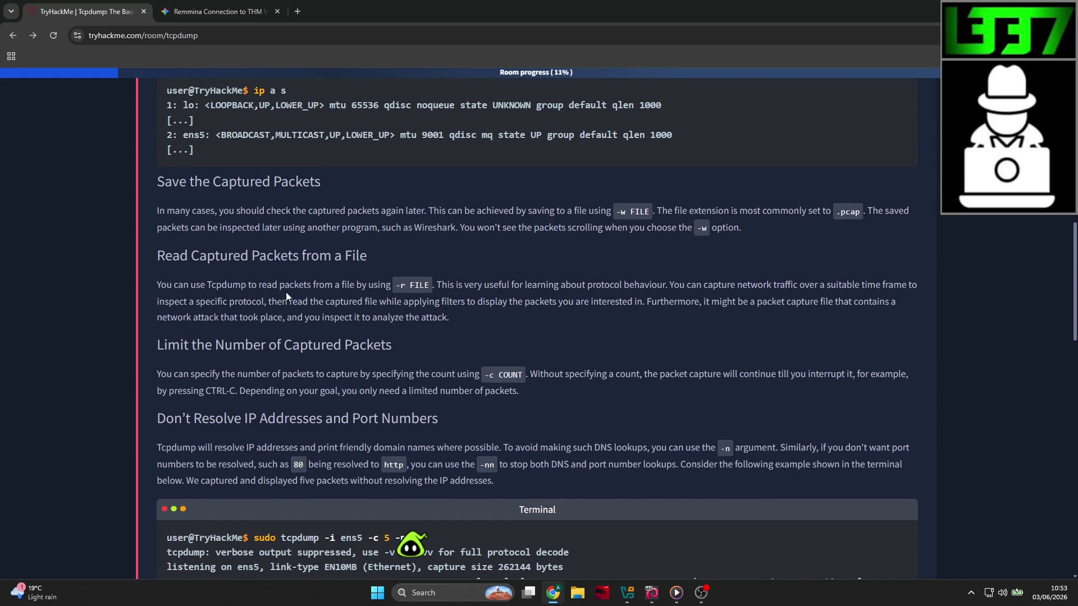
scroll(321, 287, "up", 4)
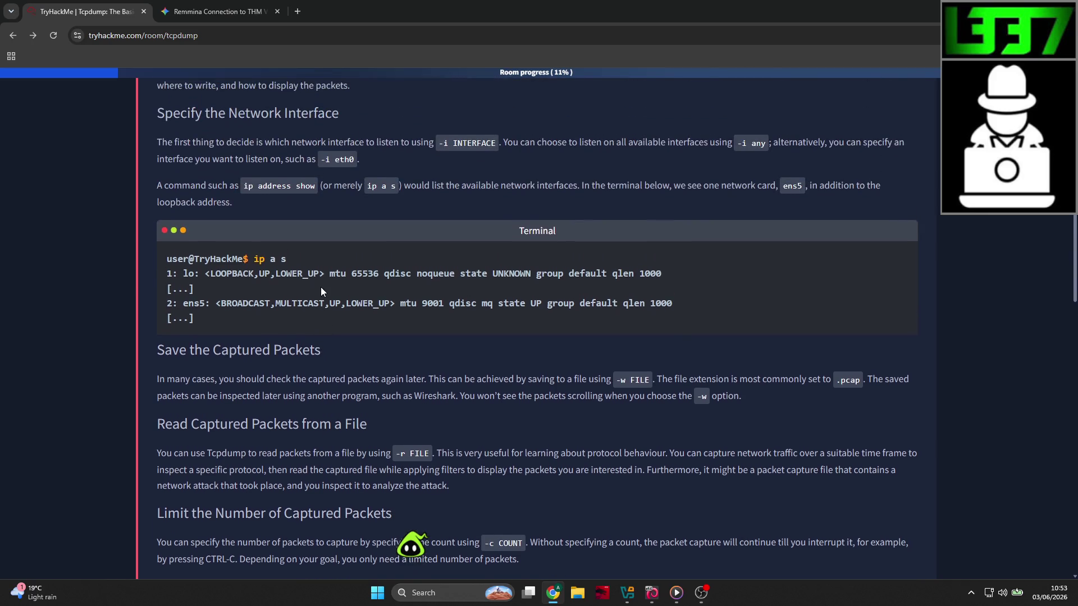
scroll(318, 288, "down", 3)
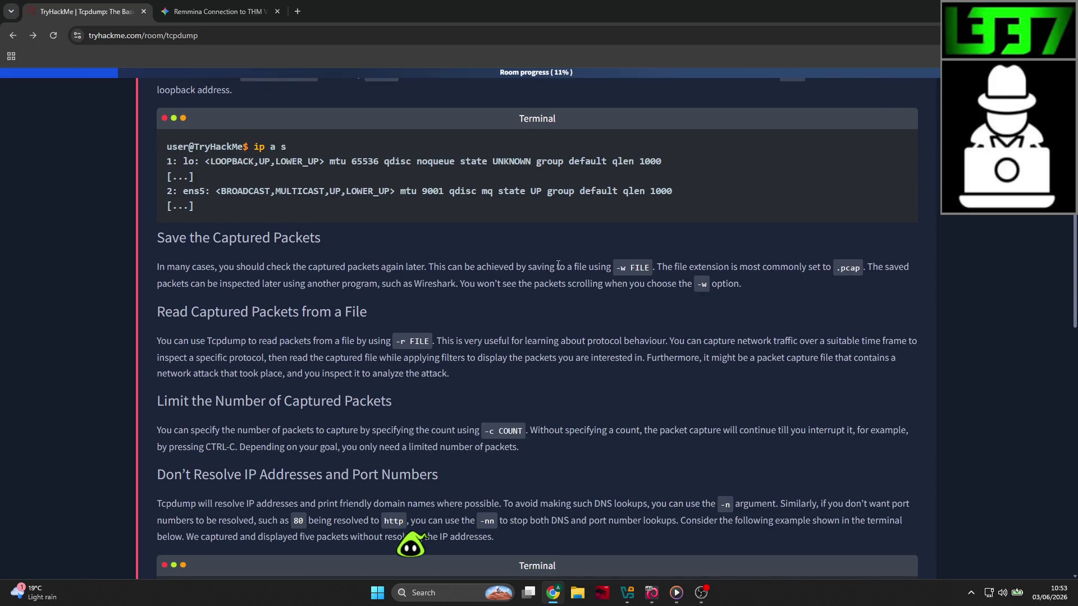
scroll(336, 245, "down", 1)
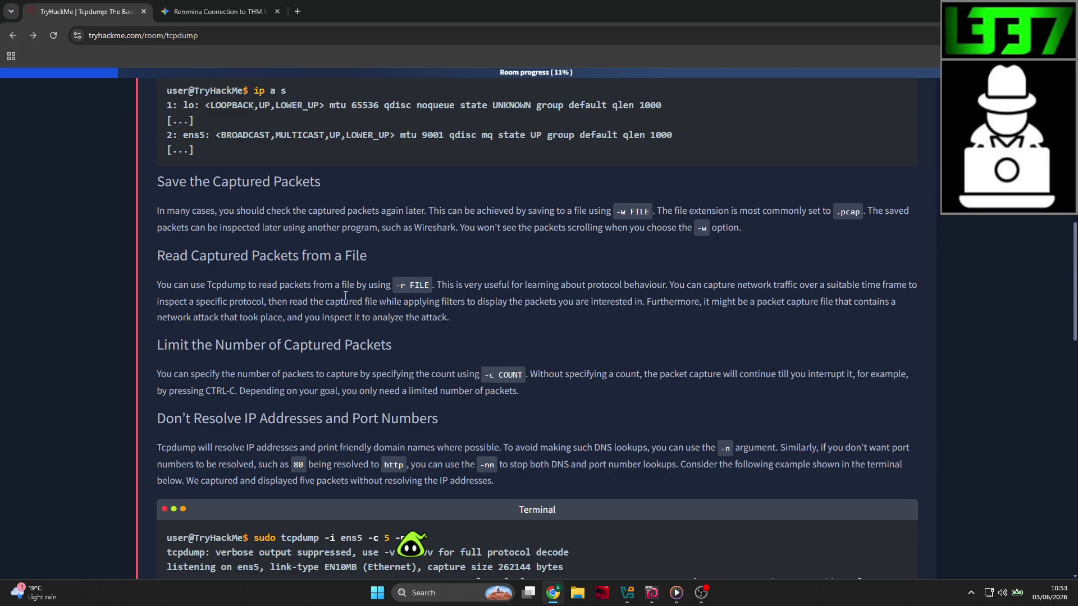
scroll(288, 312, "down", 1)
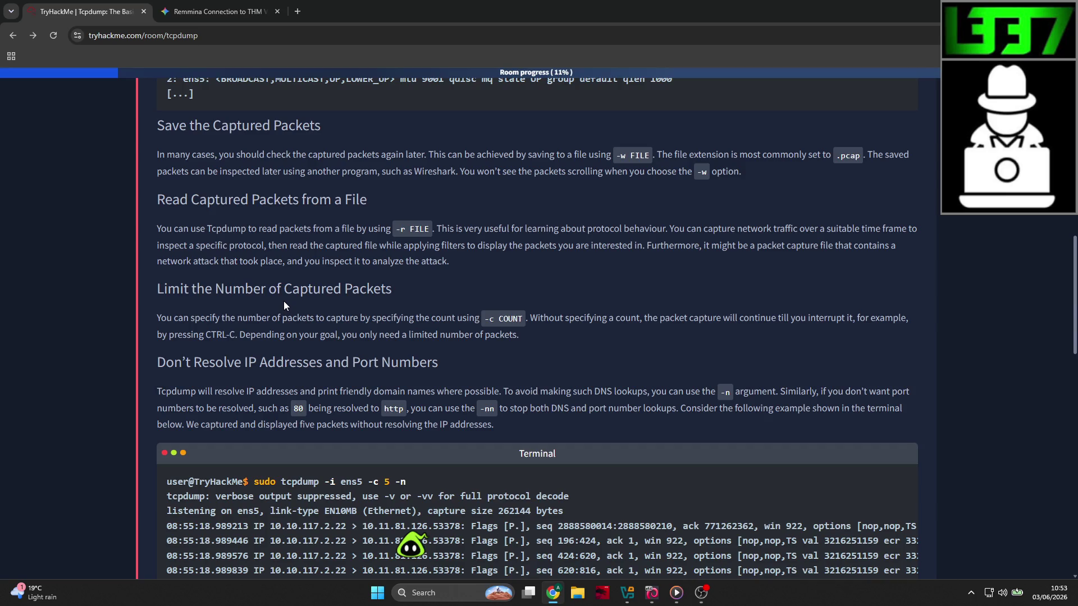
scroll(307, 228, "down", 3)
scroll(307, 227, "down", 3)
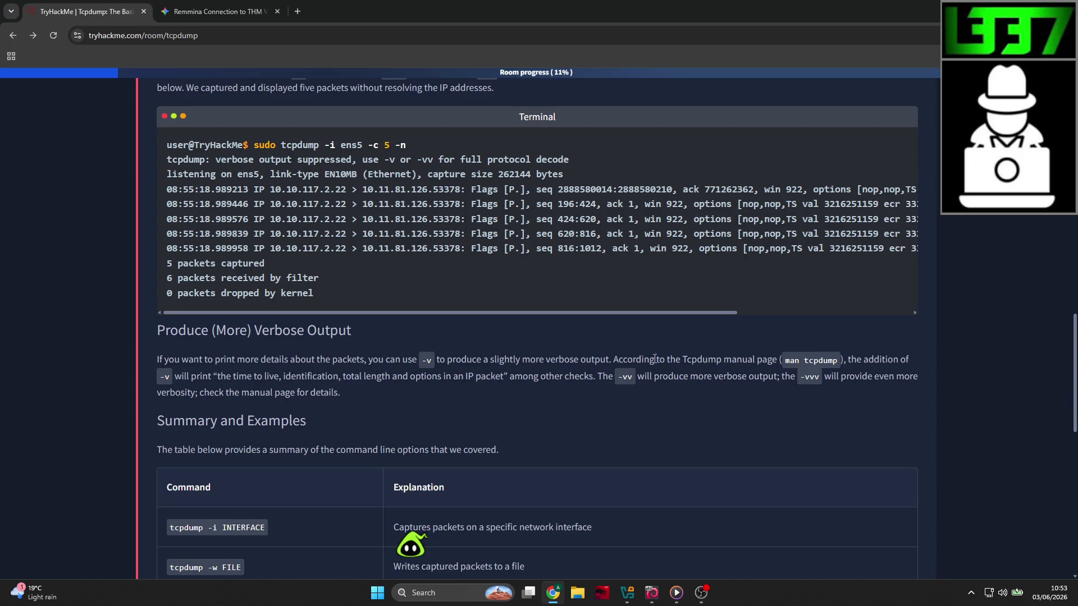
scroll(459, 338, "down", 6)
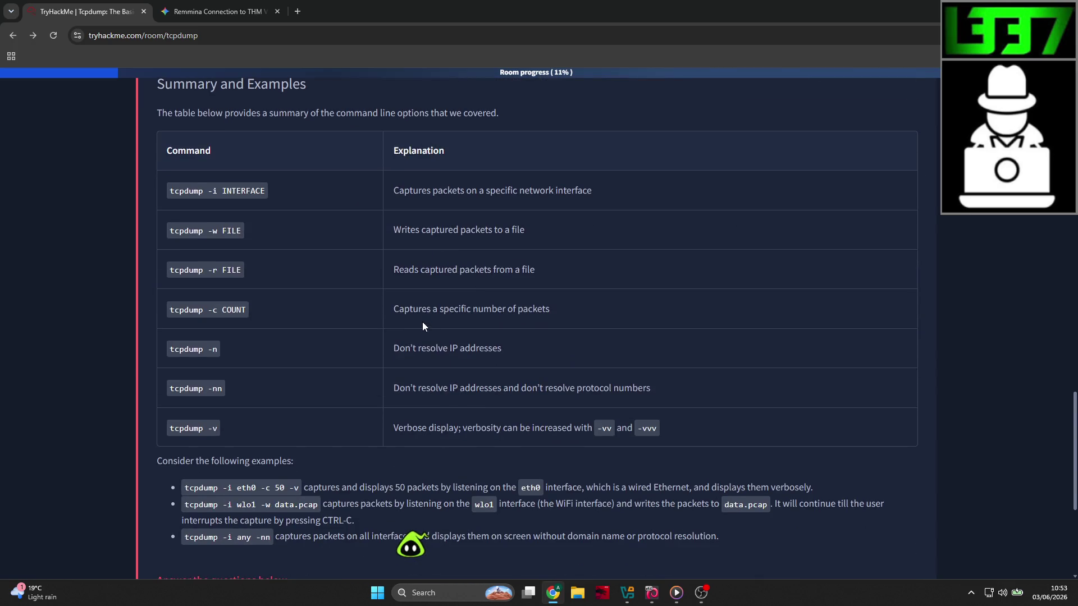
scroll(422, 316, "down", 1)
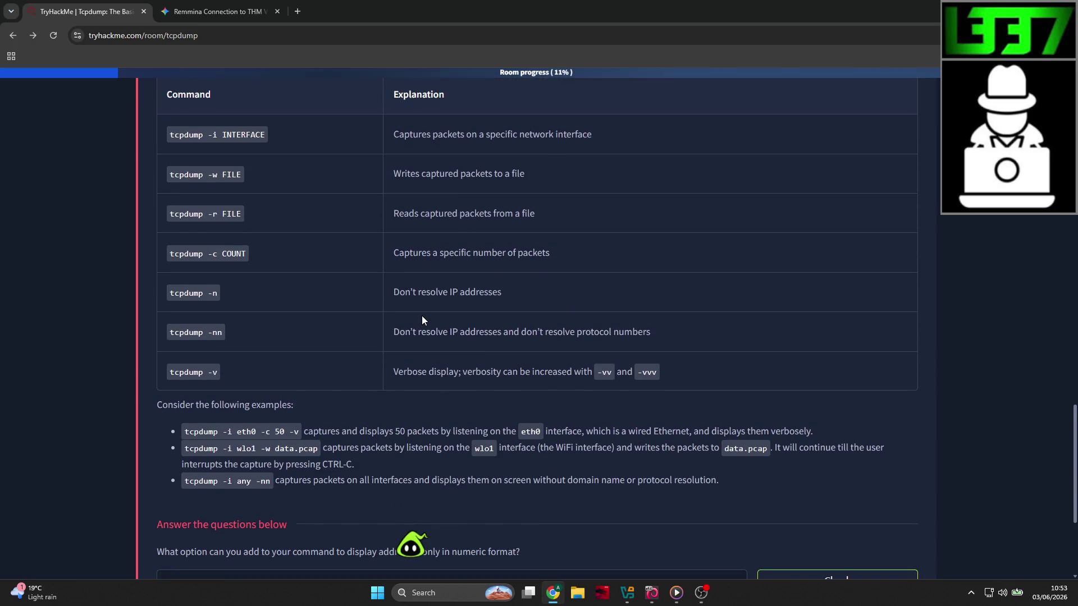
scroll(422, 320, "down", 1)
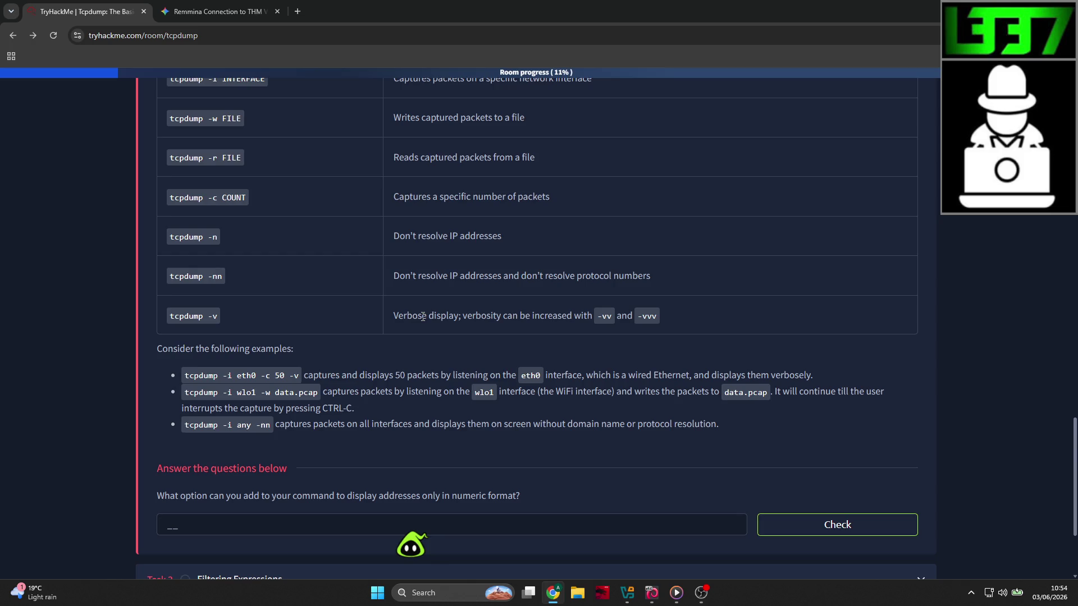
scroll(423, 317, "down", 1)
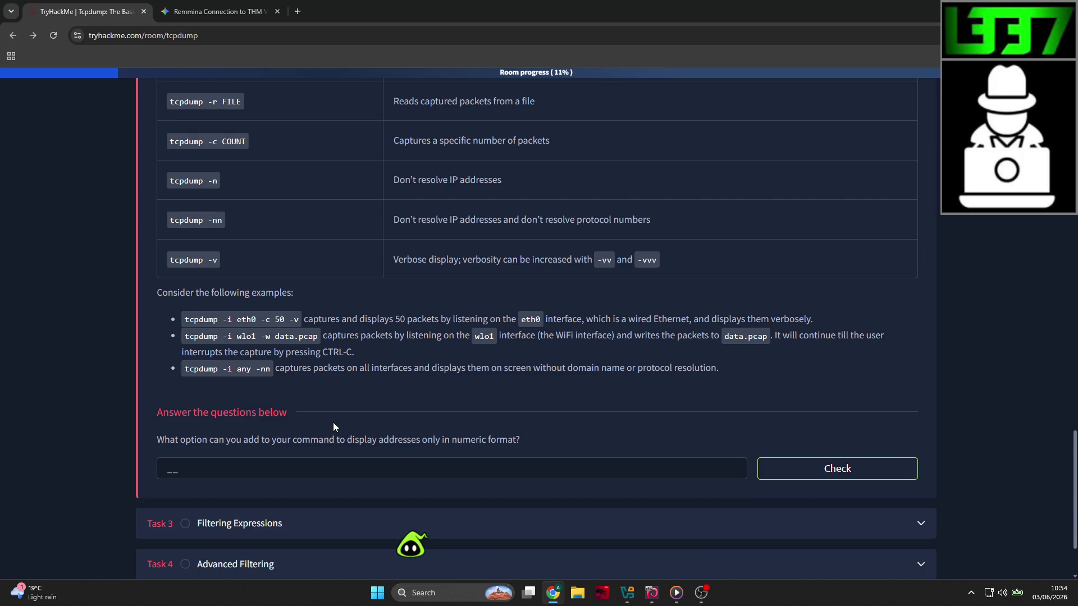
- Answer the numeric-address question with -n after -v is rejected
left_click(314, 466)
type("-v")
key("Return")
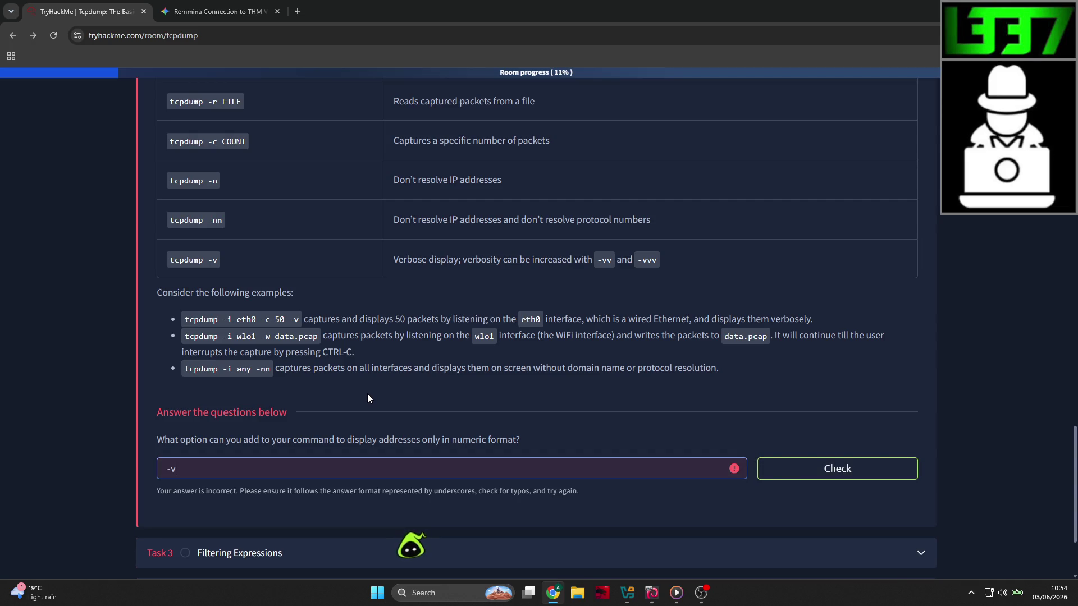
key("BackSpace")
type("n")
key("Return")
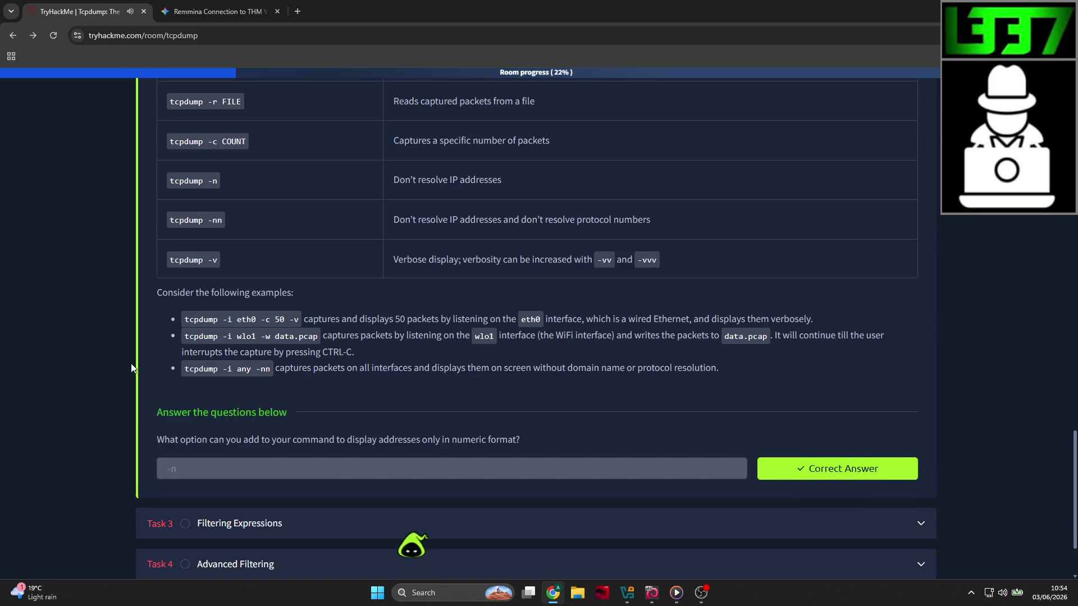
- Check the -n row in the summary table again
scroll(131, 362, "up", 1)
left_click_drag(502, 237, 184, 255)
left_click(184, 257)
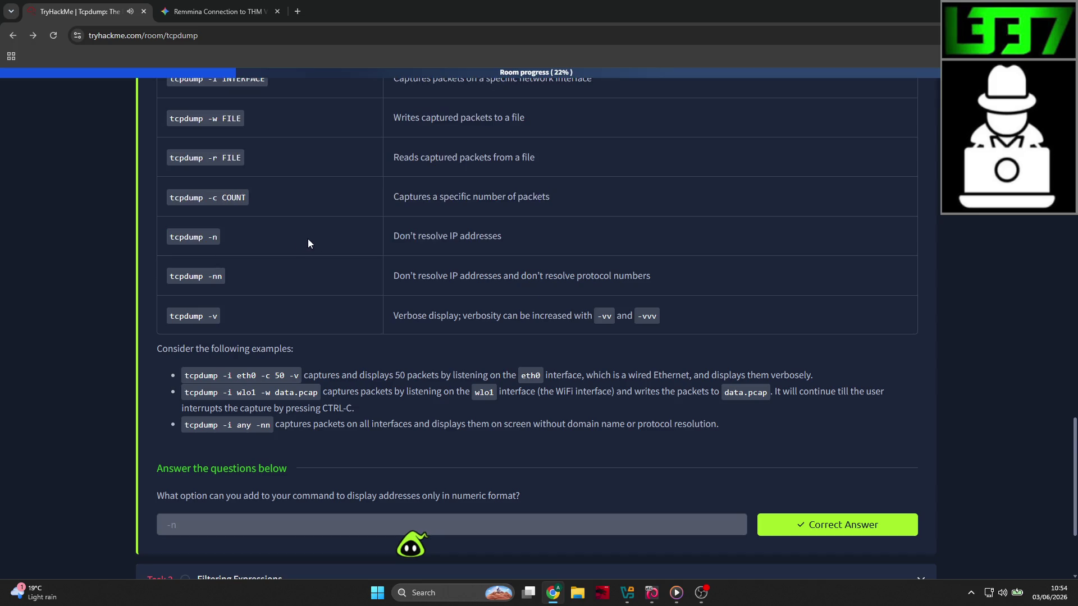
left_click_drag(457, 237, 501, 237)
left_click(503, 237)
scroll(498, 244, "down", 3)
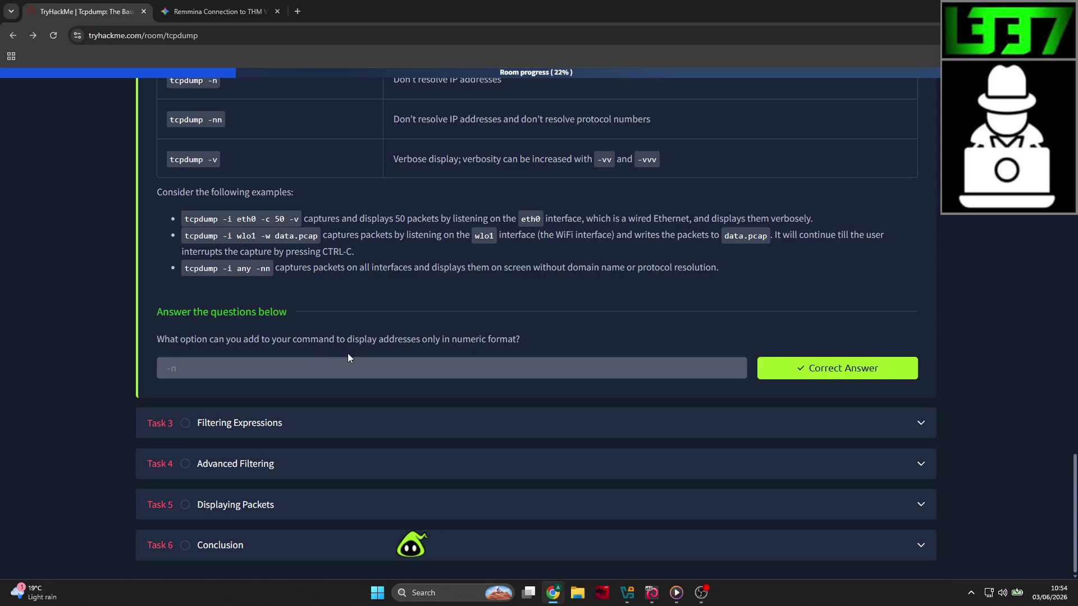
scroll(331, 365, "up", 2)
- Snip the Command/Explanation summary table with Win+Shift+S, retaking it to include the whole table
scroll(302, 248, "up", 3)
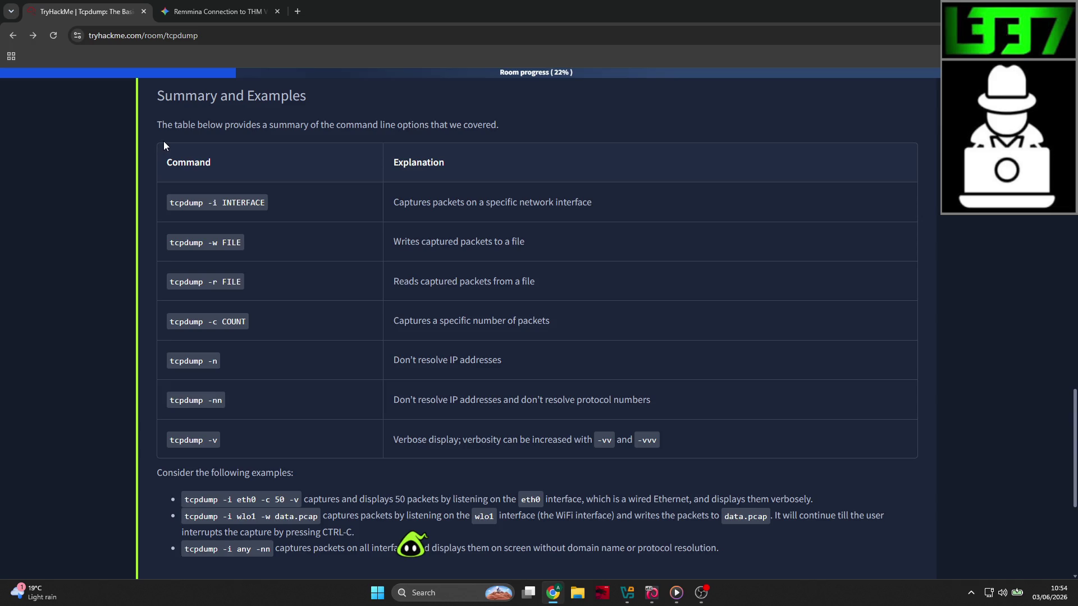
key("super+shift+s")
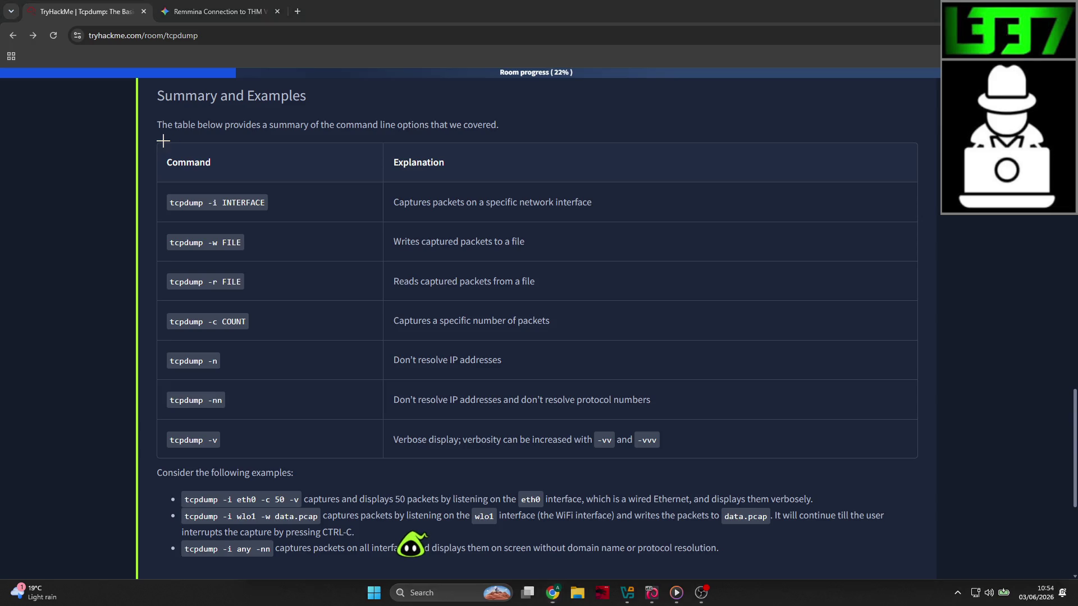
mouse_move(166, 145)
left_mouse_down()
mouse_move(262, 266)
mouse_move(719, 487)
mouse_move(776, 462)
mouse_move(738, 463)
left_mouse_up()
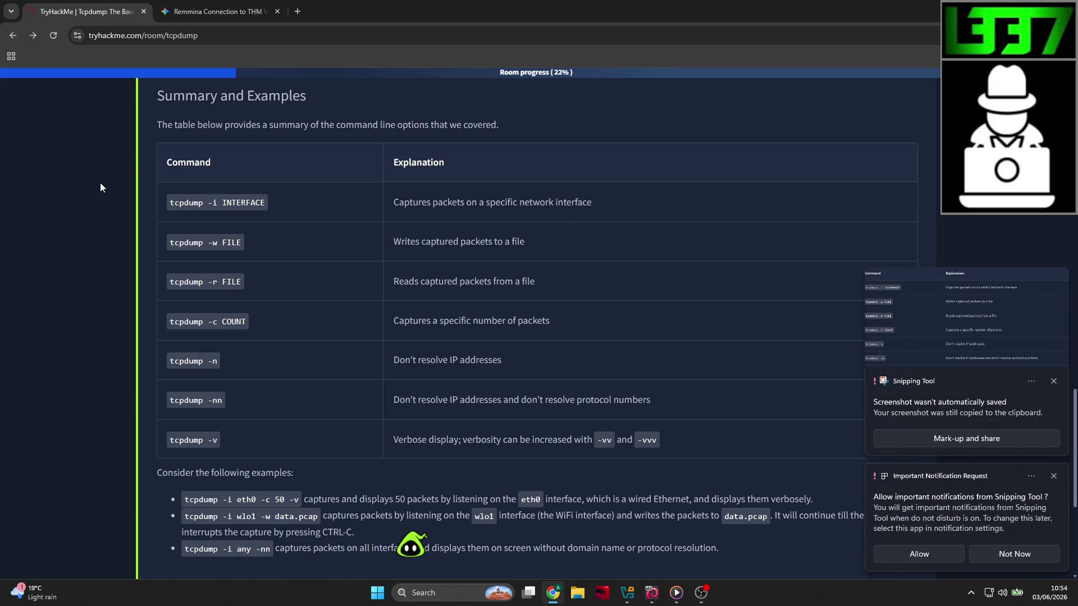
key("super+shift+s")
mouse_move(157, 143)
left_mouse_down()
mouse_move(596, 450)
mouse_move(819, 471)
mouse_move(682, 463)
left_mouse_up()
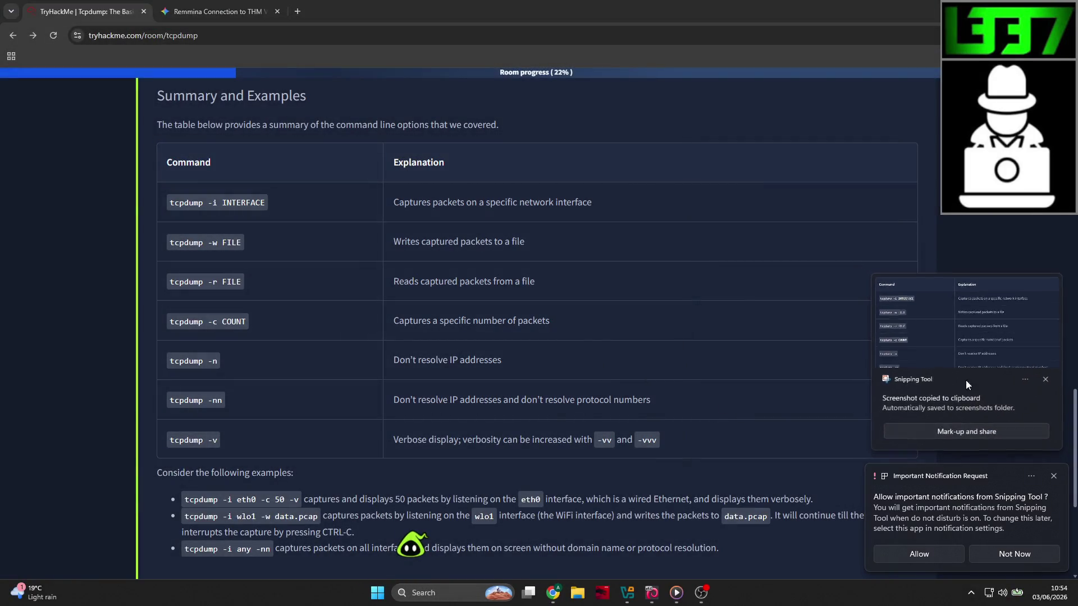
- Save the snip as 'TCP DUMP' in Desktop\TryHackMe and close Snipping Tool
left_click(966, 381)
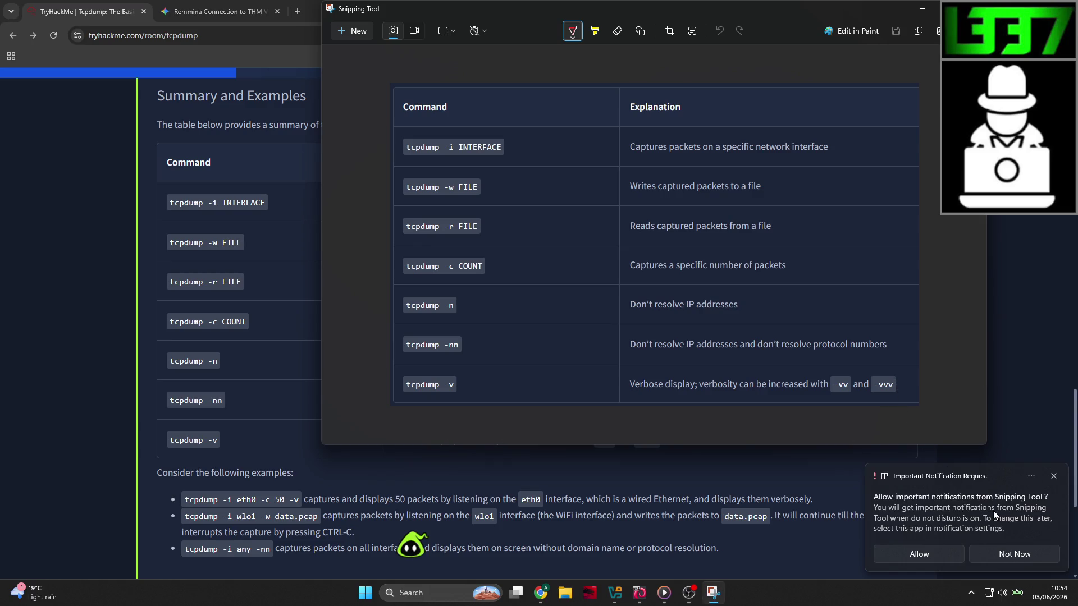
left_click(1052, 476)
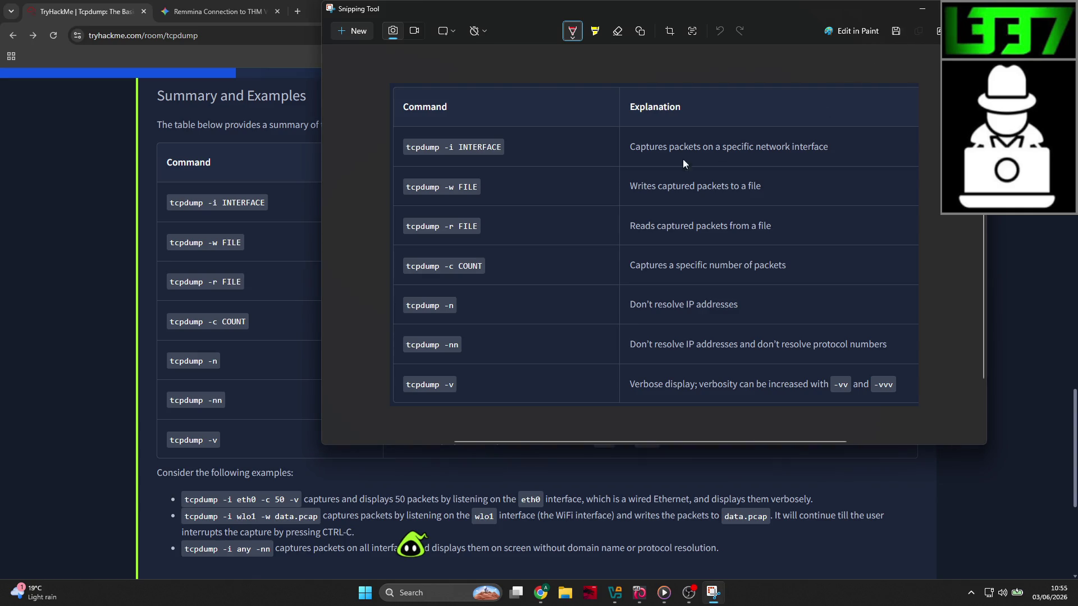
key("ctrl+s")
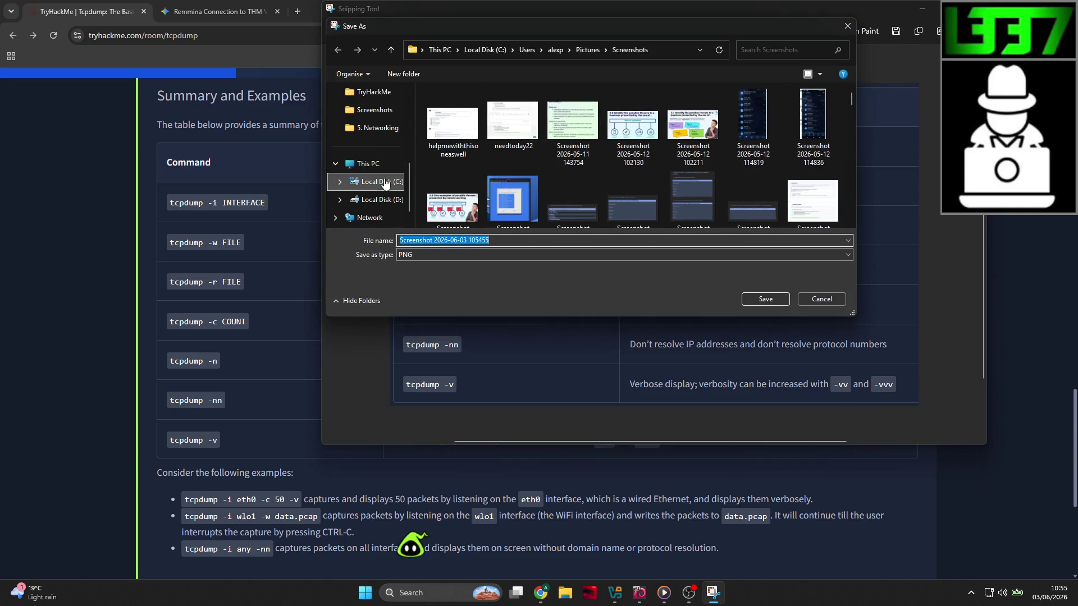
left_click(373, 92)
key("BackSpace")
type("TCP")
key("BackSpace")
type("DUMP")
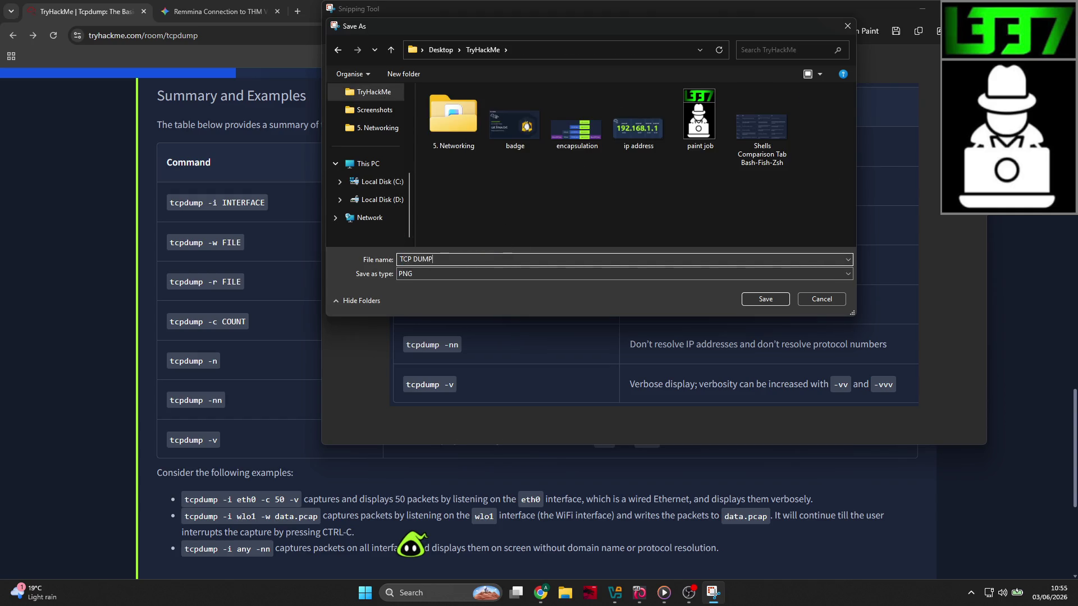
key("Return")
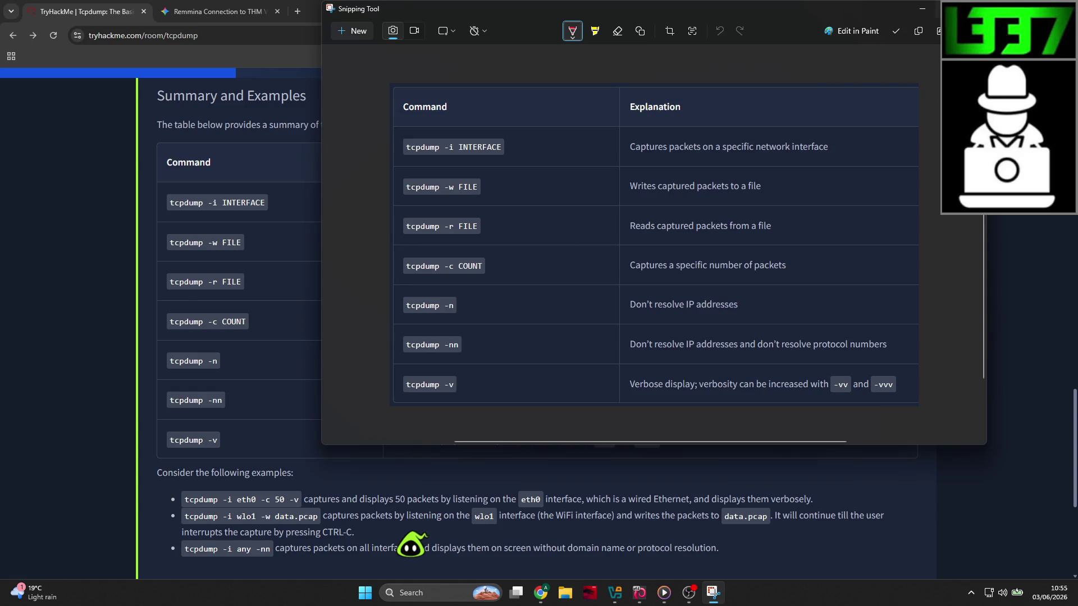
left_click(973, 9)
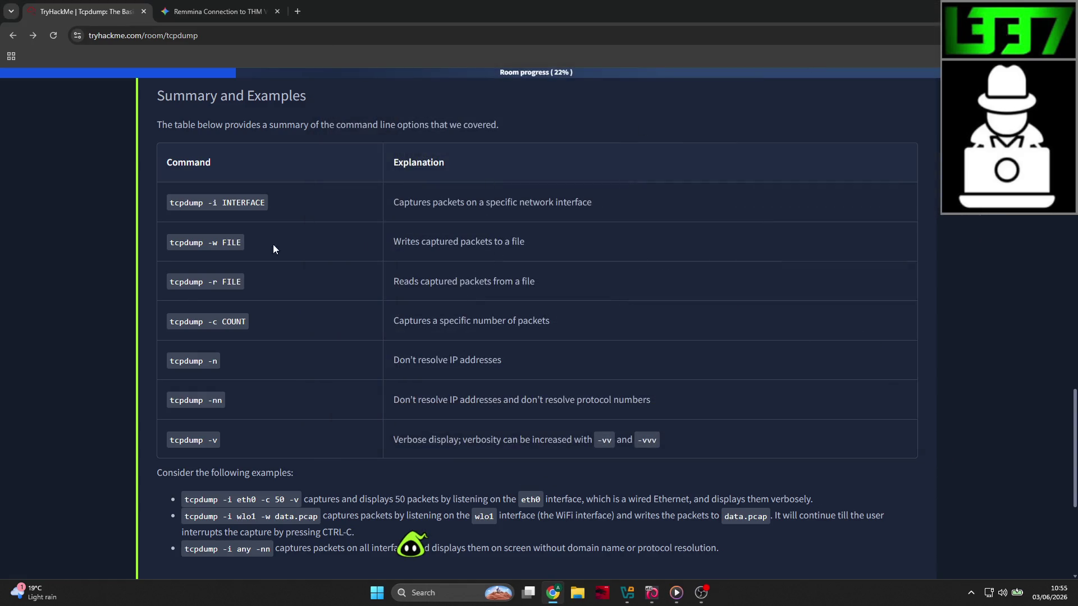
- Expand Task 3 Filtering Expressions and switch to the Kali VirtualBox window
scroll(278, 261, "down", 5)
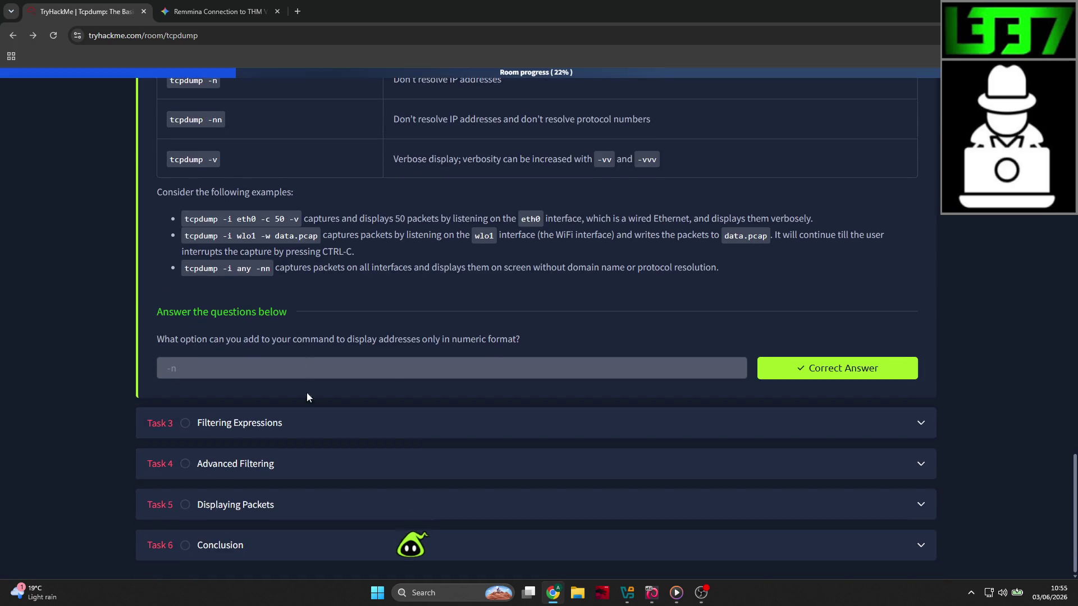
left_click(305, 428)
scroll(120, 251, "down", 6)
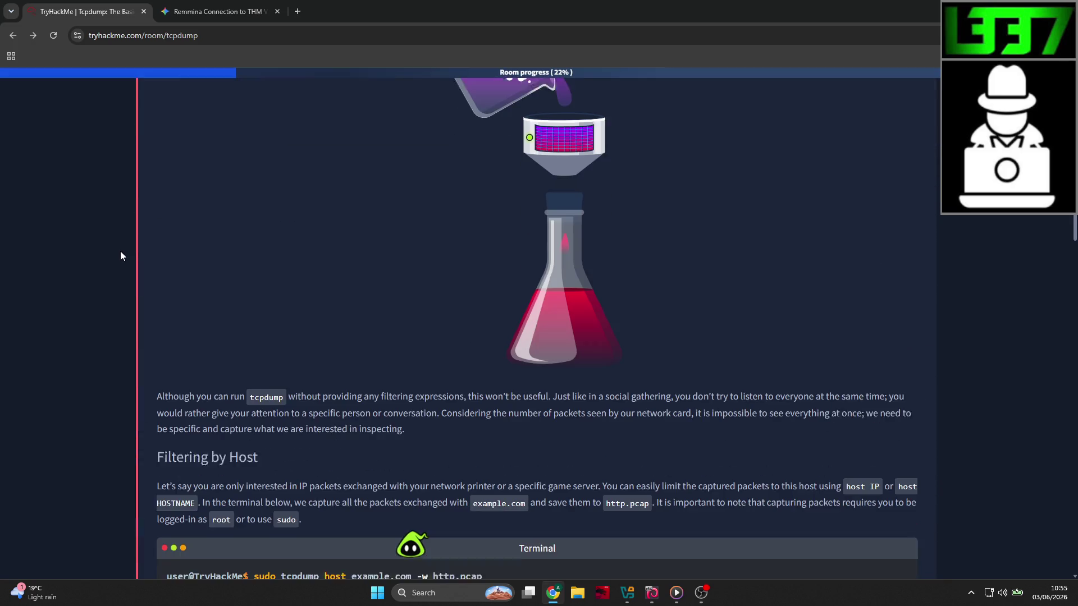
scroll(170, 298, "down", 1)
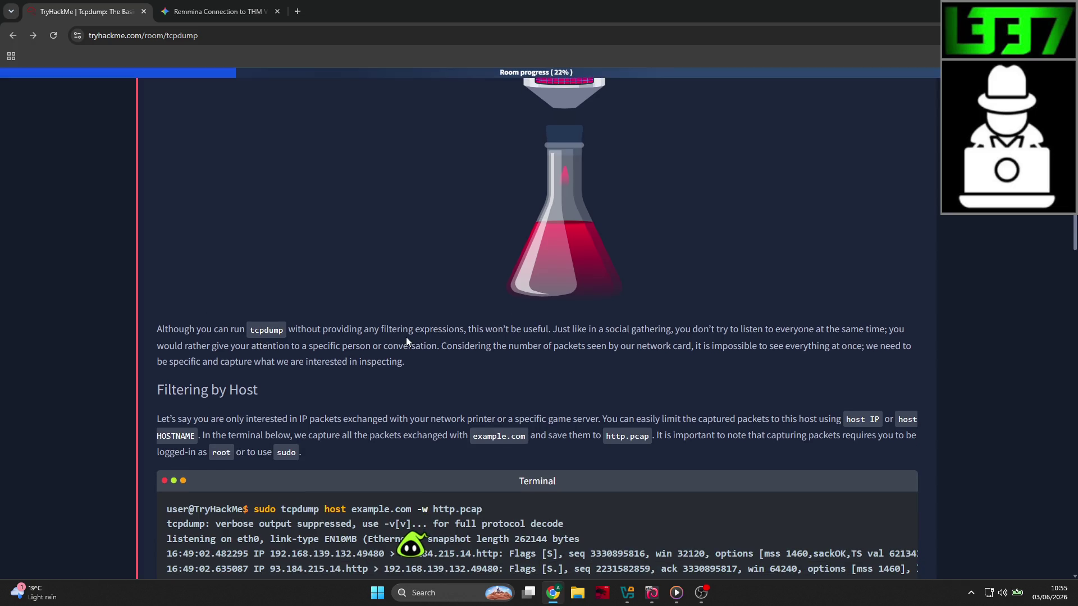
key("alt+Tab")
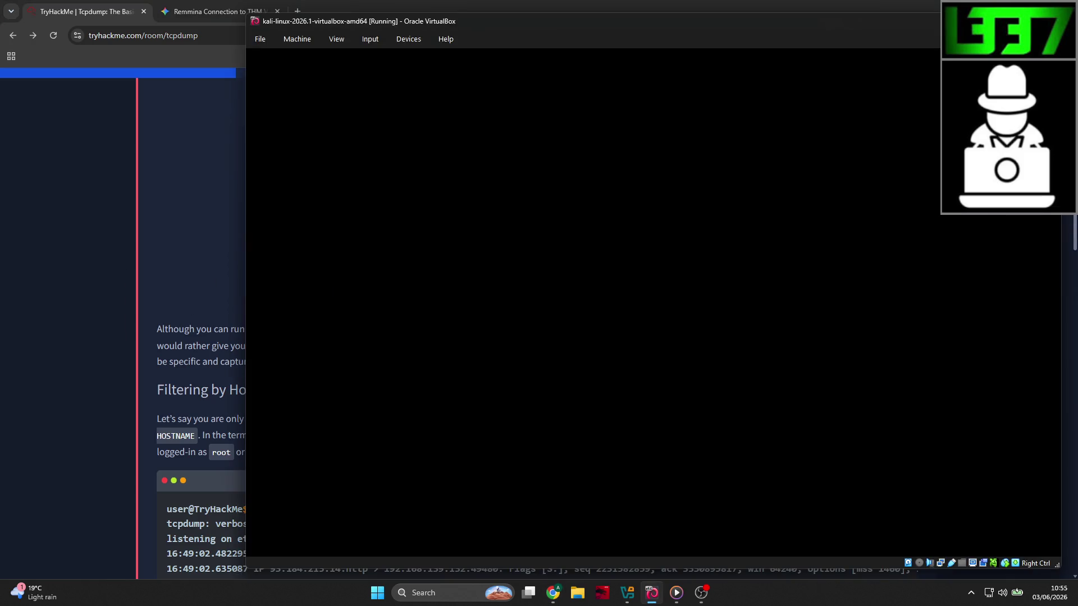
- Unlock Kali with the account password and run ls in the terminal to list traffic.pcap
type("********")
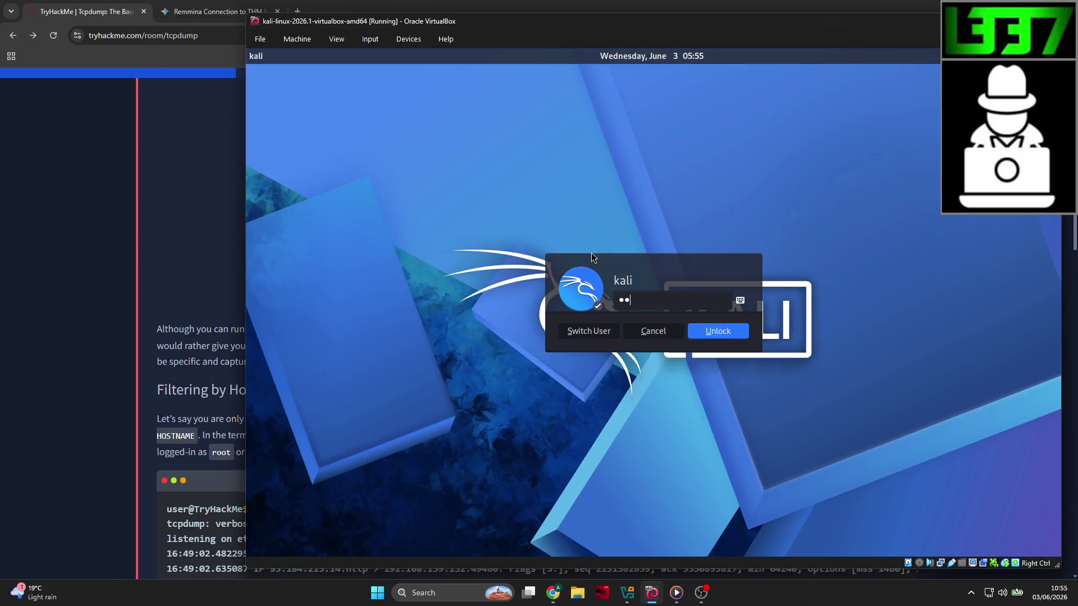
key("Return")
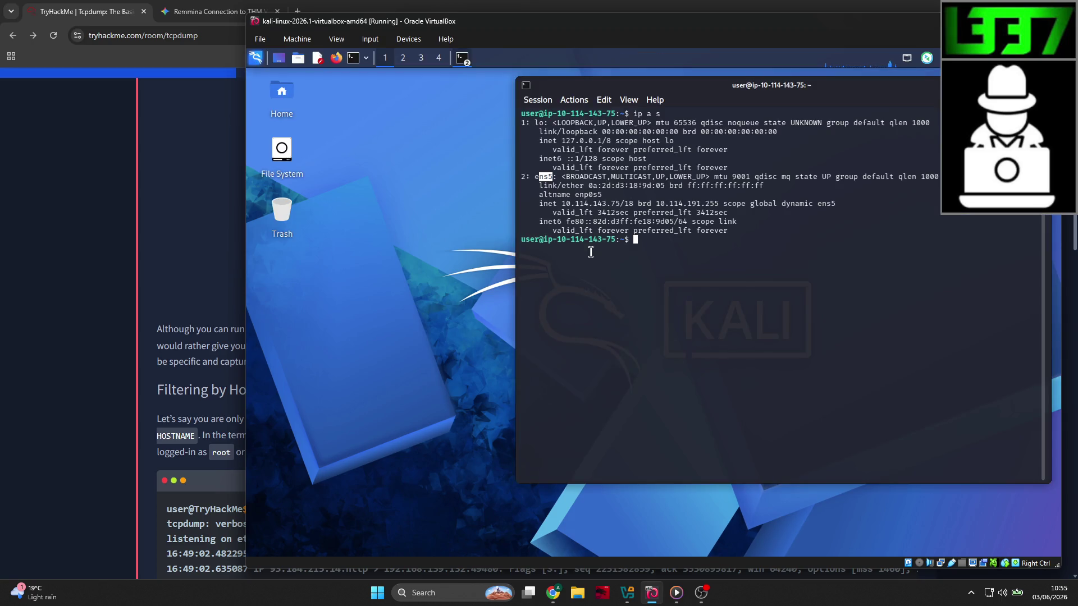
left_click(663, 249)
type("ls")
key("ctrl+l")
key("Return")
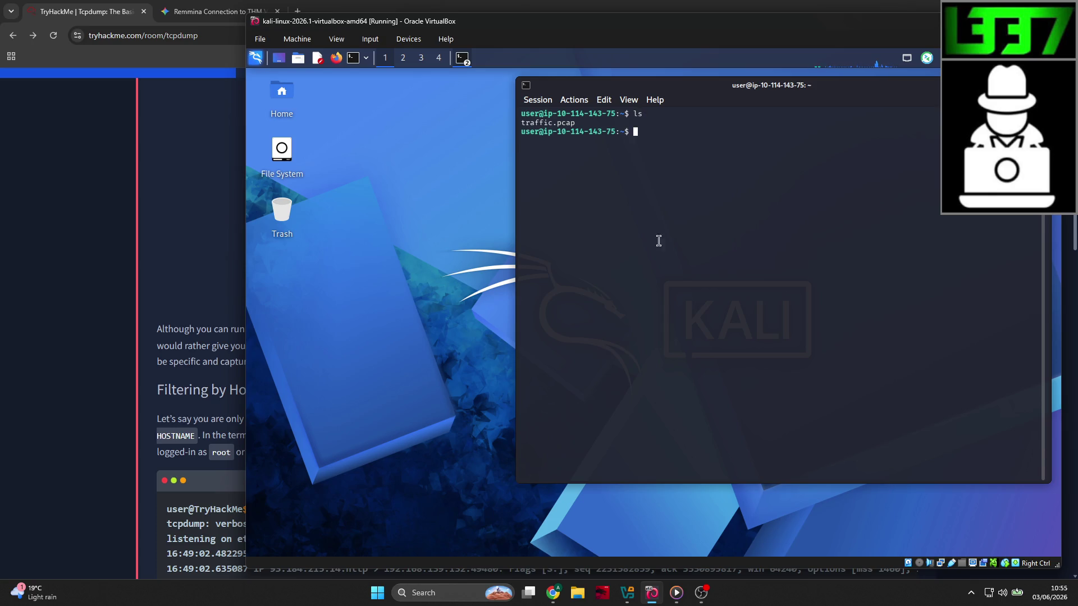
- Return to the TryHackMe page at Task 3's Filtering by Host section
left_click(48, 262)
scroll(52, 267, "up", 3)
scroll(99, 280, "down", 5)
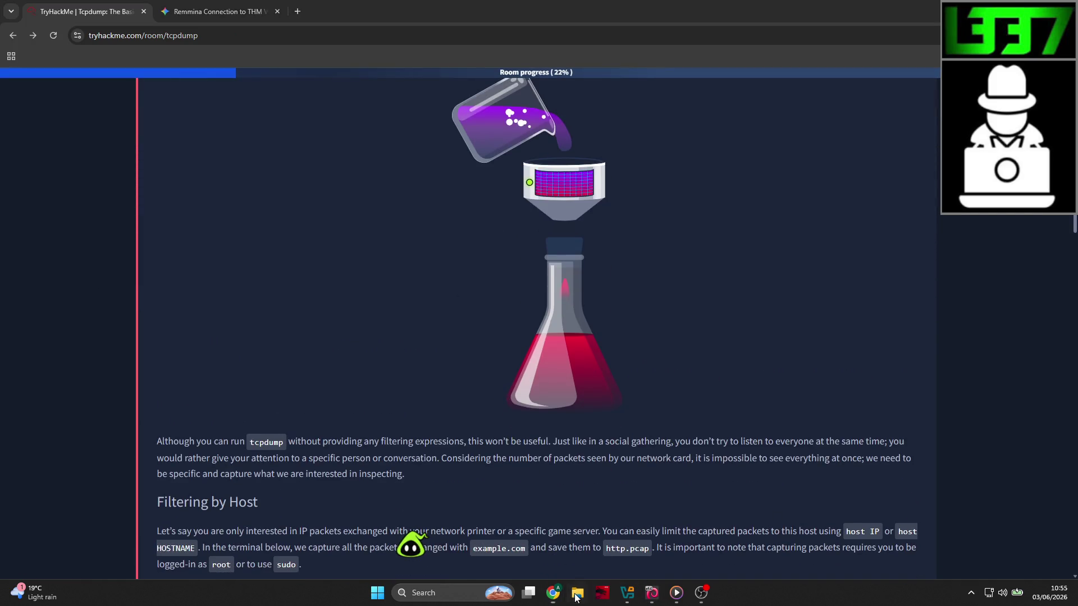
- Open TCP DUMP.png from the TryHackMe folder in Photos, then bring the Kali VM forward
left_click(575, 598)
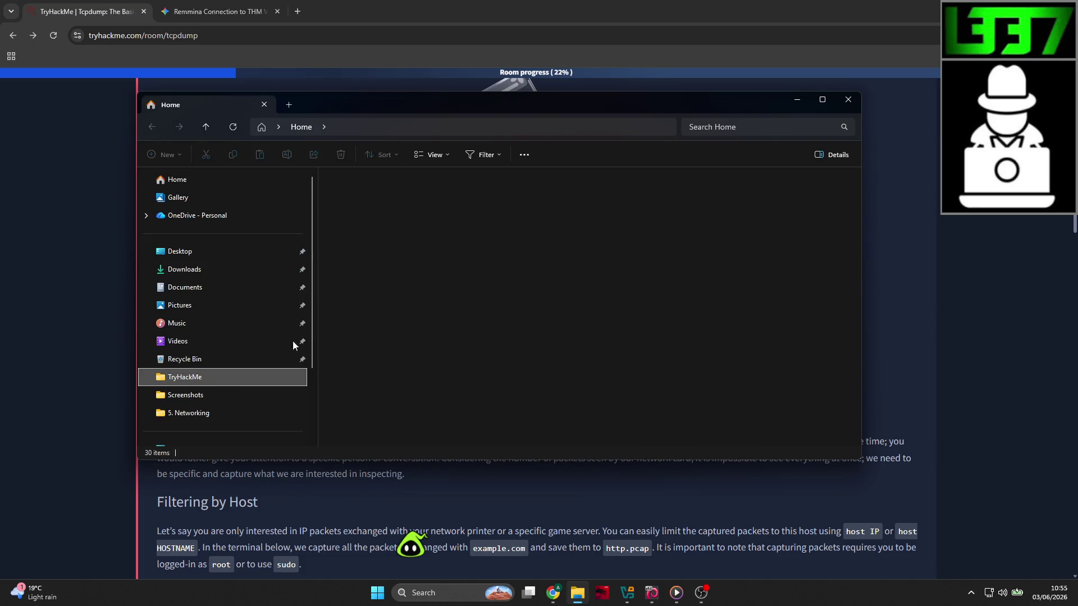
left_click(264, 375)
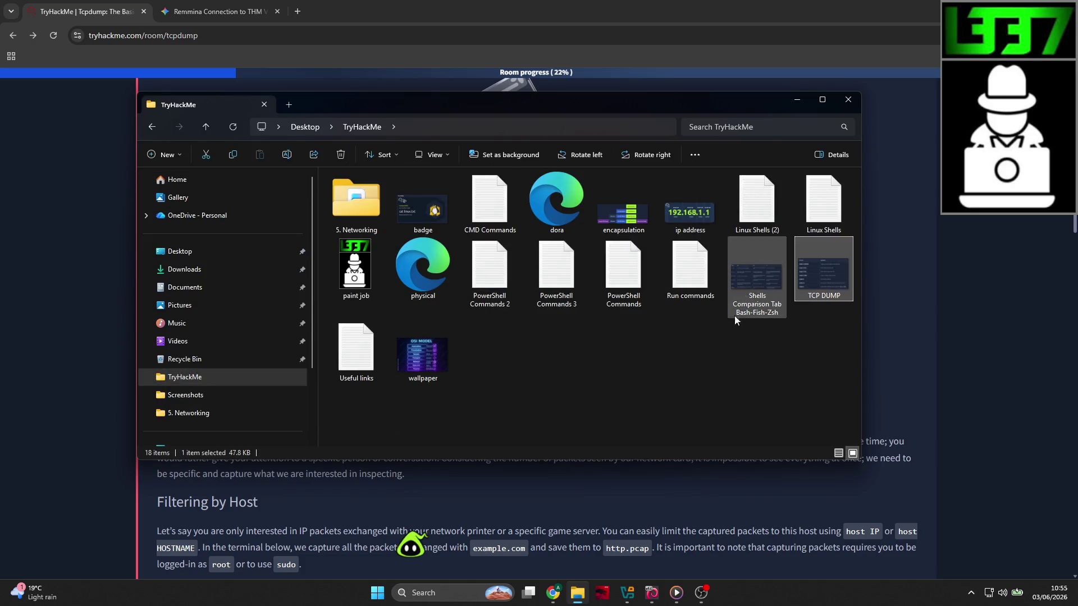
double_click(810, 271)
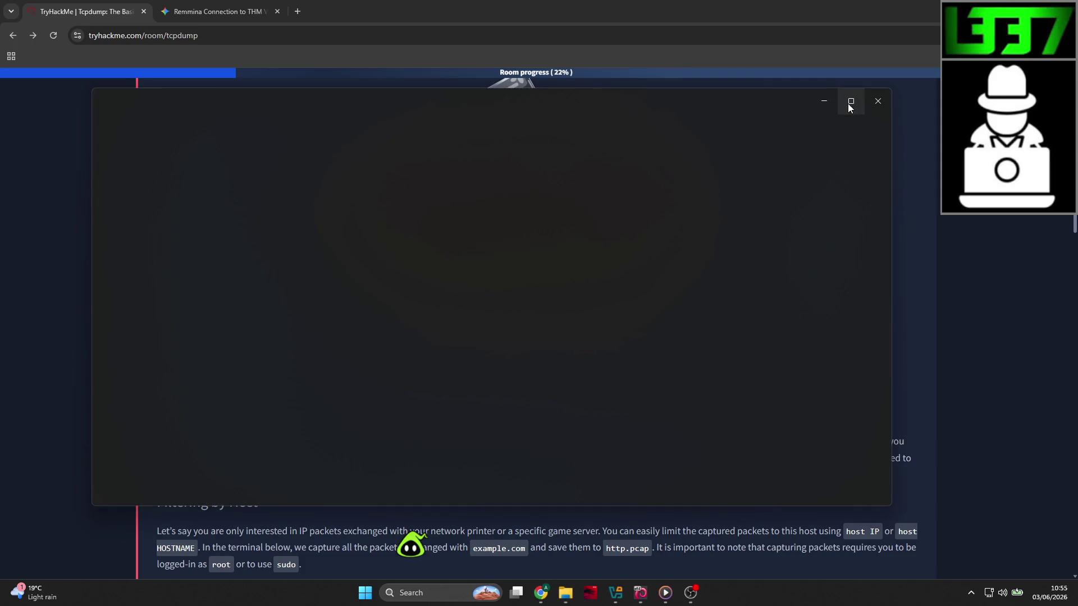
left_click(797, 100)
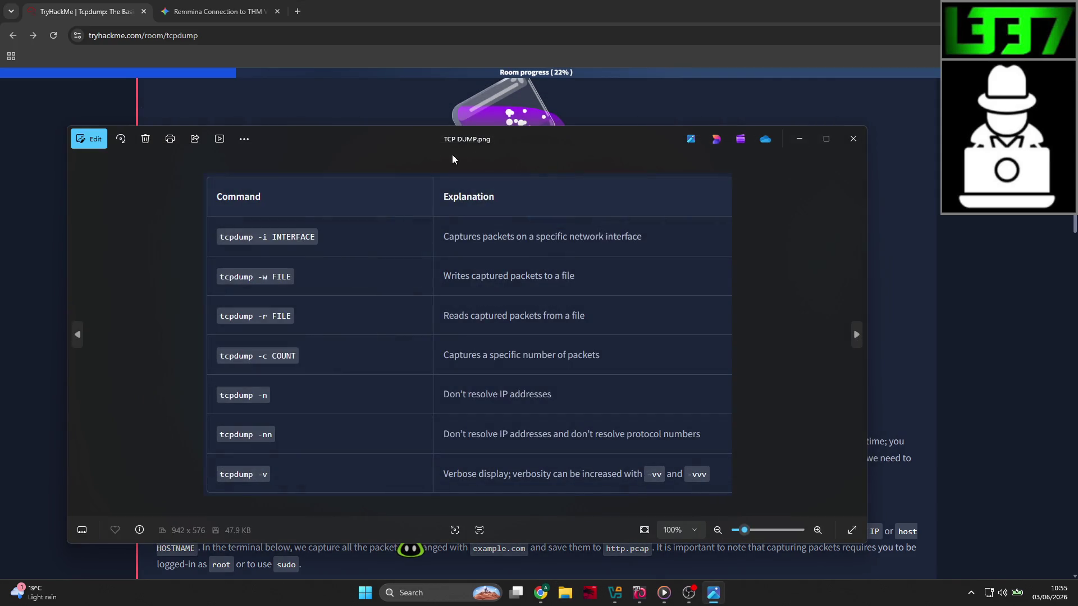
left_click_drag(409, 142, 427, 124)
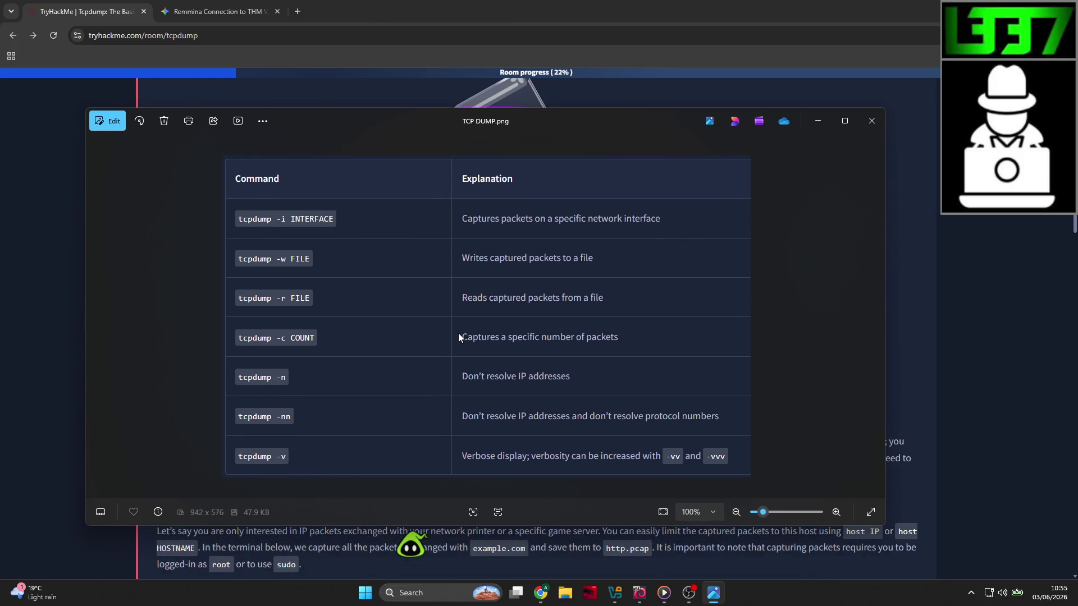
left_click(640, 593)
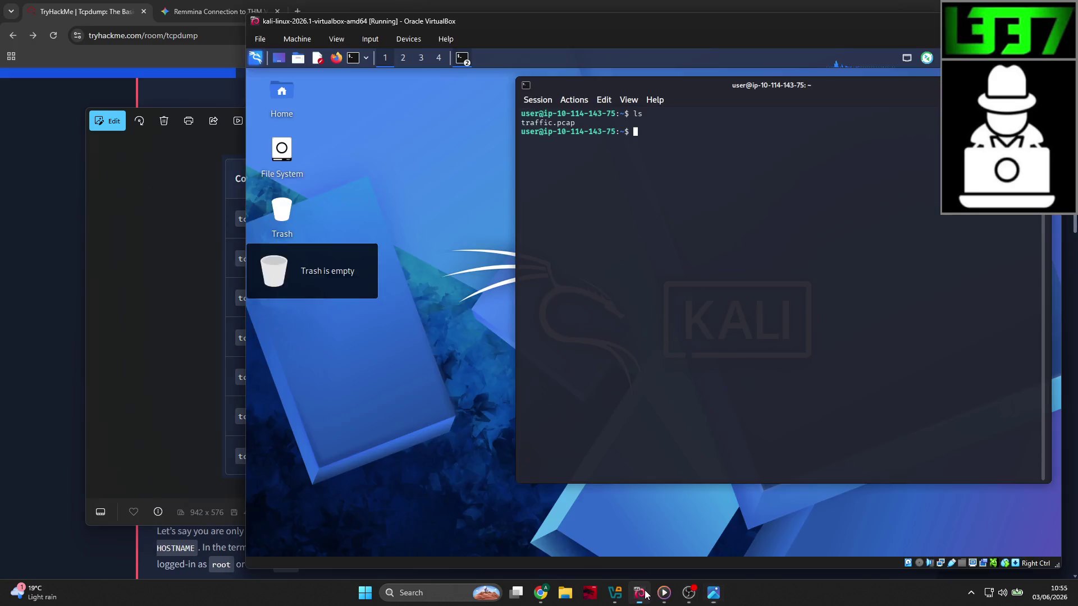
- Read traffic.pcap with tcpdump -r, fixing the -R typo, and stop the output with Ctrl+C
type("tcpdump -R ")
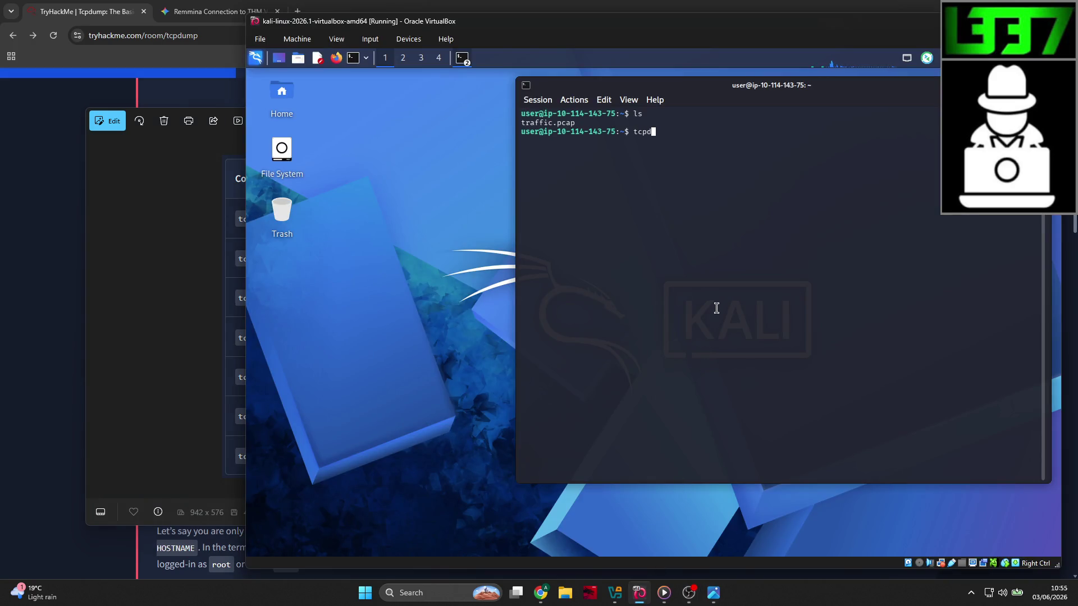
type("traffic.pca")
type("p")
key("Return")
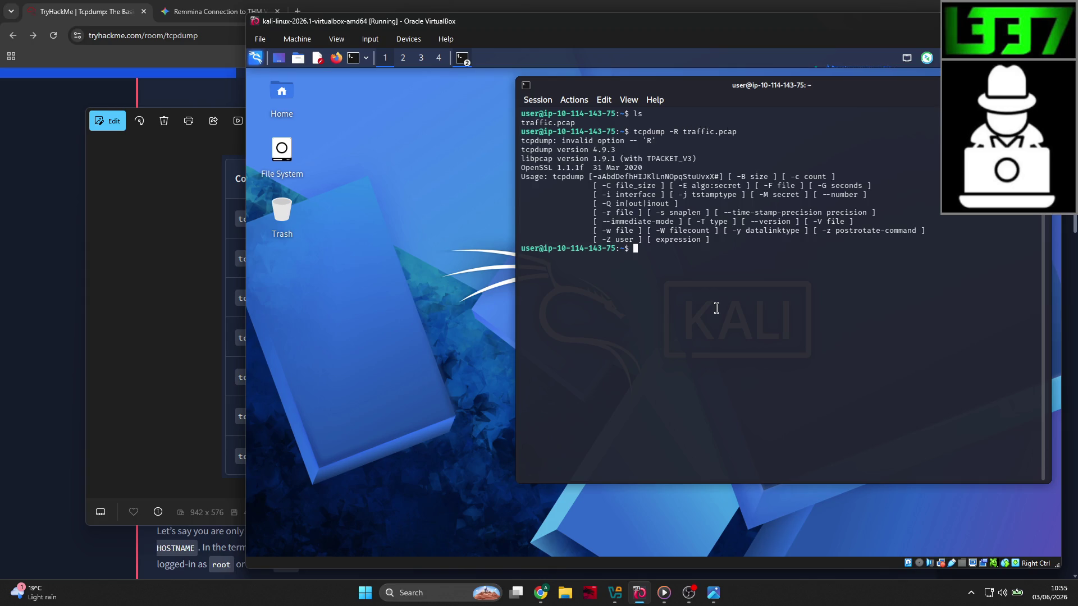
left_click(219, 300)
left_click(639, 593)
type("tcpdump -r")
type(" traffic.pca")
type("p")
key("Return")
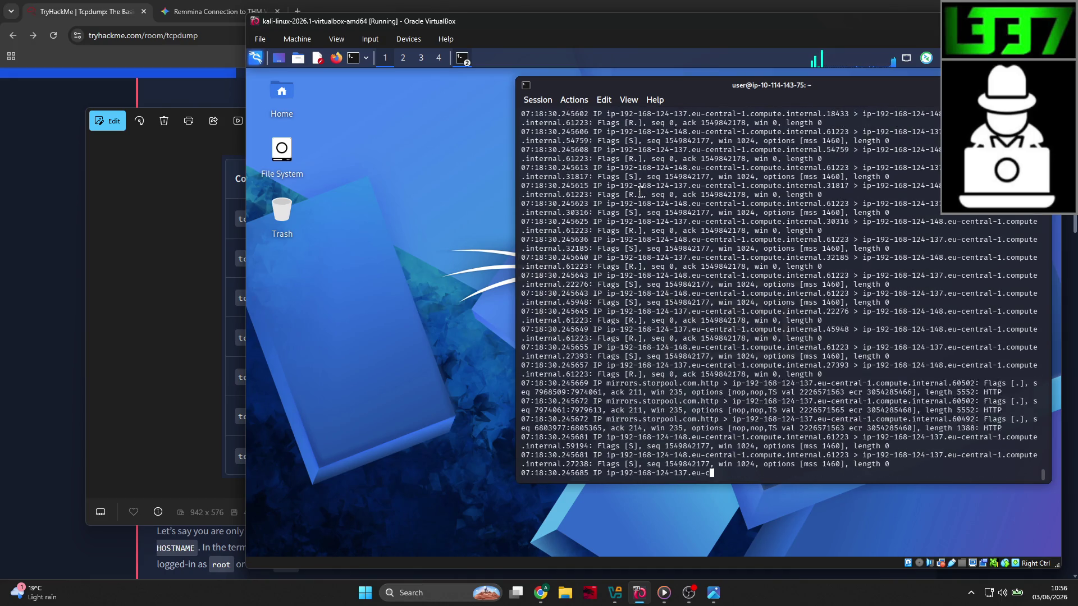
key("ctrl+c")
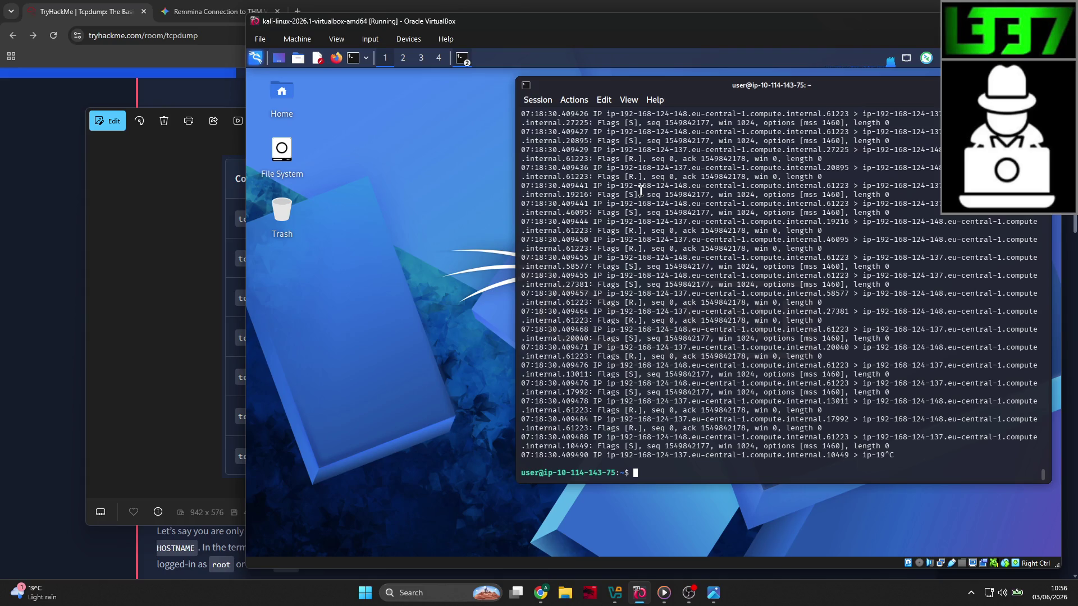
- Clear the terminal and rerun tcpdump -r traffic.pcap piped through more
type("clear")
type("clear")
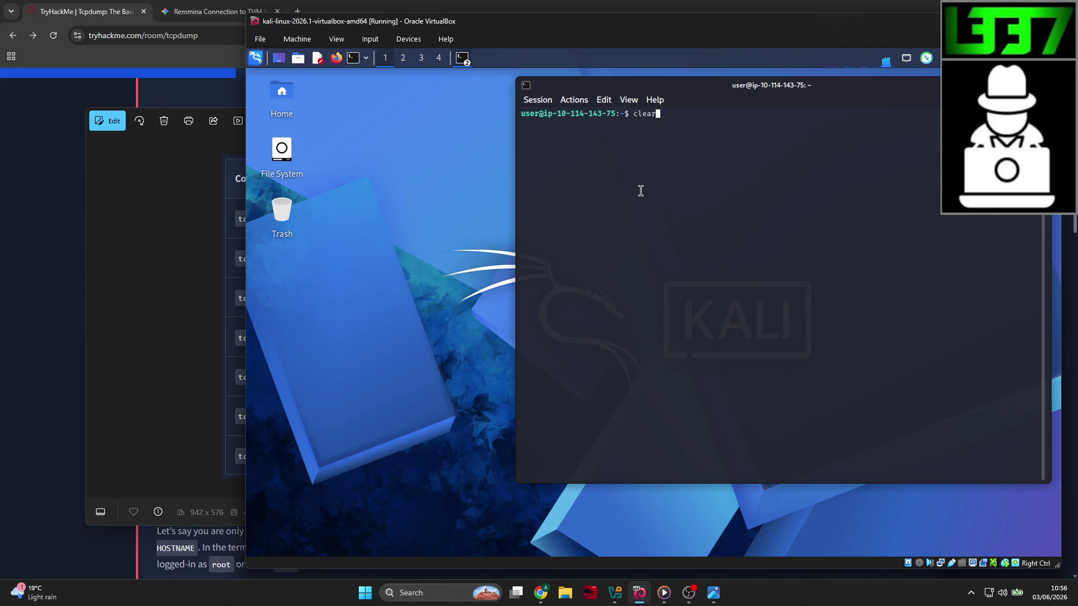
key("Up")
type("~")
key("BackSpace")
type(">")
key("BackSpace")
type("{\"")
key("BackSpace")
key("BackSpace")
type(":")
key("BackSpace")
type("| more")
key("Return")
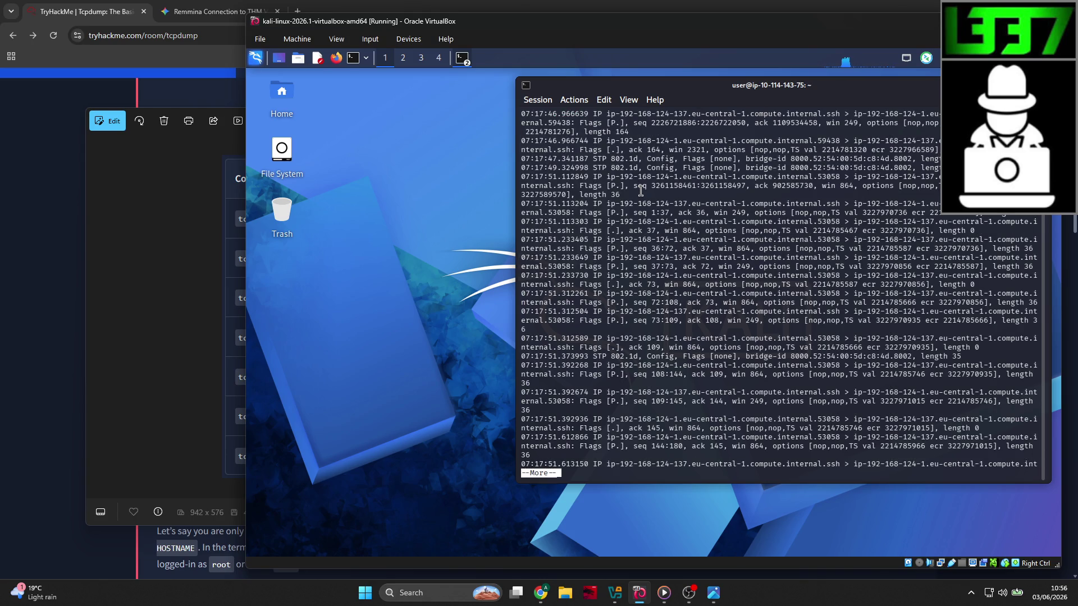
- Page three screens through the packet list, then quit the pager and clear the terminal
key("space")
key("space")
key("space")
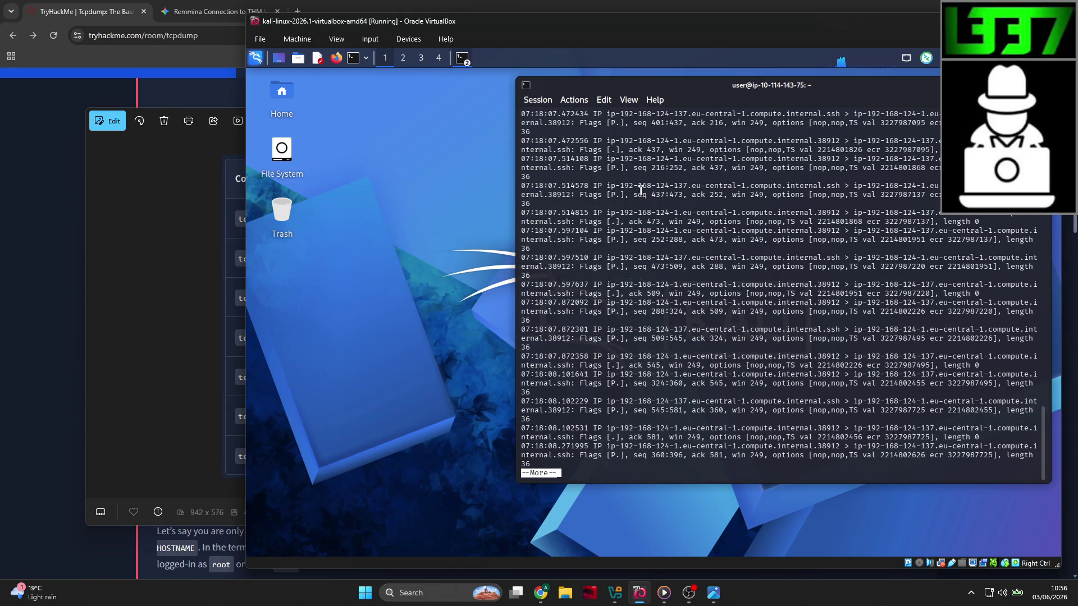
key("space")
key("space")
key("space")
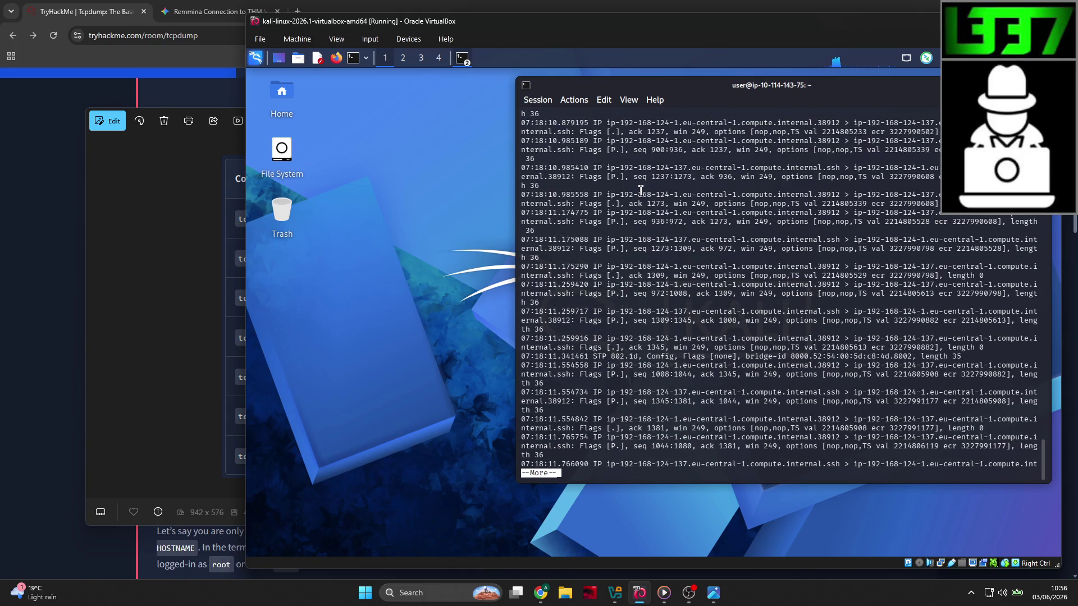
key("space")
key("space")
key("space")
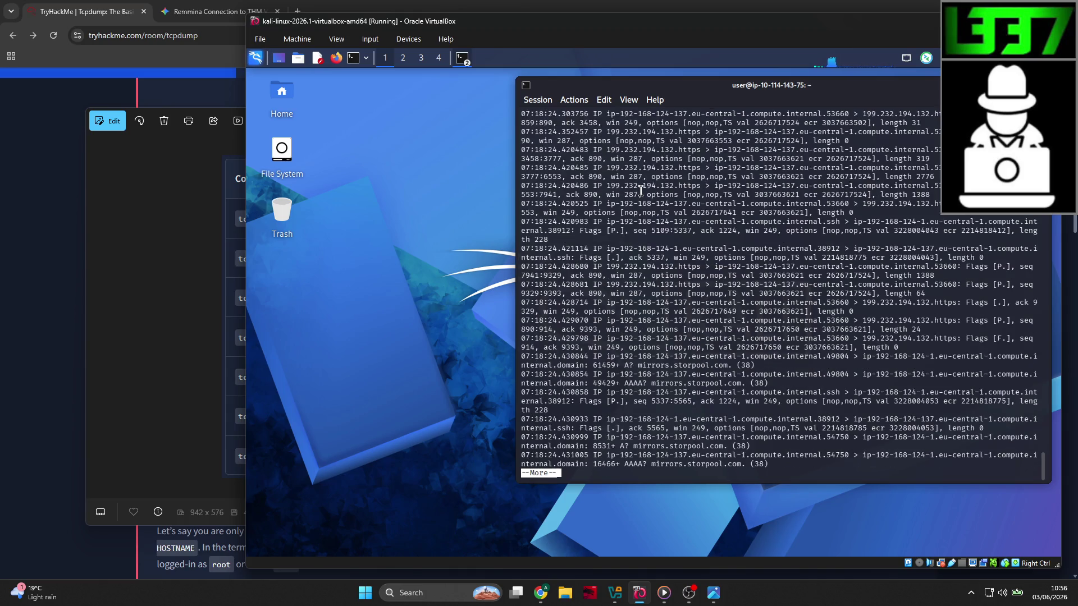
type("qclear")
key("Return")
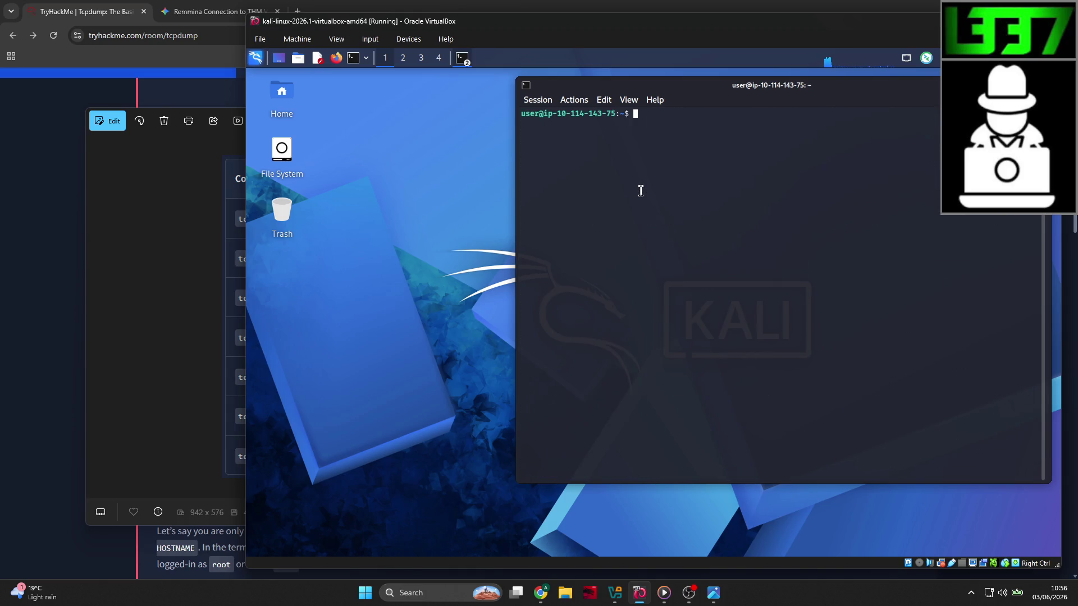
- Rerun the traffic.pcap read with -nn through more, then quit and clear the terminal
type("clear")
key("Up")
key("BackSpace")
key("BackSpace")
key("BackSpace")
type("-nn ")
type("| ")
type("more")
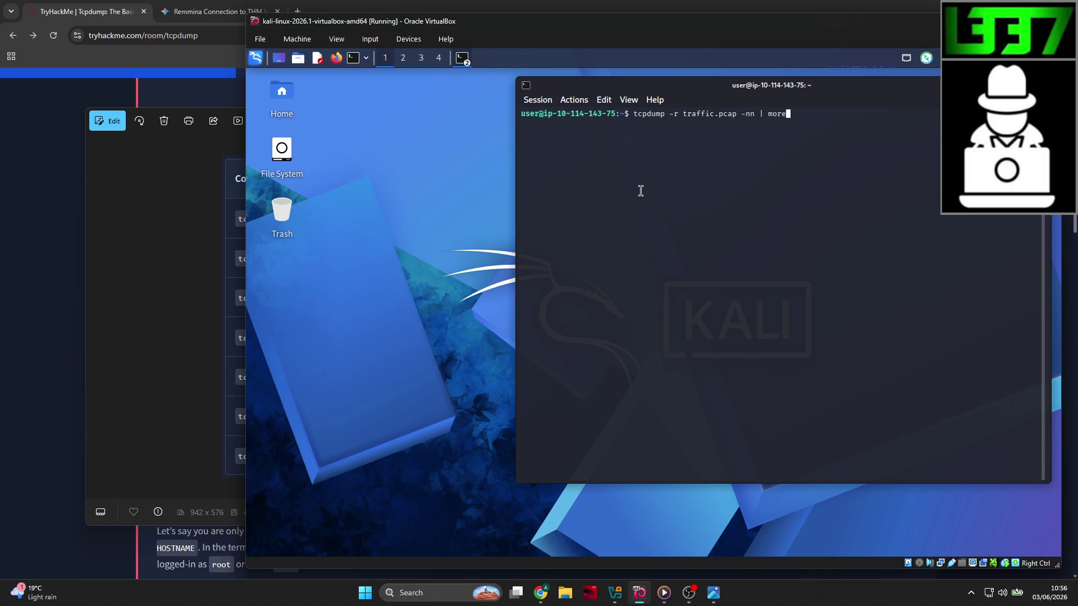
key("Return")
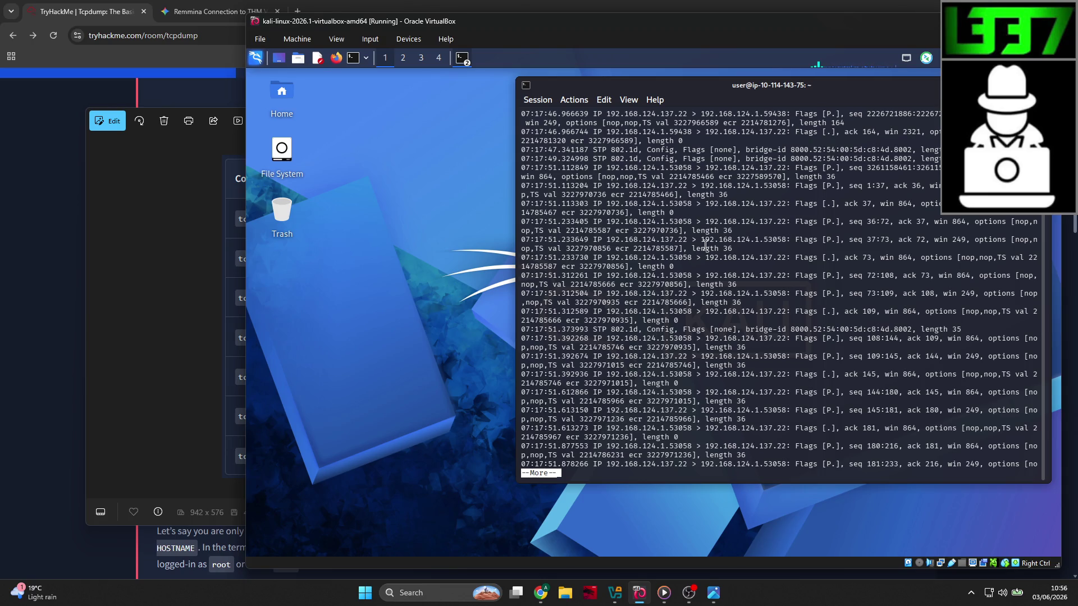
type("qclear")
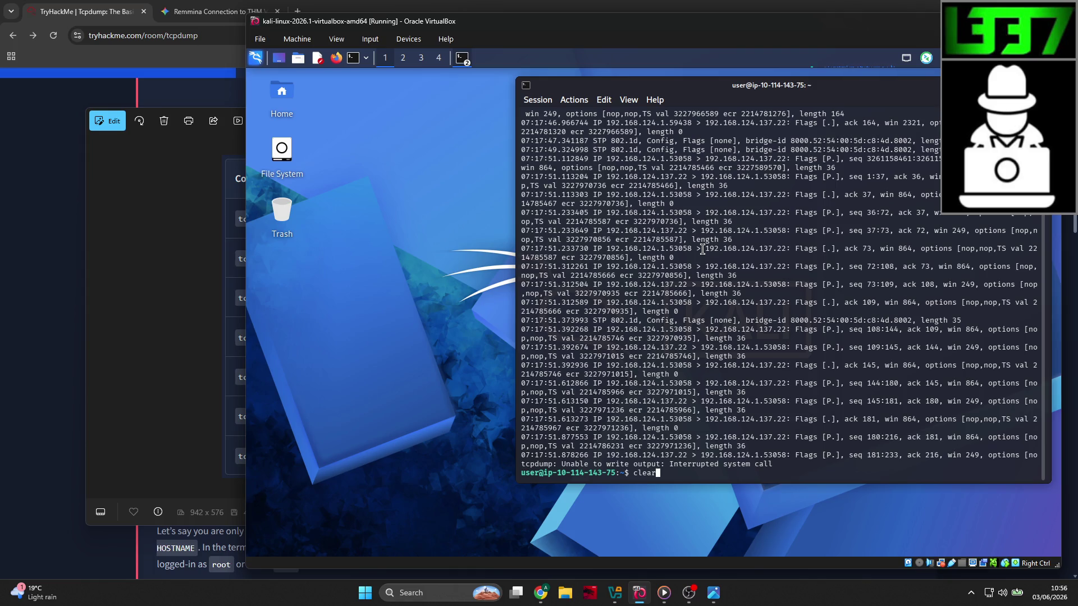
key("Return")
- Check the command table, then show only 10 packets with tcpdump -r traffic.pcap -nn -c 10
left_click(144, 250)
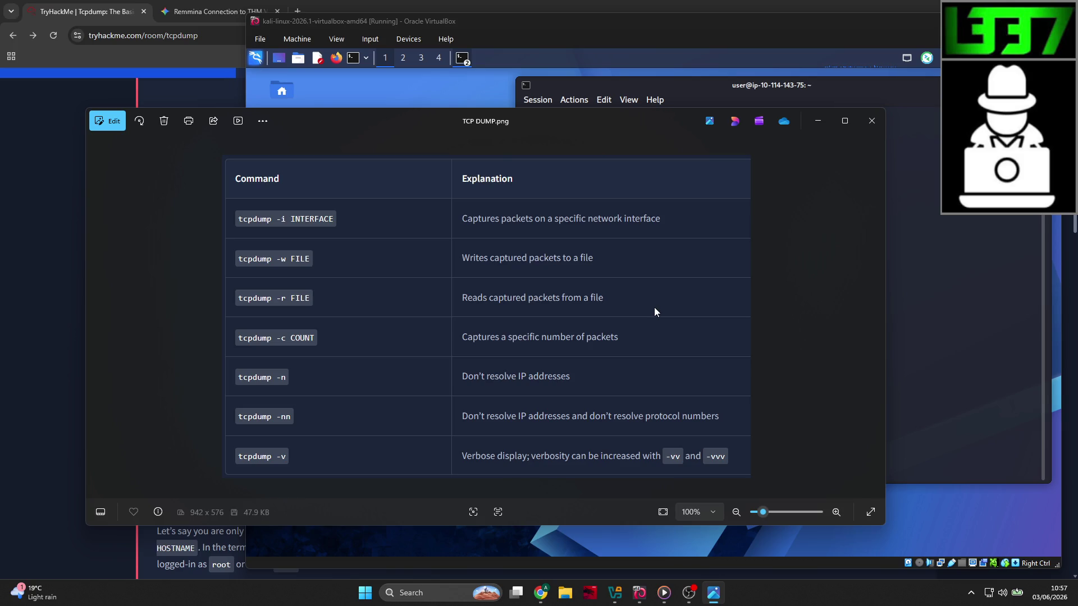
left_click(907, 244)
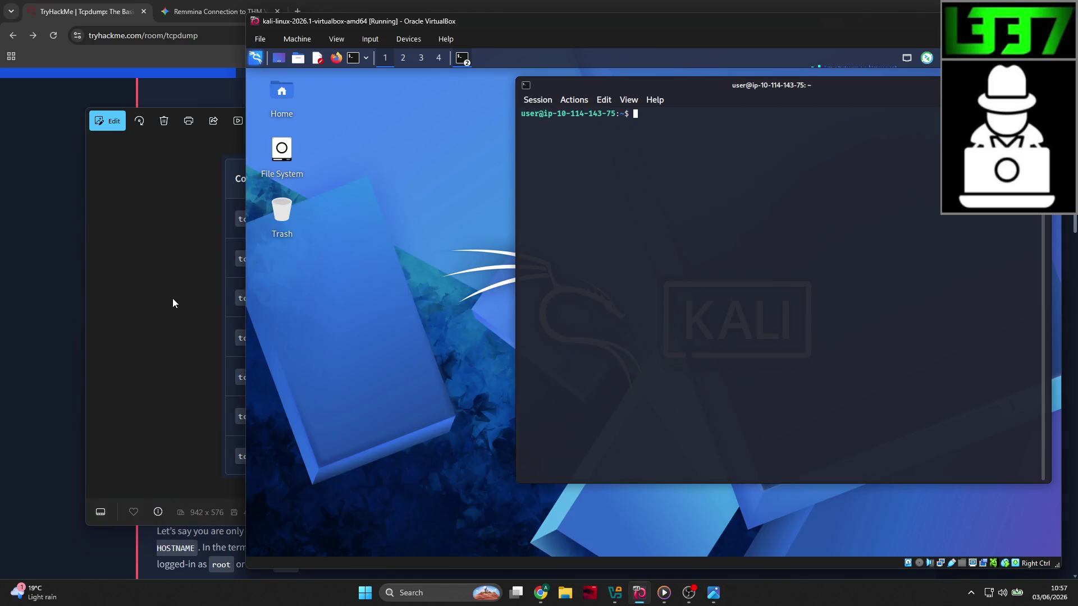
key("alt+Tab")
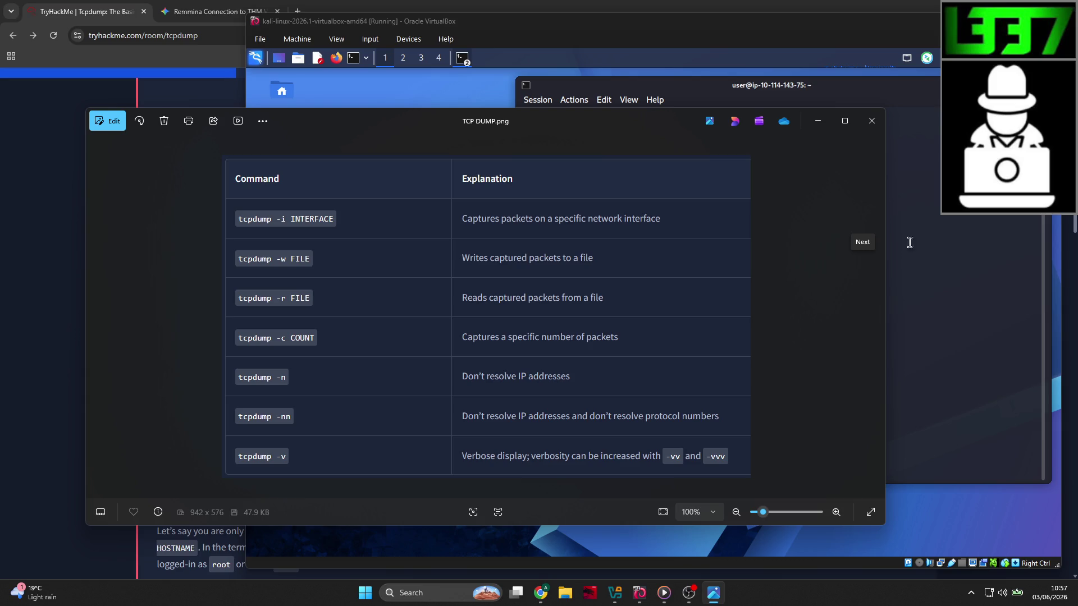
left_click(948, 229)
type("clear")
key("Return")
key("Up")
key("Up")
key("BackSpace")
key("BackSpace")
key("BackSpace")
type("c 10 | mo")
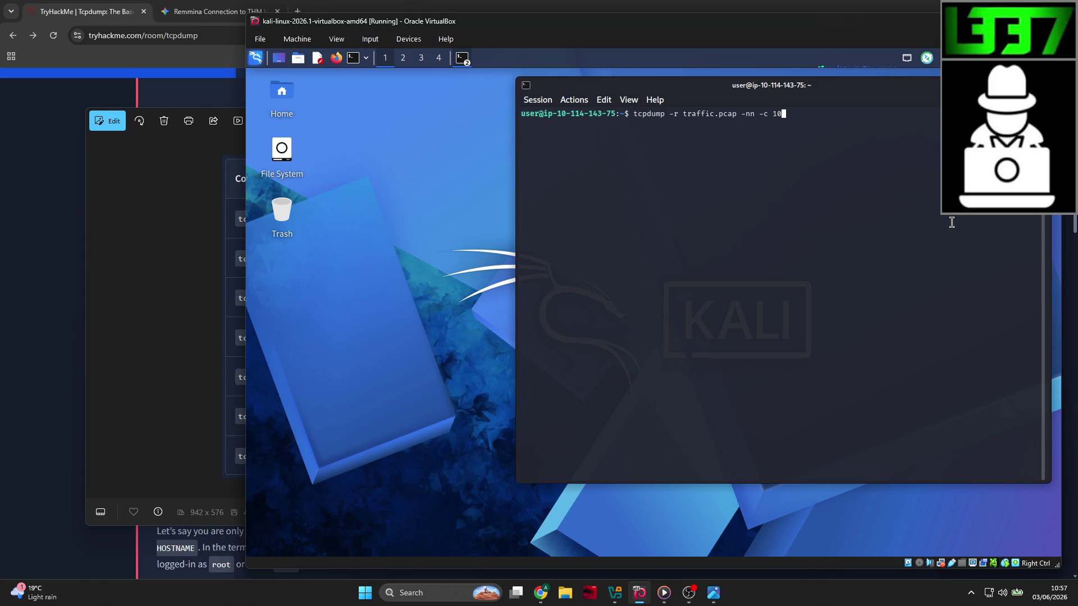
key("BackSpace")
key("BackSpace")
key("BackSpace")
key("Return")
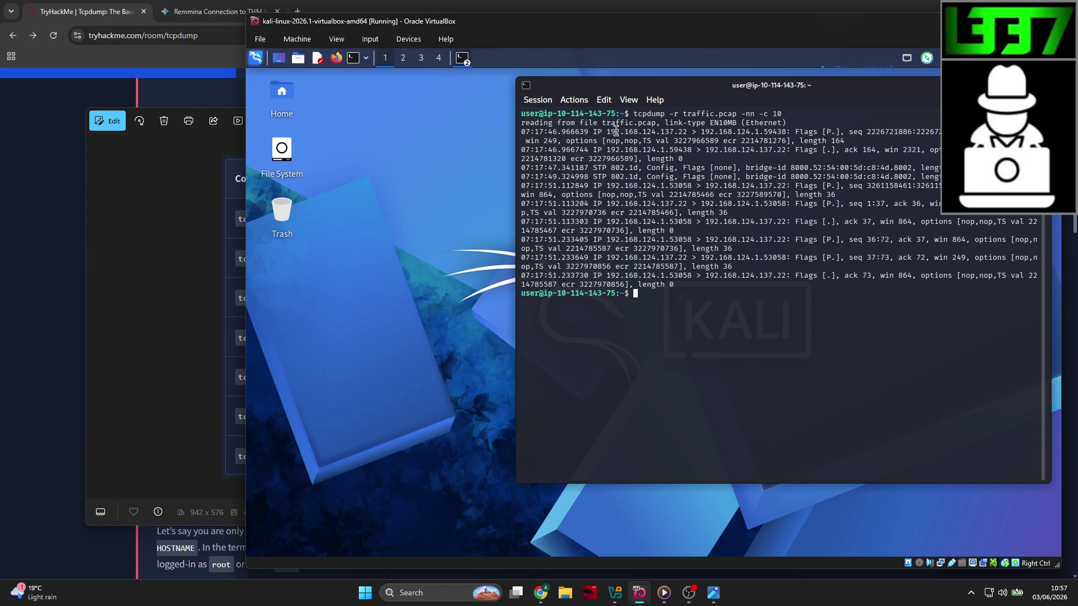
left_click(164, 246)
left_click(53, 223)
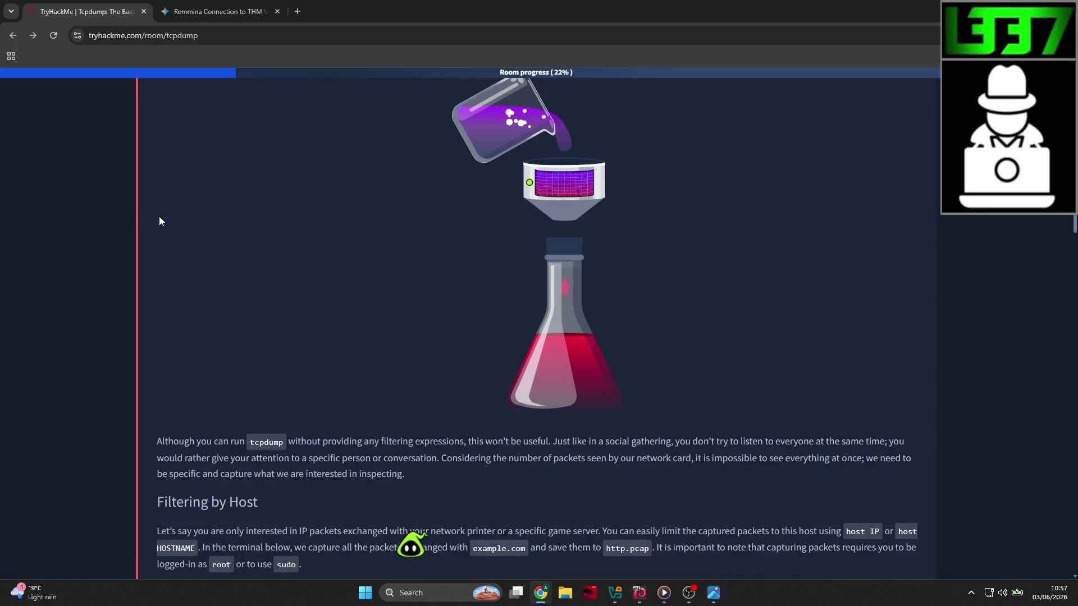
- Scroll the Tcpdump room page down to the Filtering by Host example output
scroll(159, 218, "down", 3)
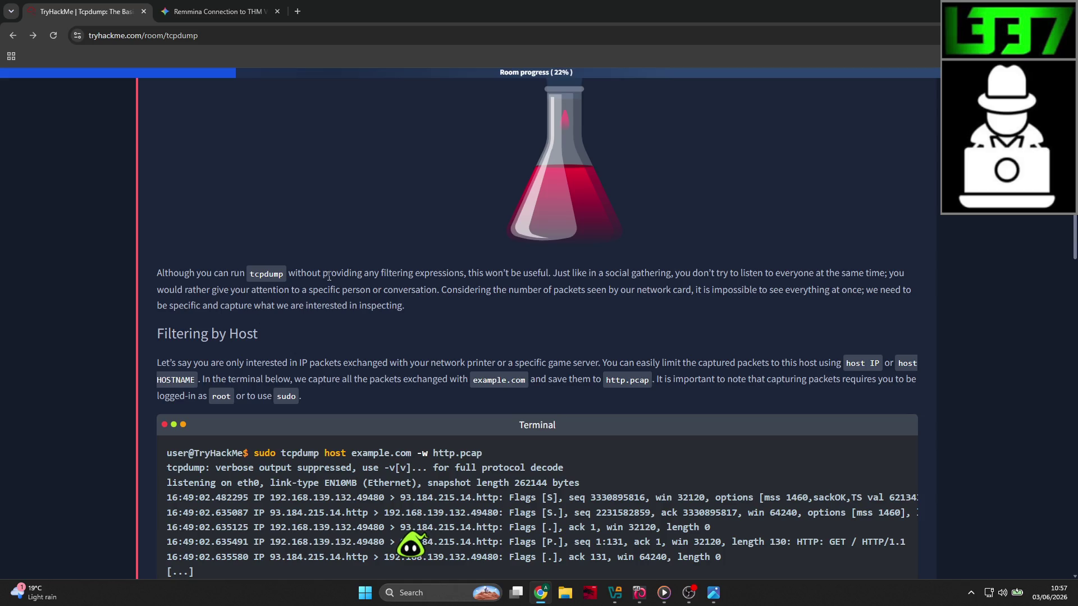
scroll(302, 291, "down", 1)
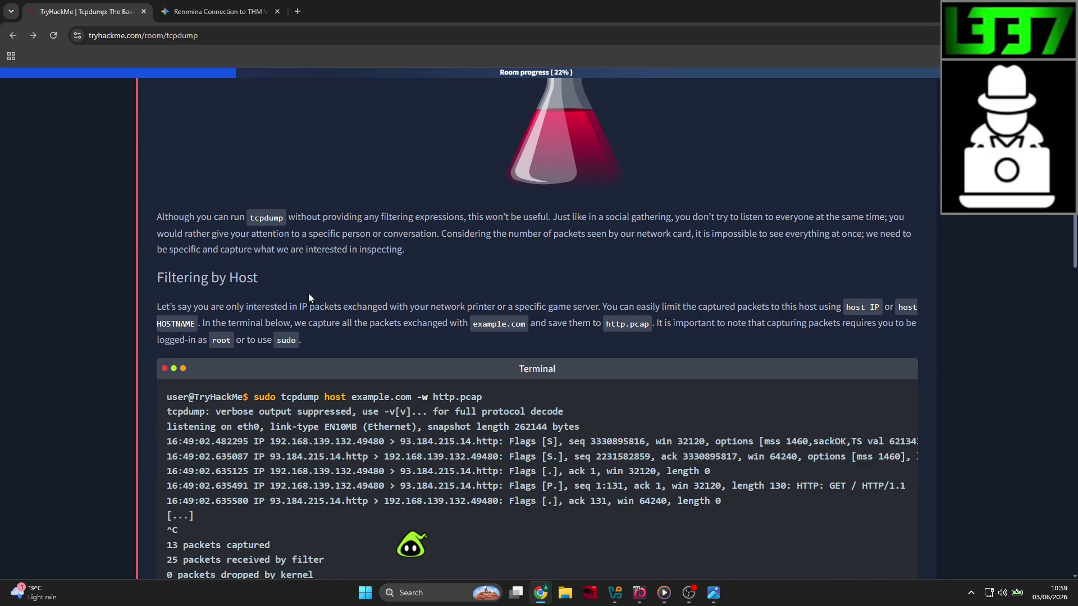
scroll(308, 293, "down", 2)
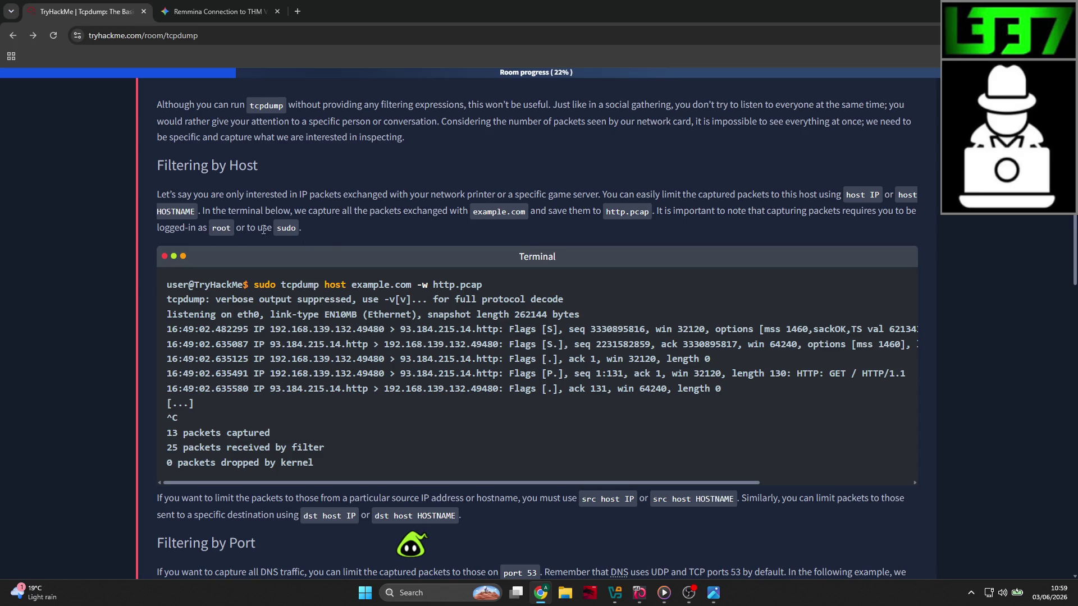
left_click_drag(300, 230, 214, 230)
- Switch the Kali terminal shell to root with sudo su
left_click(302, 225)
left_click(640, 593)
type("sudo su")
key("Return")
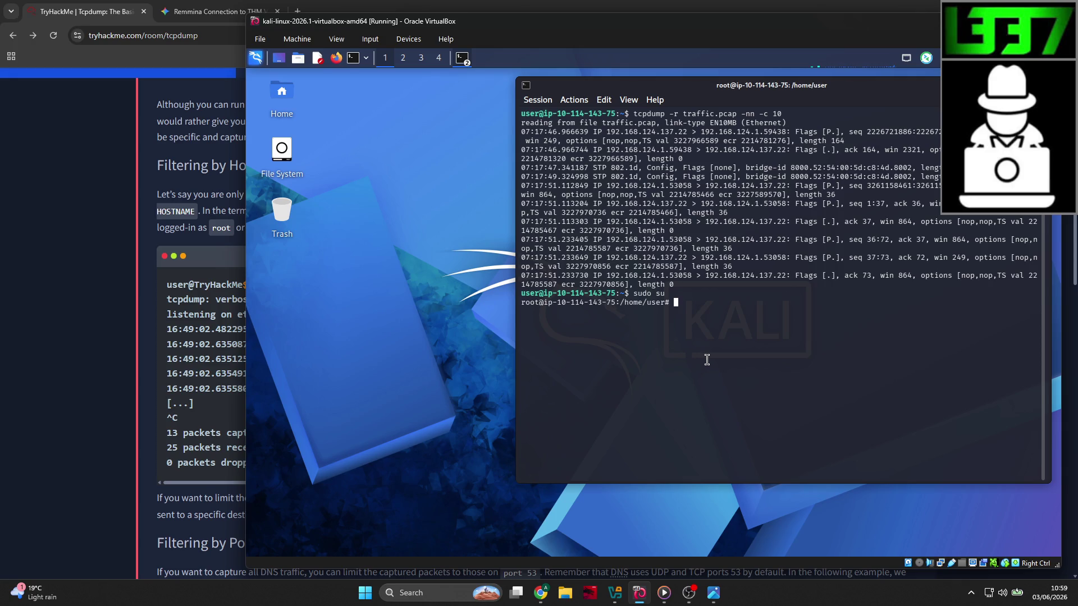
- Enter tcpdump host google.com -w google.pcap, checking the room's host-filtering example while typing
left_click(17, 248)
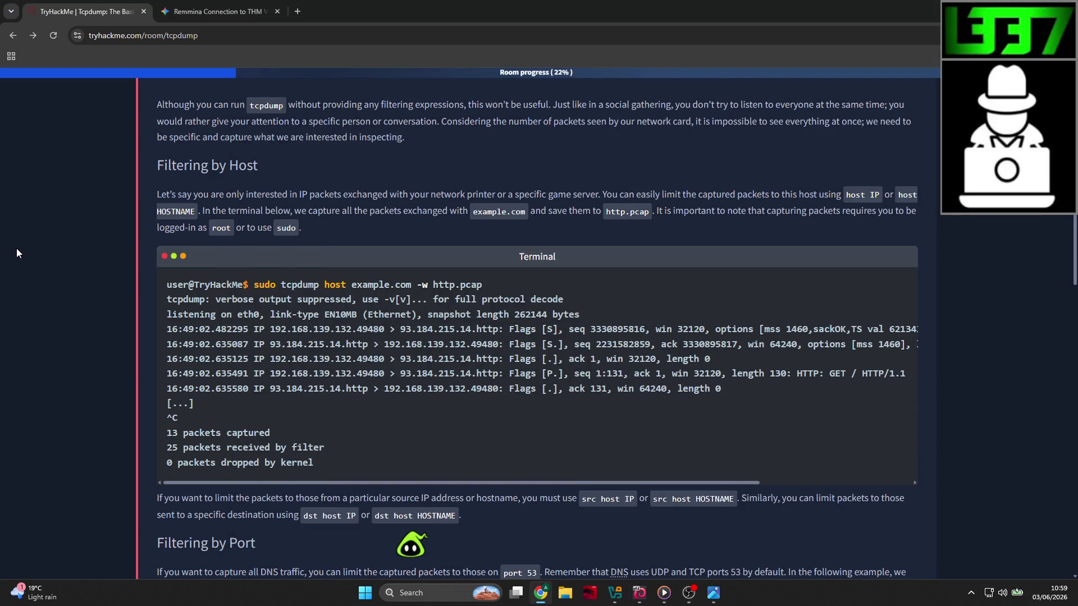
key("alt+Tab")
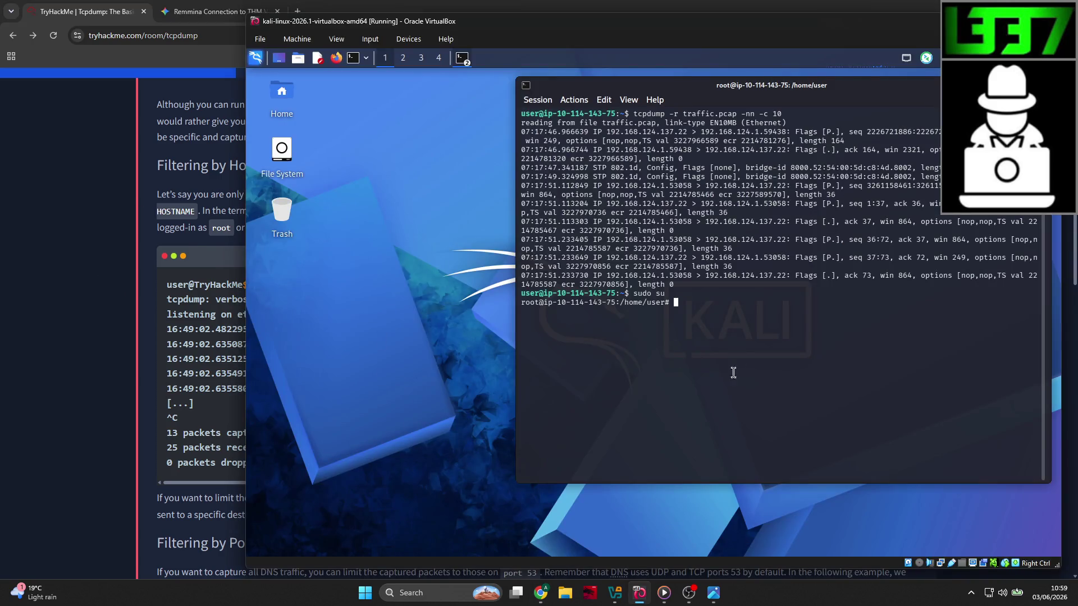
type("tcpdump")
left_click(8, 307)
key("alt+Tab")
type("host google.com")
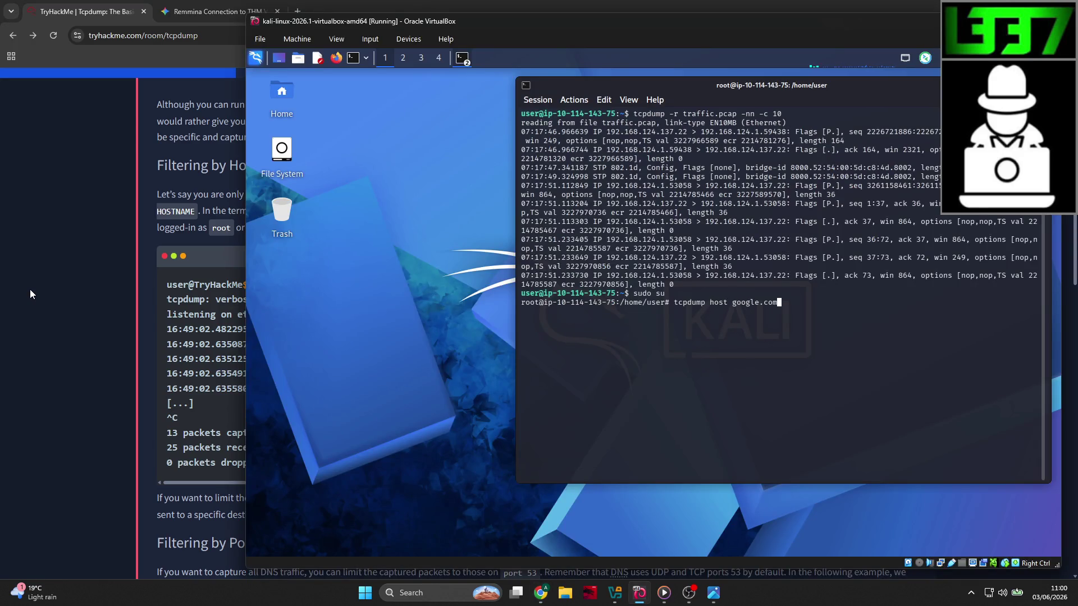
left_click(29, 288)
key("alt+Tab")
type("-wgoogle.pcap")
- Start the google.com capture and visit google.com in Firefox inside the Kali VM
key("Return")
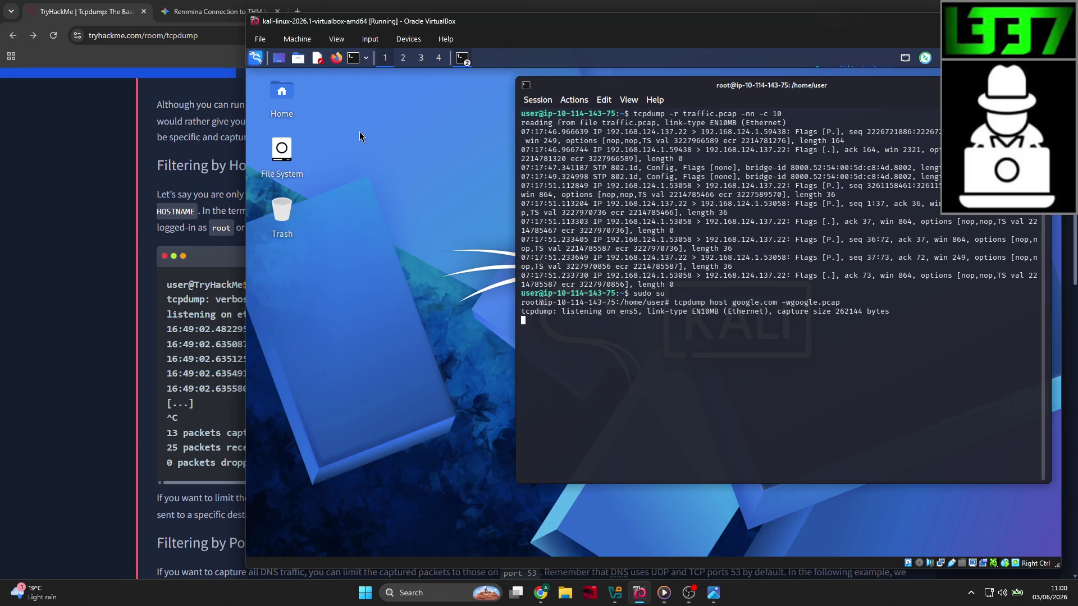
left_click(338, 57)
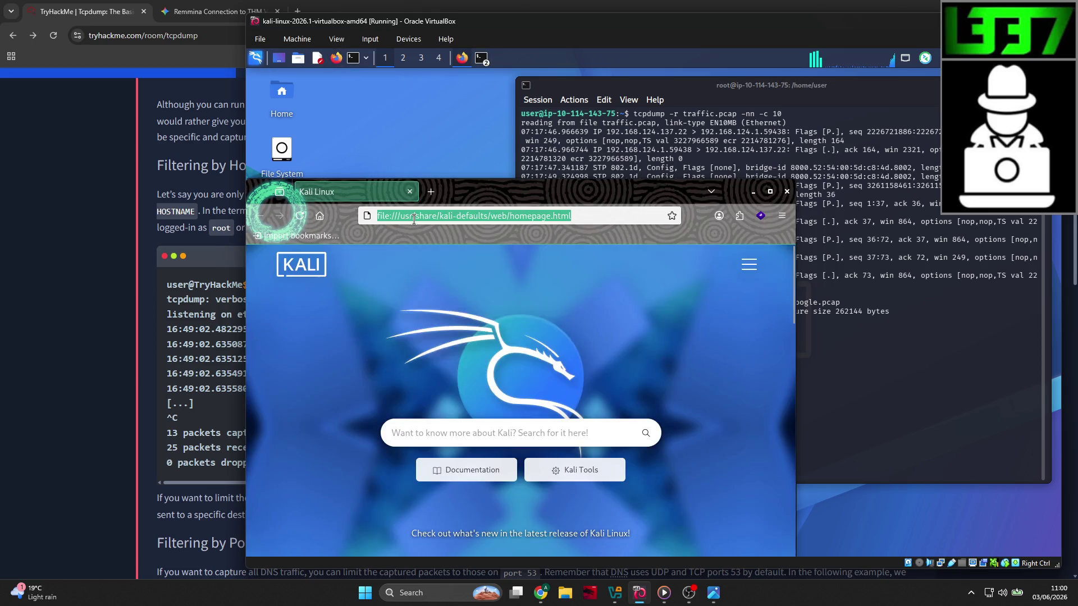
left_click(405, 216)
type("google.com")
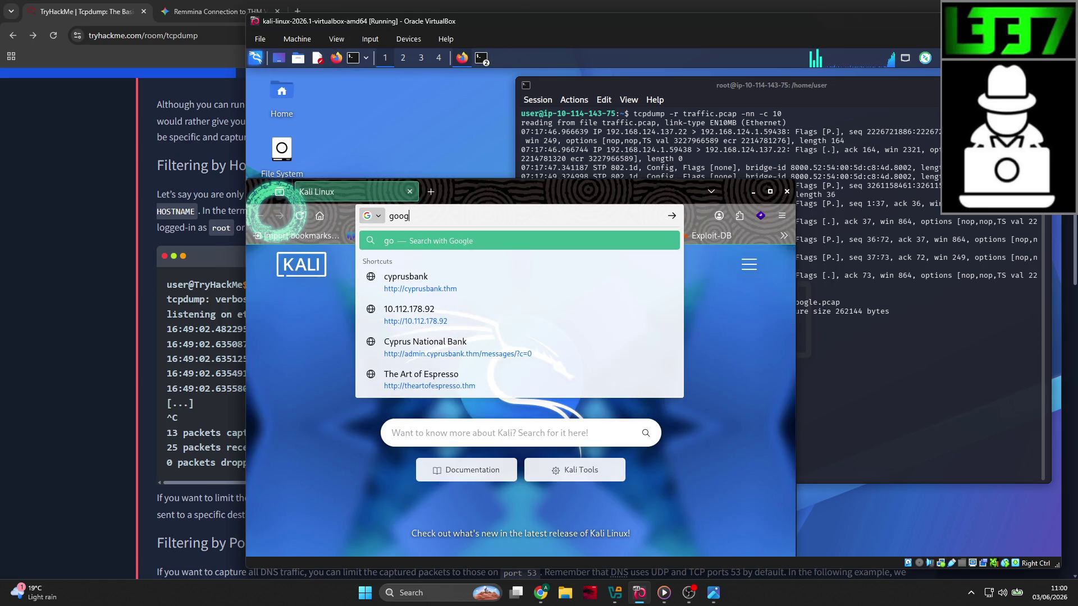
key("Return")
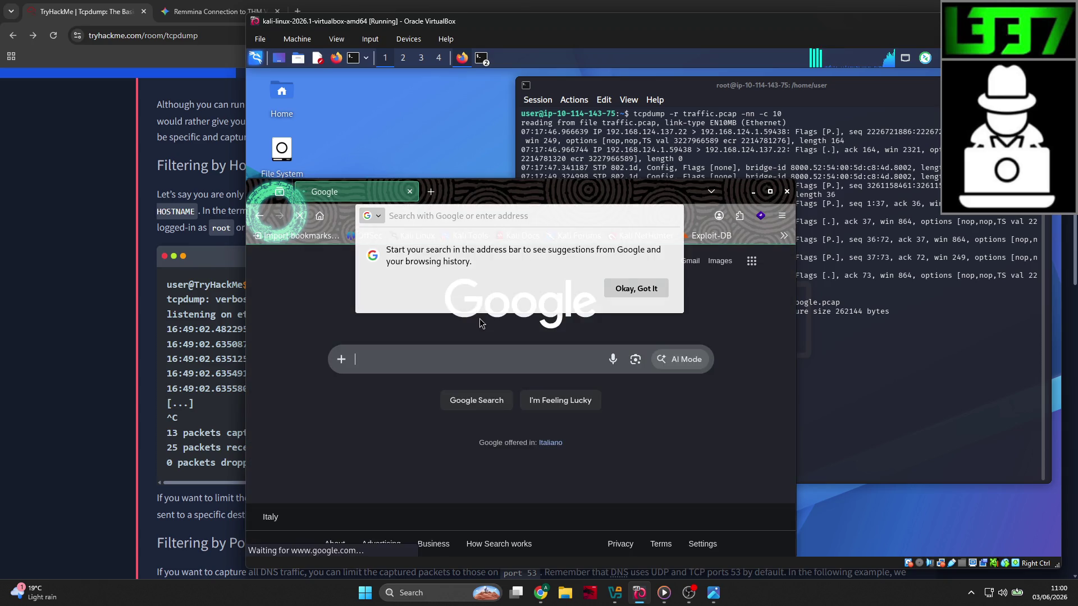
- Search Google for hello, then close Firefox
left_click(455, 356)
type("hello")
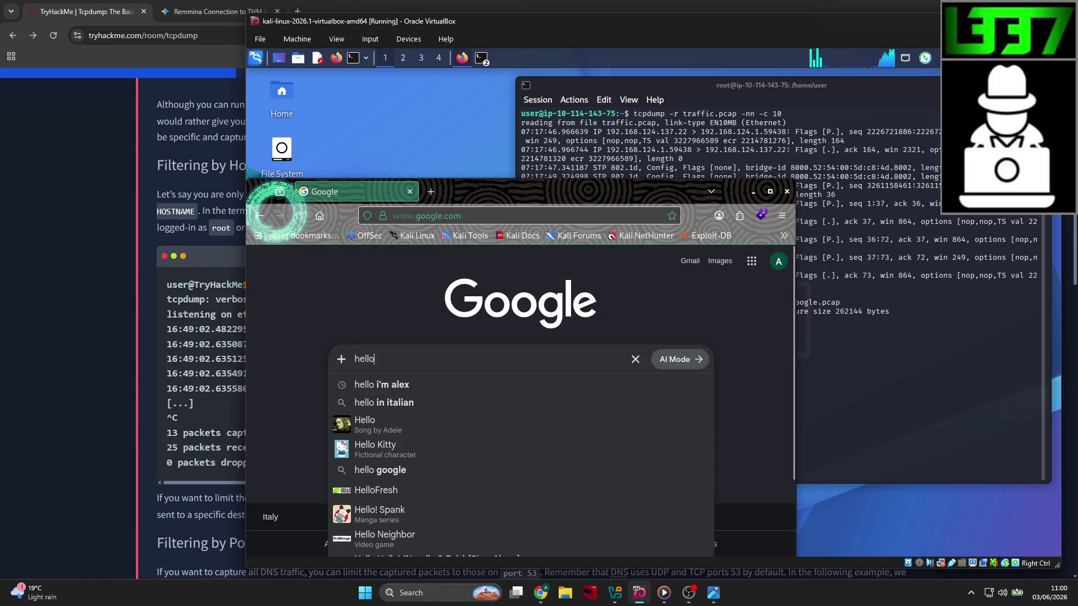
key("Return")
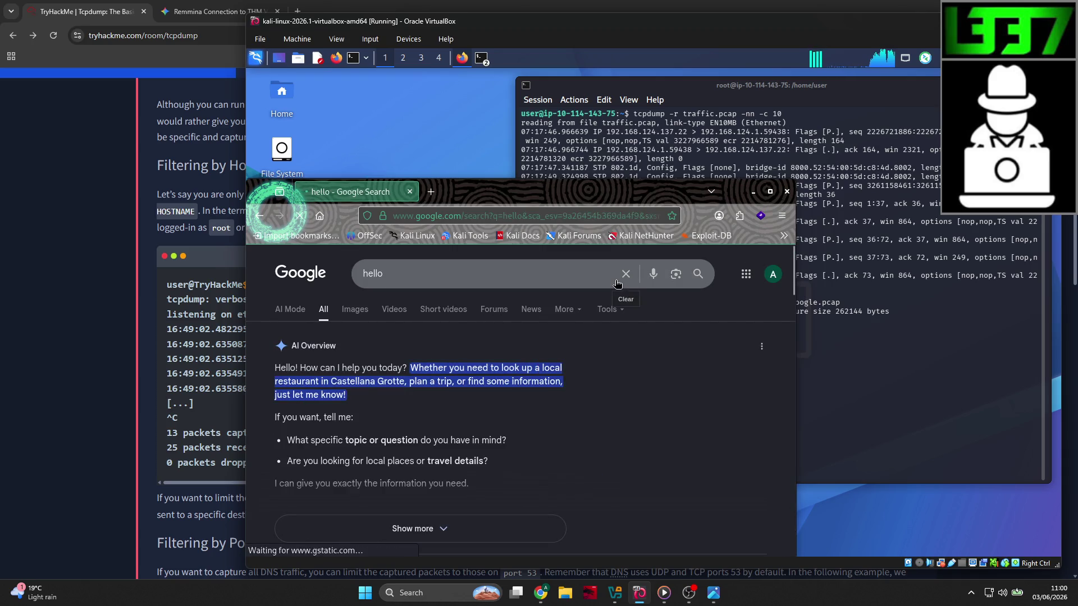
left_click(787, 192)
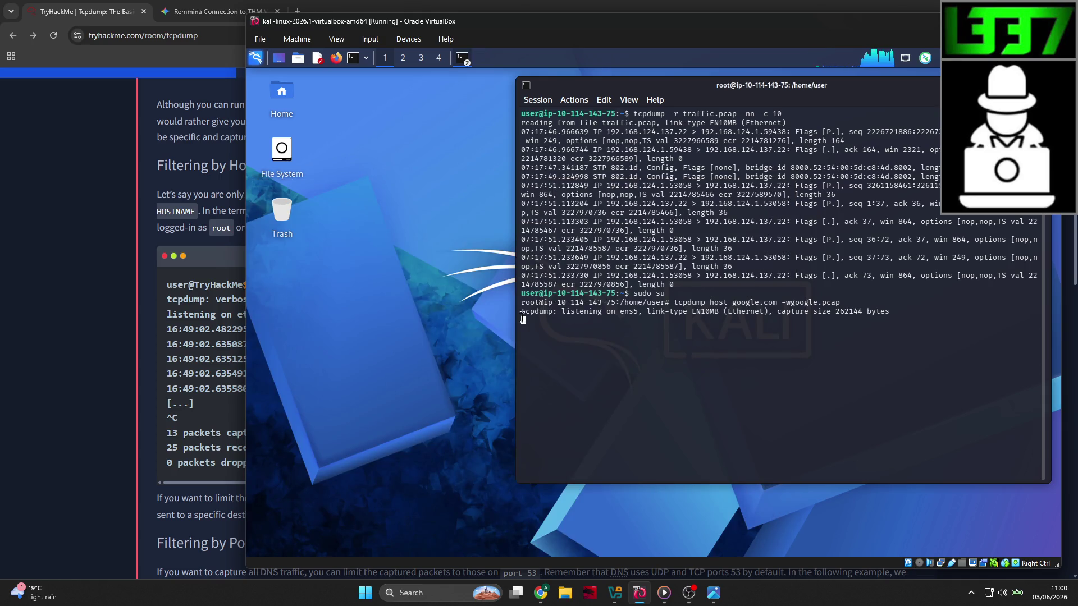
left_click(87, 305)
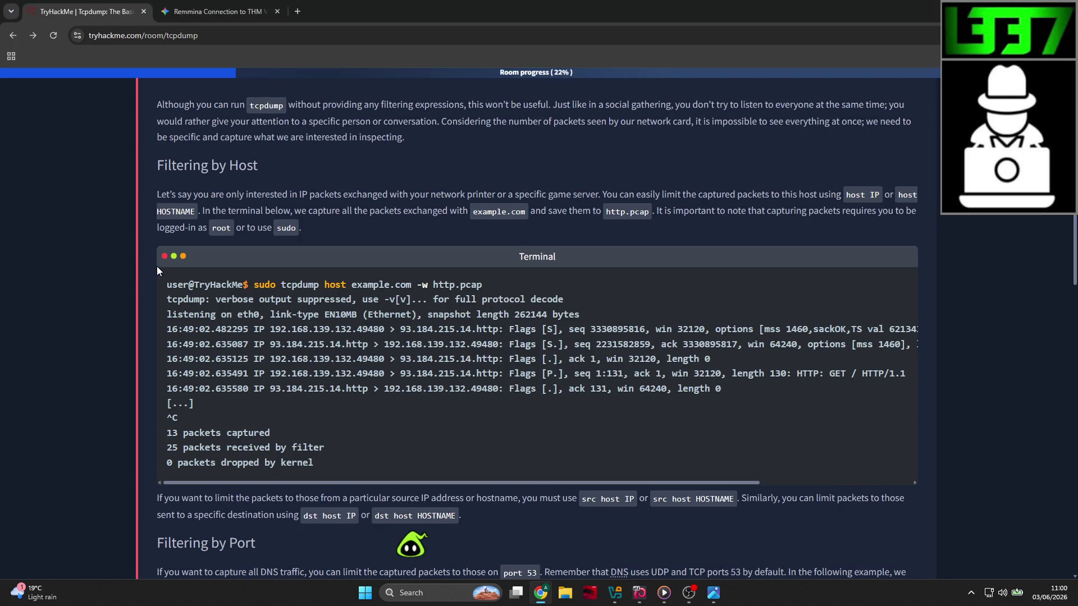
- Stop the google.com capture with Ctrl+C and list the home folder with ls
key("alt+Tab")
key("ctrl+c")
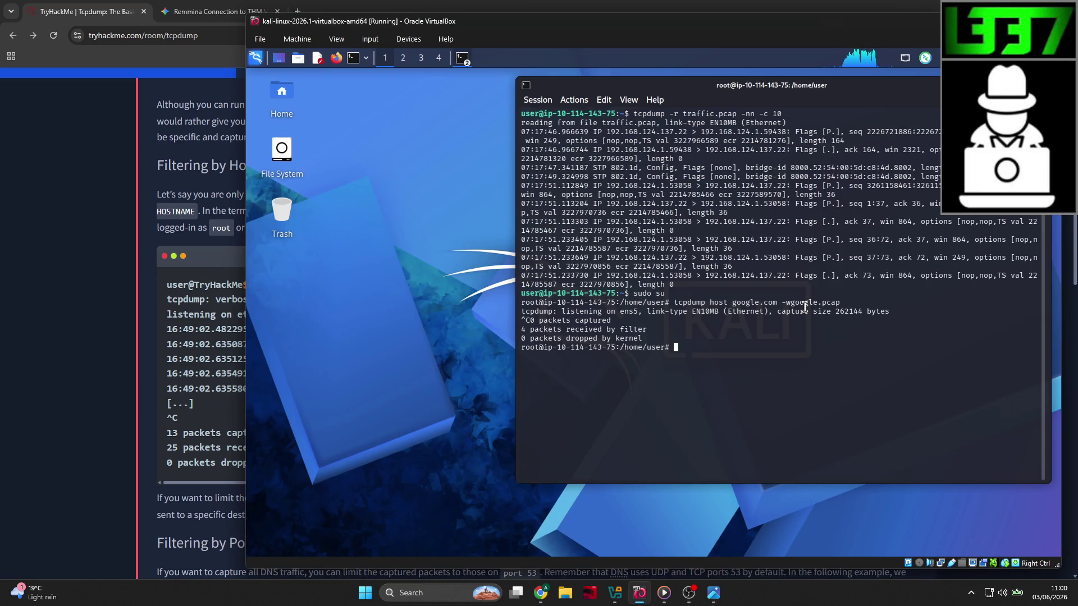
type("ls")
key("Return")
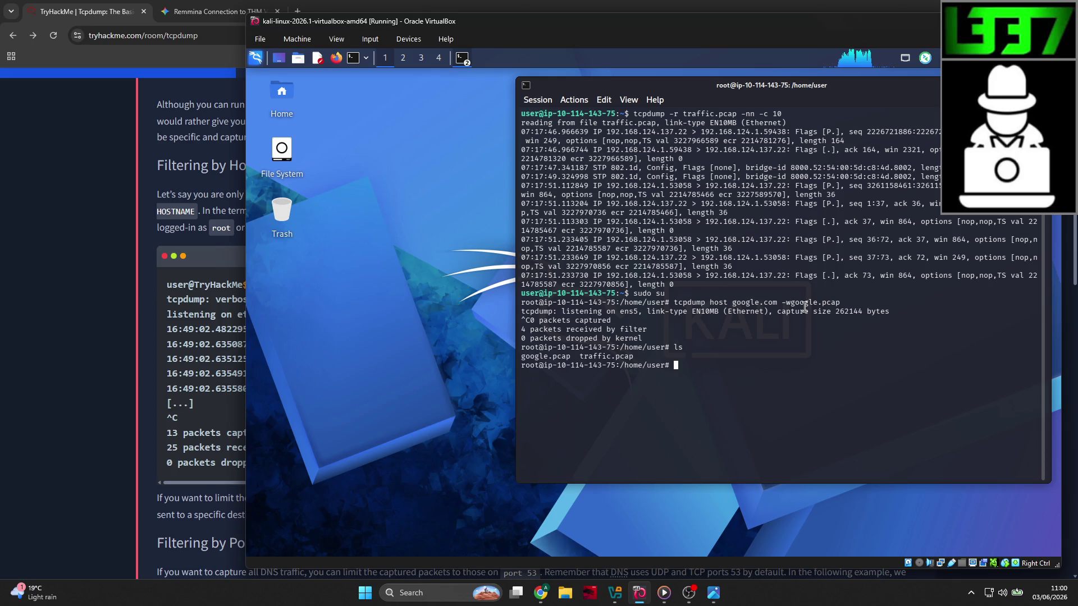
- Read the captured packets back with tcpdump -r google.pcap
type("tcpu")
key("BackSpace")
key("BackSpace")
type("dump -r")
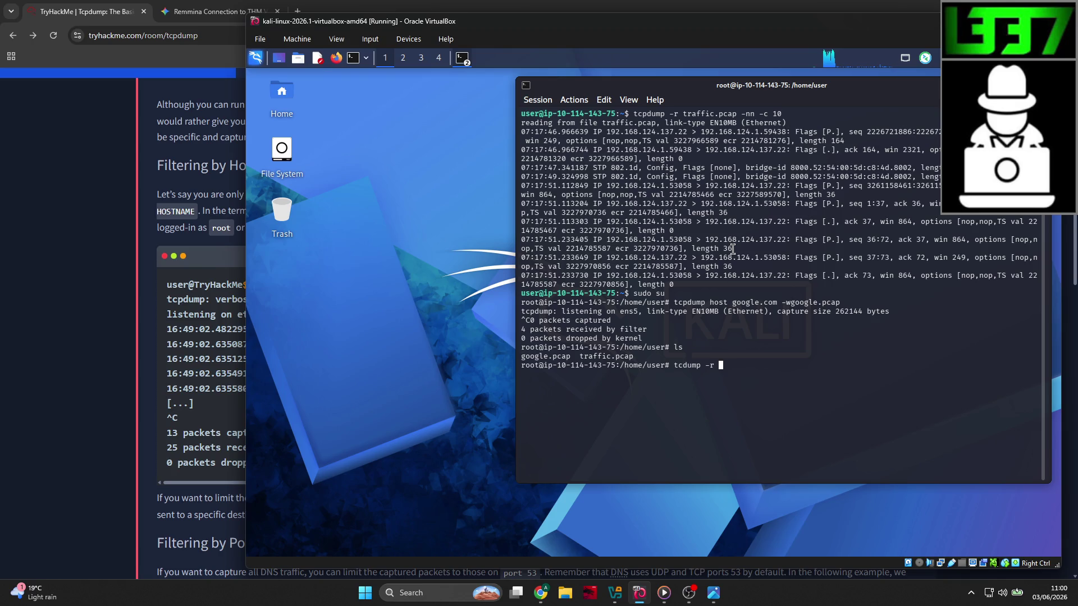
type("google.pcap")
key("Return")
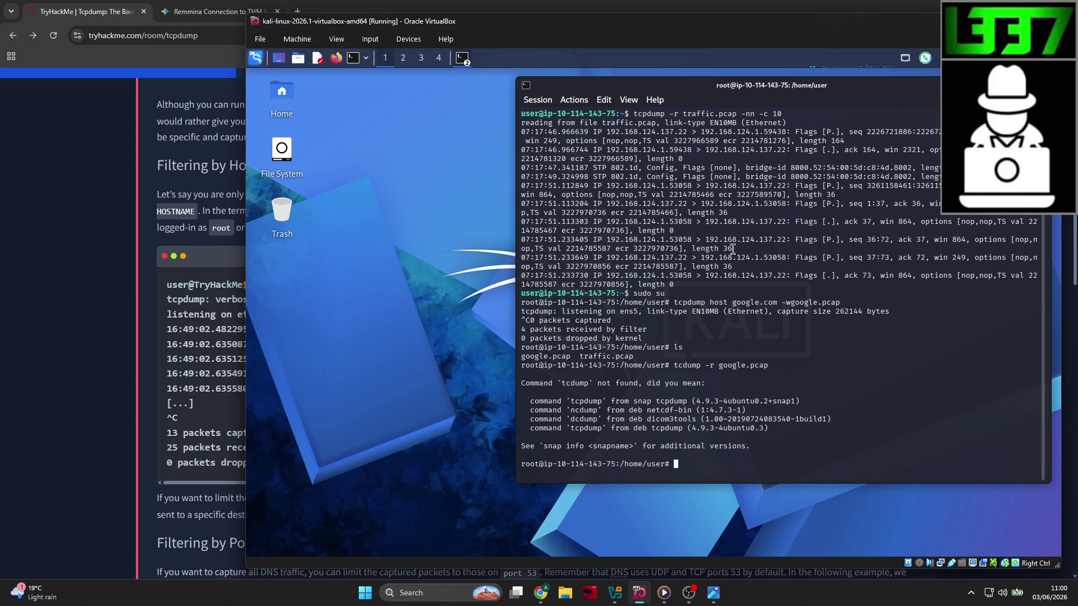
type("tcpdu")
type("mp -rgo")
key("BackSpace")
key("BackSpace")
type("google.pcap")
key("Return")
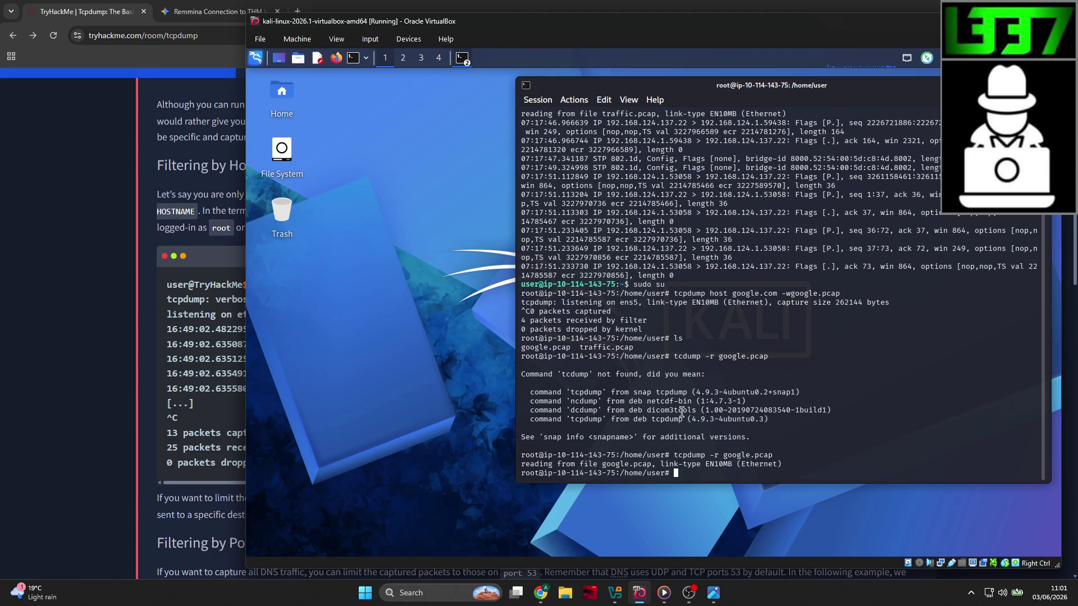
- Print google.pcap's raw contents with cat and list the files again
type("cat google.pcap")
key("Return")
type("ls")
key("Return")
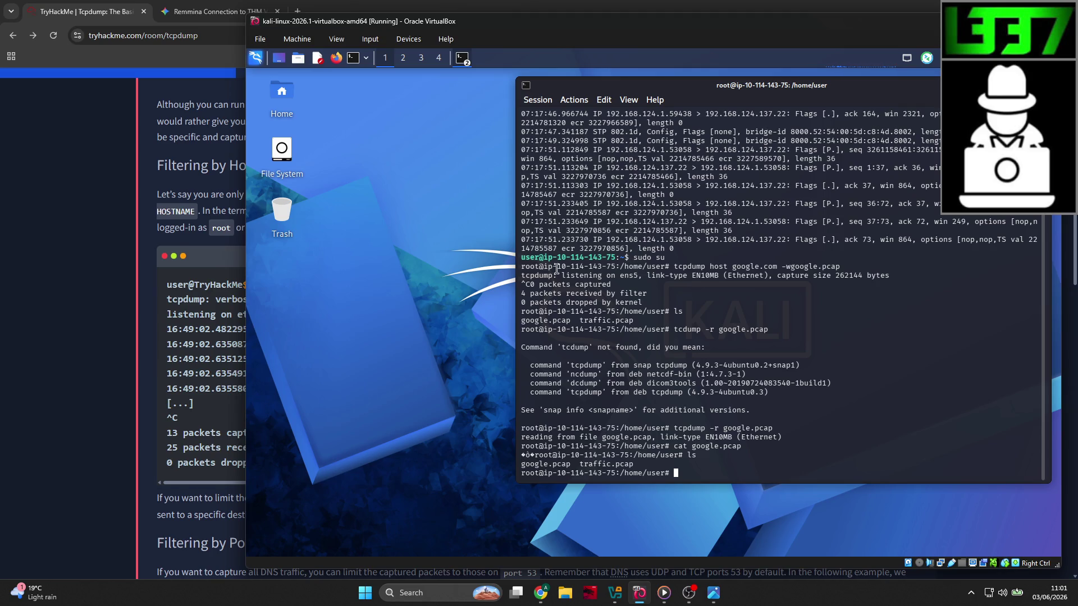
- Scroll the room page to read the Filtering by Port section and its DNS example
left_click(111, 268)
scroll(116, 271, "down", 3)
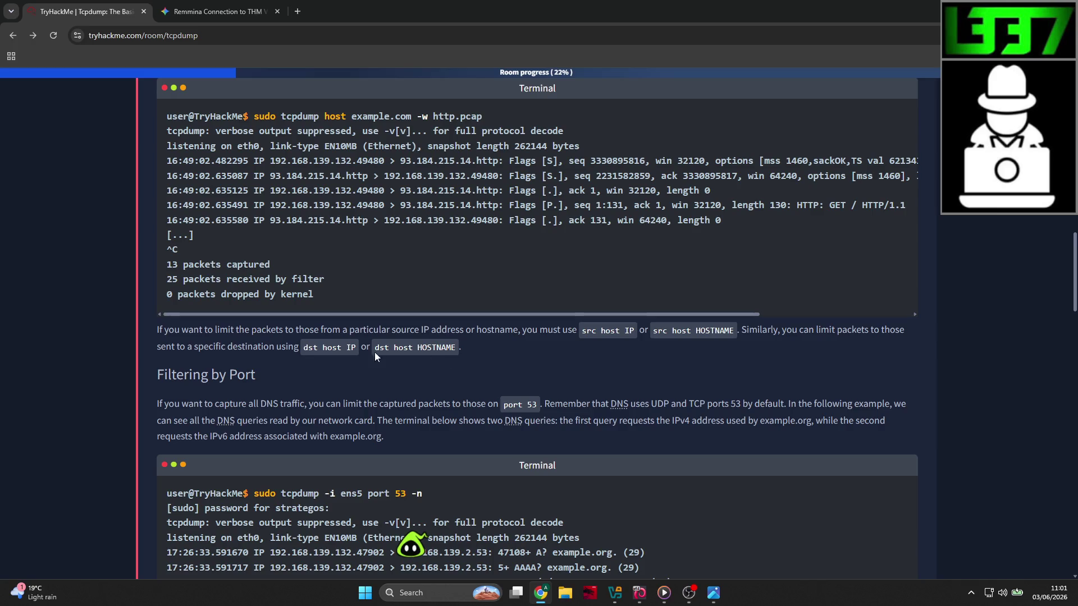
scroll(253, 379, "down", 1)
scroll(253, 379, "down", 2)
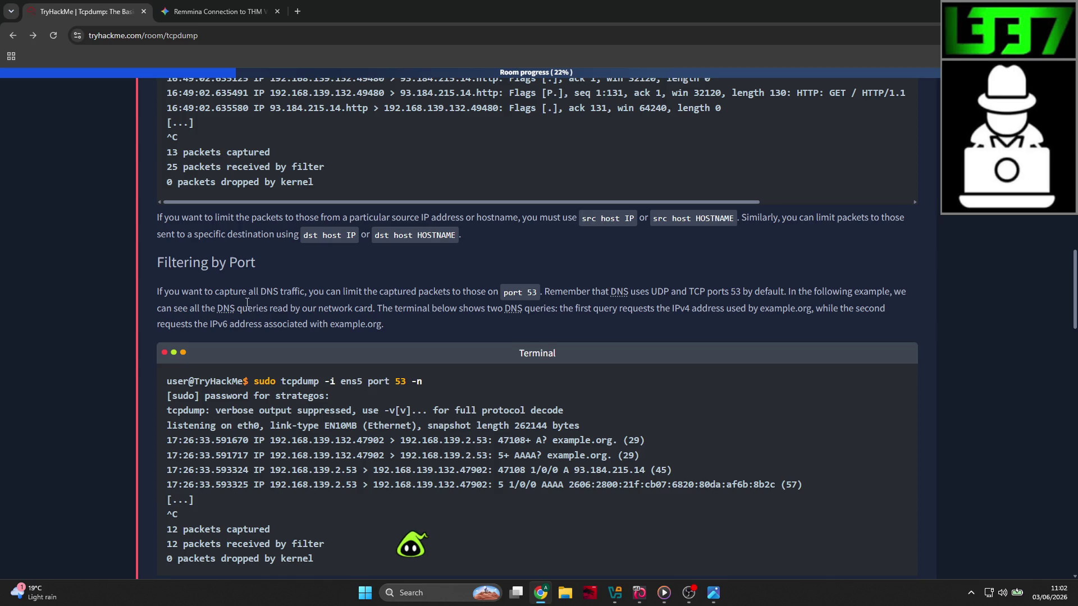
scroll(277, 304, "down", 2)
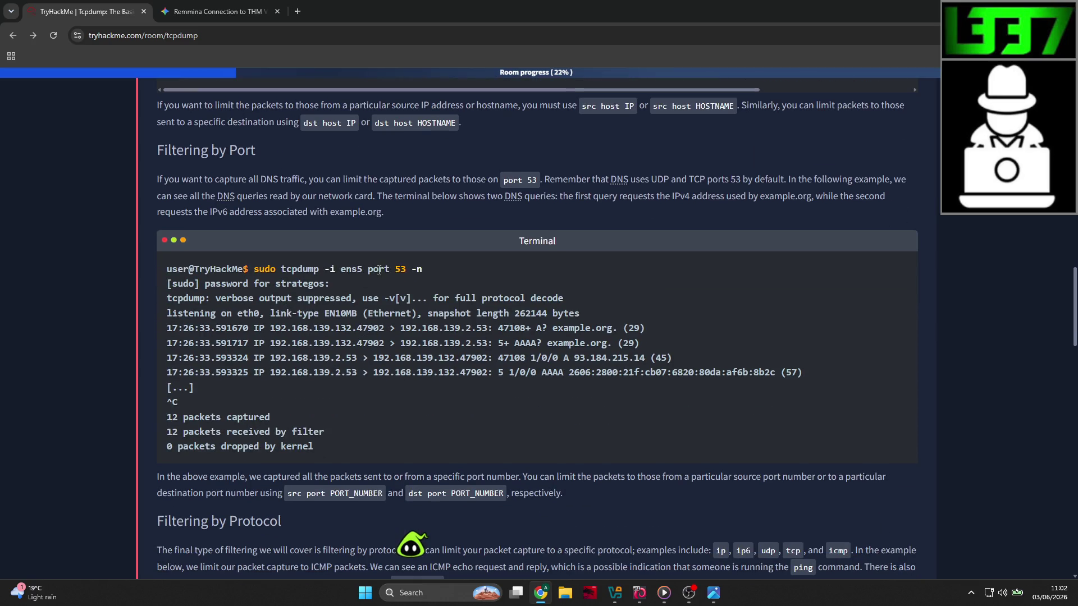
left_click(379, 273)
scroll(405, 270, "up", 1)
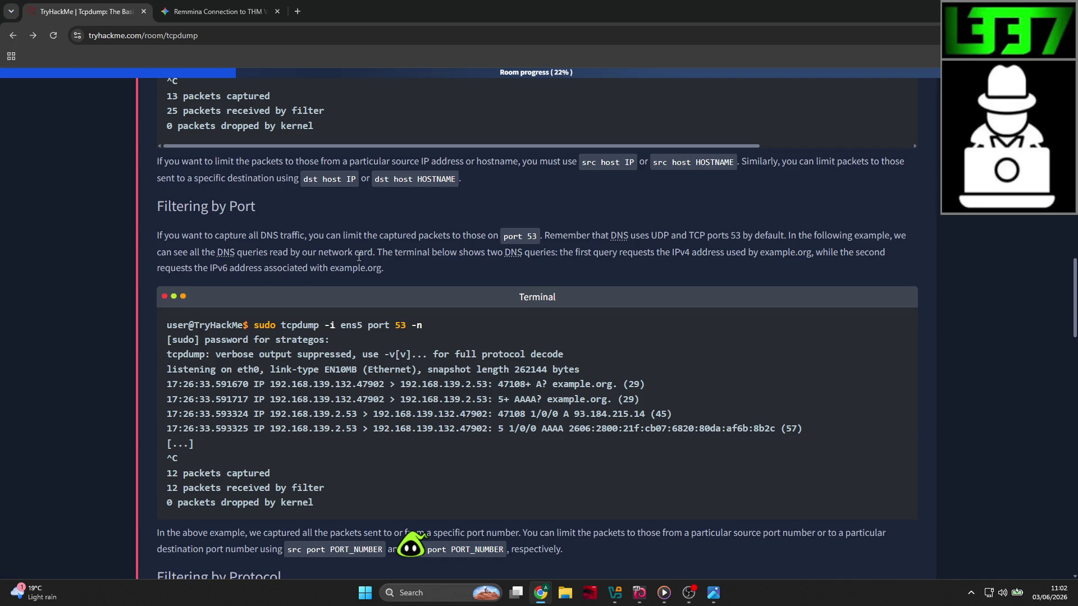
scroll(359, 256, "down", 1)
scroll(358, 264, "down", 3)
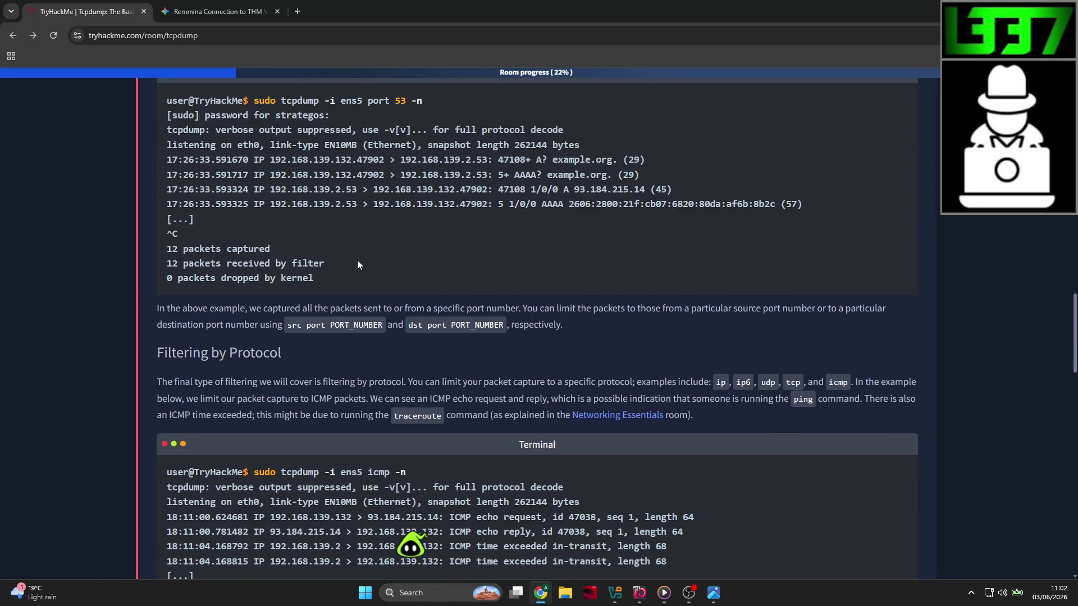
scroll(358, 263, "down", 2)
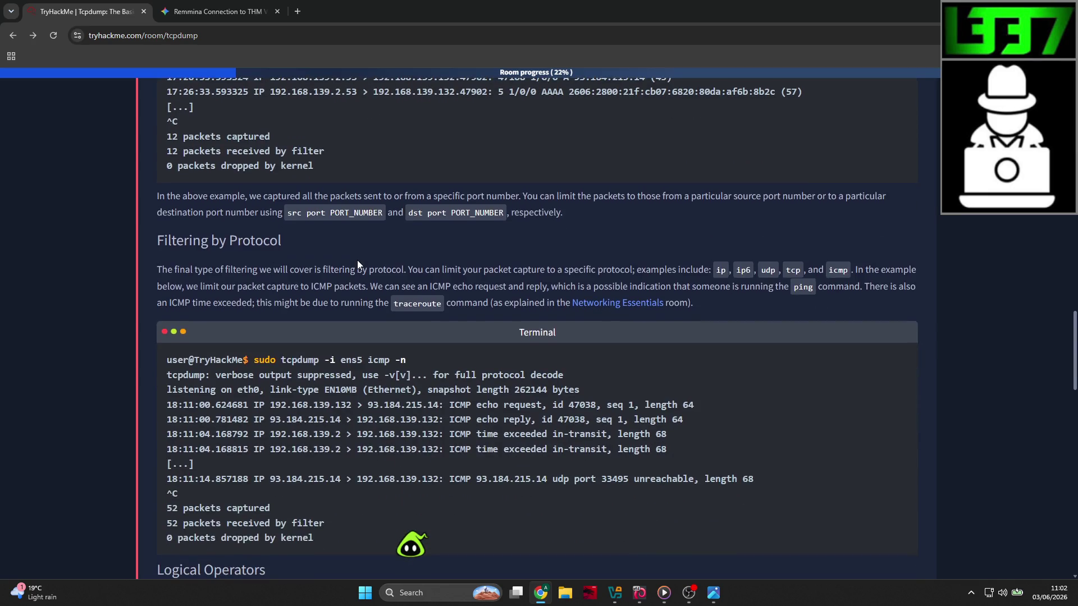
scroll(358, 263, "down", 4)
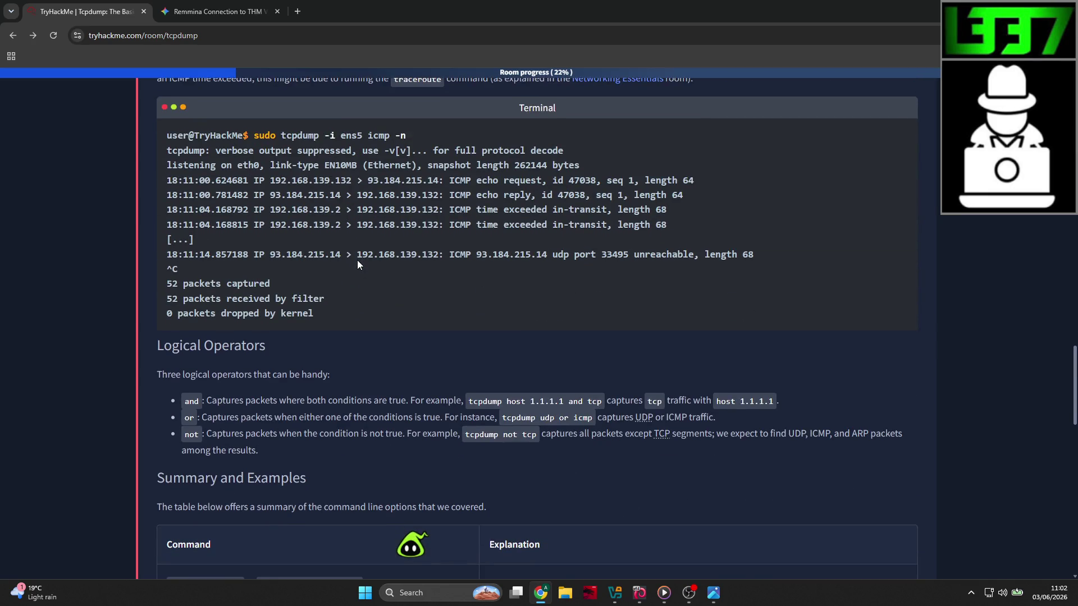
- Read through the Filtering by Protocol and Logical Operators sections
scroll(356, 261, "up", 1)
left_click_drag(200, 507, 173, 457)
left_click(225, 449)
scroll(272, 281, "up", 2)
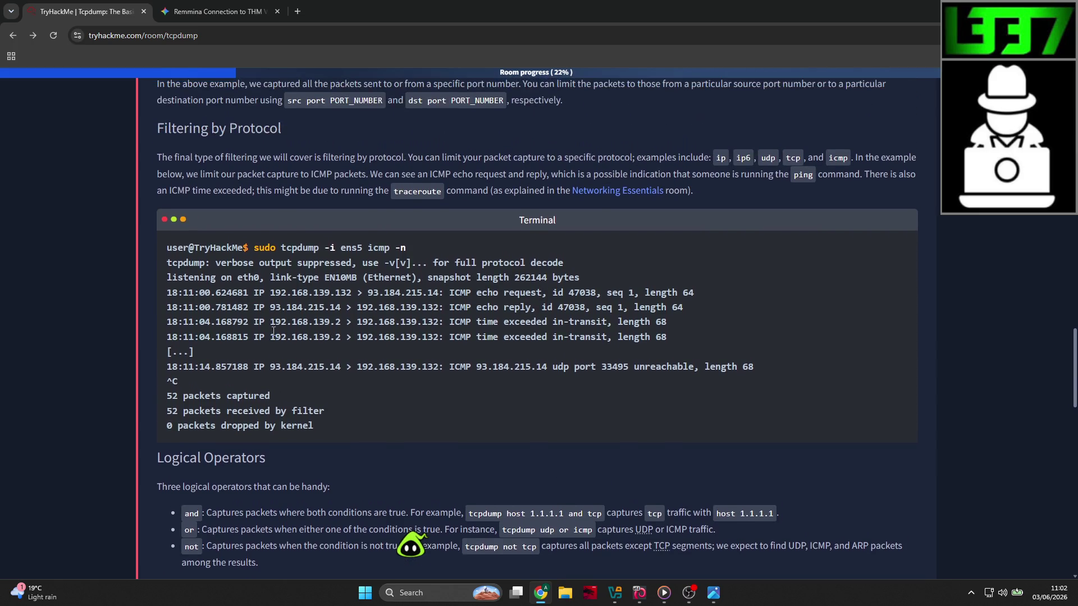
right_click(272, 221)
left_click(271, 221)
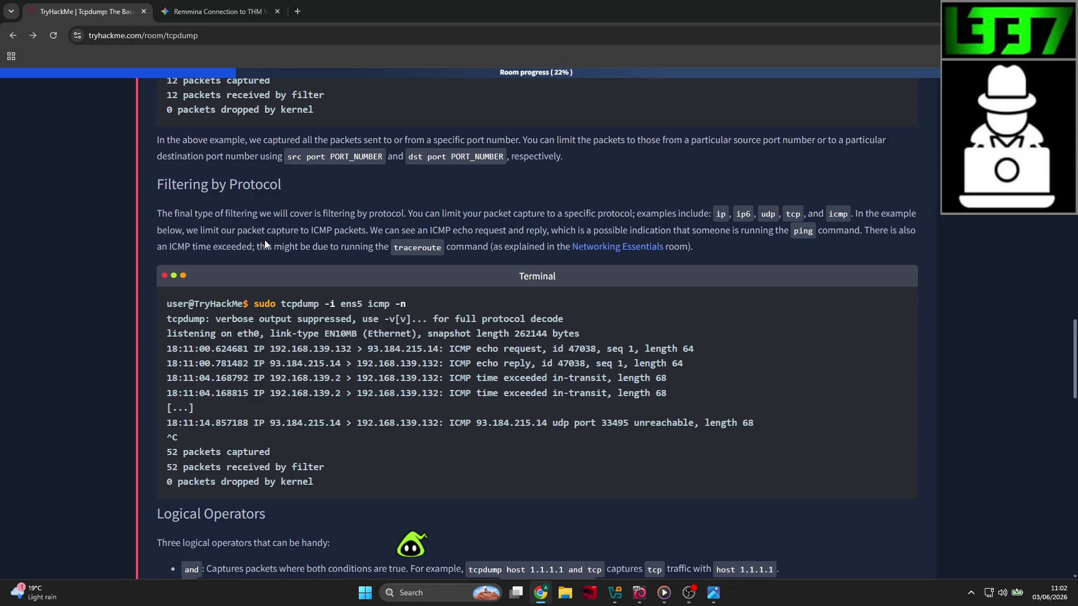
scroll(318, 281, "down", 3)
scroll(320, 274, "up", 3)
scroll(564, 239, "up", 4)
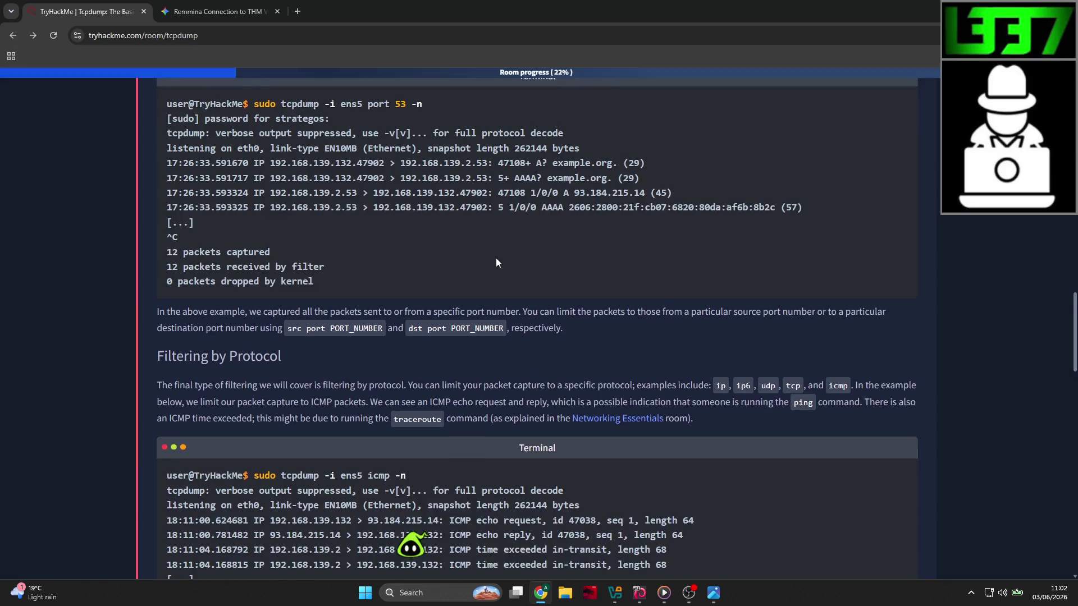
scroll(463, 257, "up", 1)
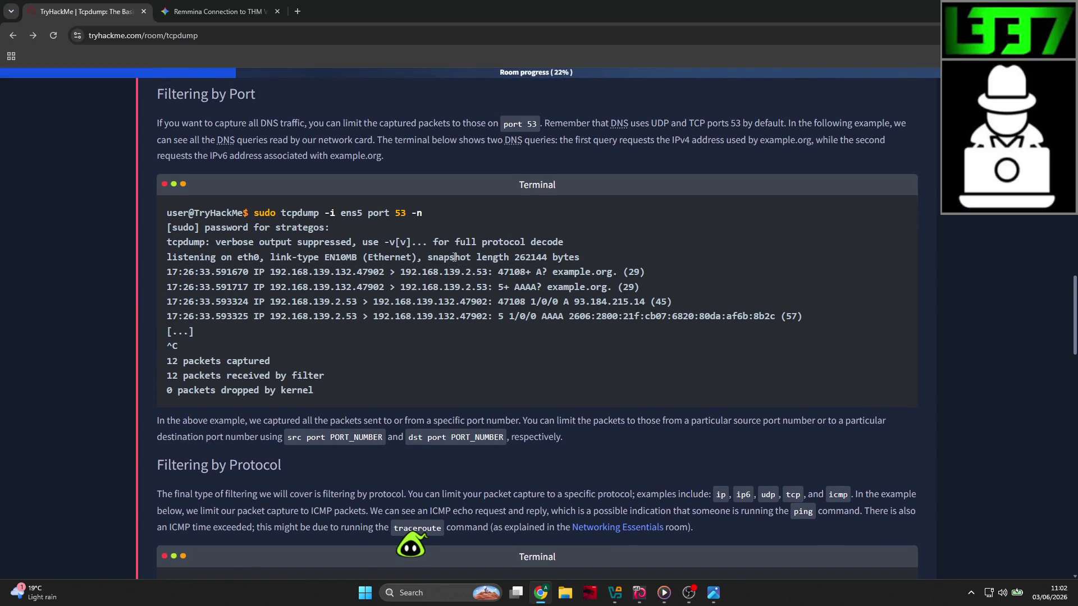
scroll(454, 256, "down", 1)
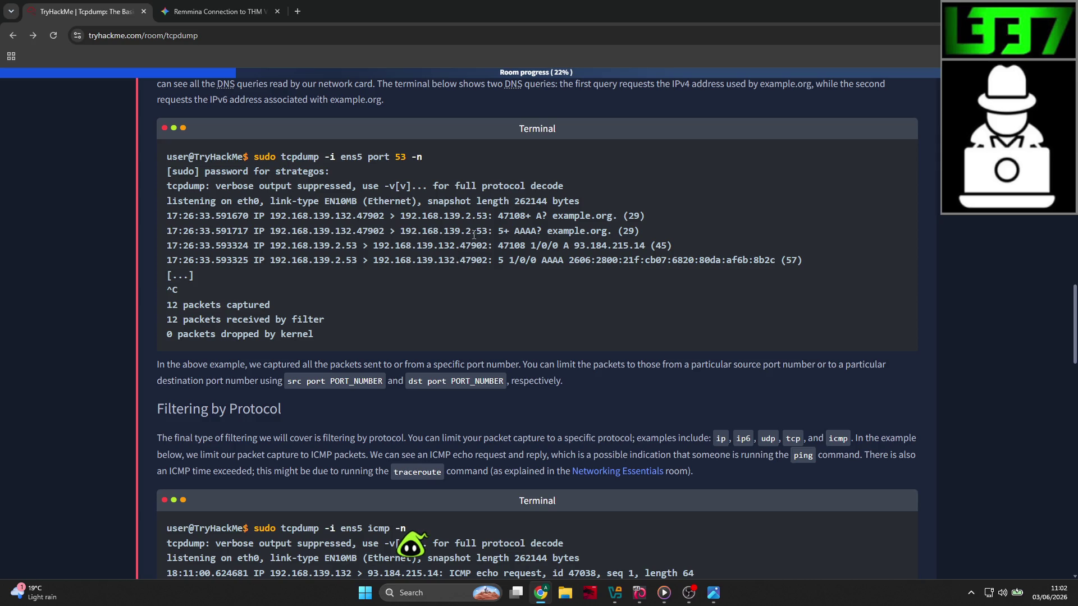
scroll(473, 238, "down", 2)
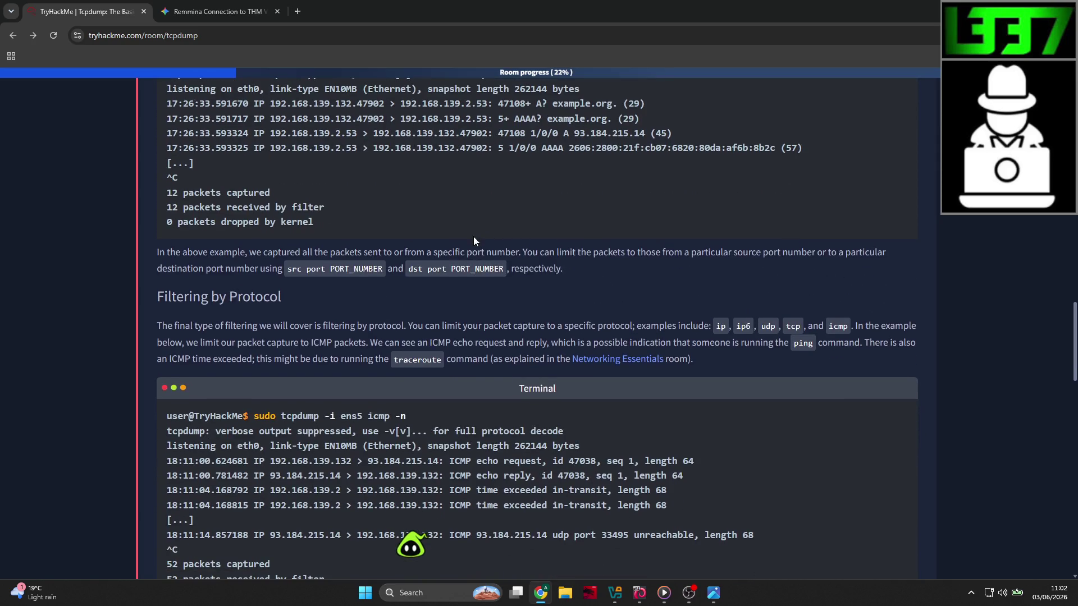
scroll(469, 239, "up", 3)
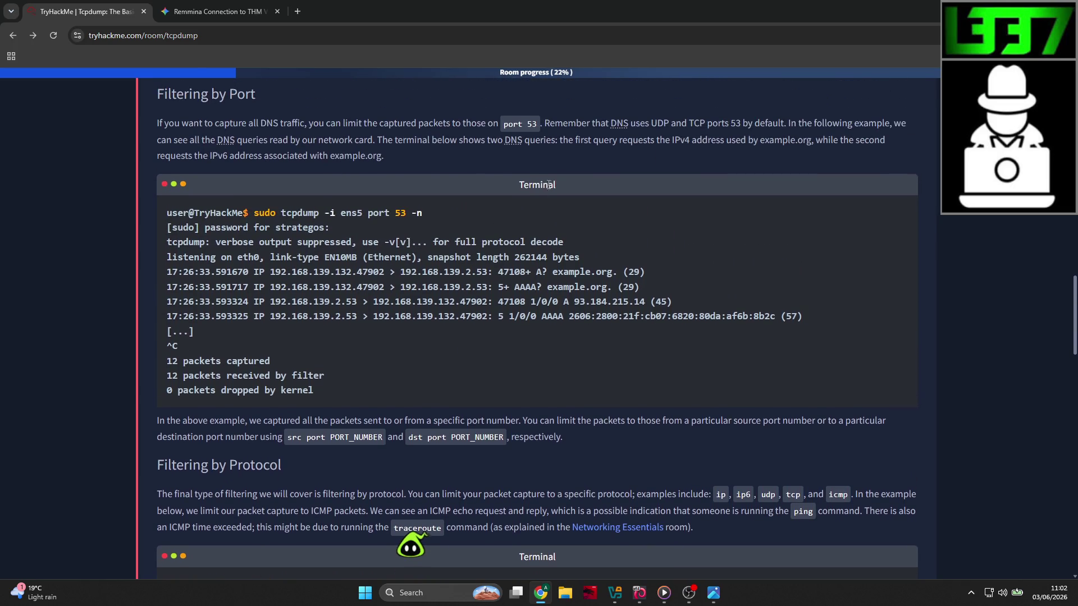
scroll(479, 176, "down", 1)
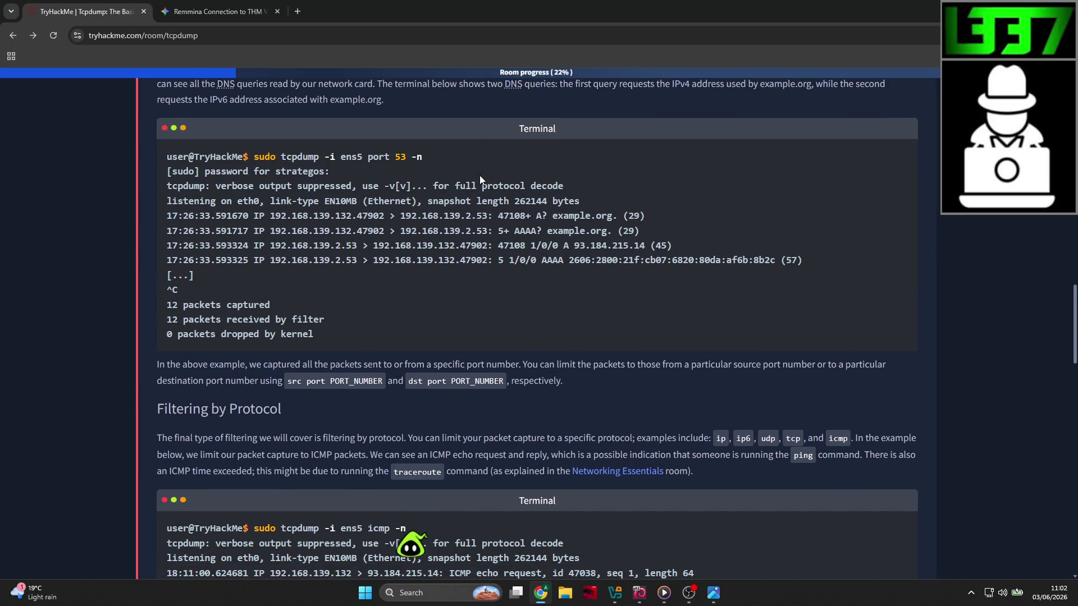
scroll(479, 175, "down", 1)
- Wipe the Kali root terminal with clear and return to the TryHackMe page
key("alt+Tab")
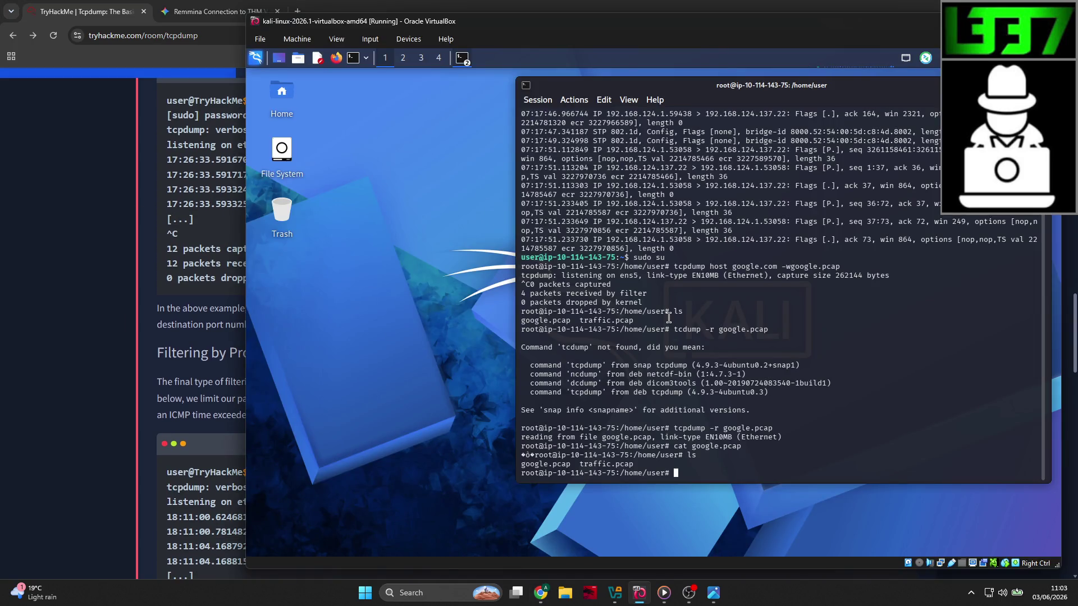
type("clear")
key("Return")
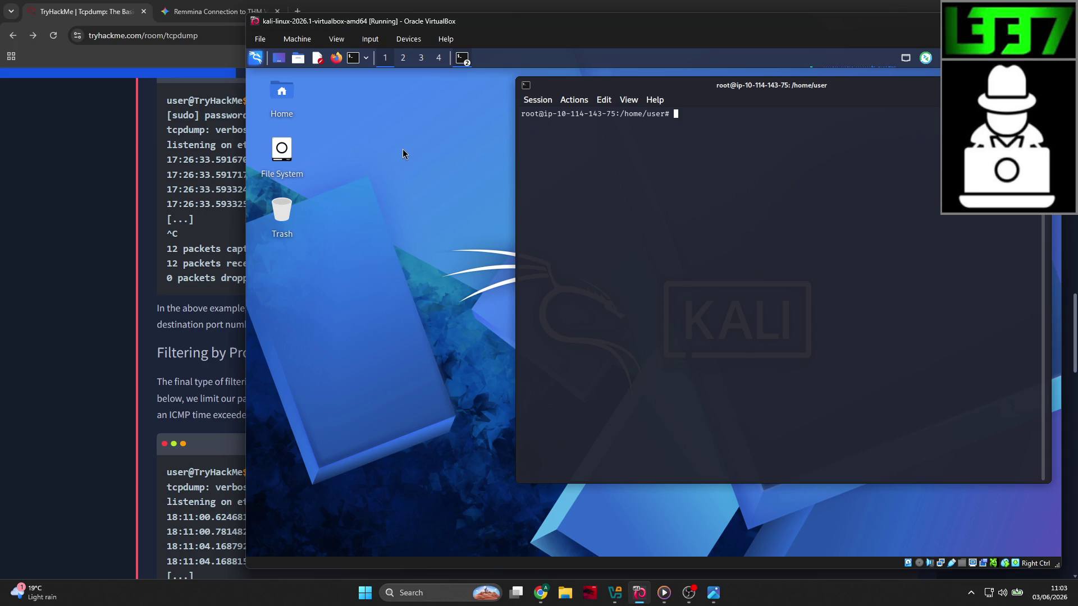
left_click(13, 241)
scroll(254, 321, "down", 2)
scroll(465, 297, "down", 2)
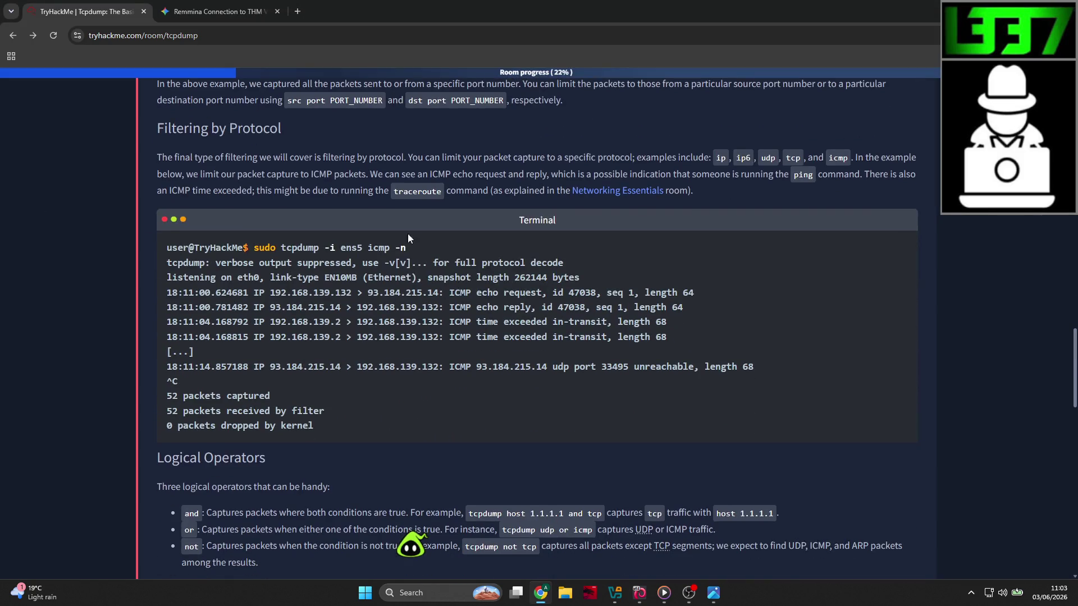
scroll(375, 210, "down", 7)
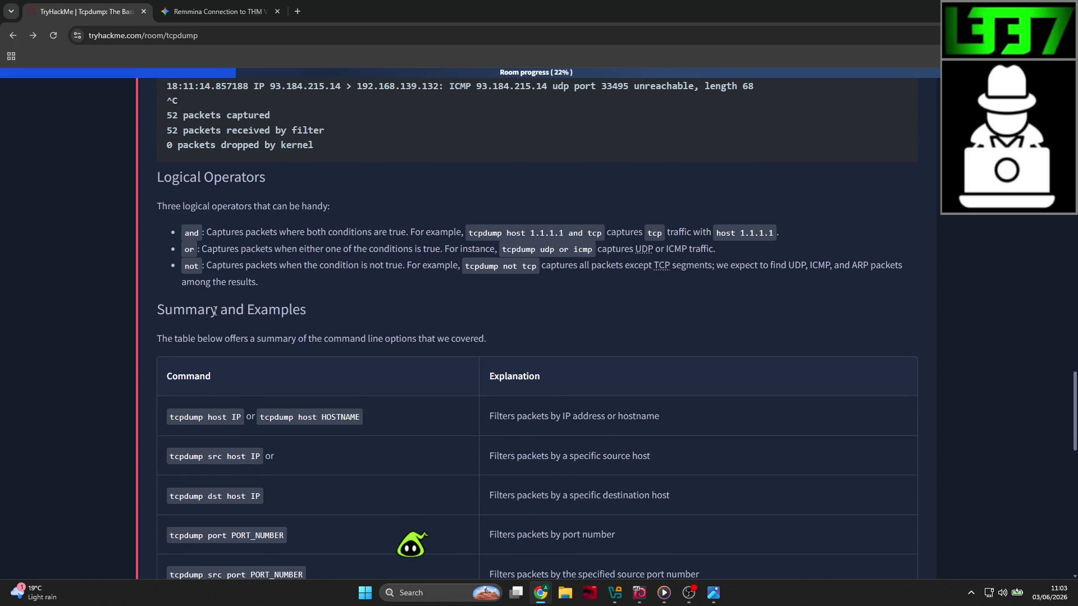
scroll(91, 301, "down", 2)
scroll(91, 301, "up", 1)
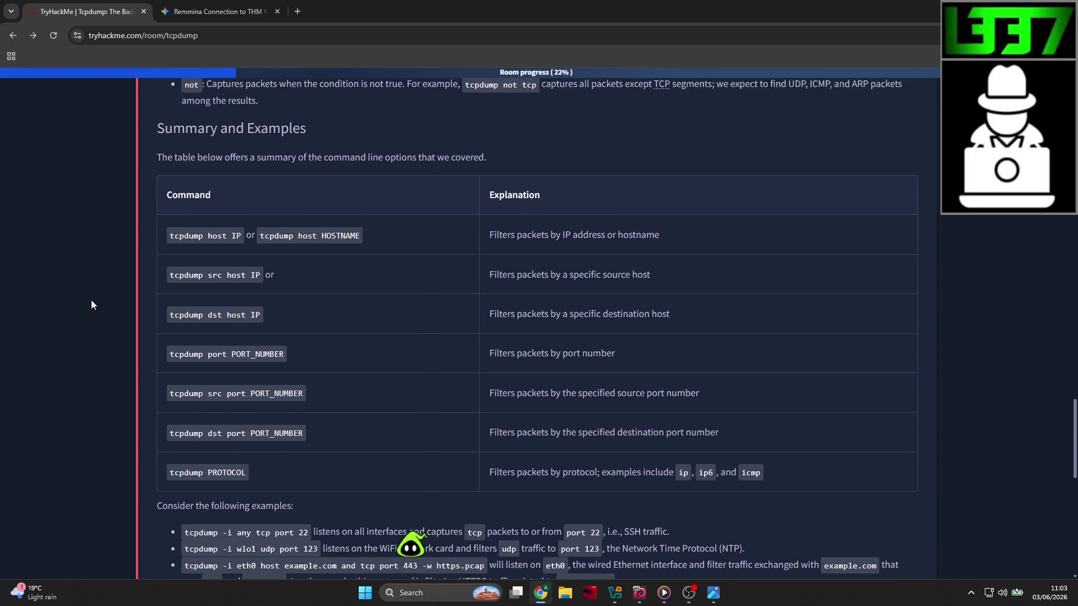
scroll(92, 305, "down", 1)
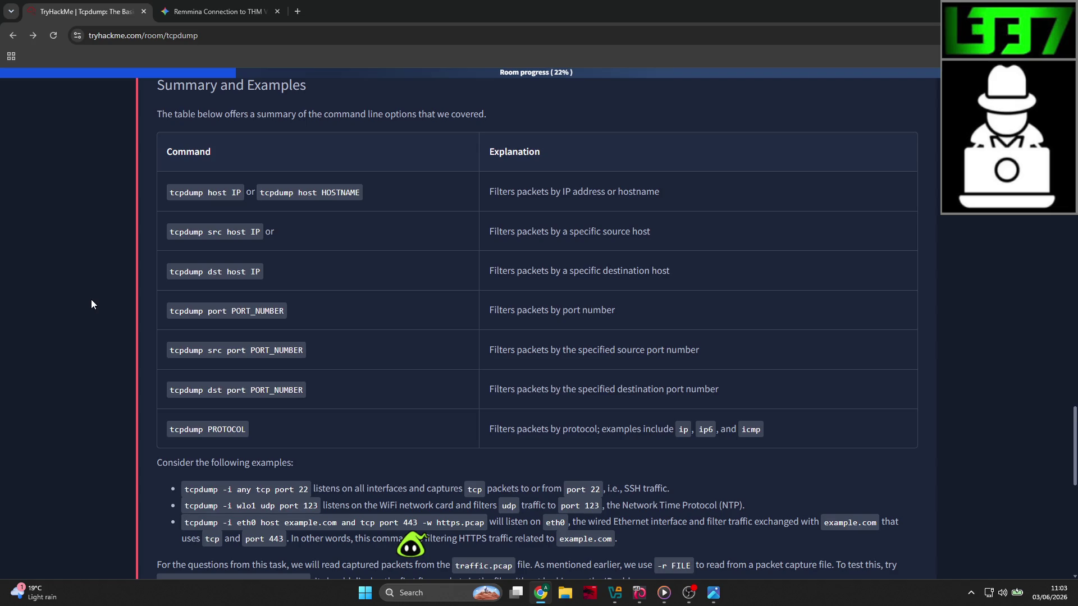
scroll(92, 303, "up", 1)
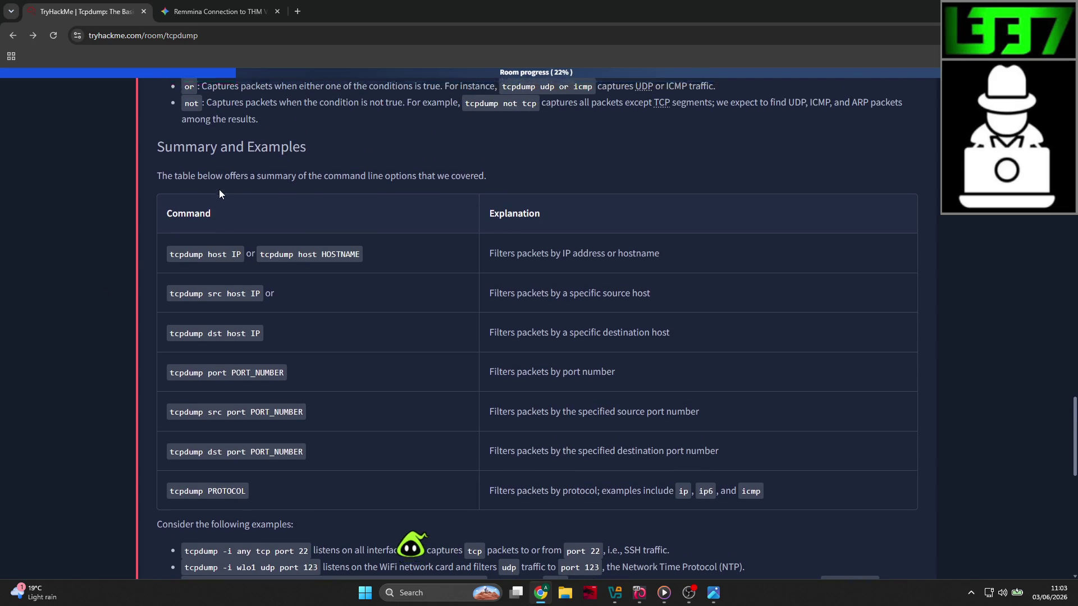
scroll(218, 190, "up", 3)
left_click_drag(217, 232, 409, 232)
left_click(425, 232)
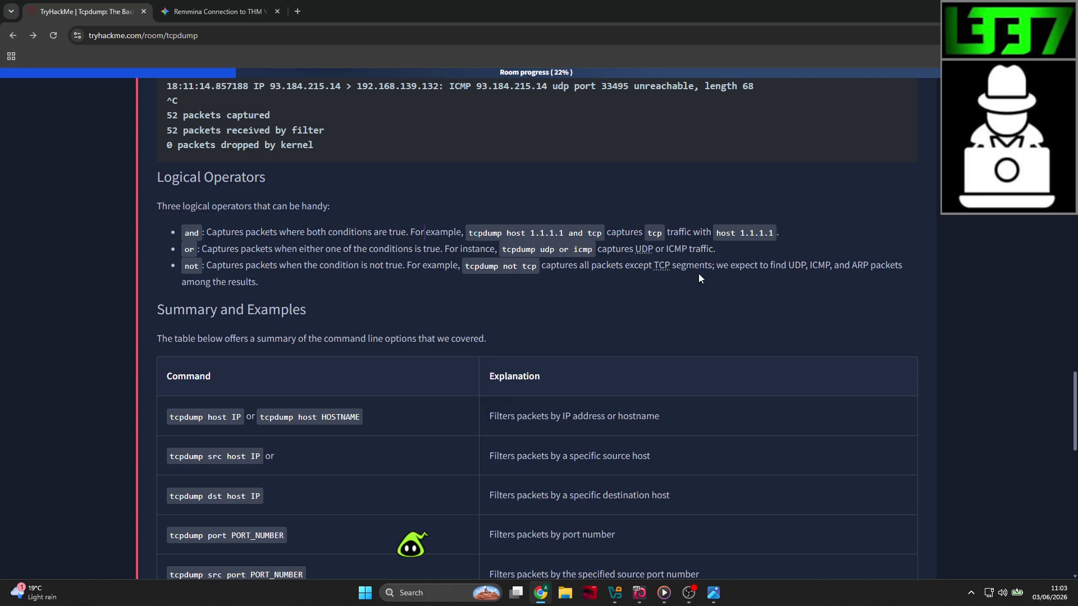
scroll(477, 257, "down", 3)
scroll(449, 253, "down", 2)
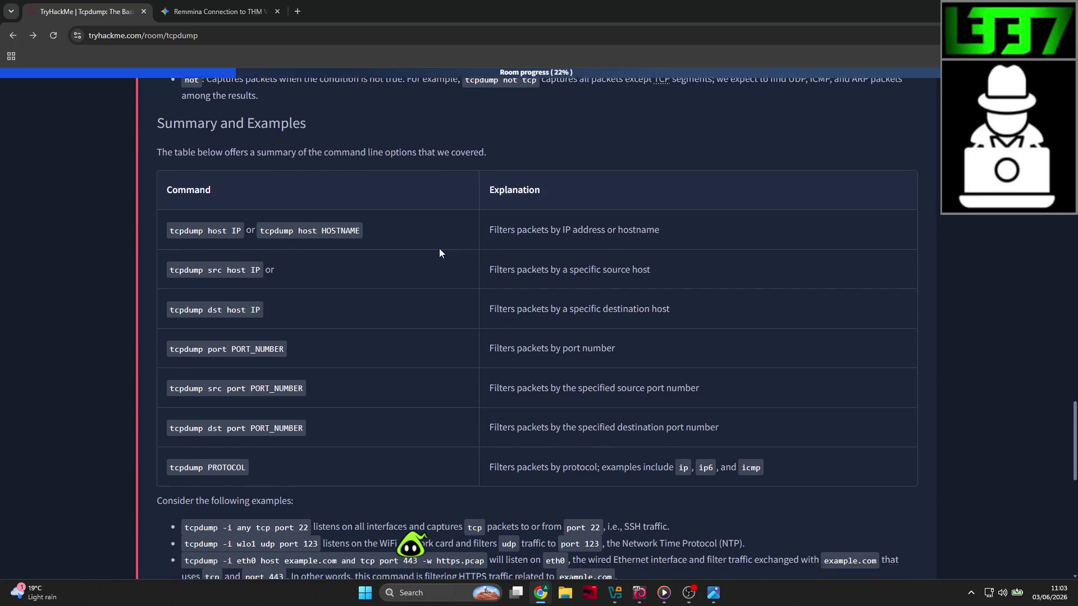
scroll(431, 274, "up", 2)
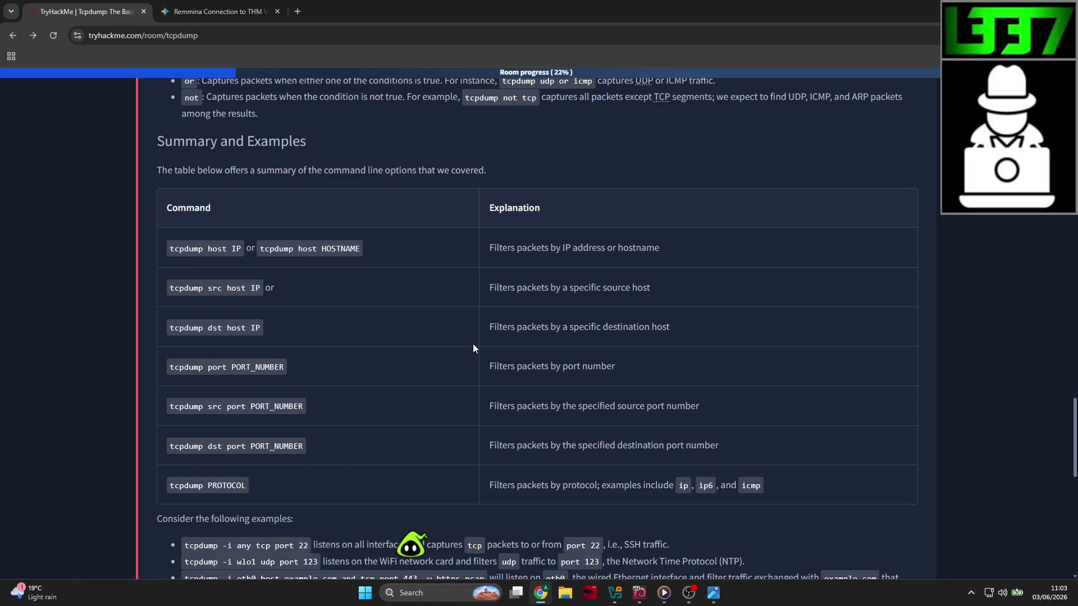
scroll(391, 322, "down", 3)
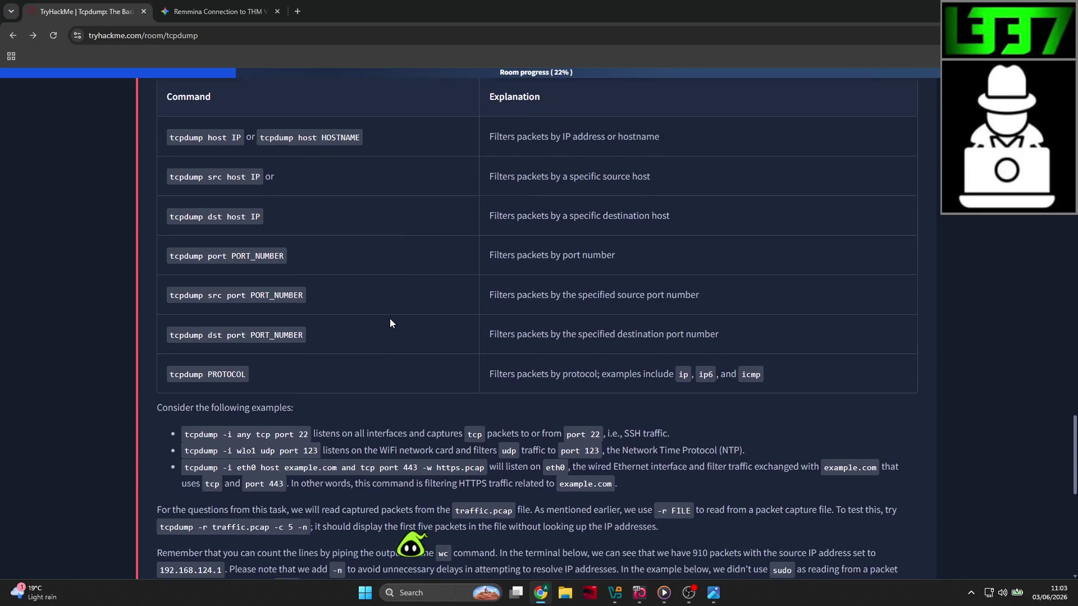
scroll(391, 323, "up", 2)
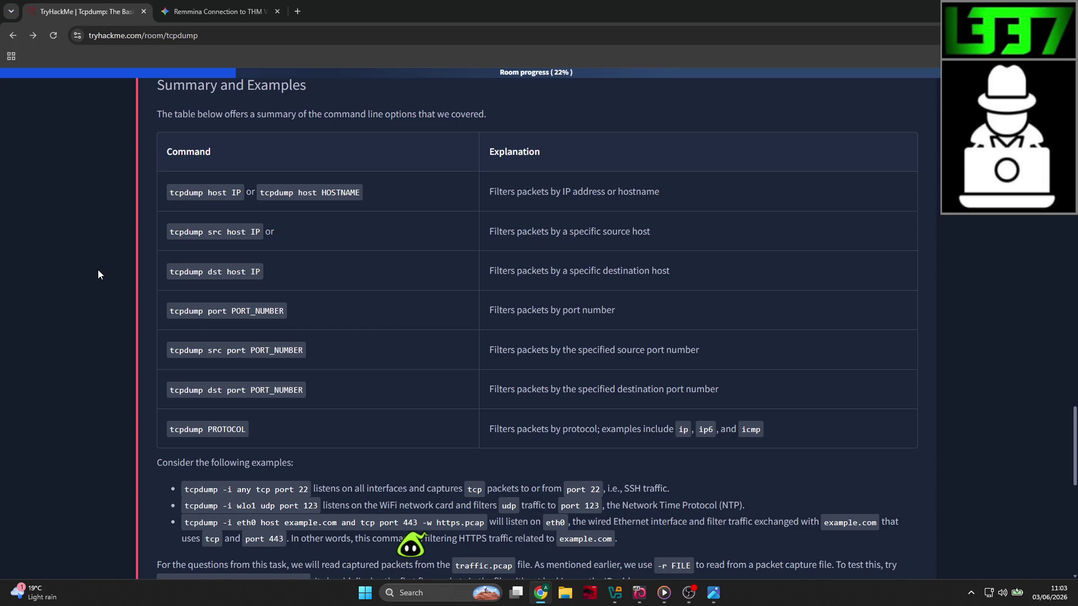
key("super+shift+s")
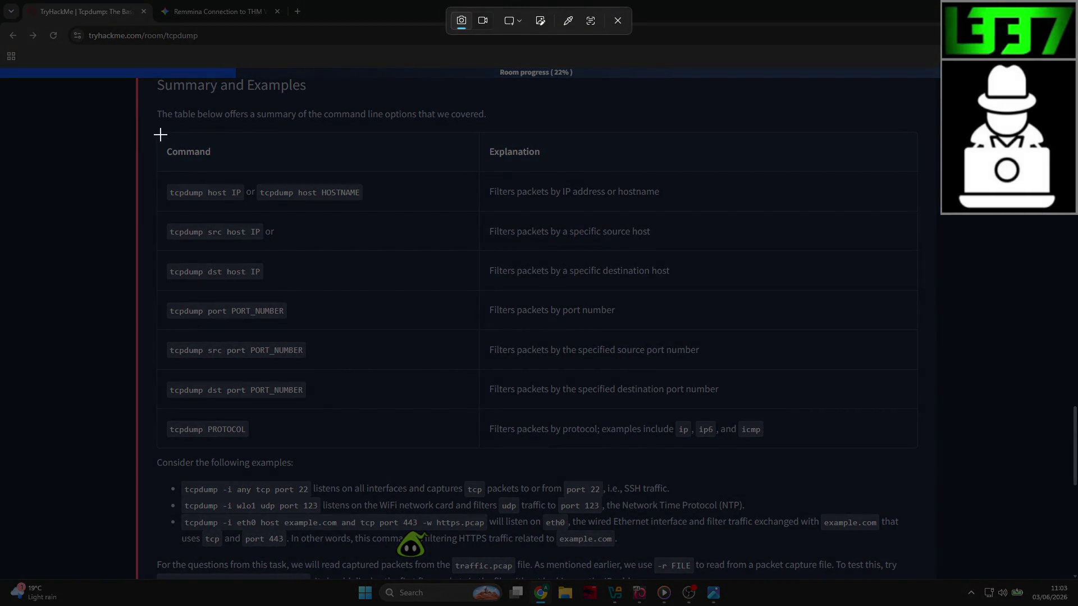
- Snip the tcpdump summary and examples table and open it in the editor to save
mouse_move(155, 128)
left_mouse_down()
mouse_move(382, 321)
mouse_move(789, 455)
left_mouse_up()
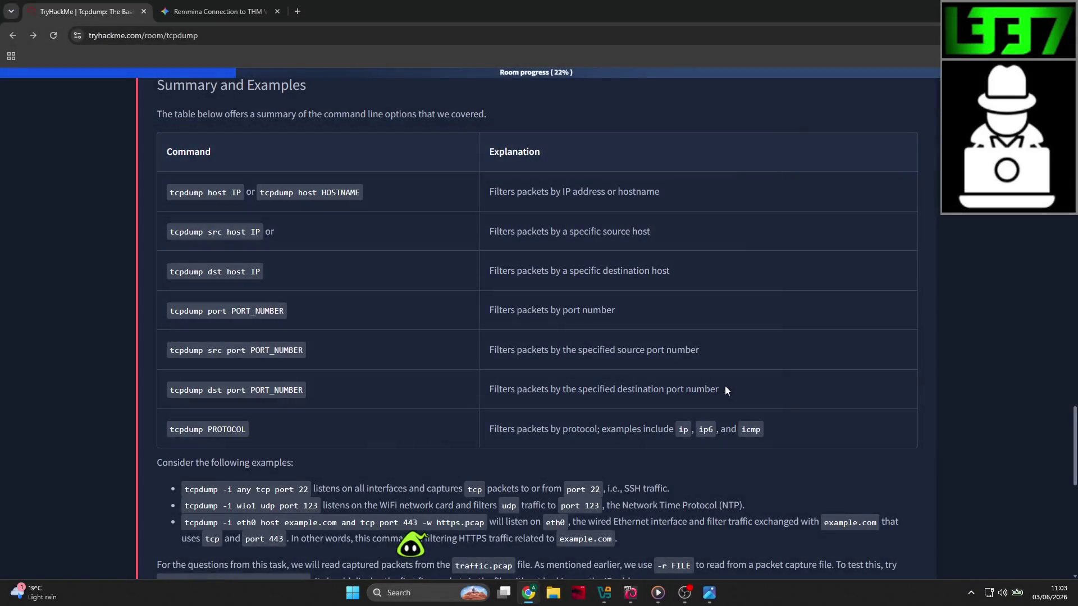
left_click(987, 557)
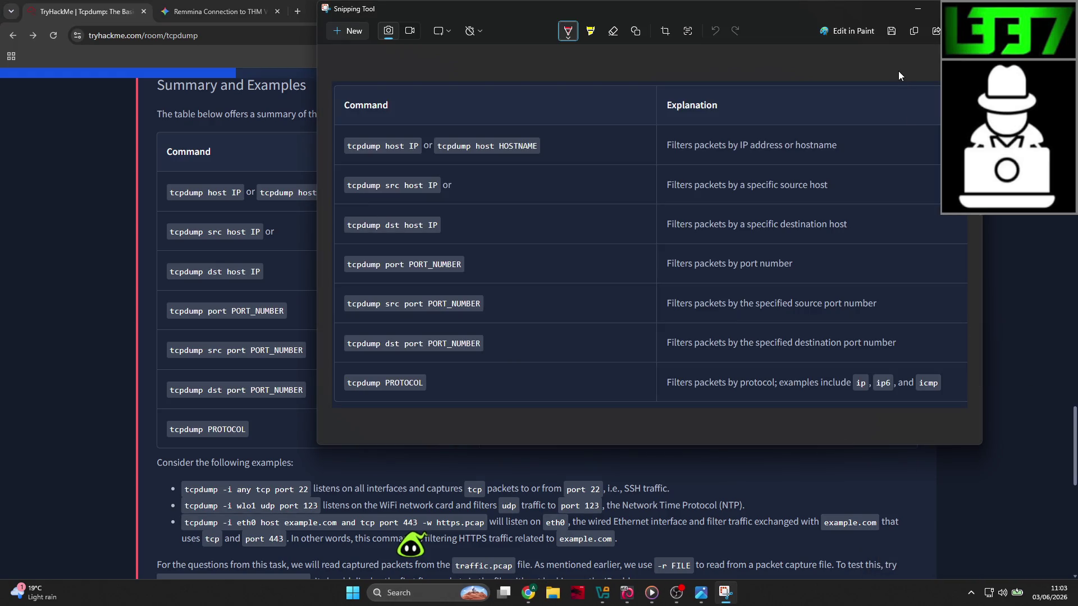
left_click(891, 34)
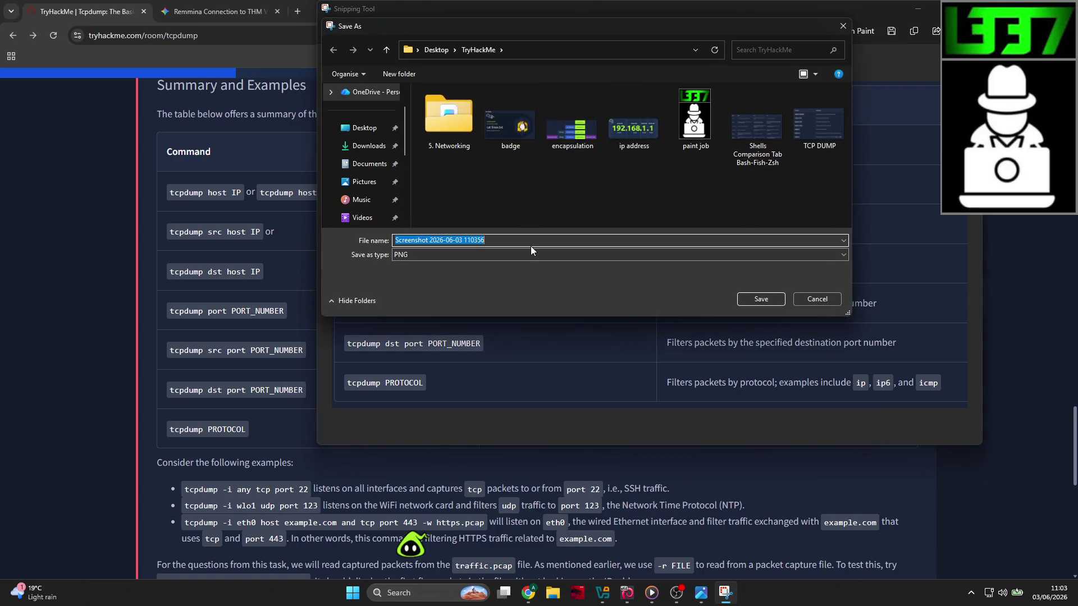
- Name the table snip 'TCP DUMP', confirm the save, and close the Snipping Tool editor
type("TCP DUMP")
key("Return")
key("alt+F4")
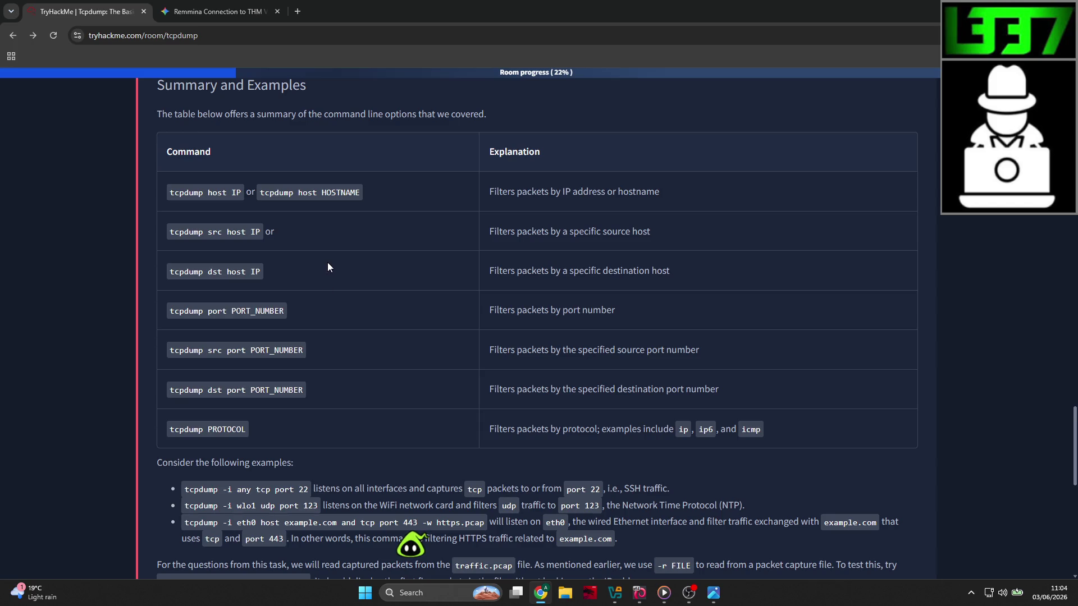
left_click_drag(671, 207, 478, 192)
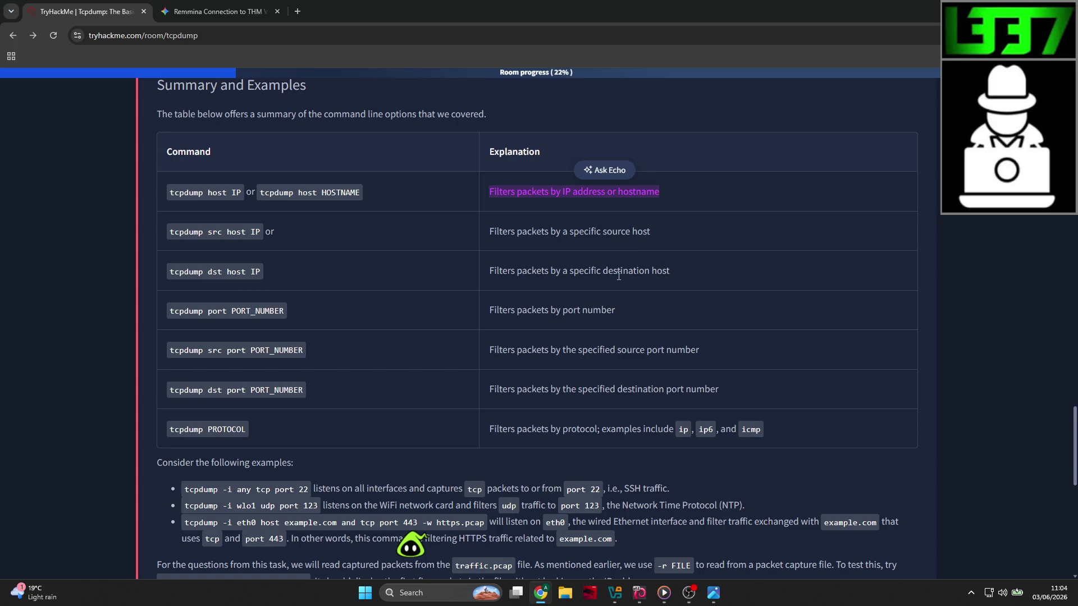
left_click_drag(701, 281, 475, 272)
scroll(600, 259, "down", 2)
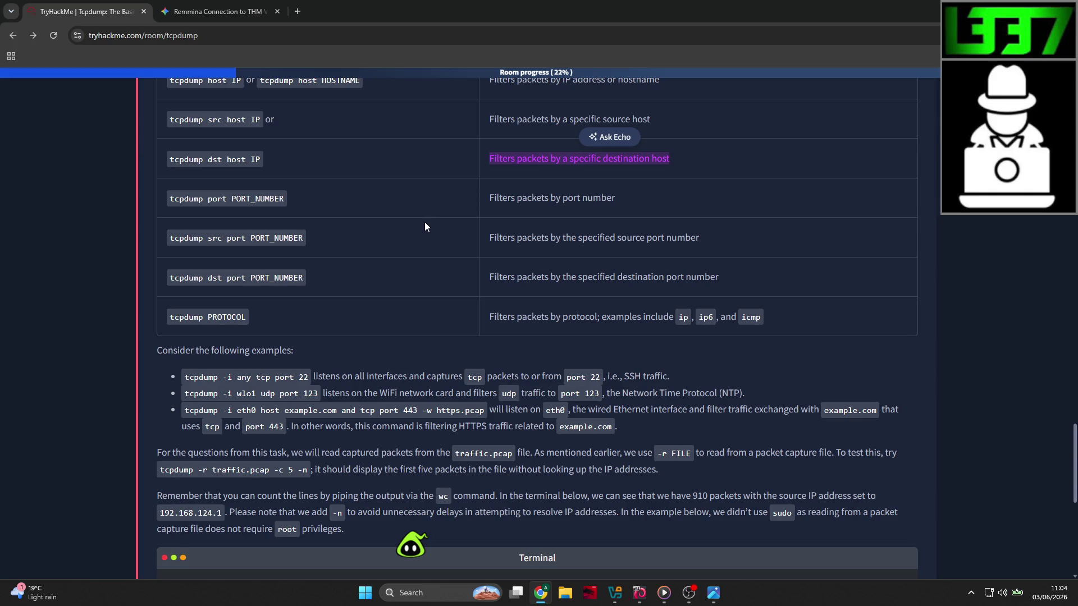
scroll(563, 250, "down", 1)
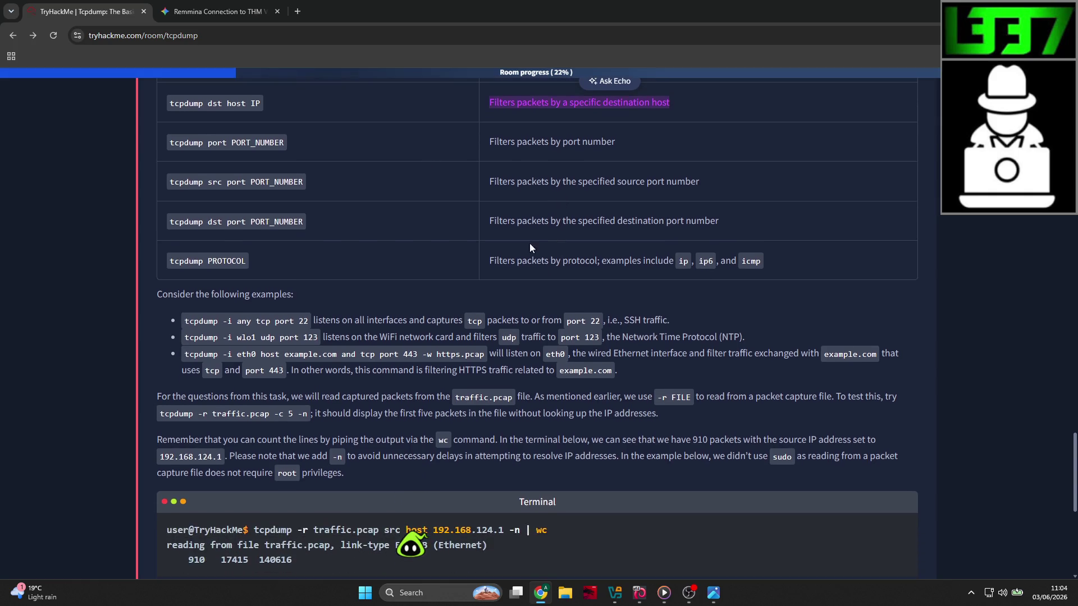
left_click_drag(549, 226, 645, 227)
left_click(452, 226)
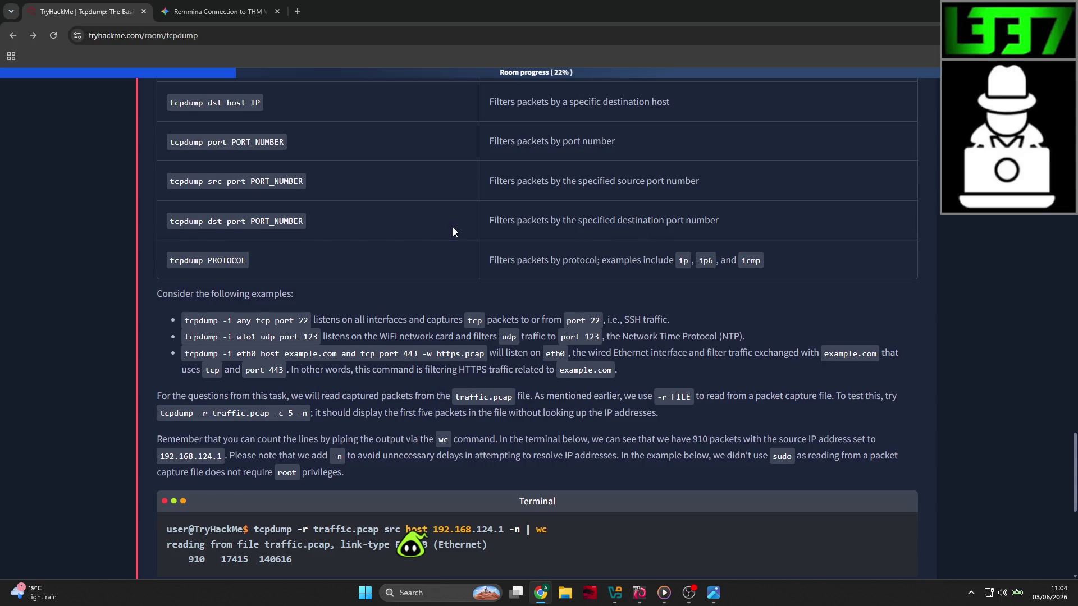
scroll(452, 227, "down", 2)
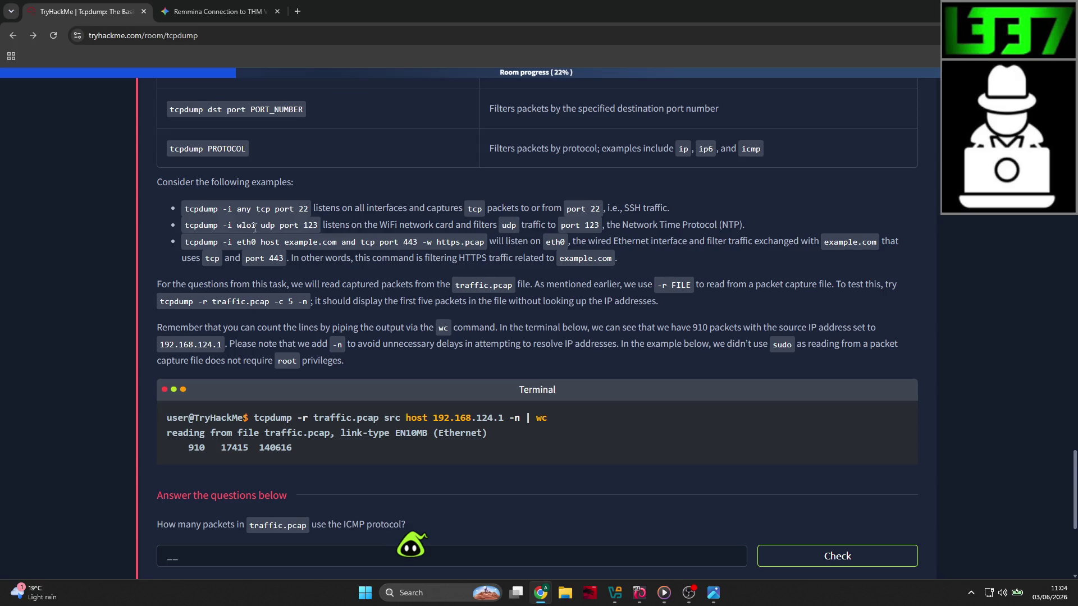
left_click_drag(420, 225, 508, 227)
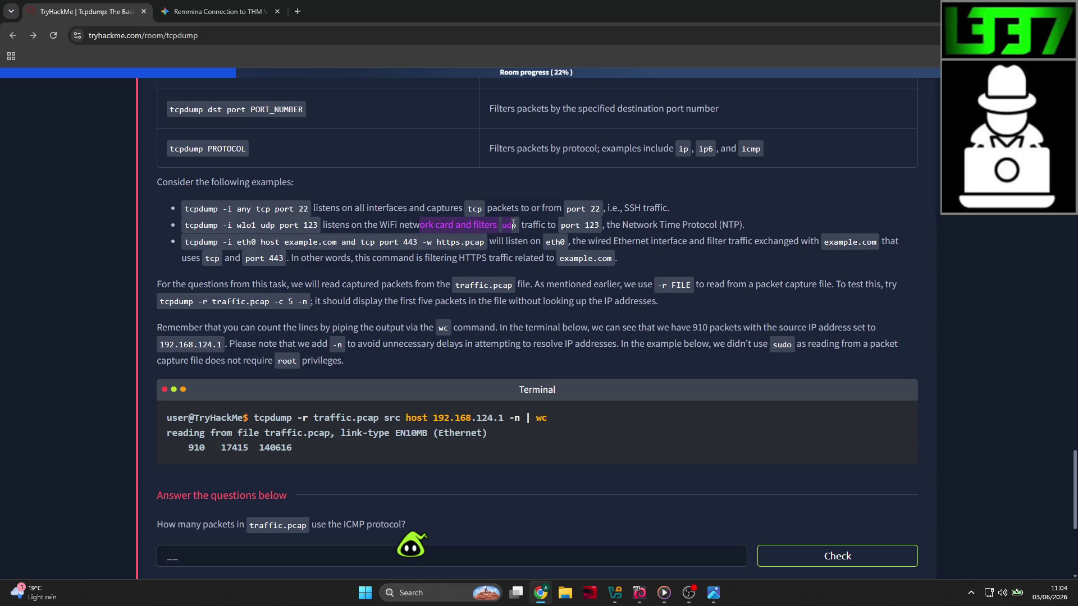
left_click(583, 230)
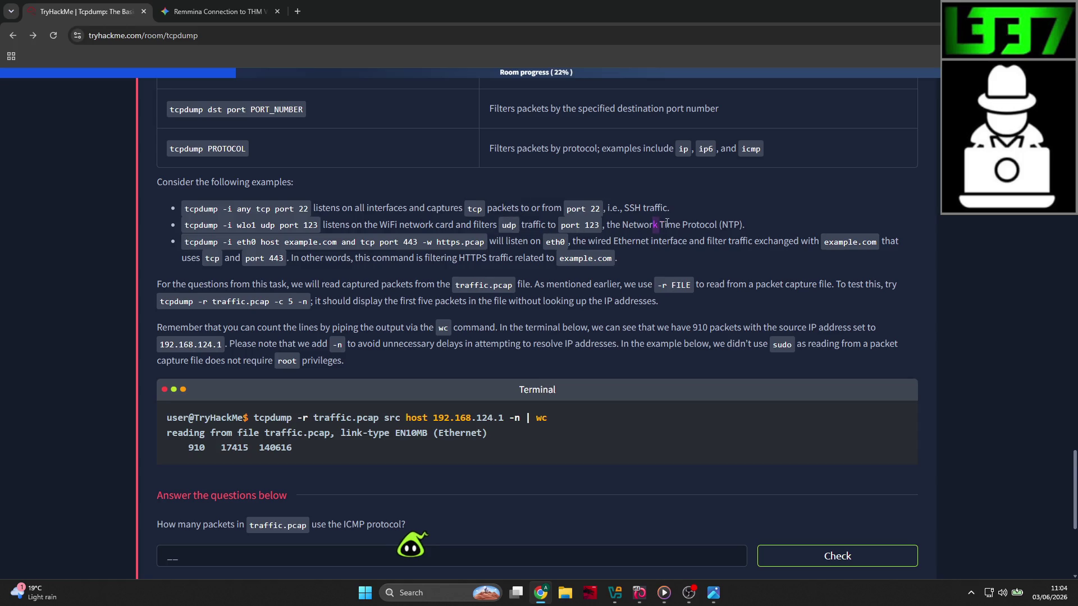
left_click_drag(653, 225, 709, 225)
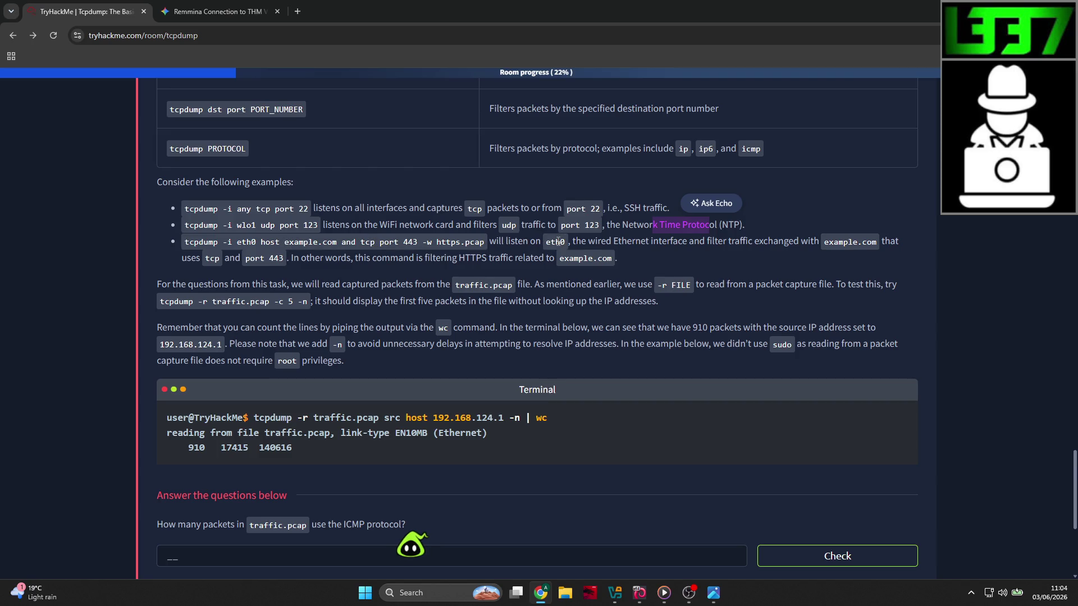
left_click(723, 250)
double_click(859, 241)
left_click(859, 242)
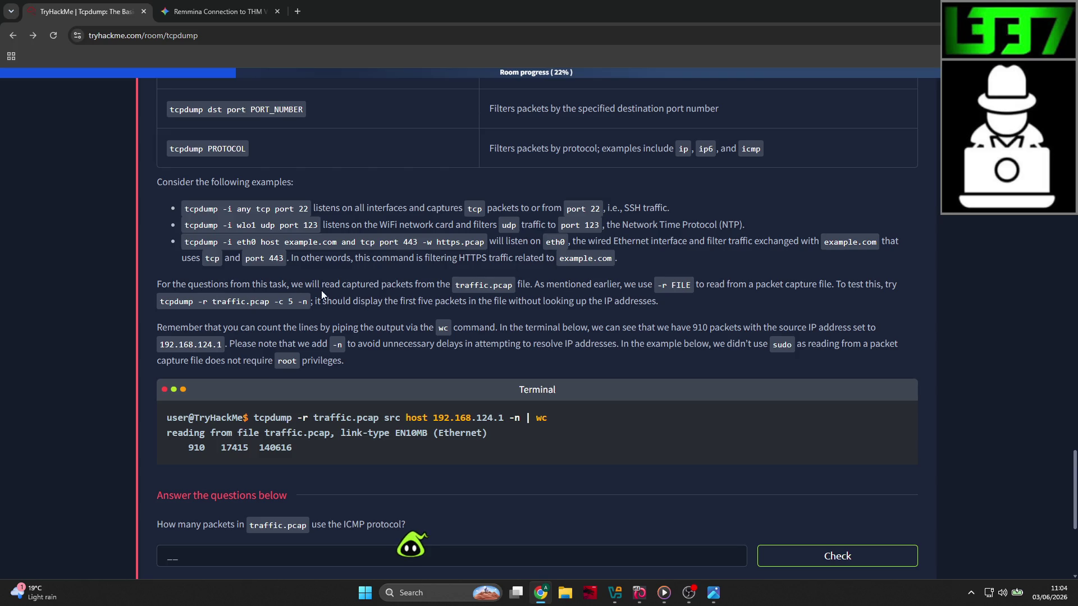
left_click_drag(421, 285, 442, 286)
- Review the Filtering by Protocol section and questions, then return to the Kali terminal
scroll(309, 369, "down", 1)
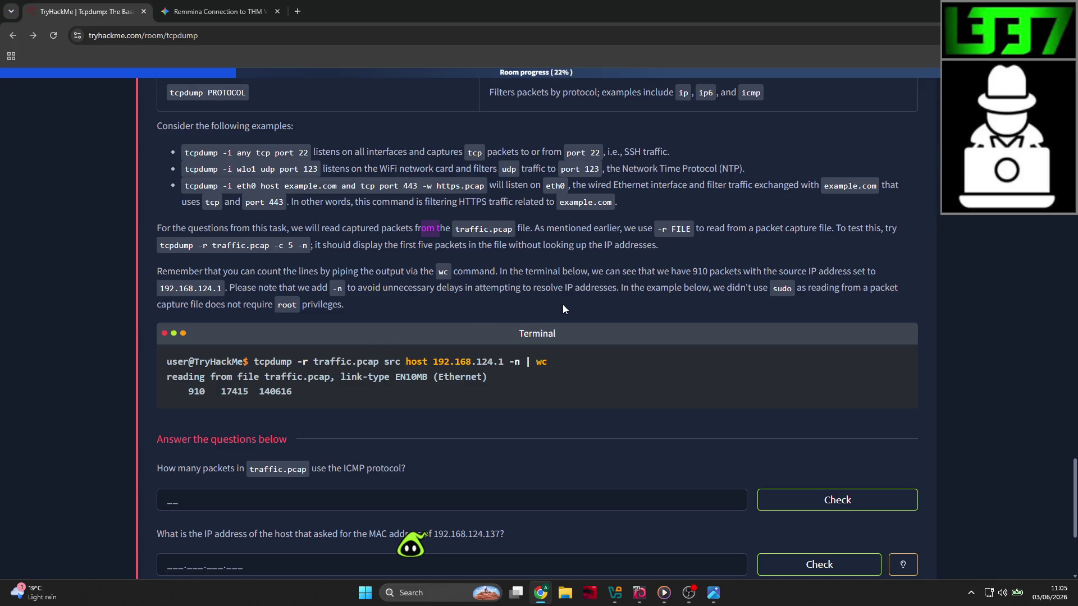
scroll(564, 308, "up", 1)
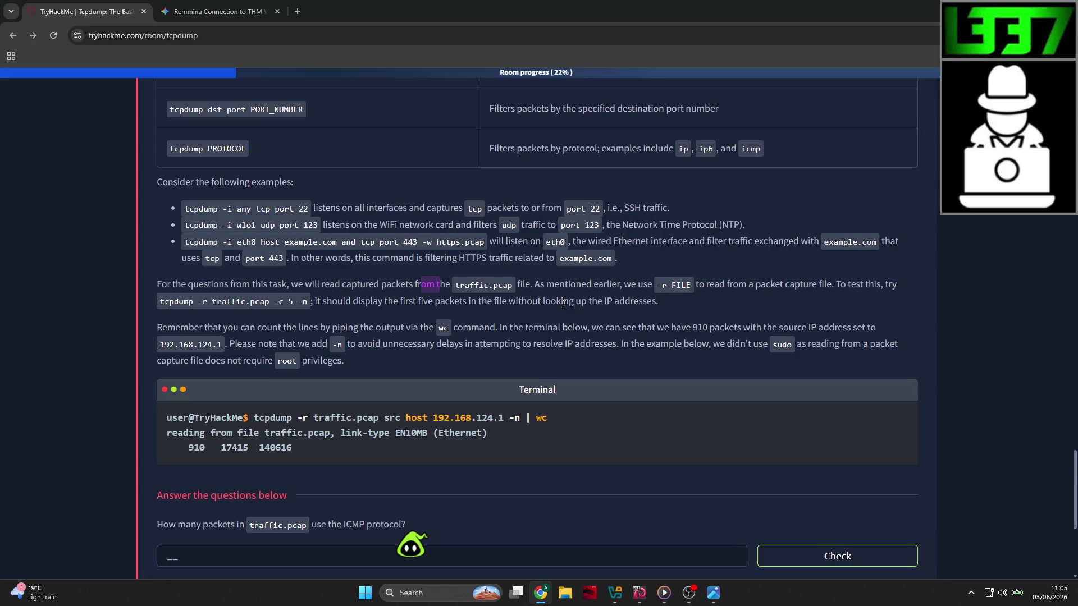
scroll(563, 305, "up", 7)
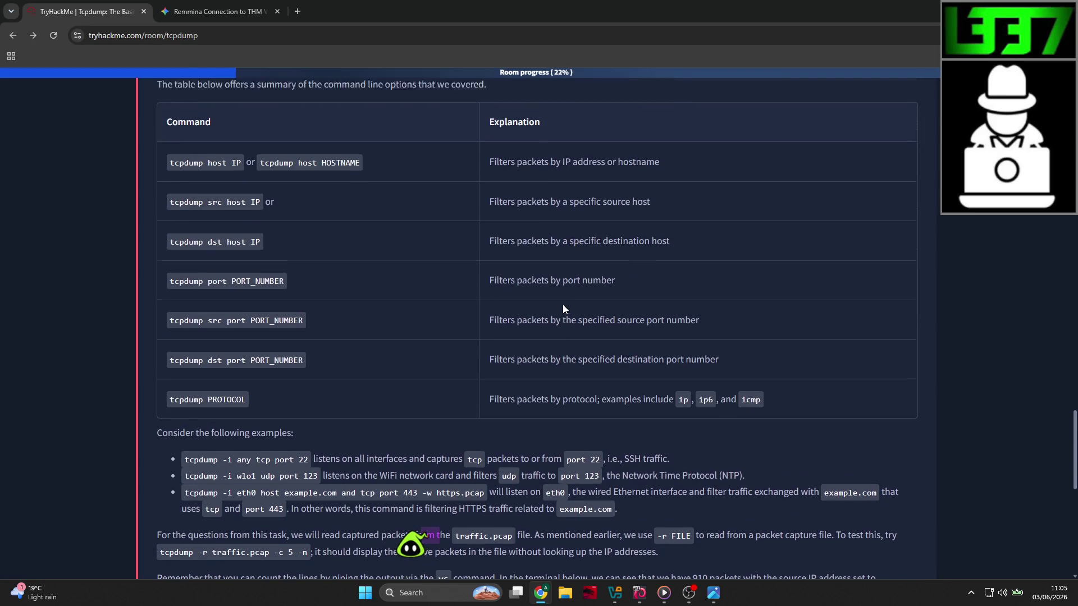
scroll(563, 306, "up", 2)
scroll(563, 309, "up", 7)
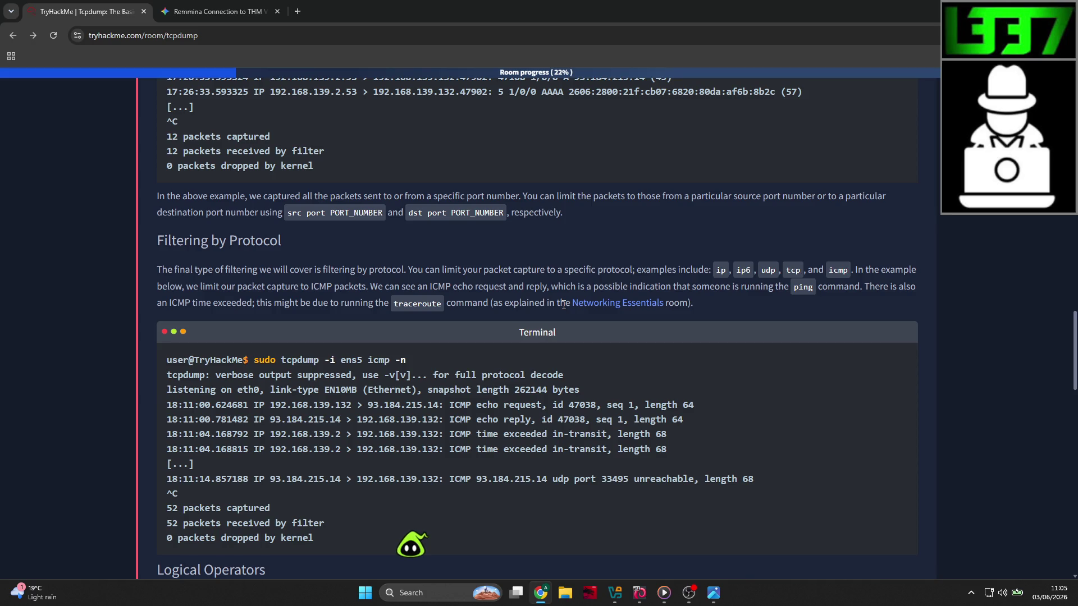
scroll(564, 305, "down", 15)
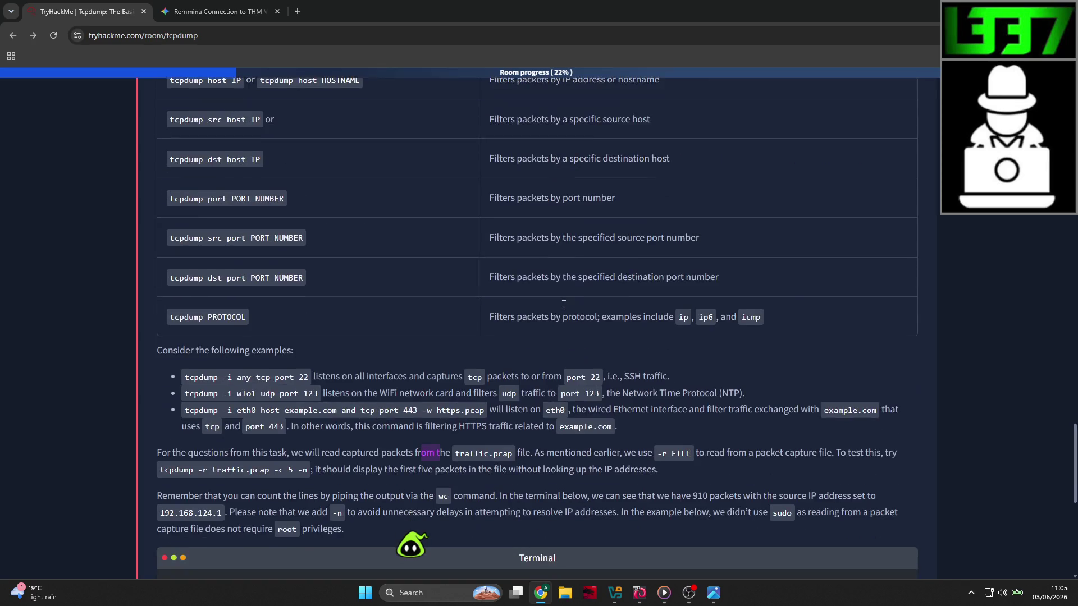
scroll(561, 303, "down", 2)
key("alt+Tab")
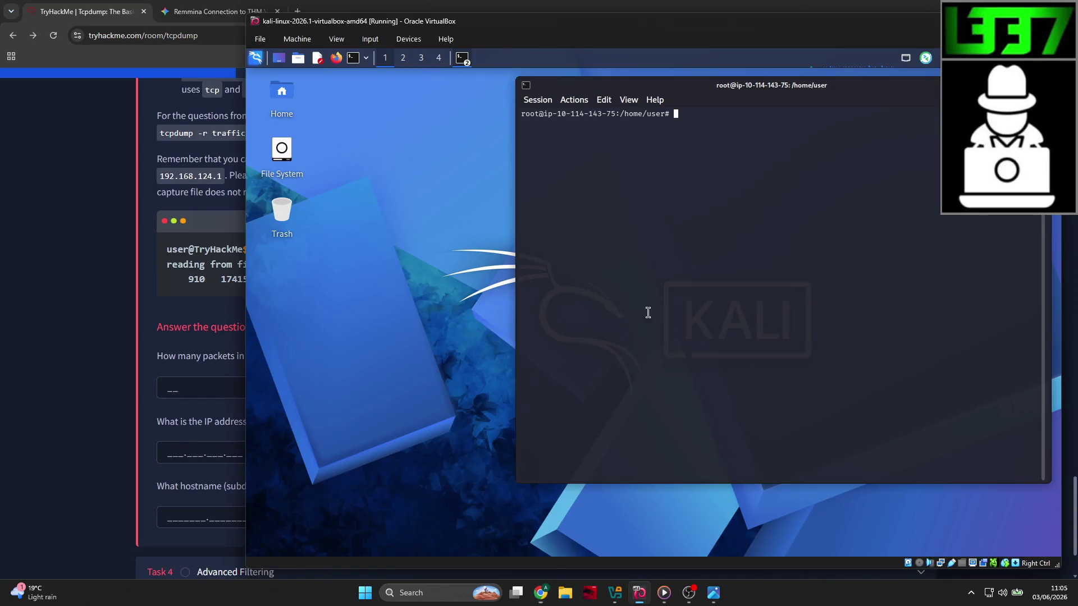
- List the capture files and enter 'tcpdump -r traffic.pcap' without running it
type("ls")
key("Return")
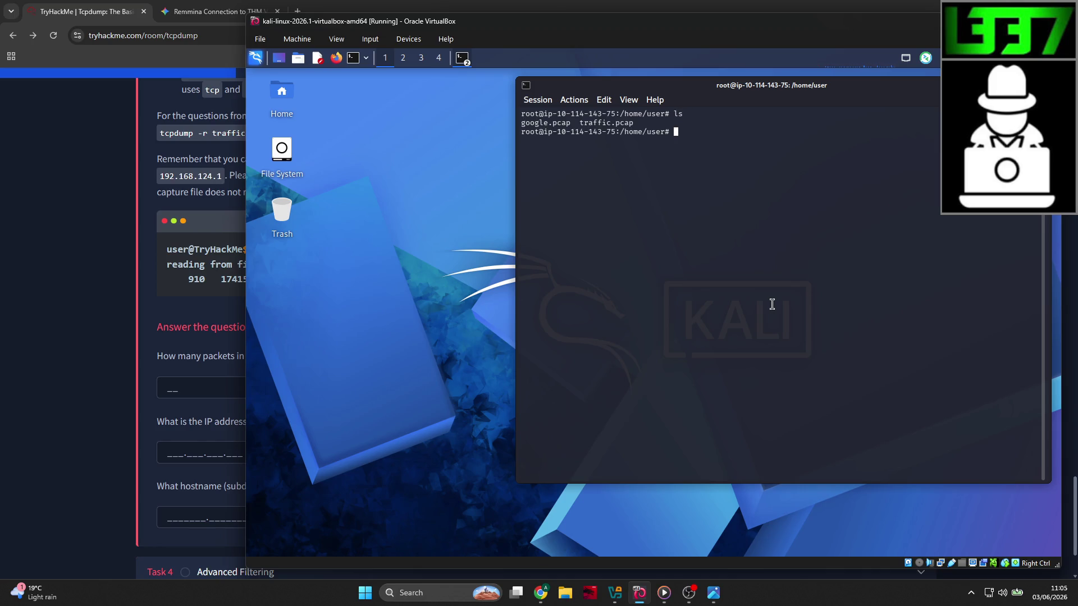
type("tcpdump")
type(" -r")
type(" traffic.pcap")
- Re-read the traffic.pcap exercise and its 910-packet wc example on the room page
left_click(12, 224)
scroll(12, 223, "up", 6)
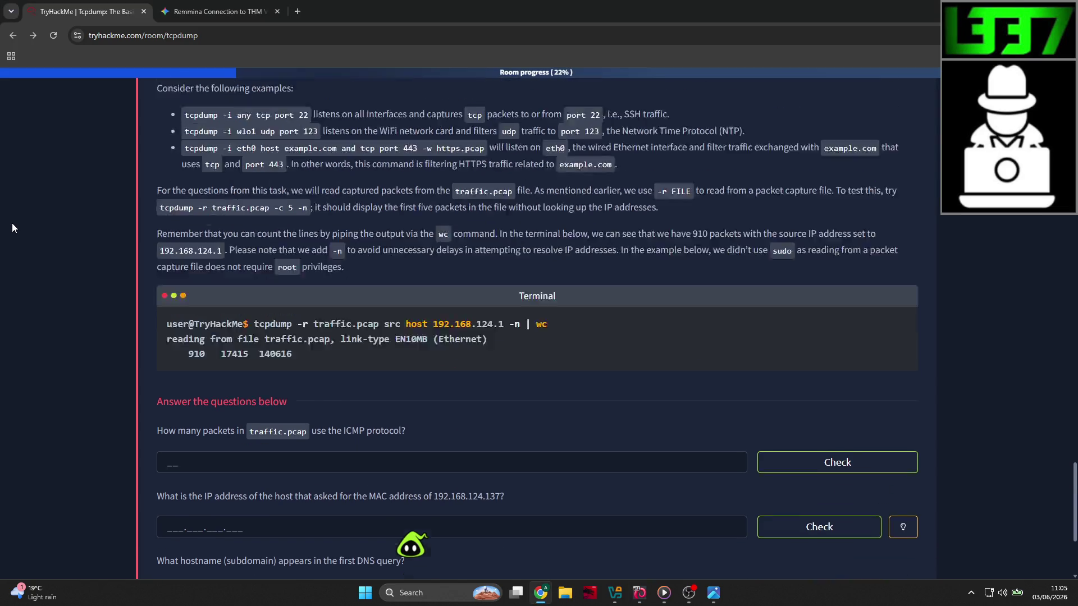
scroll(29, 223, "up", 1)
scroll(31, 223, "down", 1)
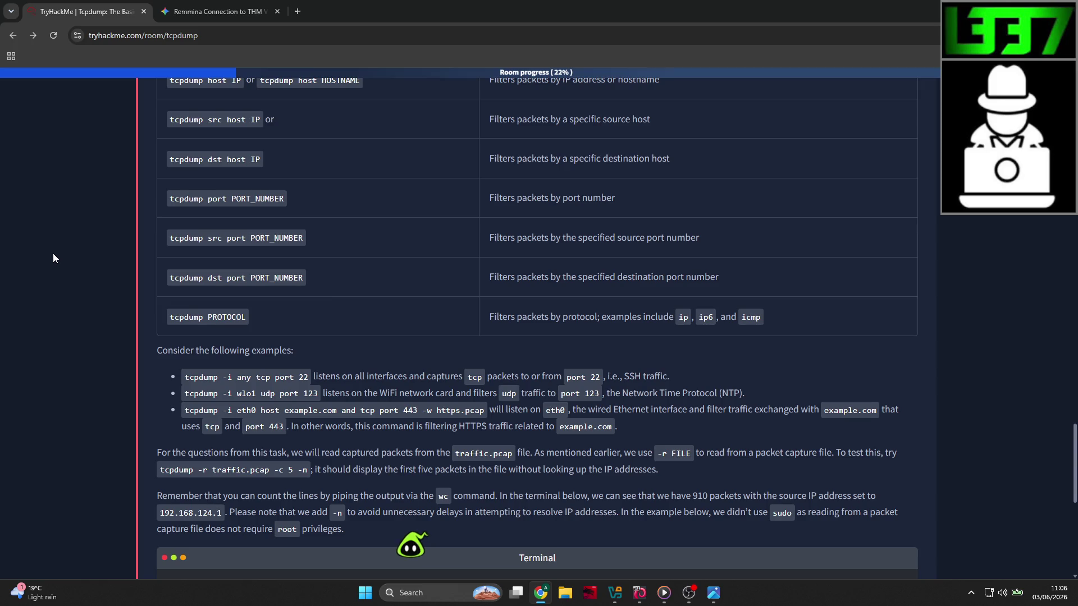
scroll(53, 257, "down", 1)
scroll(53, 257, "down", 2)
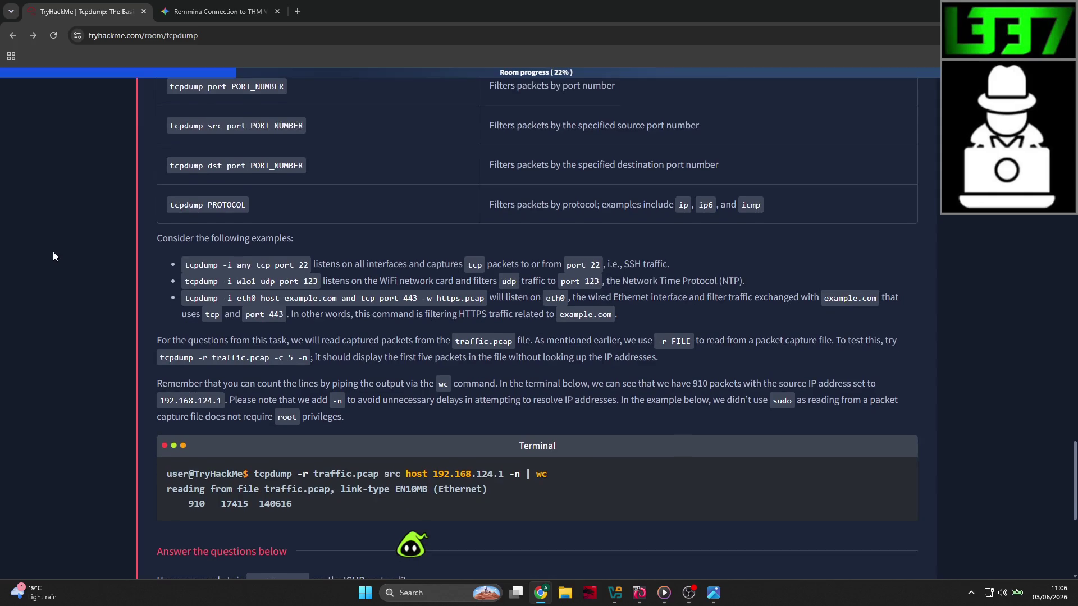
scroll(53, 256, "up", 1)
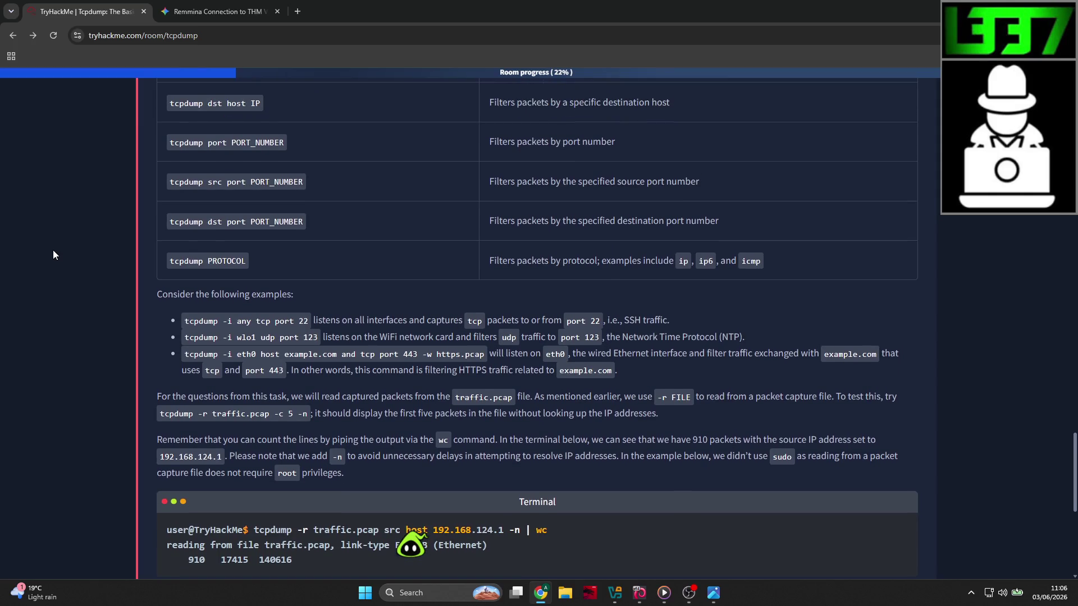
- Edit the terminal command to read traffic.pcap with an 'icpm' filter, left unrun
key("alt+Tab")
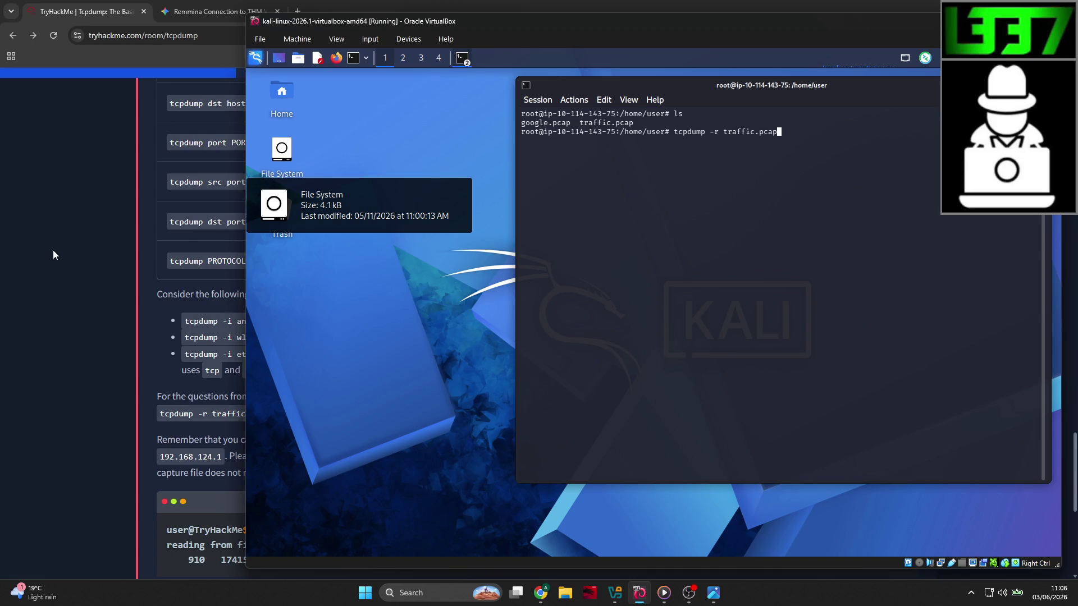
key("BackSpace")
key("BackSpace")
key("BackSpace")
key("BackSpace")
type("icpm -r")
key("BackSpace")
key("BackSpace")
key("BackSpace")
type("-r ")
type("traffic.pcap ")
type("-icpm")
left_click(1, 264)
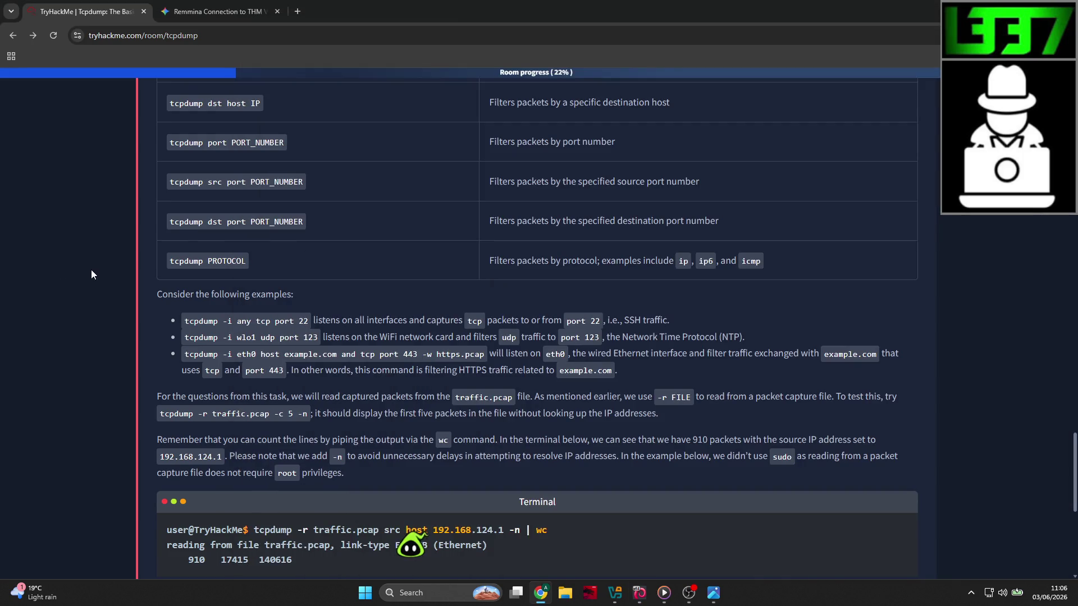
- Remove the stray dash and run 'tcpdump -r traffic.pcap icpm', which fails with a syntax error
scroll(92, 264, "down", 7)
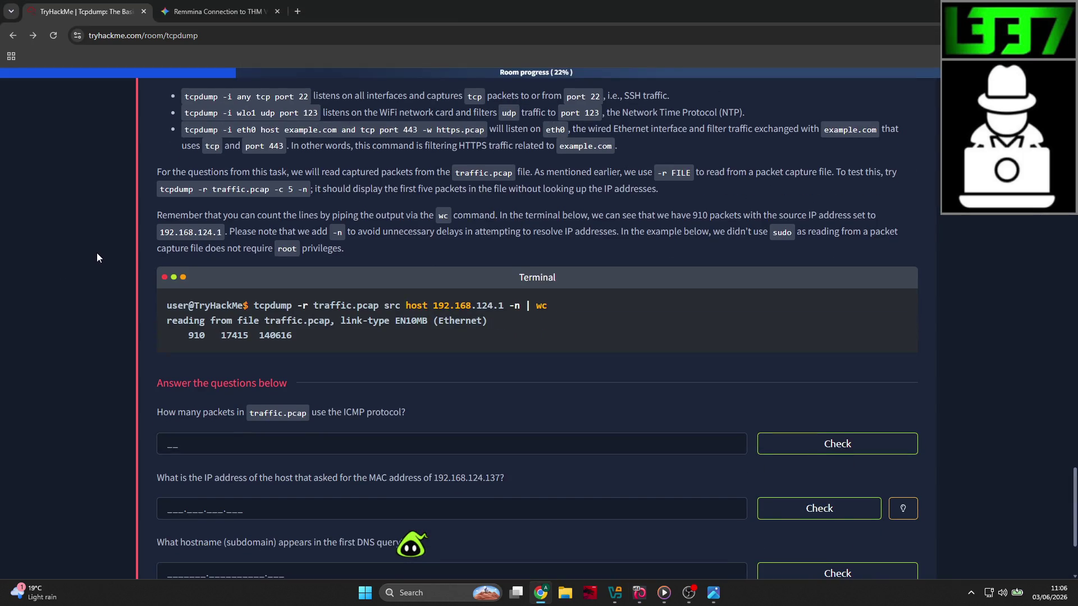
scroll(97, 251, "up", 3)
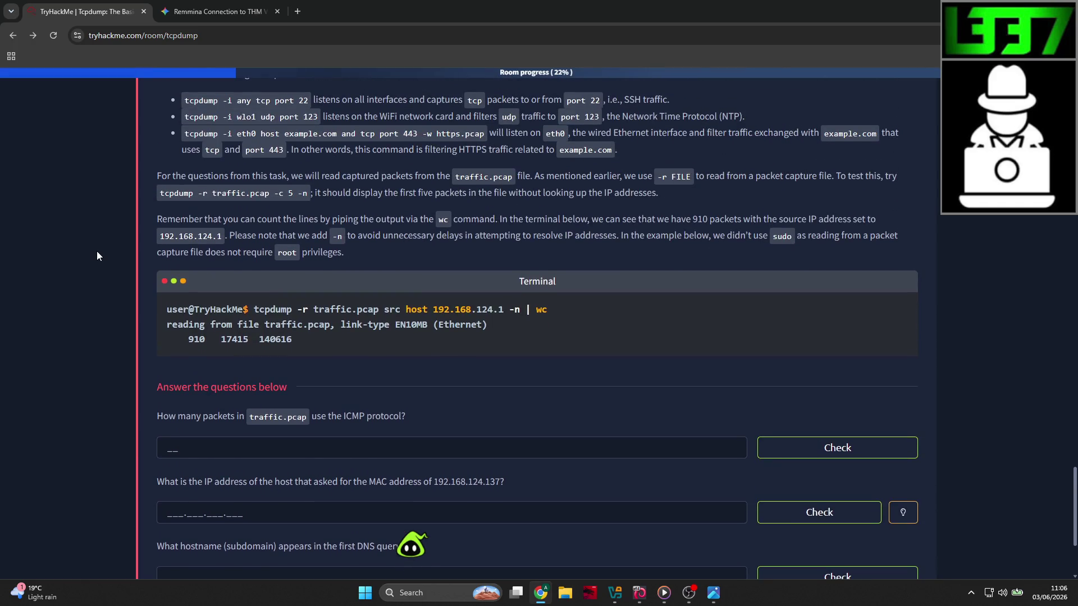
scroll(96, 251, "up", 2)
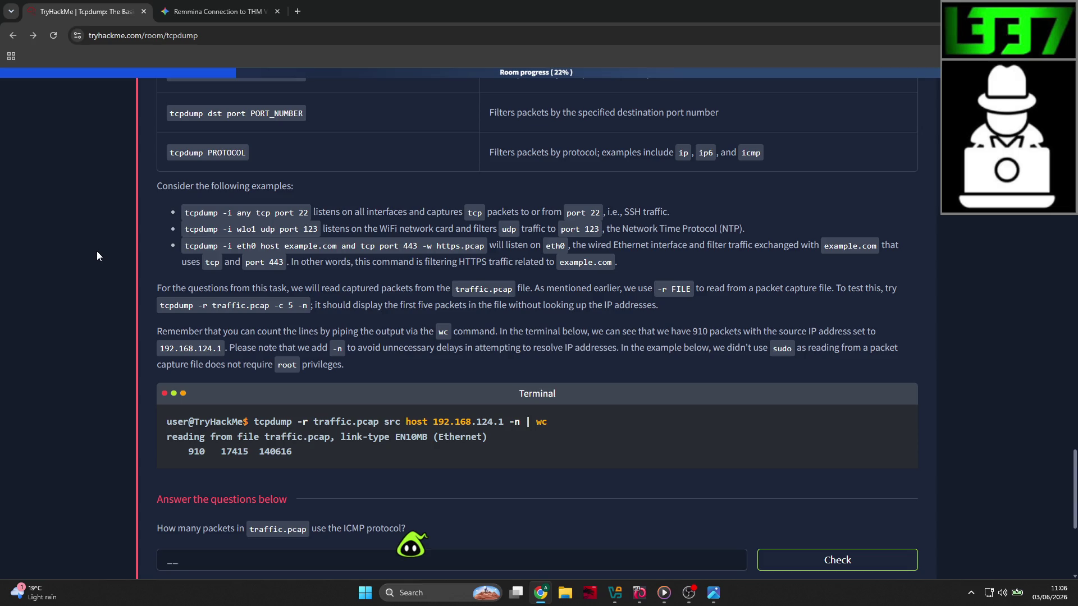
key("alt+Tab")
key("Left")
key("Left")
key("Left")
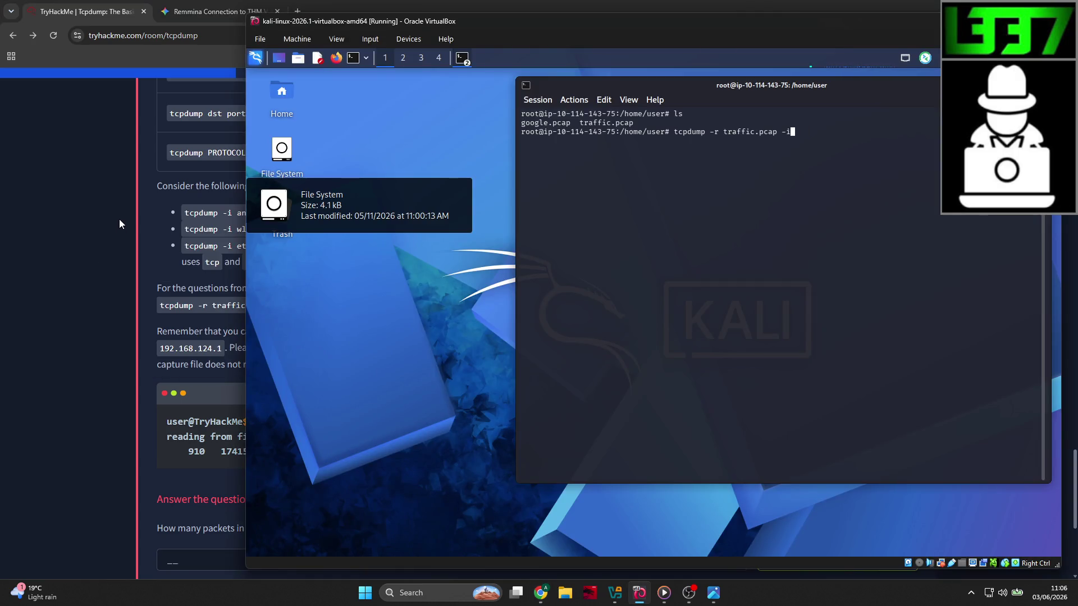
key("BackSpace")
key("Right")
key("Right")
key("Right")
key("Return")
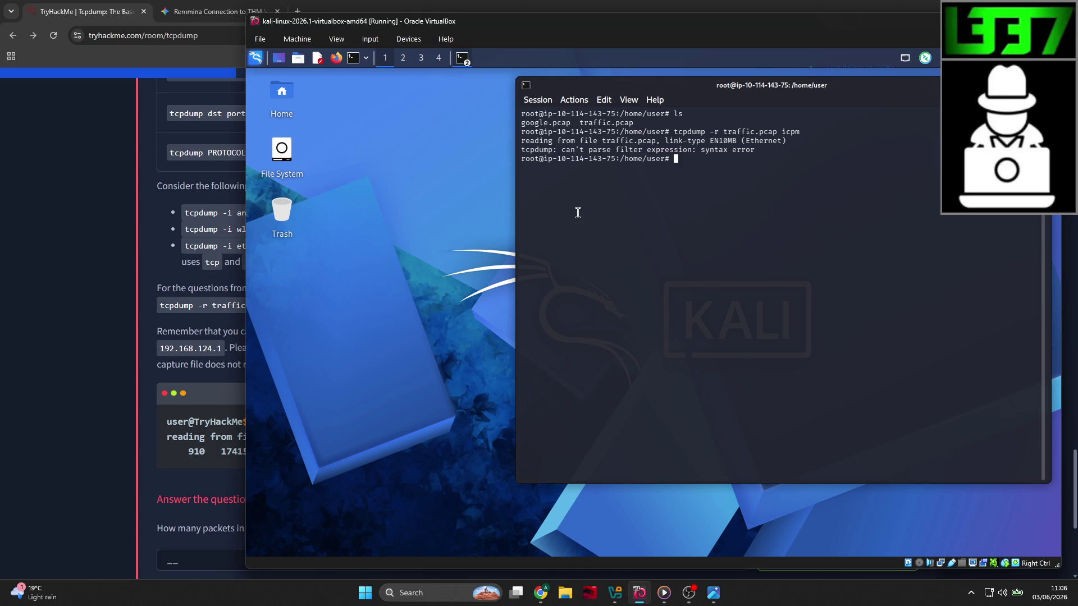
- Retry the traffic.pcap read with -n added; it also errors
type("tcpdump")
key("BackSpace")
type("p -r traffic.")
type("pcap icmp")
type(" -n")
key("Return")
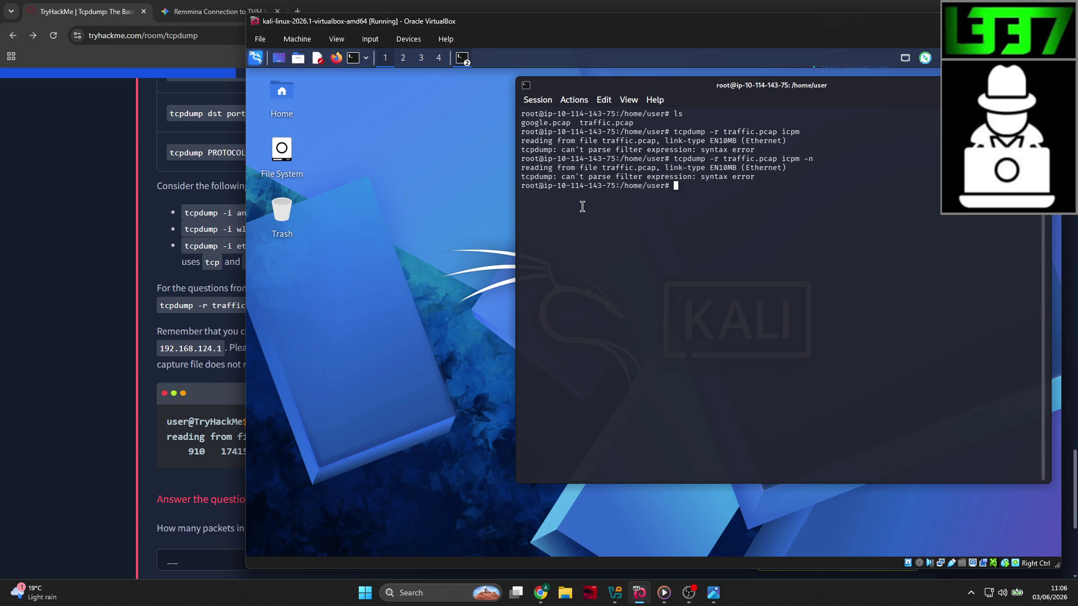
left_click(94, 257)
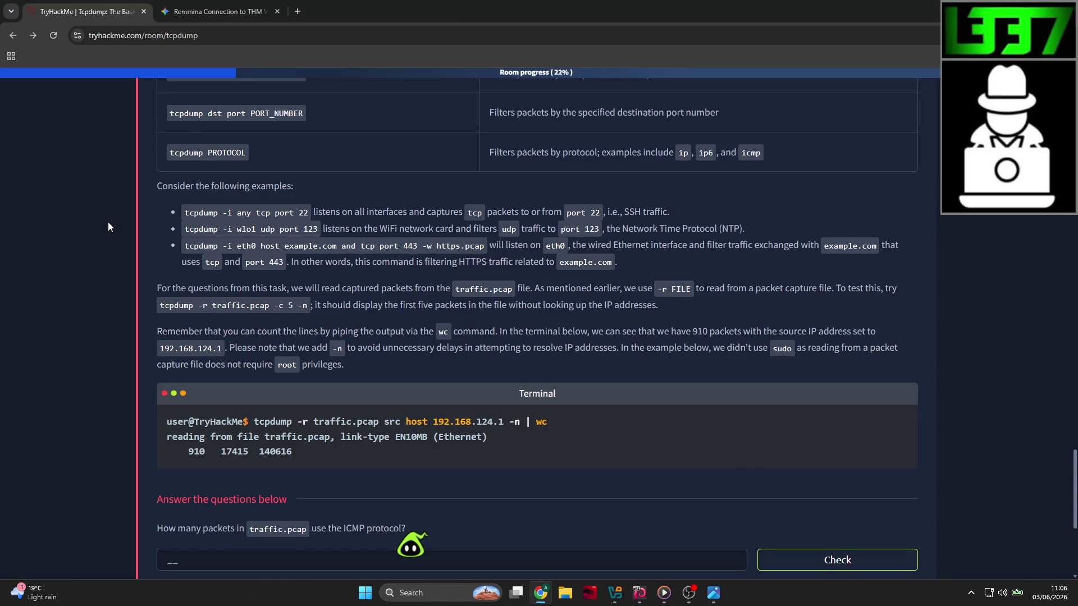
- Scroll past the summary table to check the icmp example in Filtering by Protocol
scroll(108, 226, "up", 1)
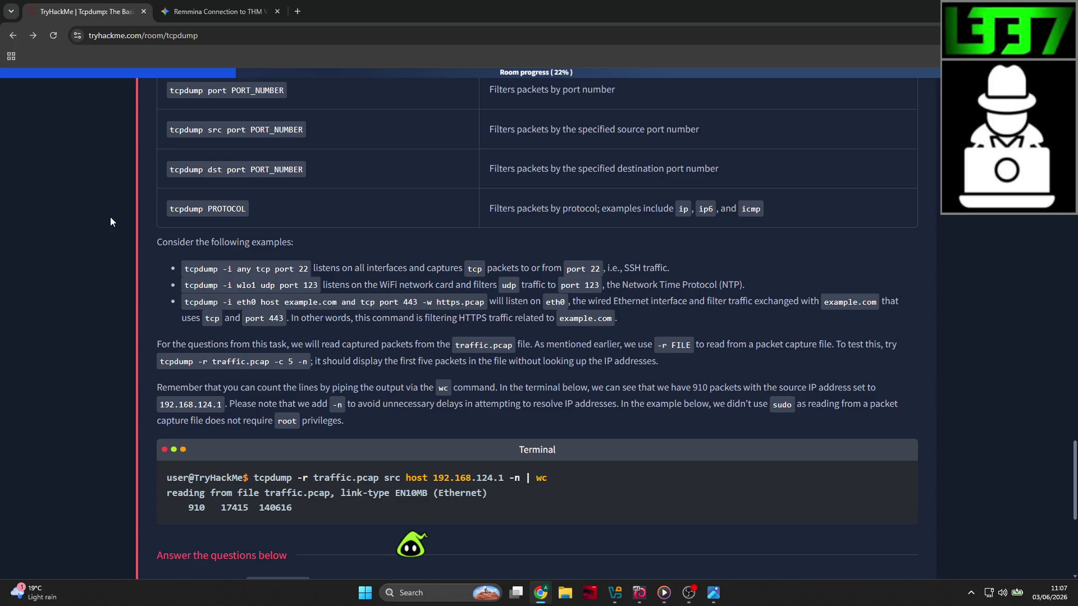
scroll(110, 222, "up", 1)
scroll(110, 221, "up", 1)
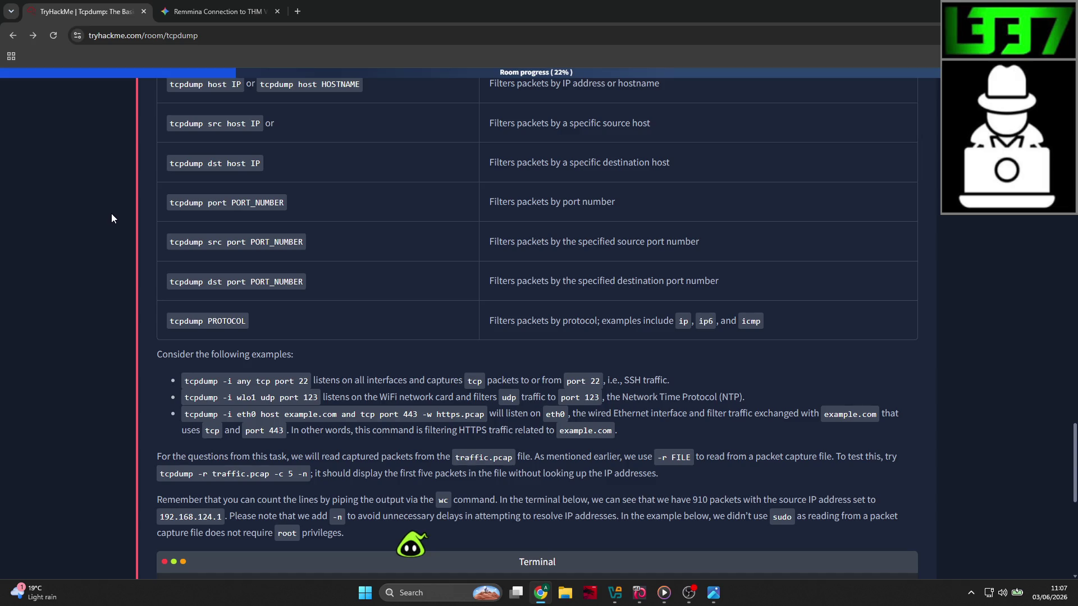
scroll(112, 219, "up", 1)
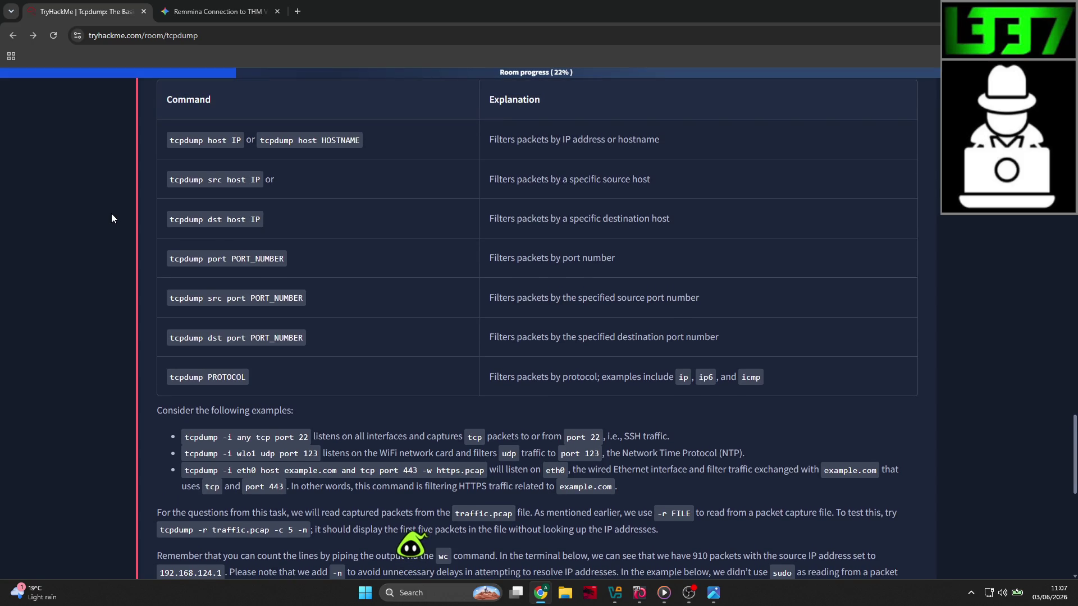
right_click(112, 217)
left_click(65, 215)
scroll(74, 203, "up", 3)
scroll(88, 201, "up", 3)
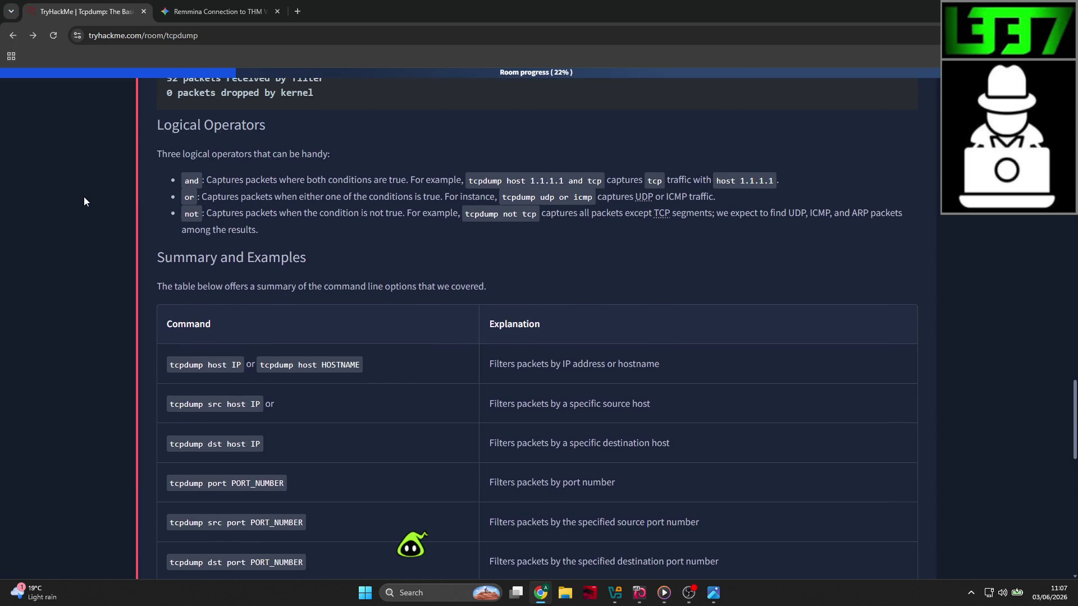
scroll(82, 194, "up", 4)
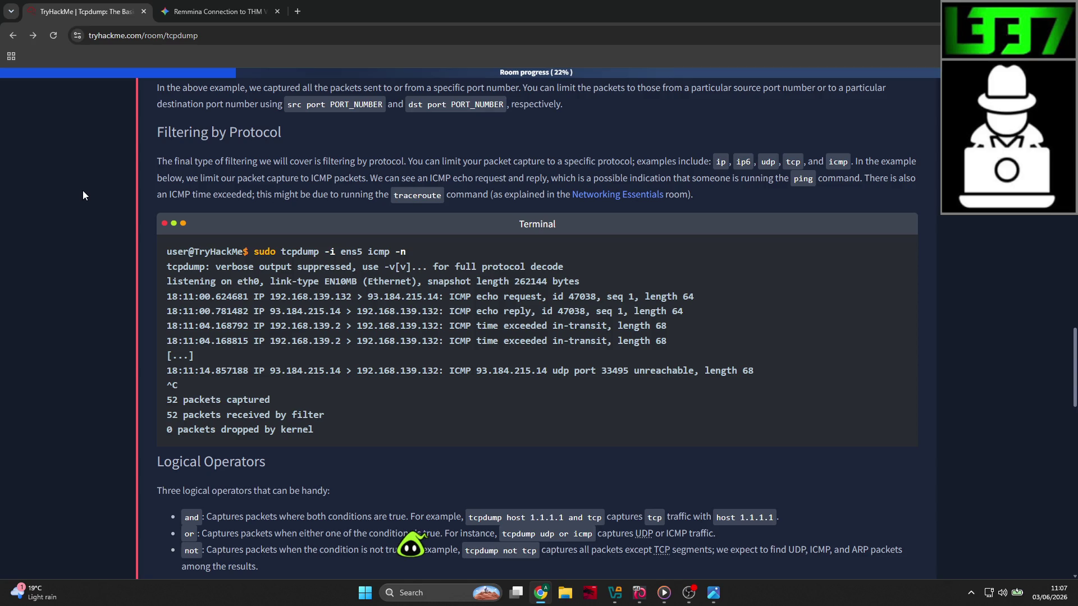
key("alt+Tab")
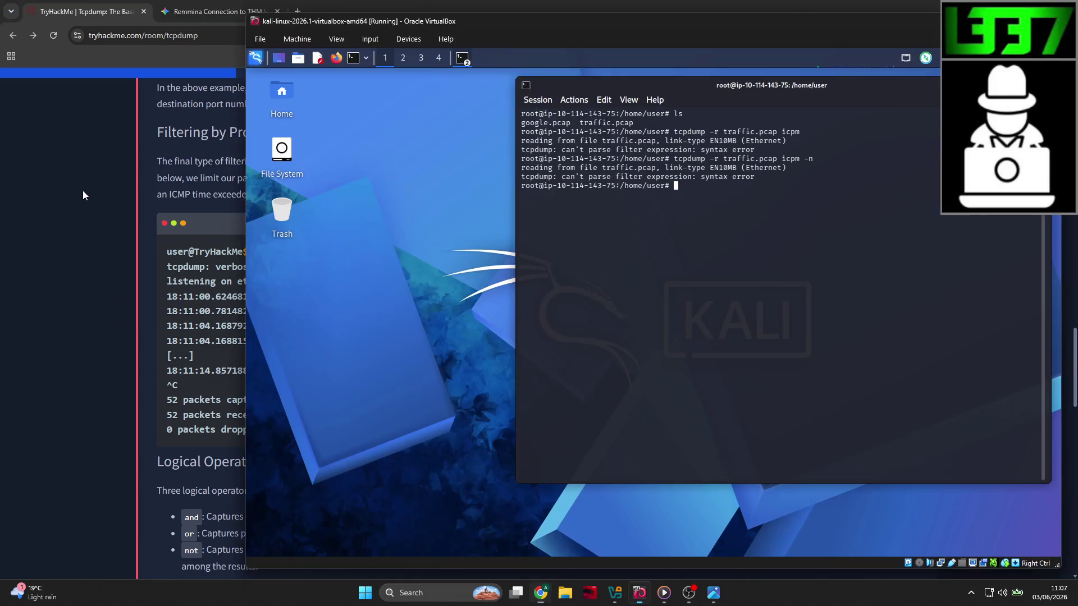
- Correct the filter to icmp with -n and run the read of traffic.pcap, listing ICMP packets
key("Up")
key("BackSpace")
key("BackSpace")
key("BackSpace")
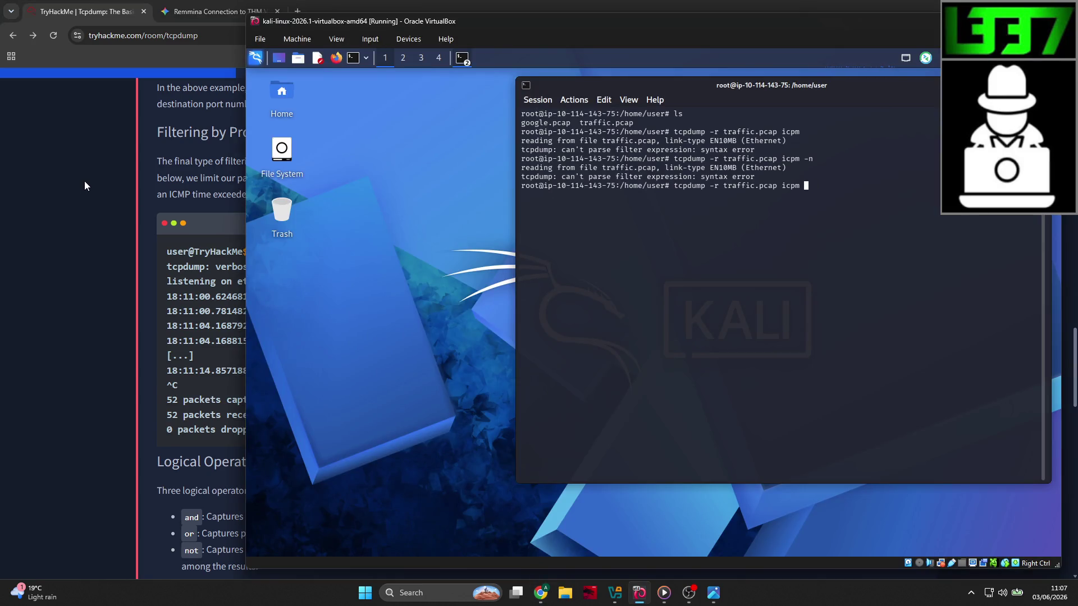
type("mp -n")
key("Return")
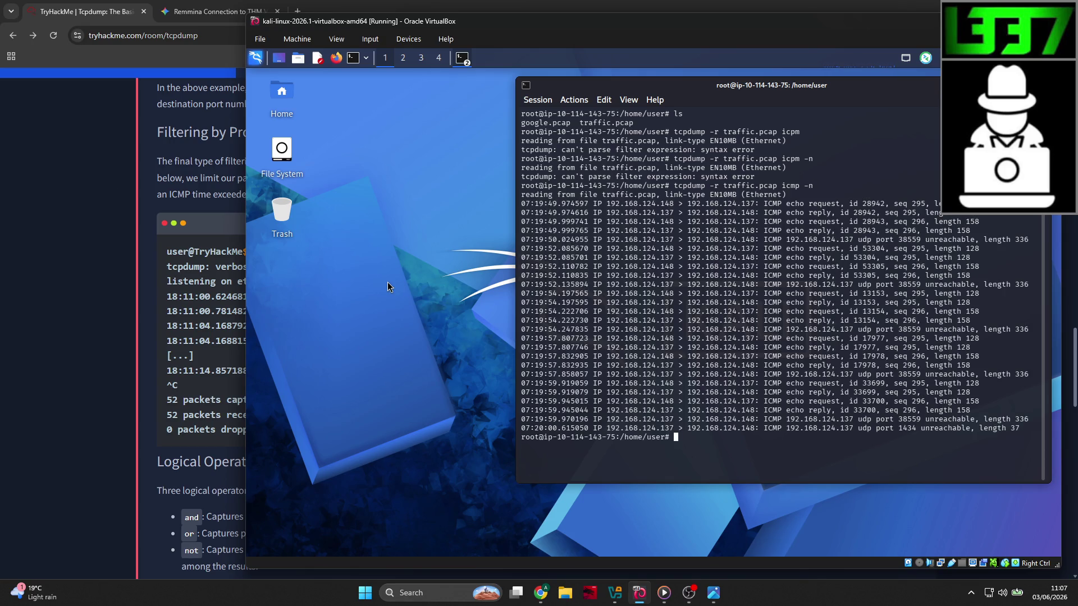
- Return to TryHackMe at the question counting traffic.pcap's ICMP packets
left_click(14, 279)
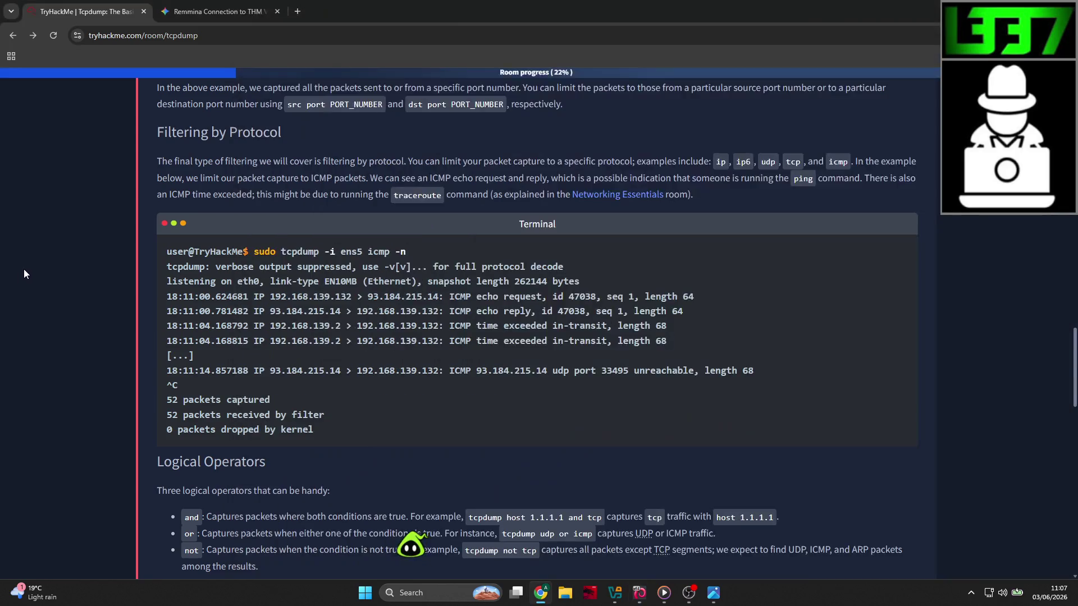
scroll(24, 268, "down", 9)
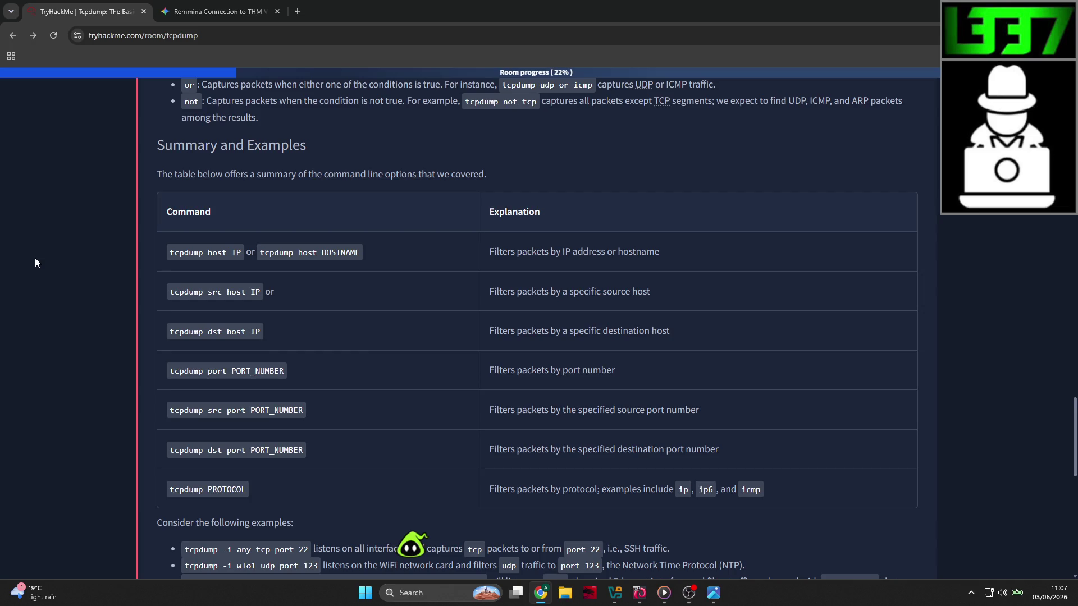
scroll(36, 256, "down", 2)
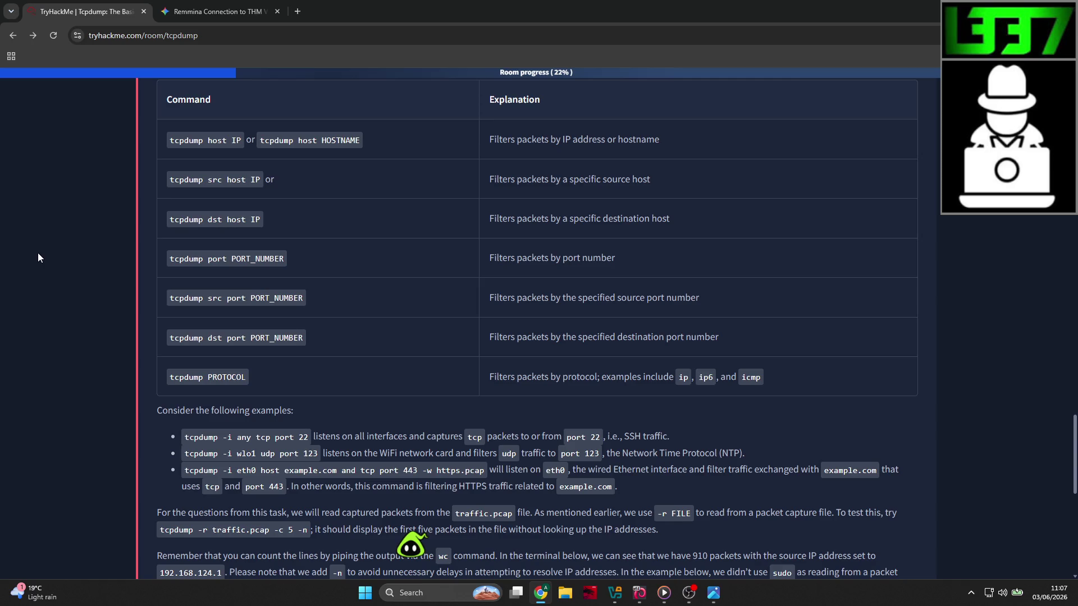
scroll(39, 251, "down", 4)
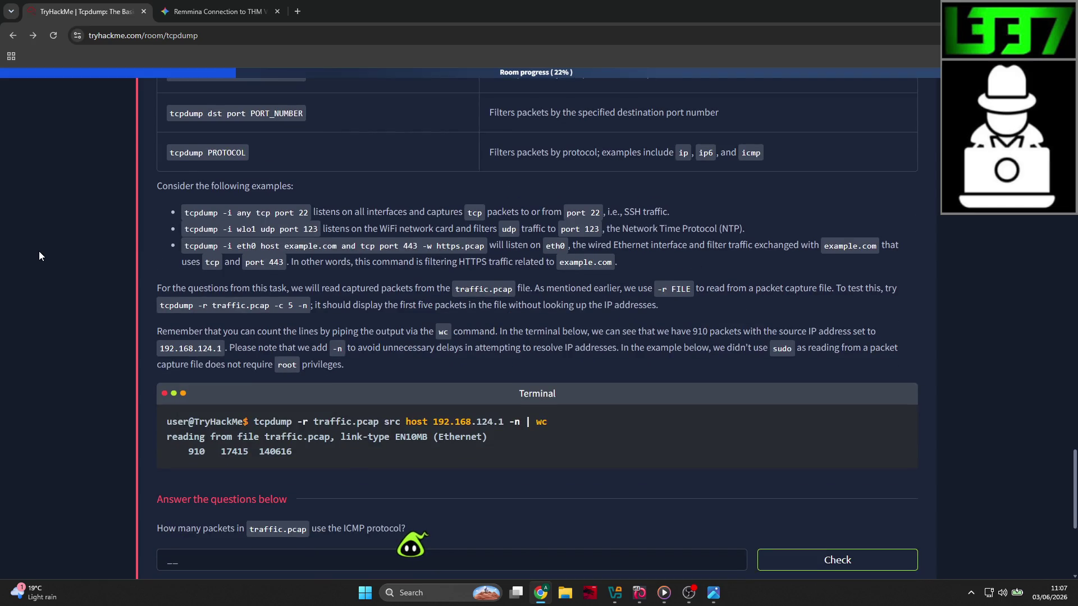
scroll(39, 251, "down", 1)
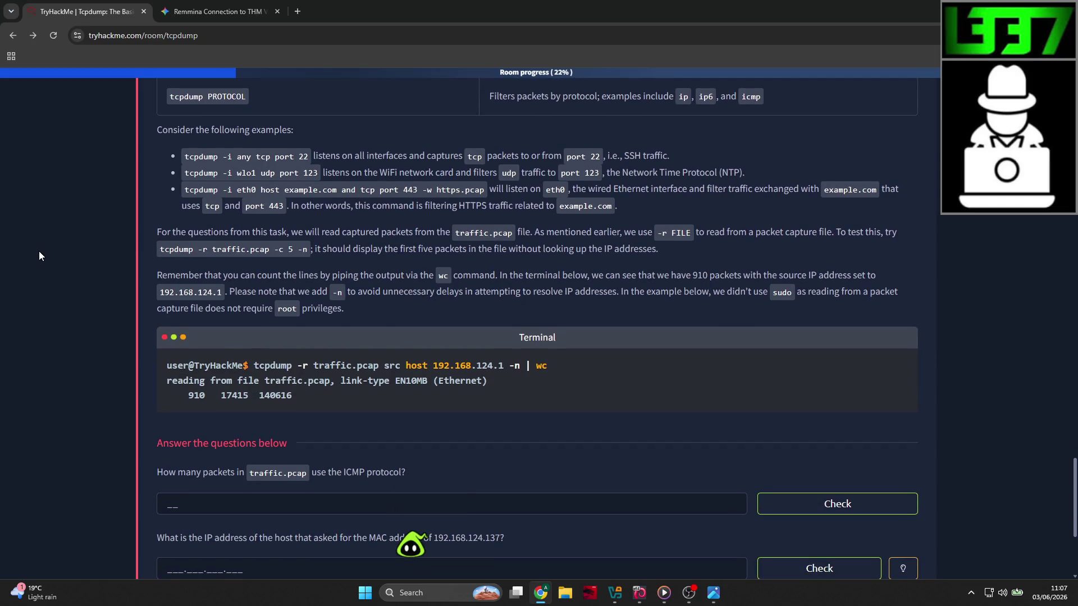